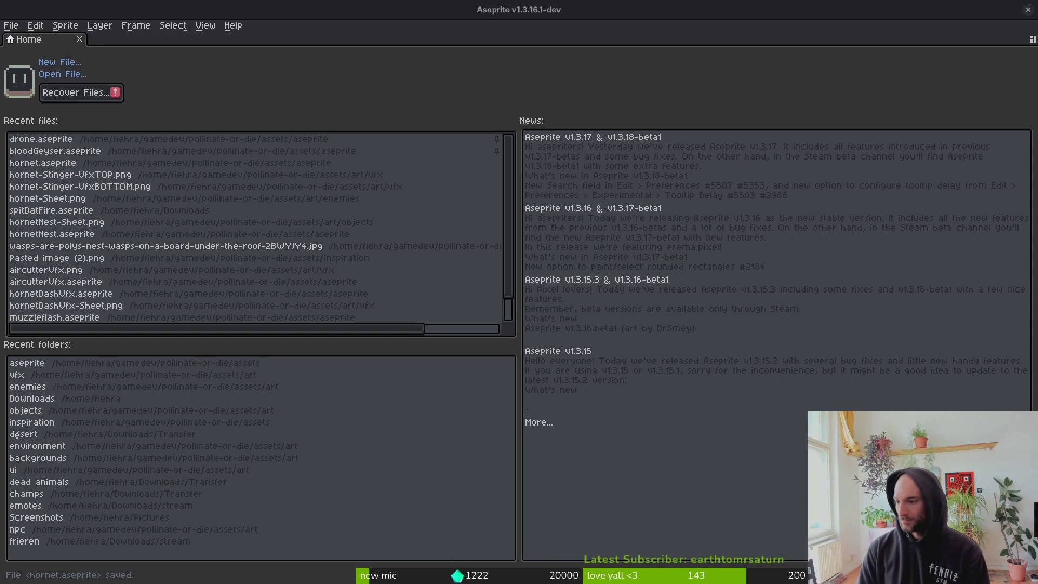
Bring the terminal to the front, then launch Vim and quit it with :q.
key(super)
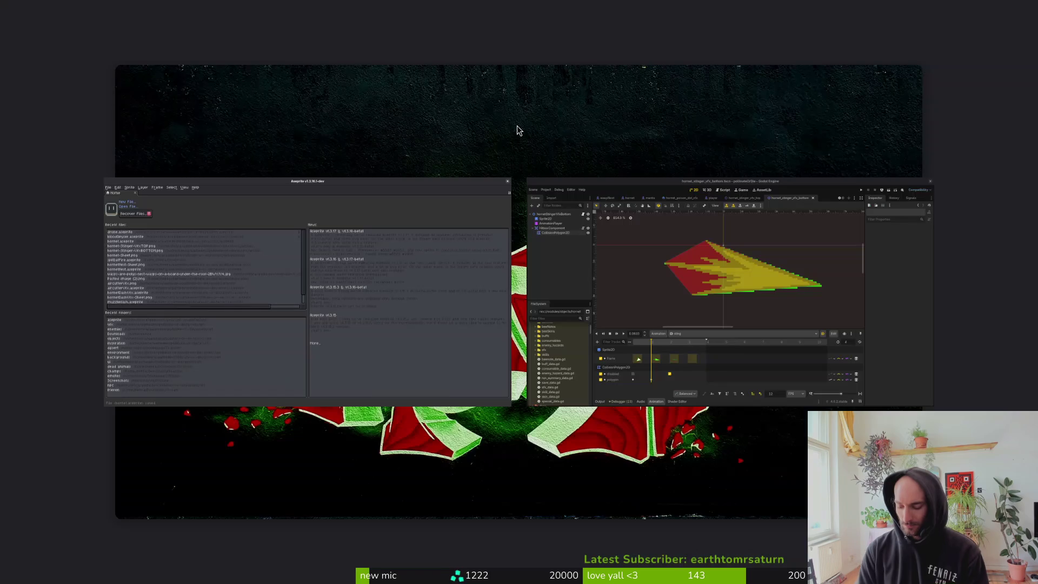
click(517, 131)
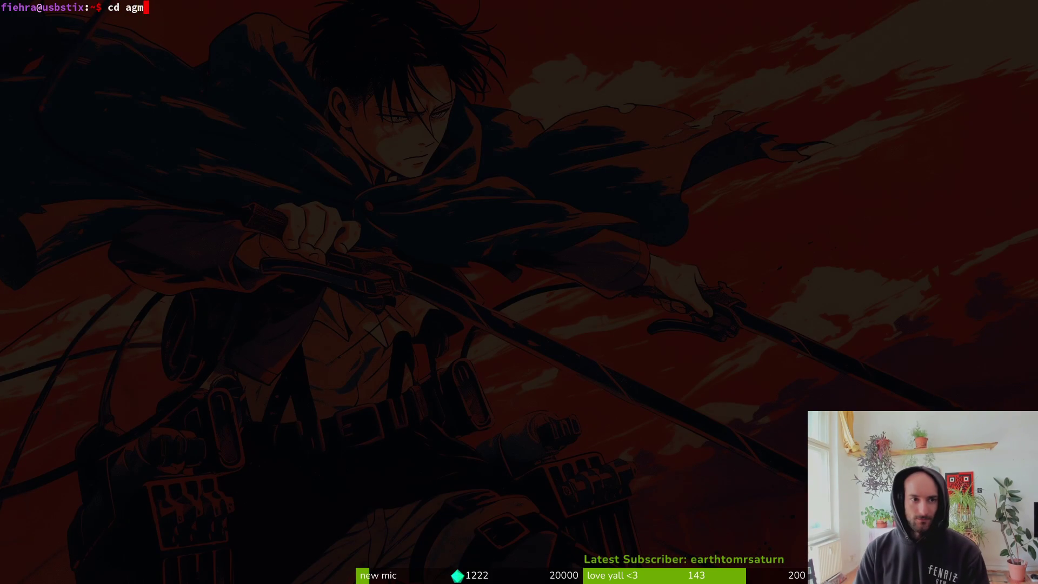
key(Return)
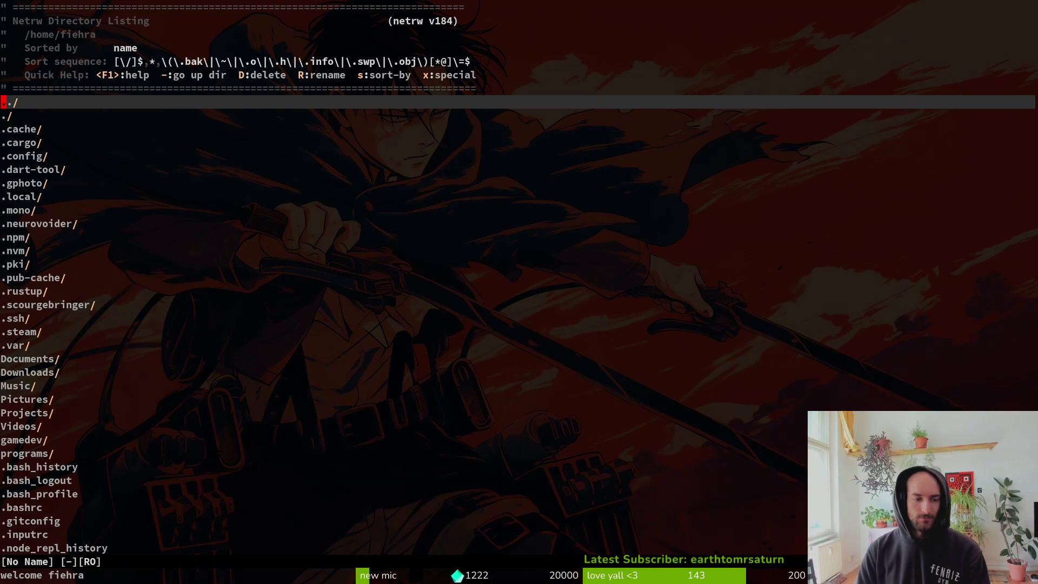
text(:q)
key(Return)
text(cd gamedev/)
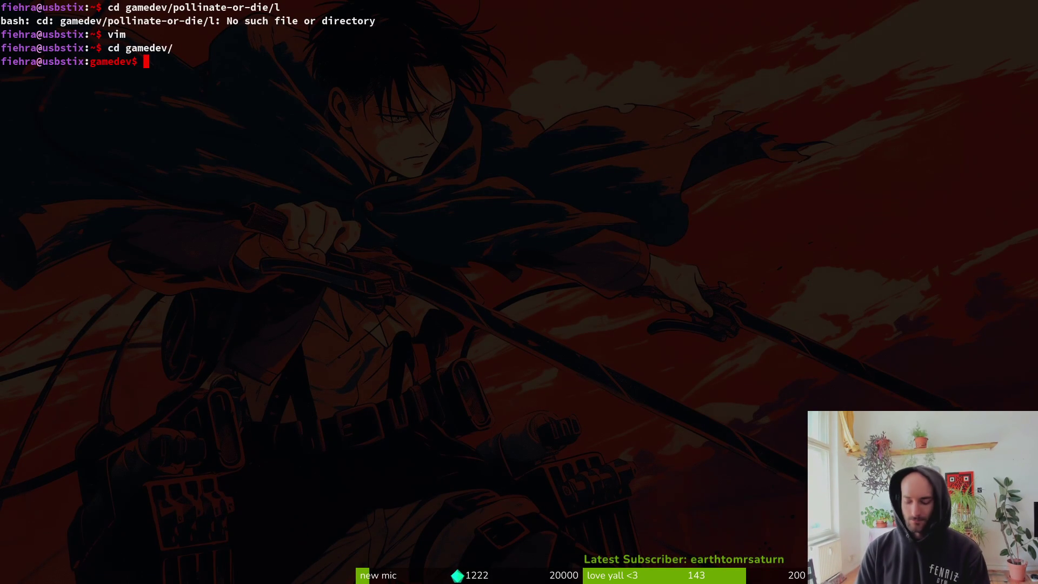
Open an extra terminal window and close it again.
key(super)
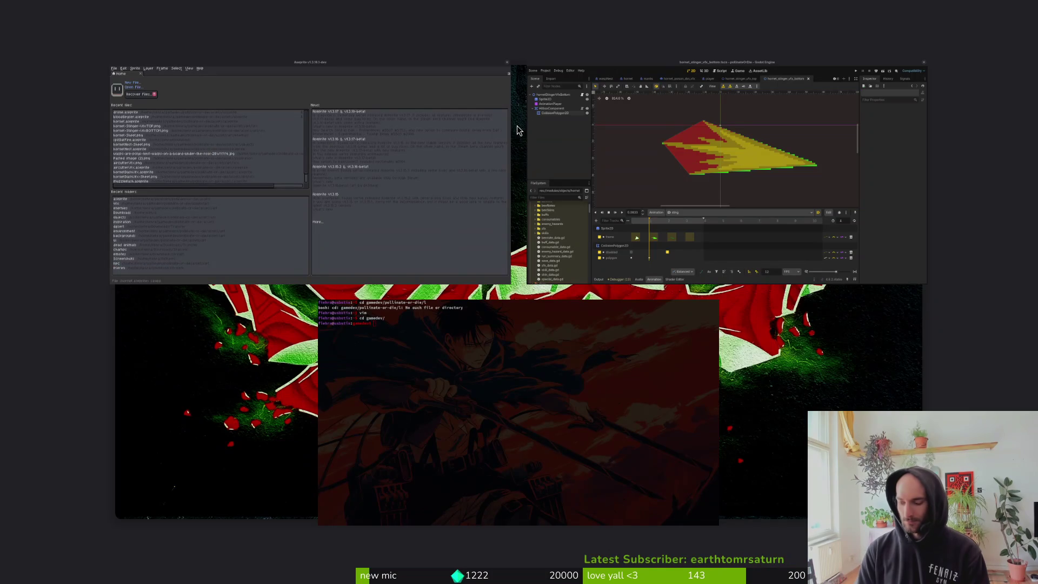
key(ctrl+alt+t)
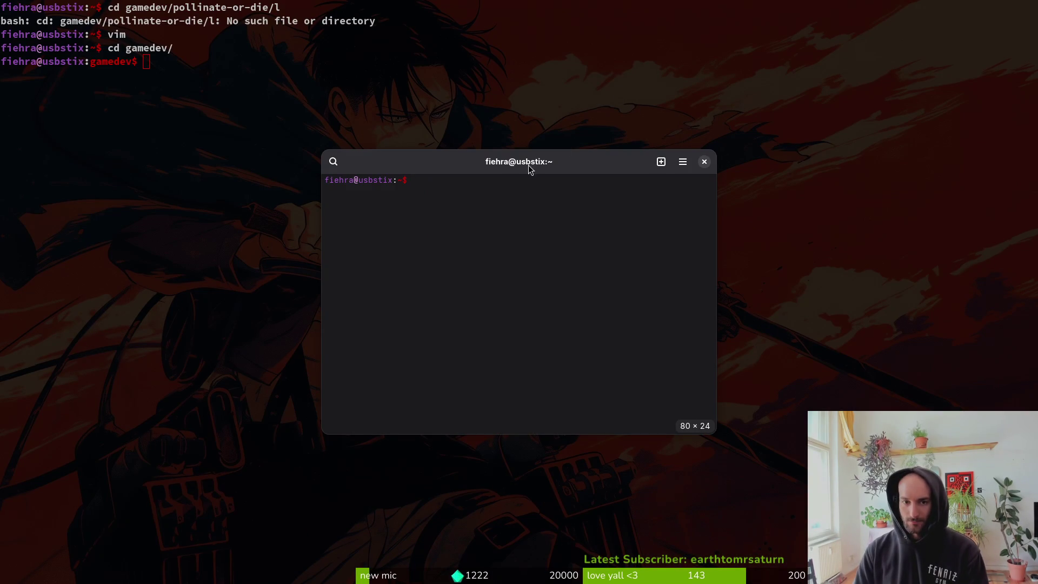
key(ctrl+d)
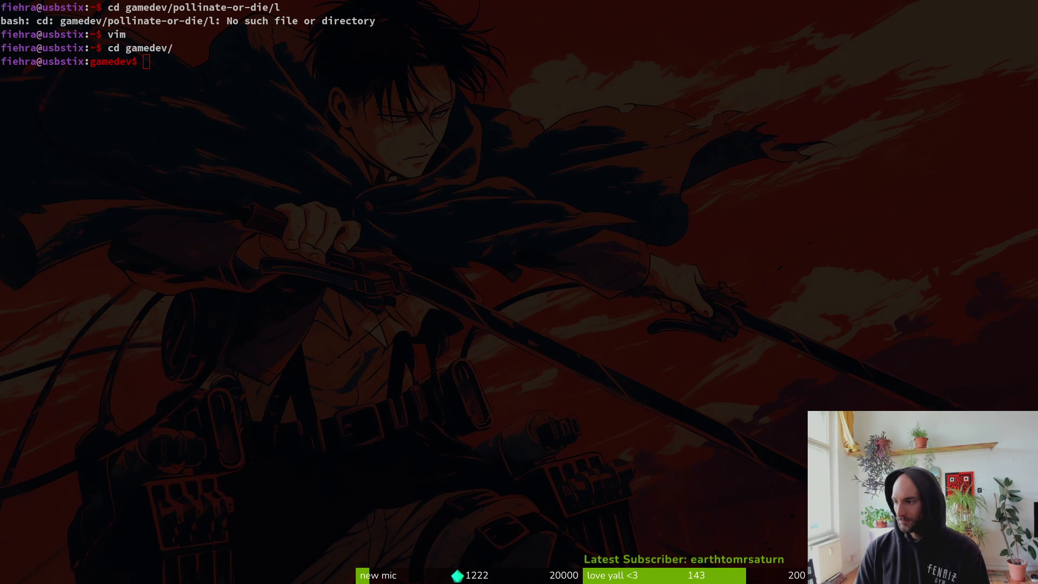
Switch to Aseprite and back, then shift the stinger sprite view slightly.
key(alt+Tab)
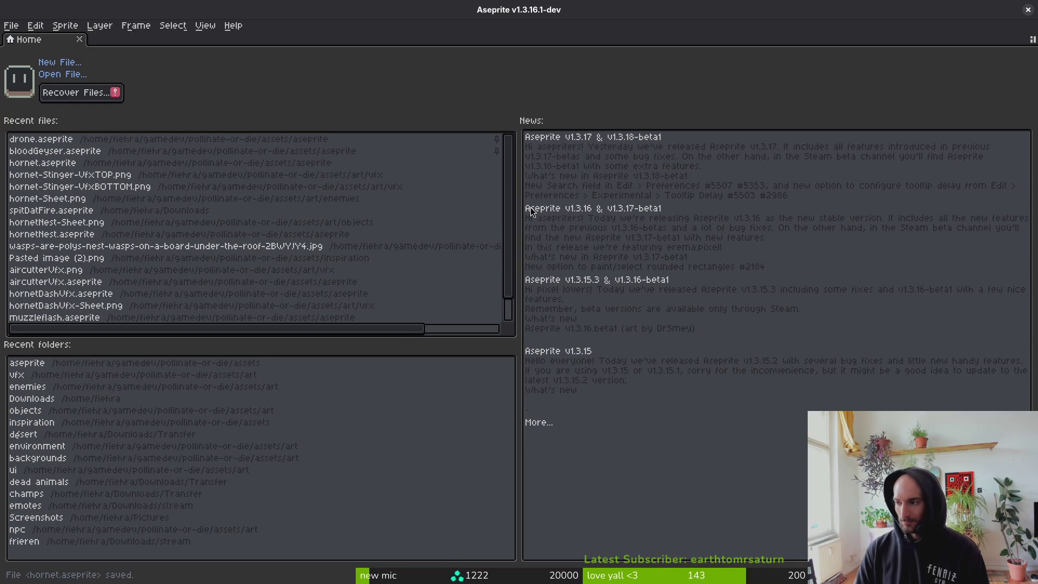
key(alt+Tab)
key(alt+Tab)
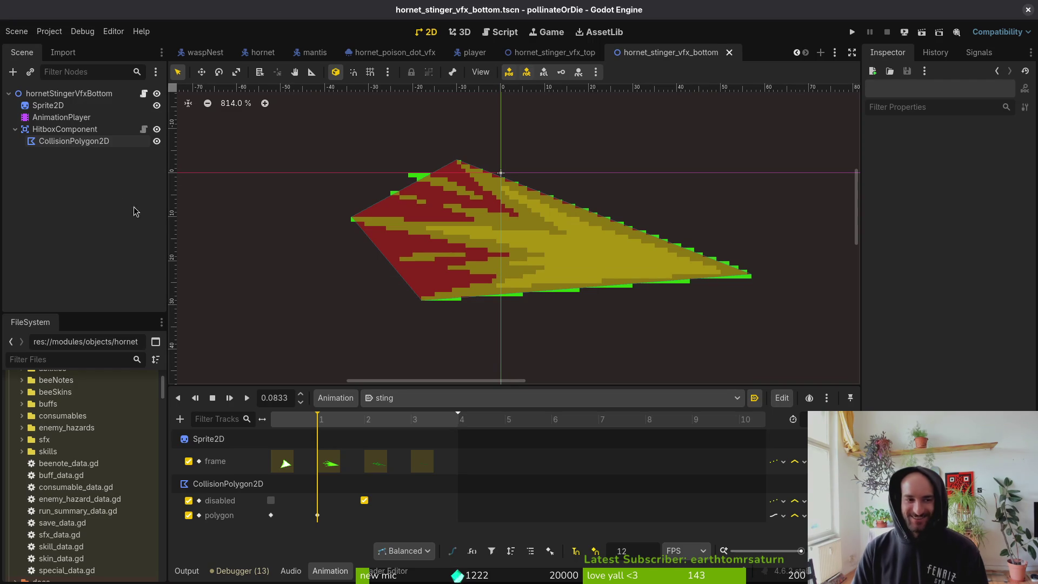
drag(543, 270, 529, 277)
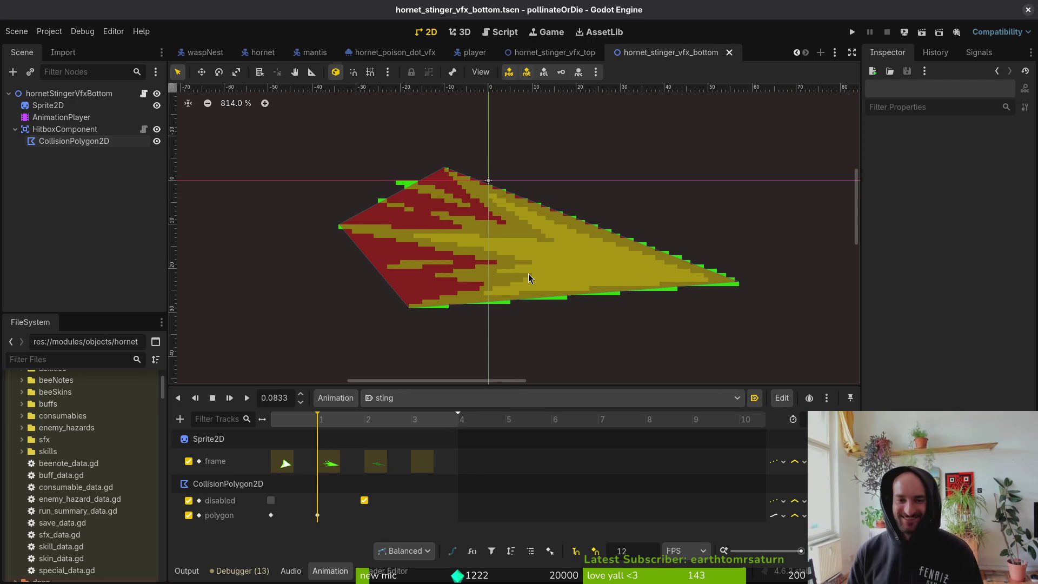
Close the hornet_stinger_vfx_bottom and hornet_stinger_vfx_top tabs and run the project.
click(728, 51)
click(601, 52)
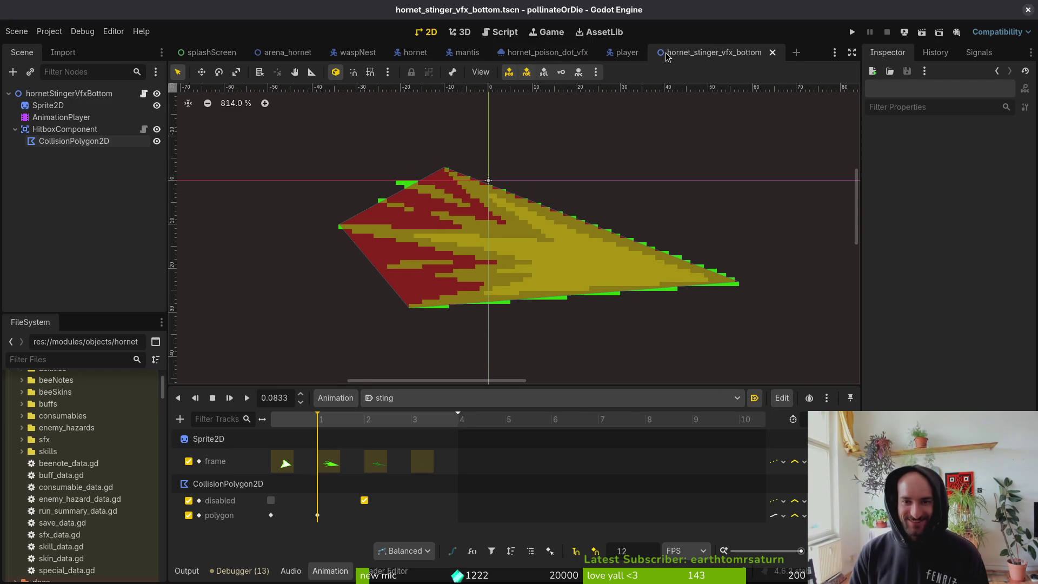
click(851, 34)
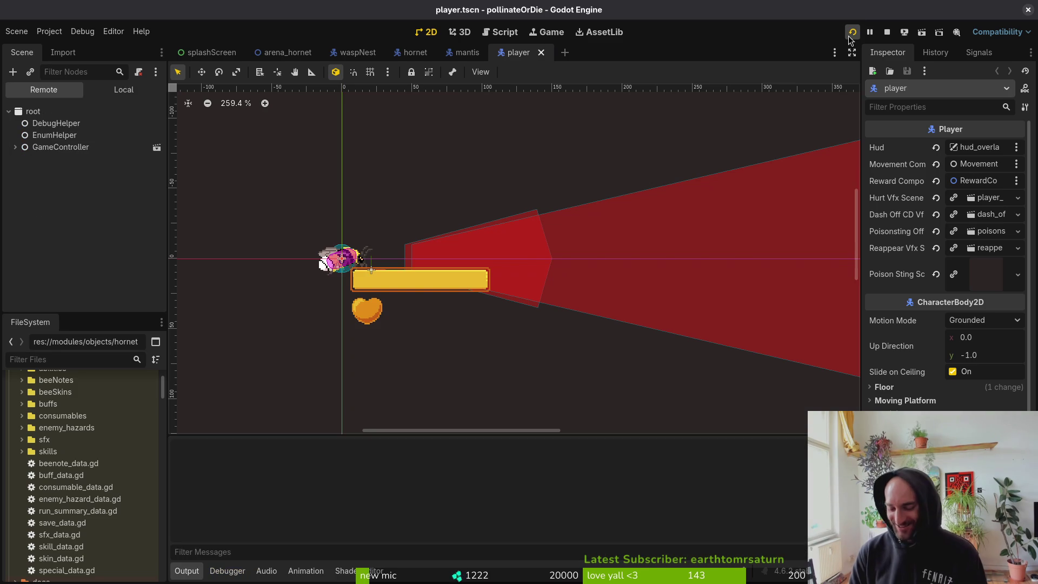
Continue into gameplay, load the hornet level from debug select, then rebirth after dying.
key(Return)
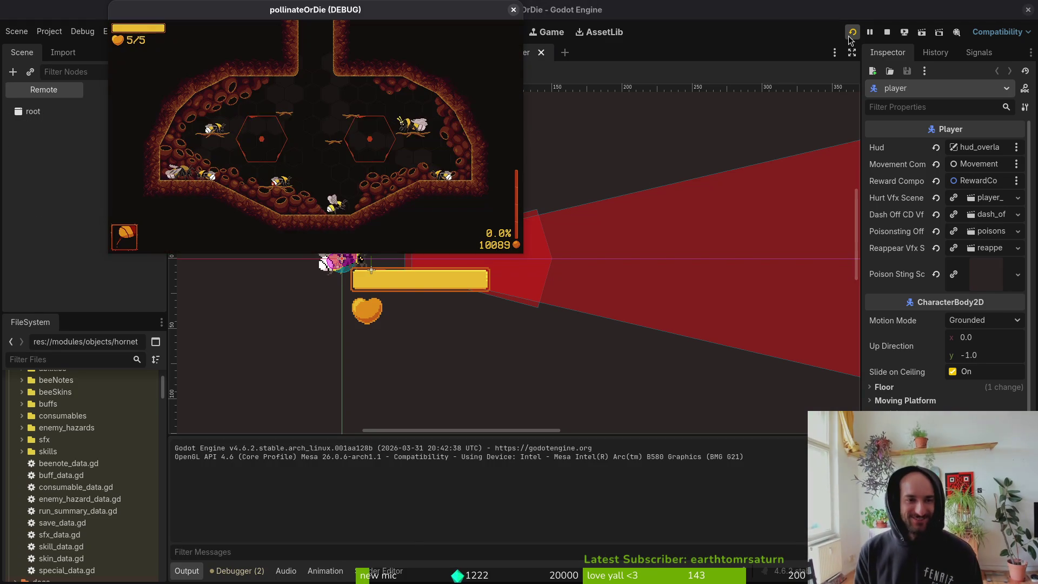
key(F1)
key(Up)
key(Return)
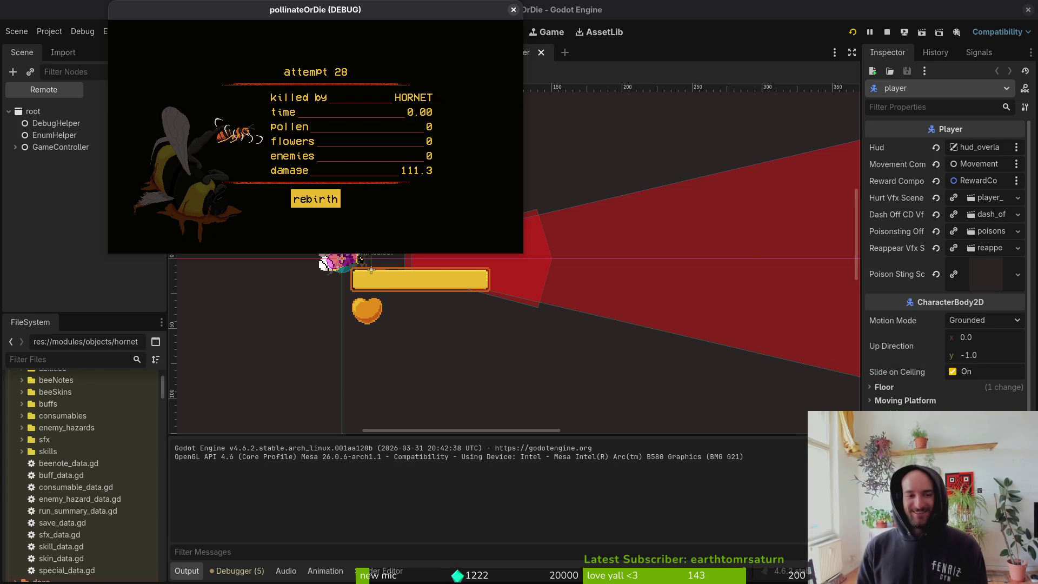
key(Return)
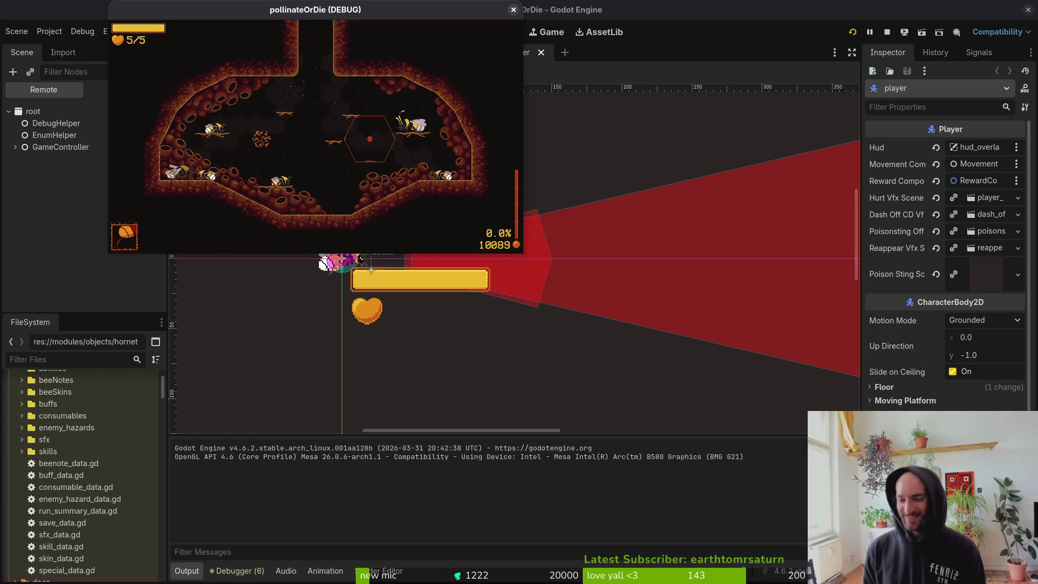
Load the spider web level, then the hornet arena, play until death, and close the game.
key(Escape)
key(Return)
key(Escape)
key(Escape)
key(Escape)
key(Up)
key(Return)
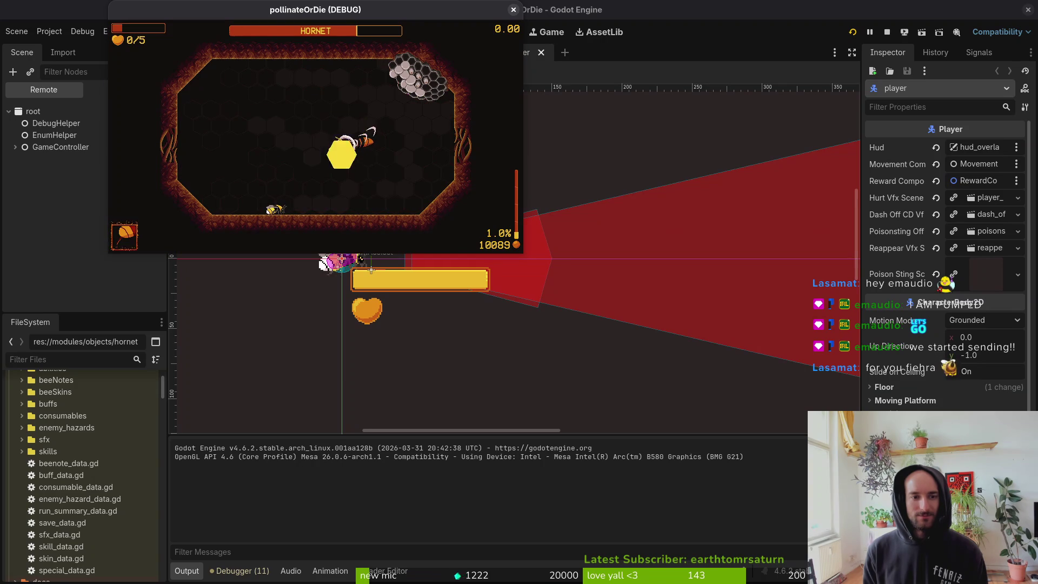
click(513, 10)
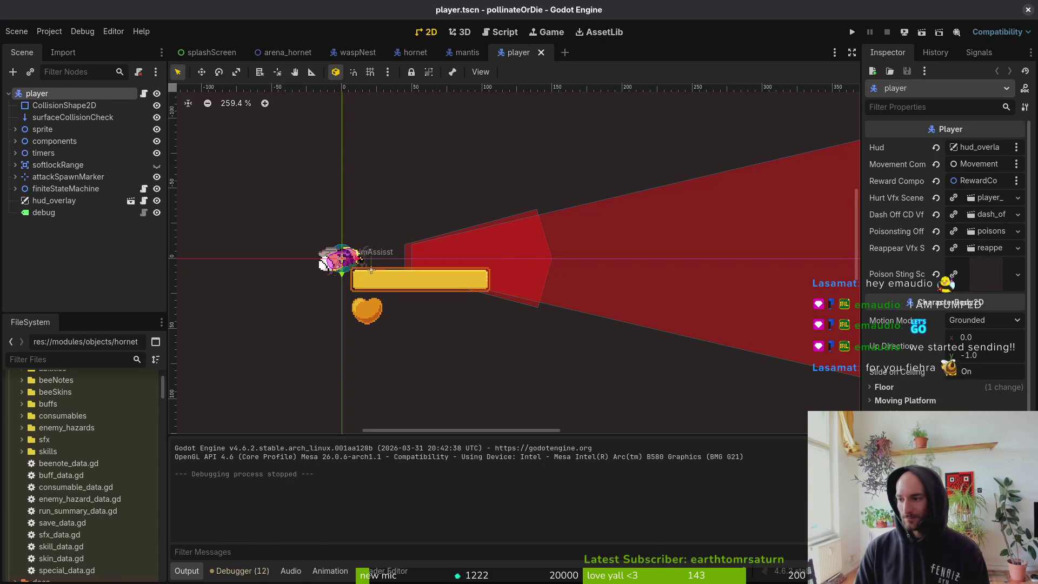
Start Vim in the gamedev folder and open poison_dot_vfx.gd with the file finder.
key(super+1)
text(vim .)
key(Return)
key(ctrl+p)
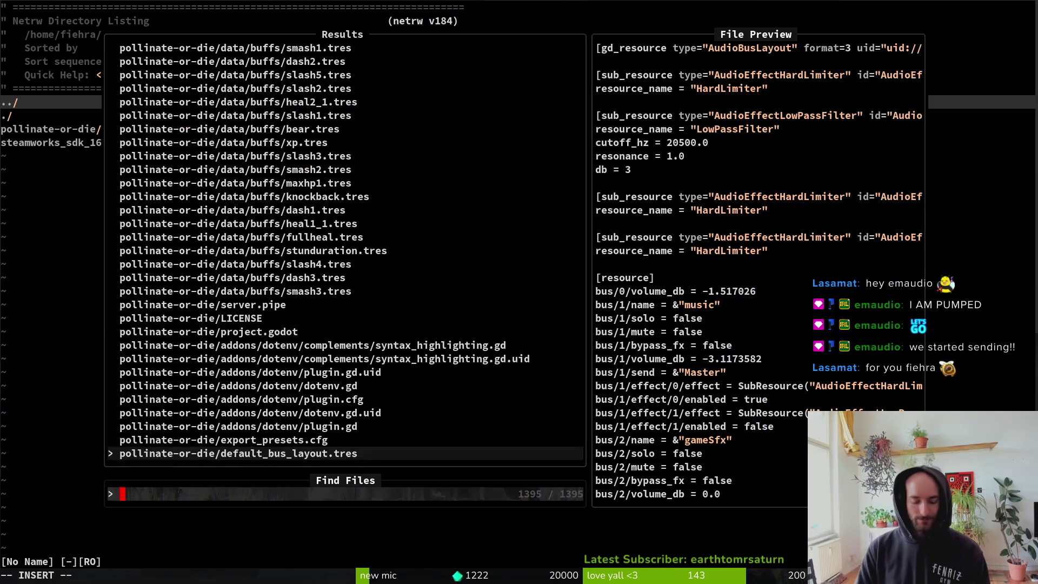
text(poisdo)
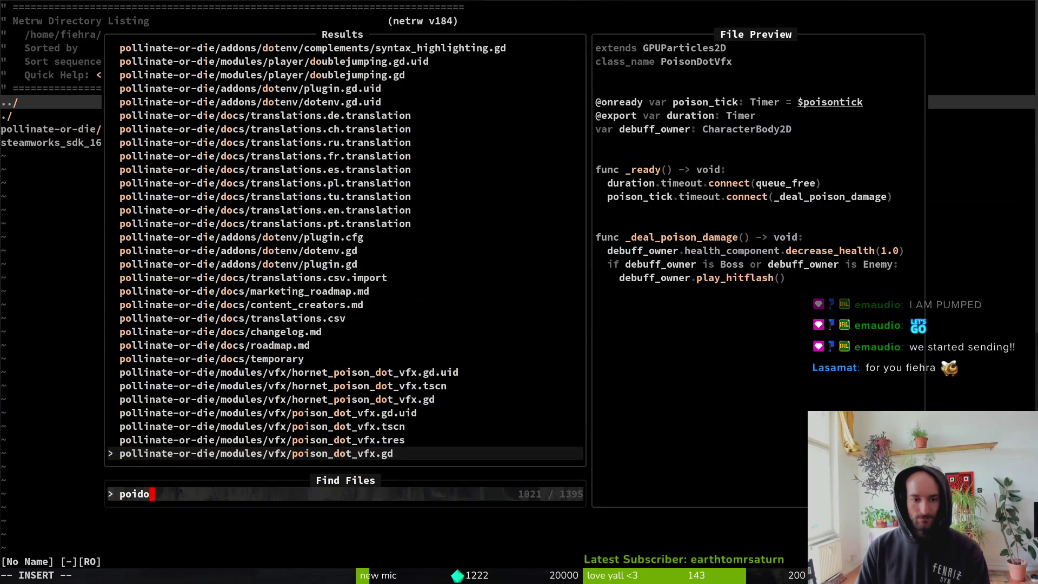
key(Return)
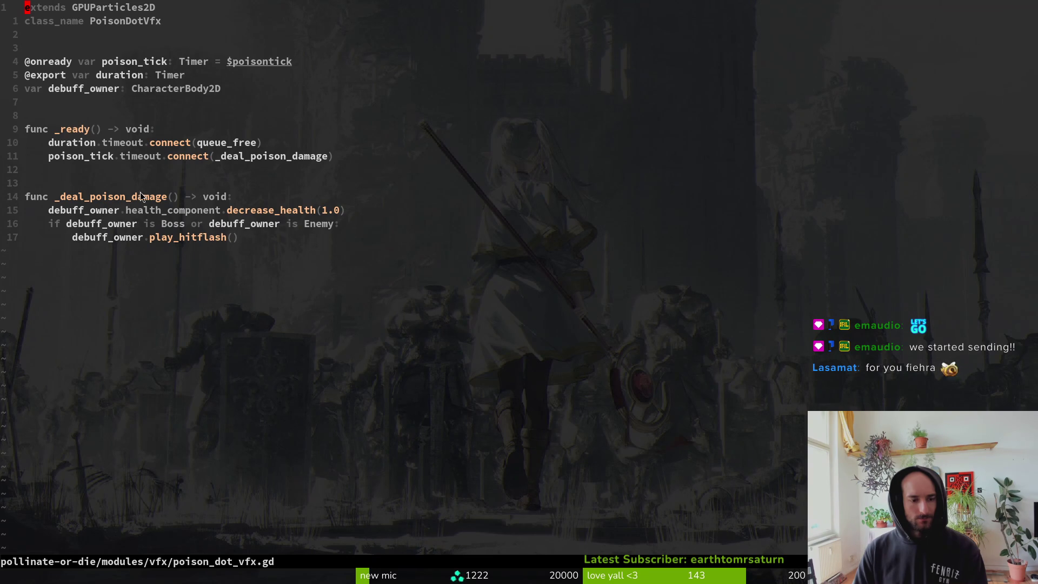
Search for and open stinger.gd.
key(space)
key(f)
key(f)
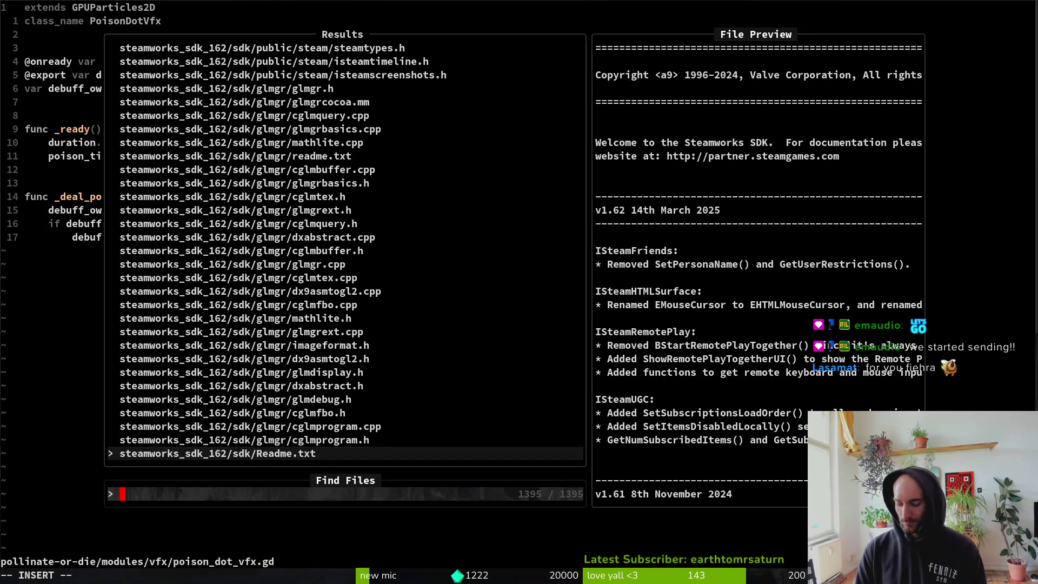
text(hstinger)
key(Return)
Search for and open hornet_stinger_vfx.gd.
key(space)
key(f)
key(f)
text(horst)
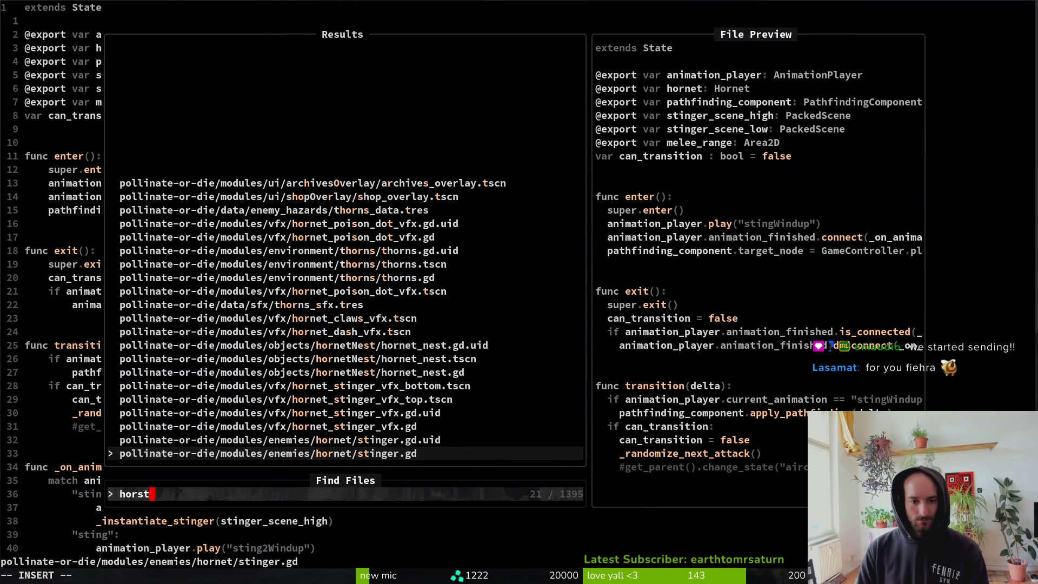
key(Up)
key(Up)
key(Return)
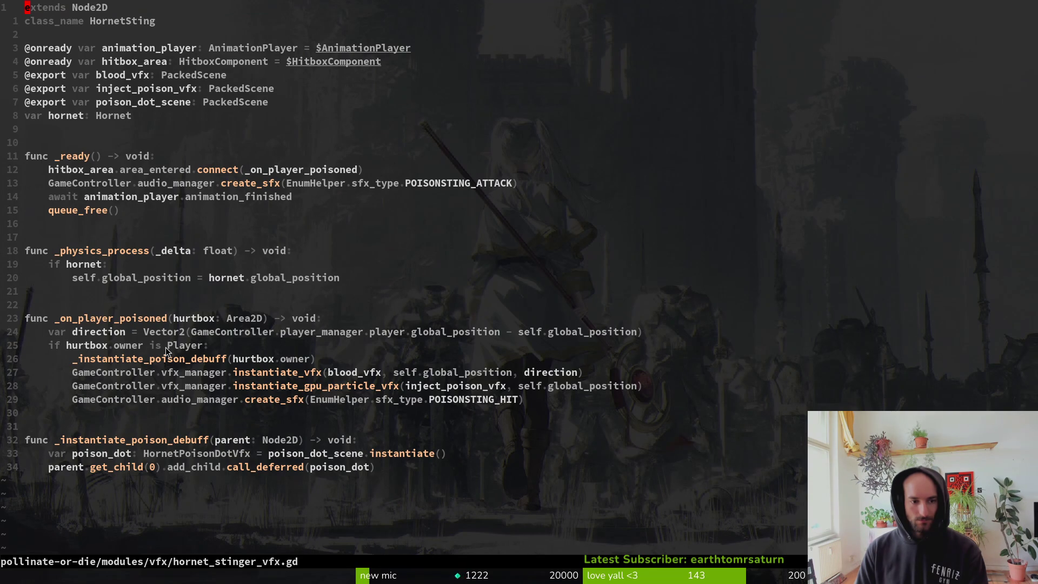
Duplicate the hitbox_area declaration line below itself and save the script.
click(121, 331)
click(177, 66)
key(y)
key(y)
key(p)
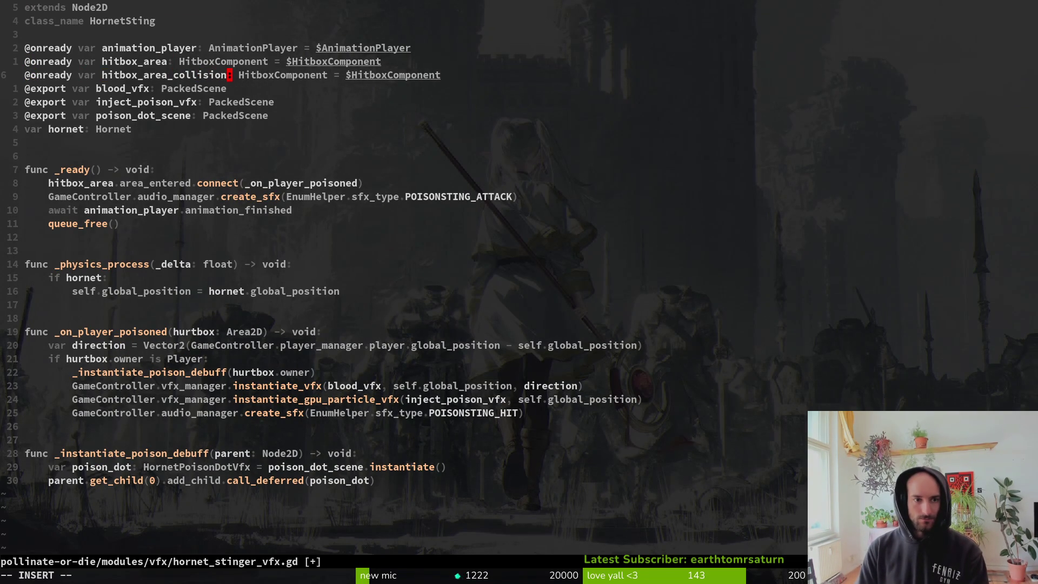
text(n)
key(Escape)
text(:w)
key(Return)
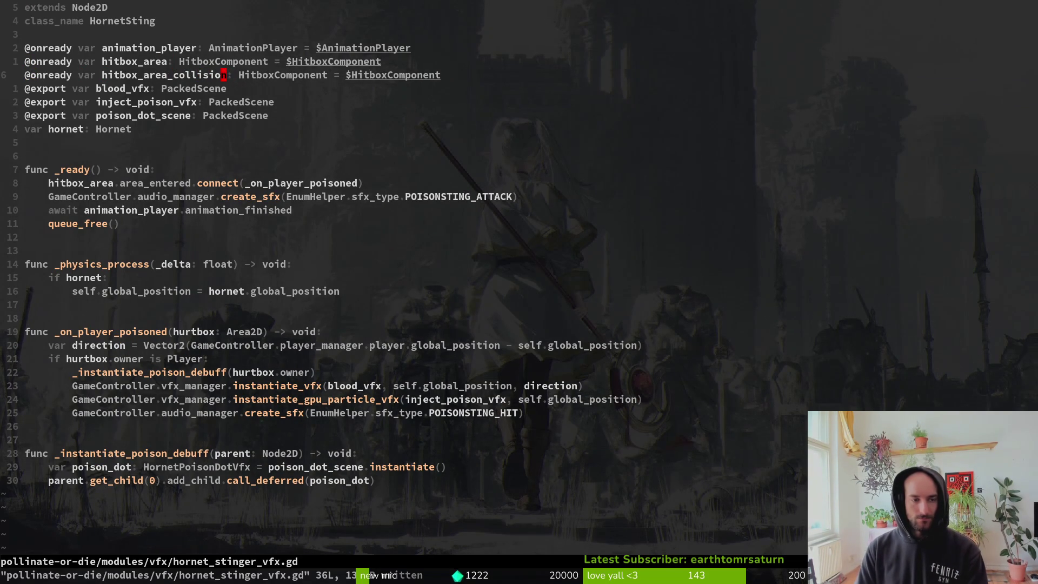
Rename the duplicated variable to hitbox_collision and save again.
key(a)
key(BackSpace)
key(BackSpace)
key(BackSpace)
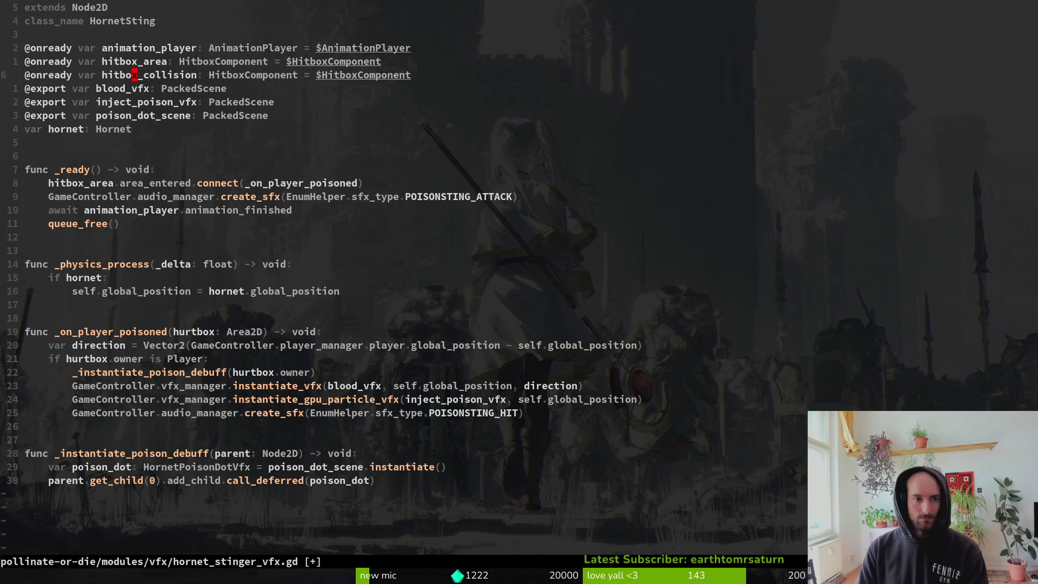
key(Escape)
text(:w)
key(Return)
Start changing the new variable's type to a Collision type, then quit Vim.
text(cwColl)
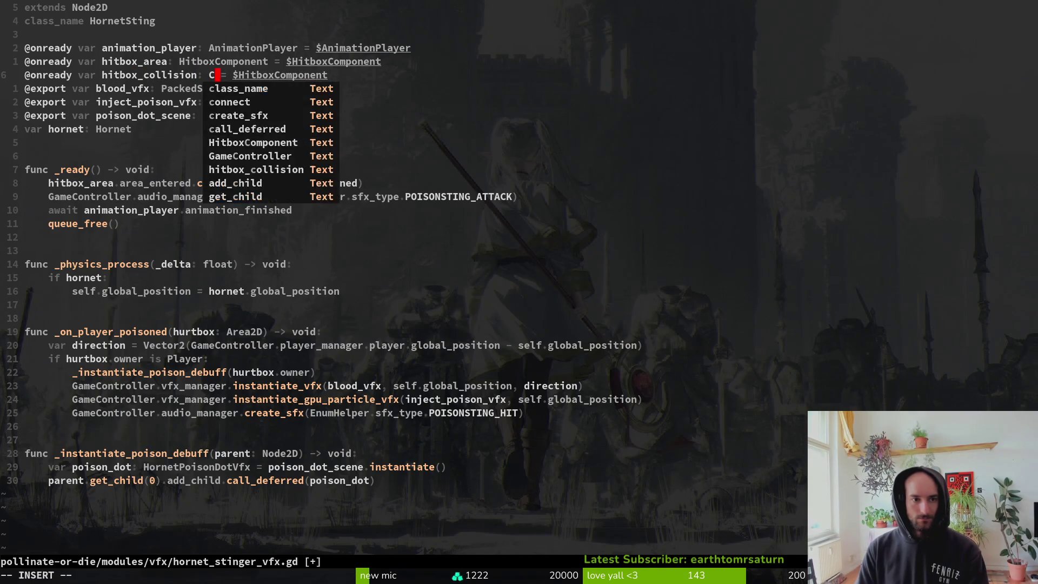
key(Escape)
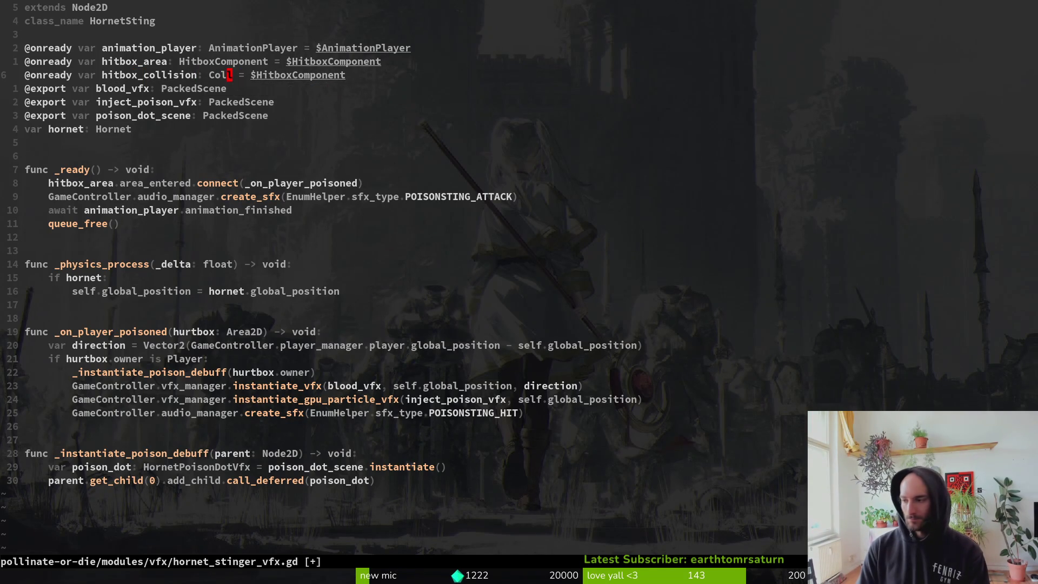
key(alt+Tab)
key(alt+Tab)
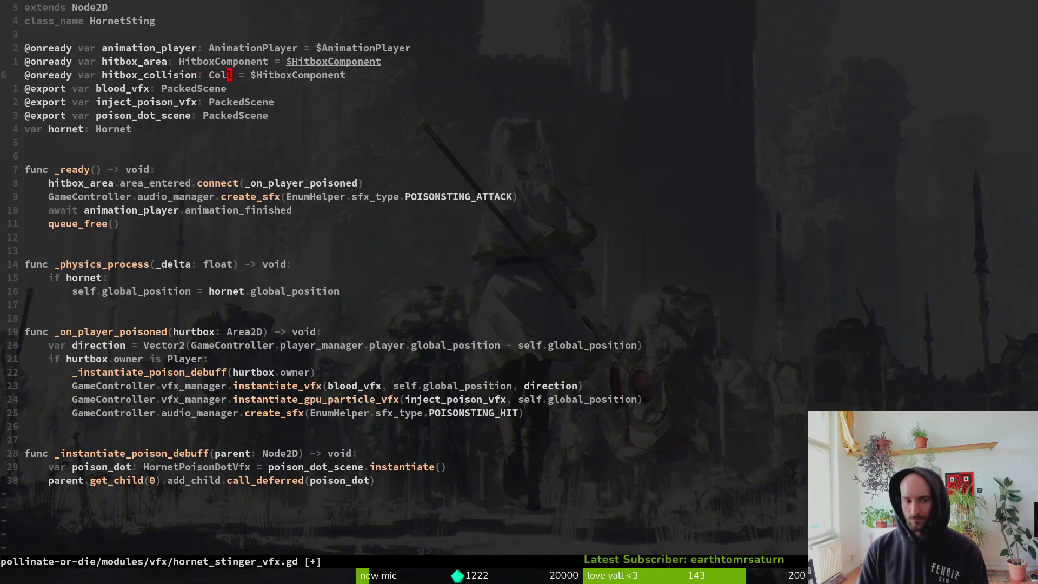
text(:q)
key(Return)
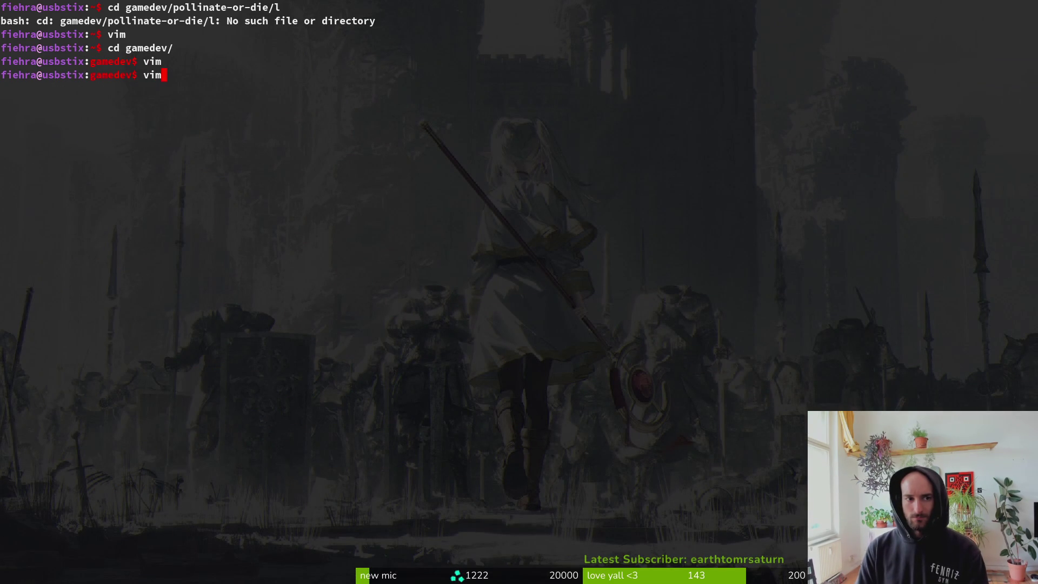
Reopen Vim and open hornet_stinger_vfx.gd through the fuzzy file finder.
key(Return)
key(Return)
text(c)
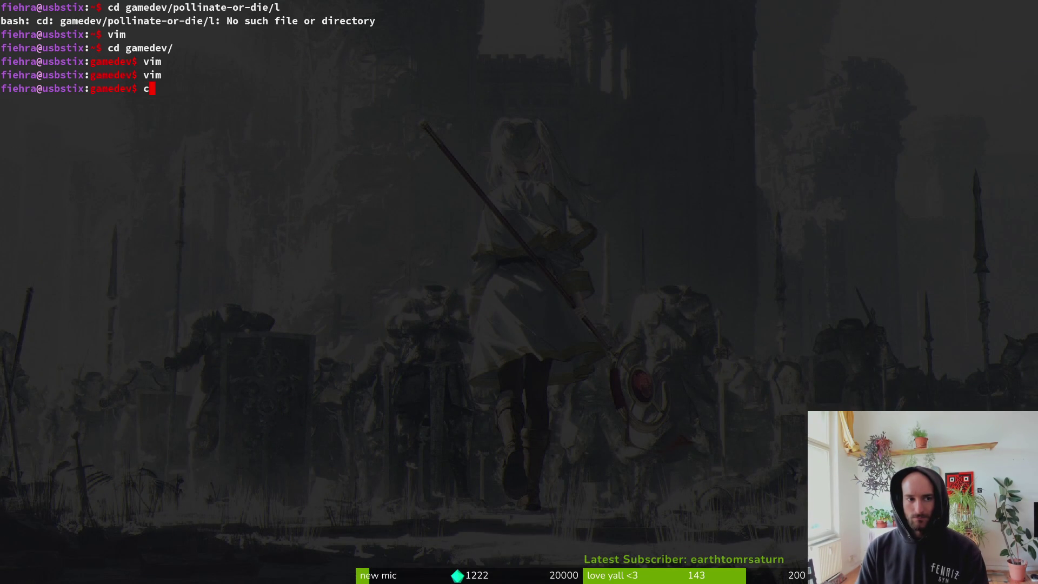
text(im)
key(Return)
key(space)
key(f)
key(f)
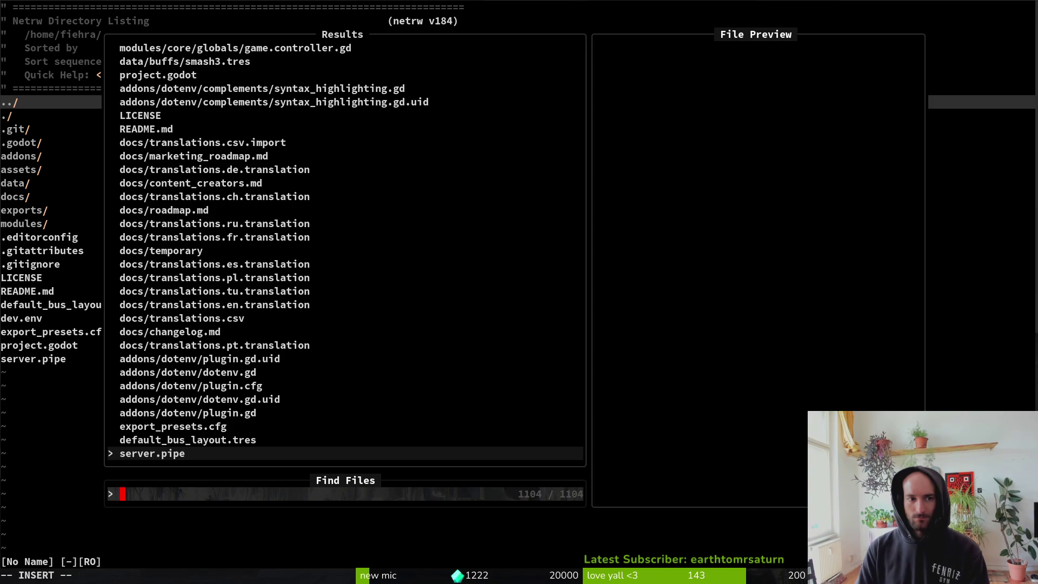
text(hornetstinger)
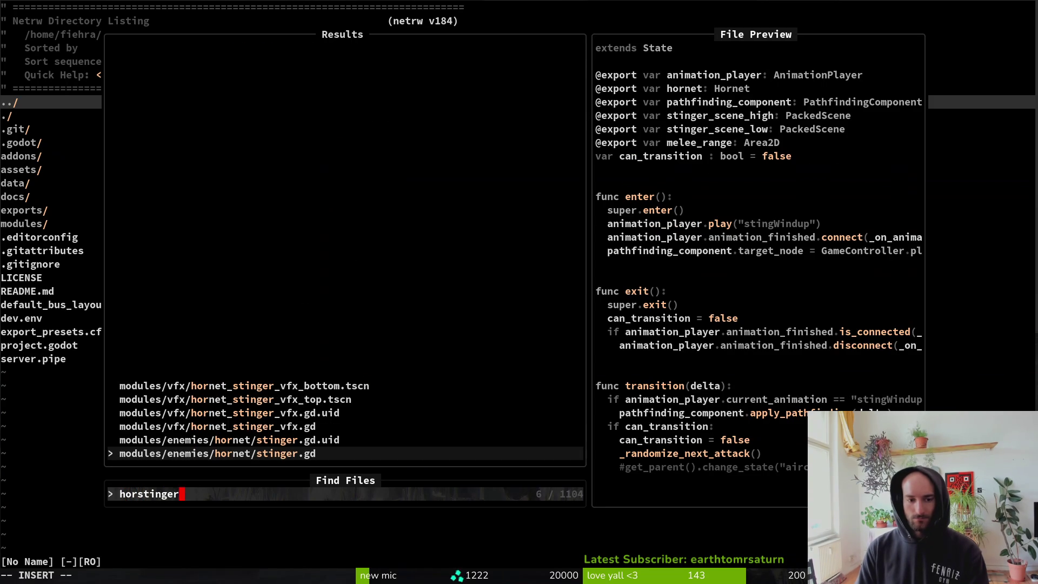
key(Up)
key(Up)
key(Up)
key(Return)
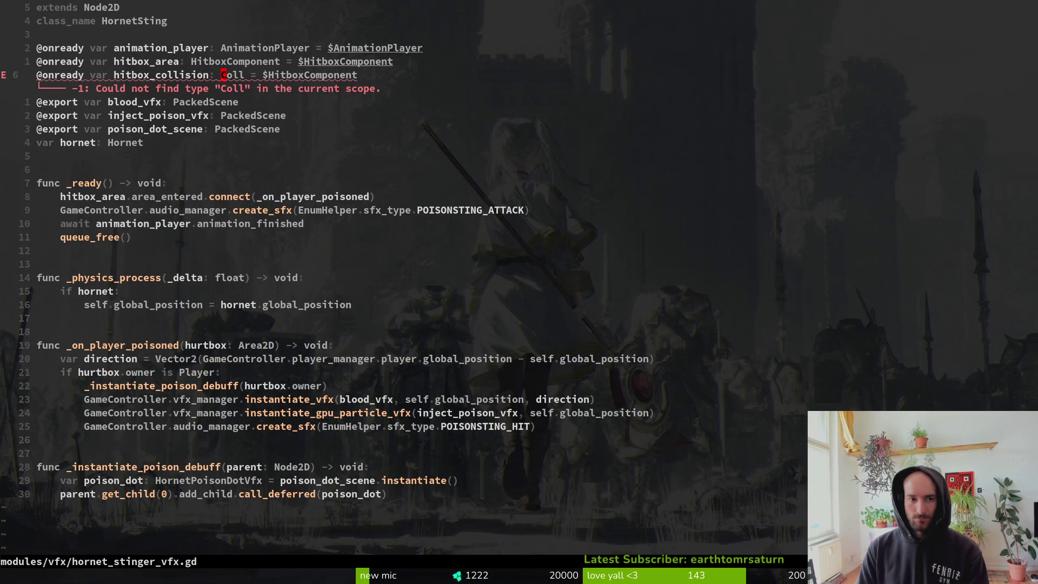
Type hitbox_collision as CollisionShape2D, save, and bind it to $HitboxComponent/CollisionPolygon2D.
key(Tab)
key(Return)
key(ctrl+s)
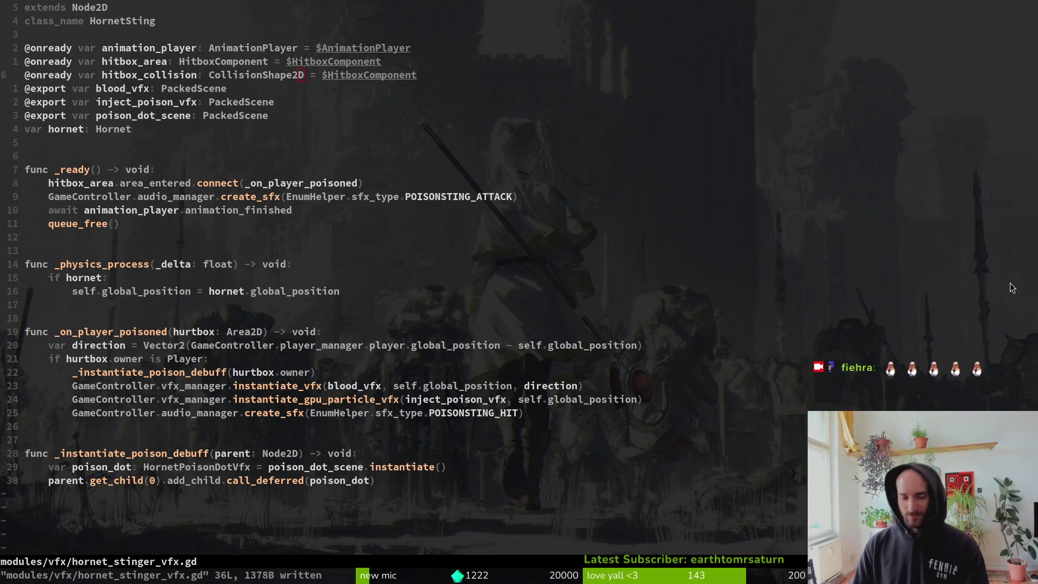
key(ctrl+s)
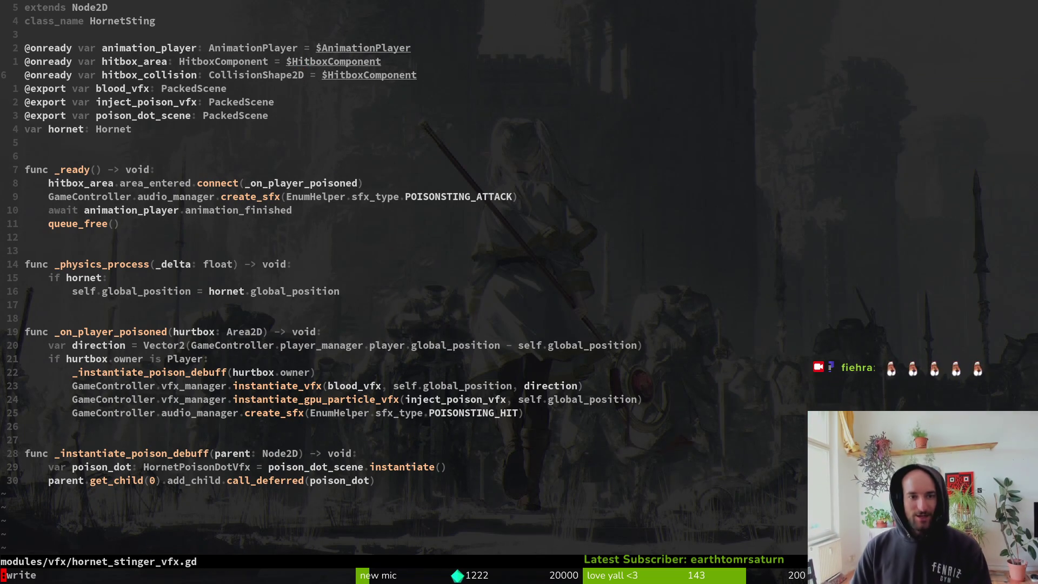
key(i)
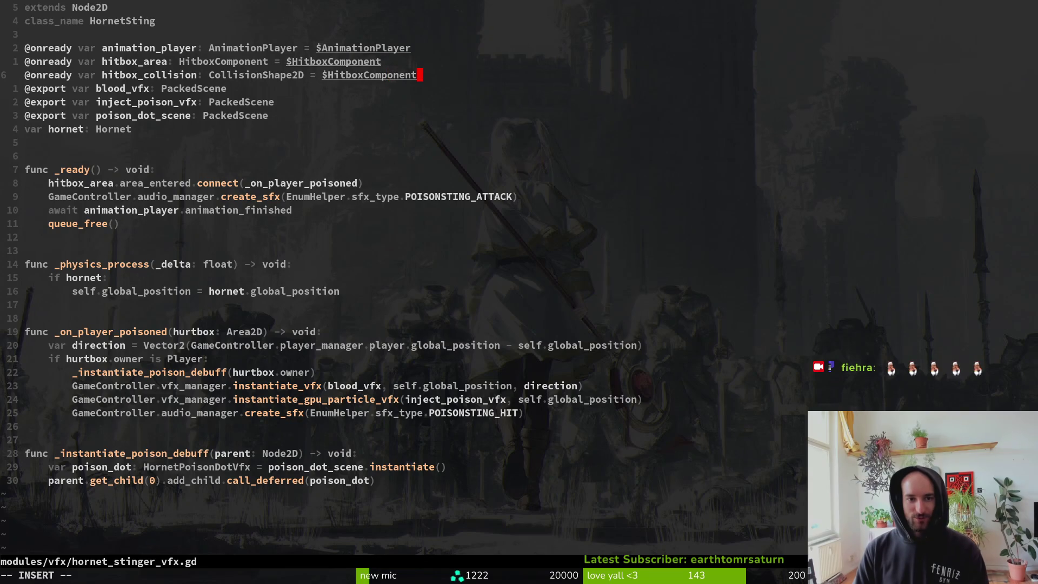
text(/col)
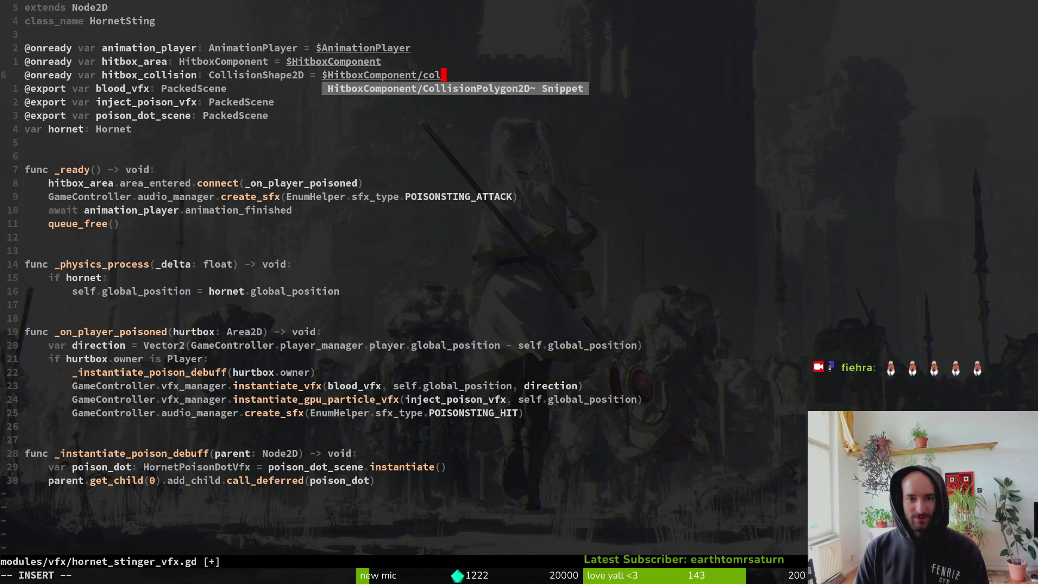
key(Return)
key(Escape)
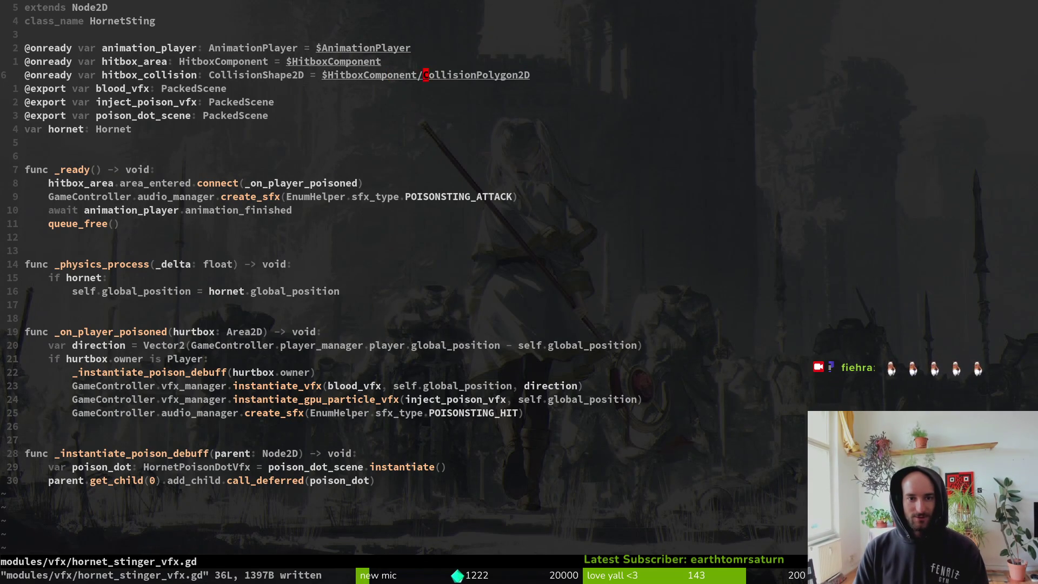
Change line 6's type to CollisionPolygon2D, save, and open a new line in _on_player_poisoned.
key(c)
key(t)
key(equal)
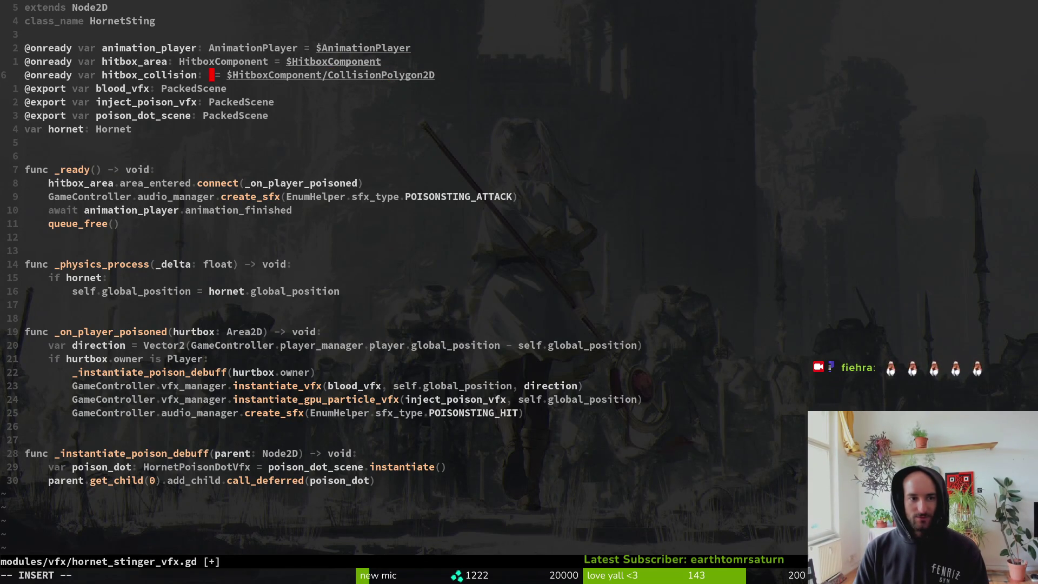
text(Colpol)
key(Return)
key(Escape)
text(:w)
key(Return)
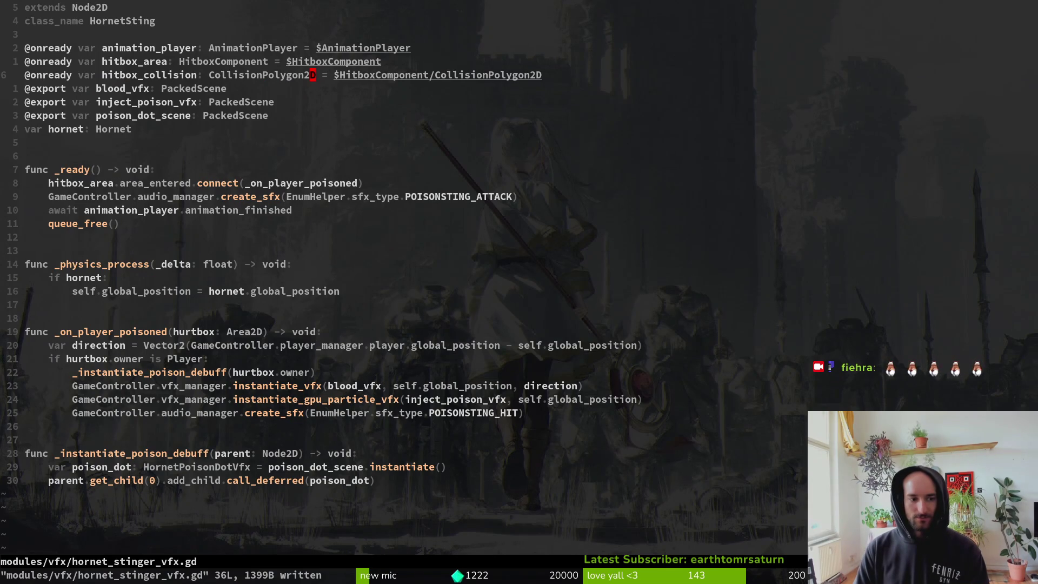
text(o)
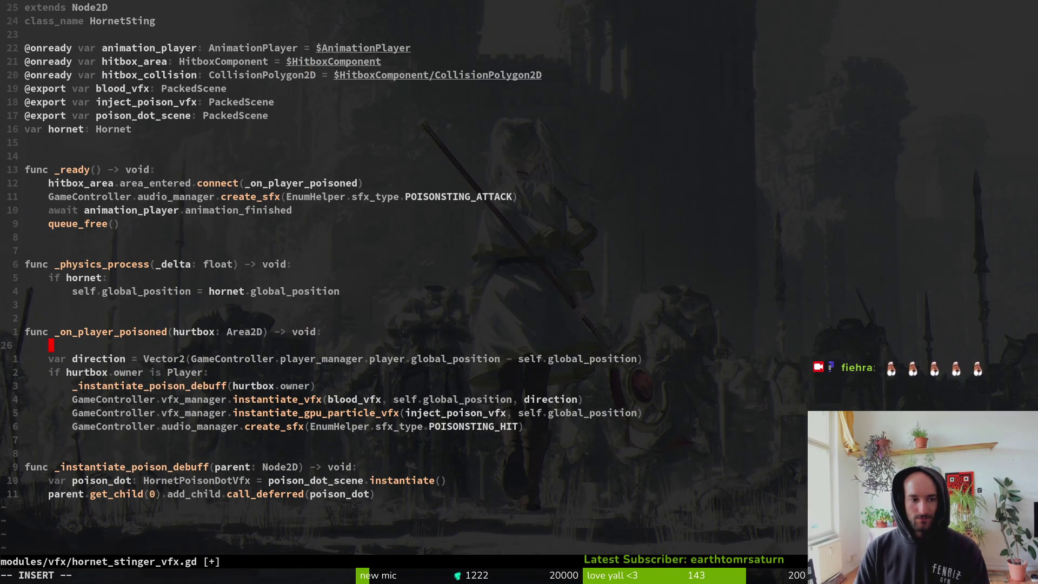
text(itbo)
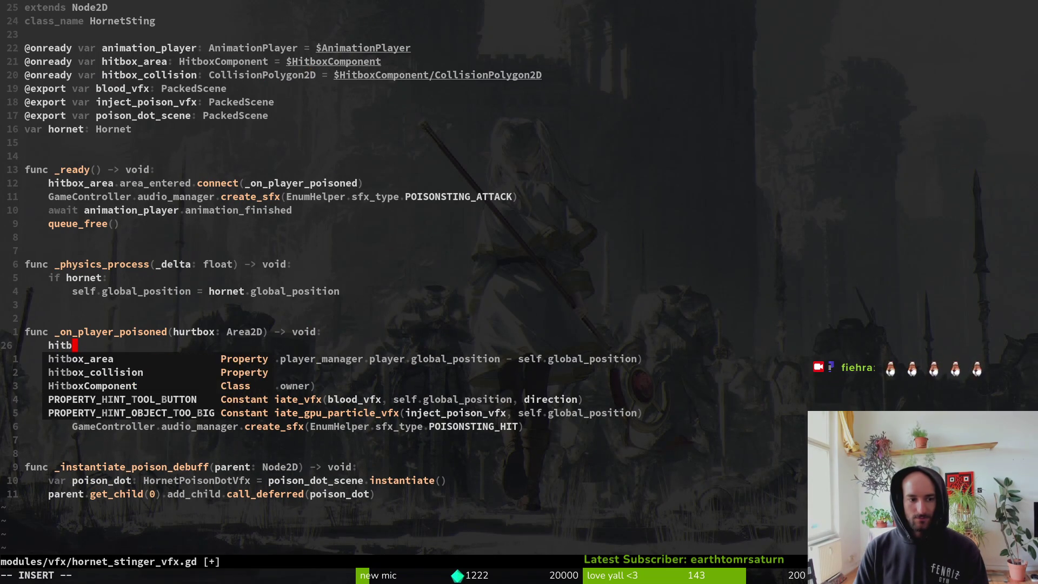
Write hitbox_collision.set_deferred("disabled", true) using completions, save, and return to Godot.
key(Return)
key(BackSpace)
key(BackSpace)
key(BackSpace)
text(co)
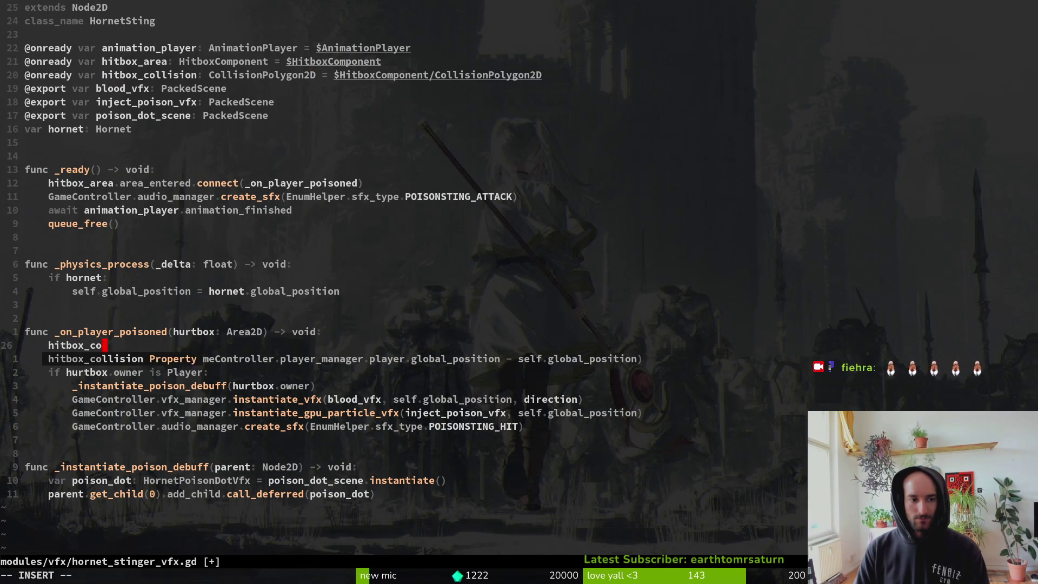
key(Return)
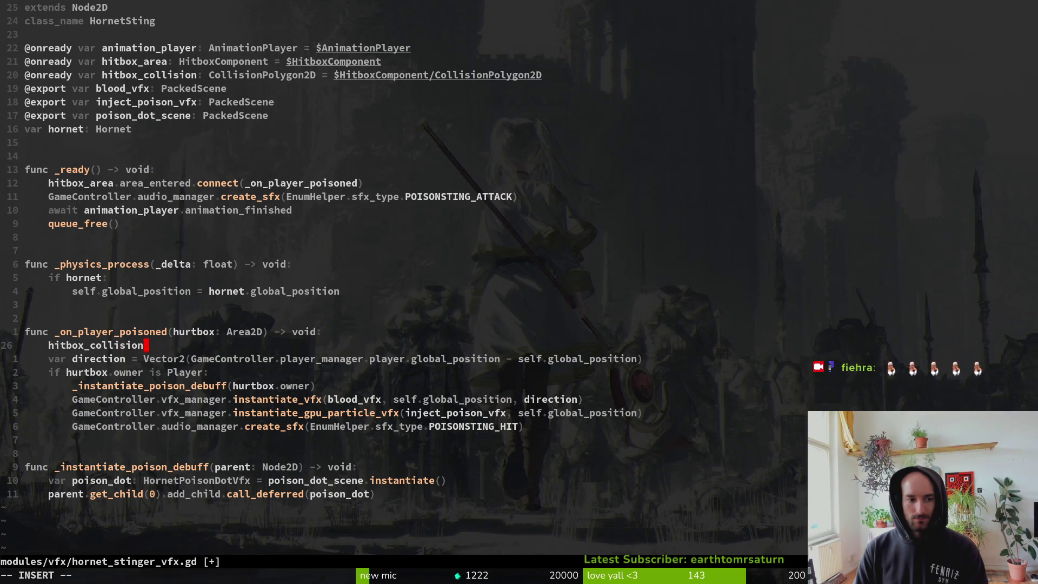
text(et_)
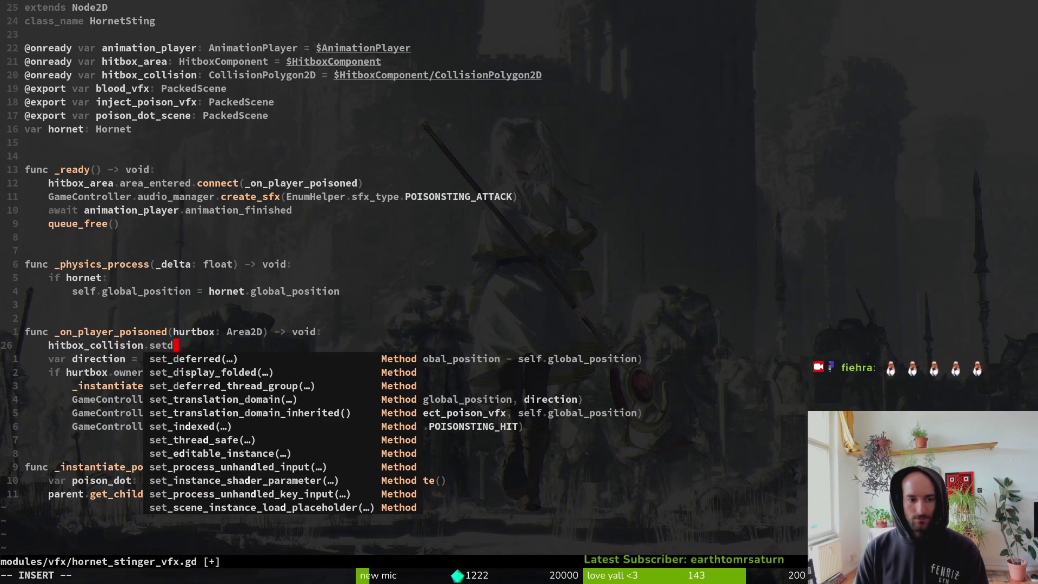
key(Return)
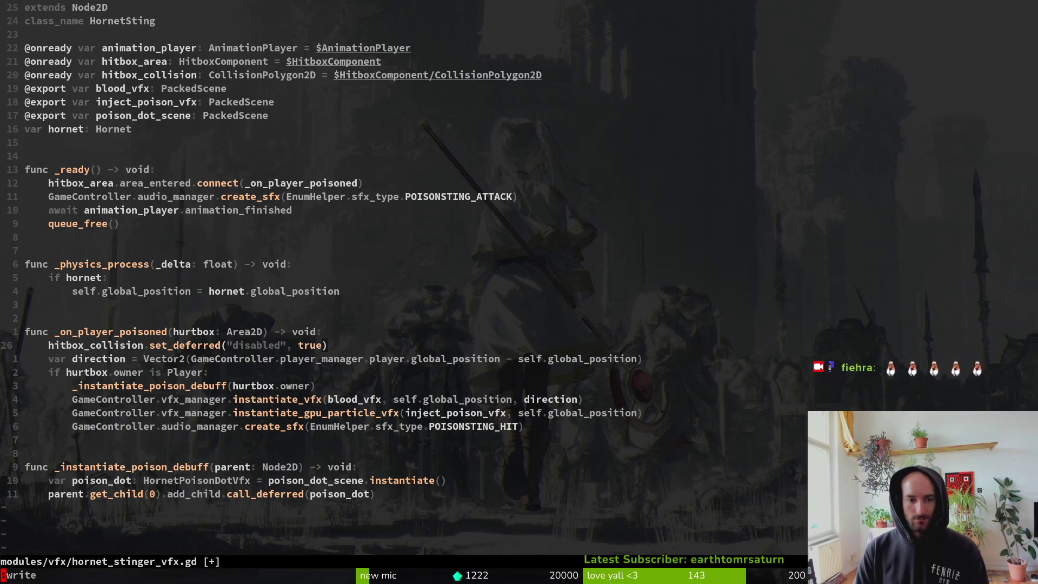
key(Return)
key(alt+Tab)
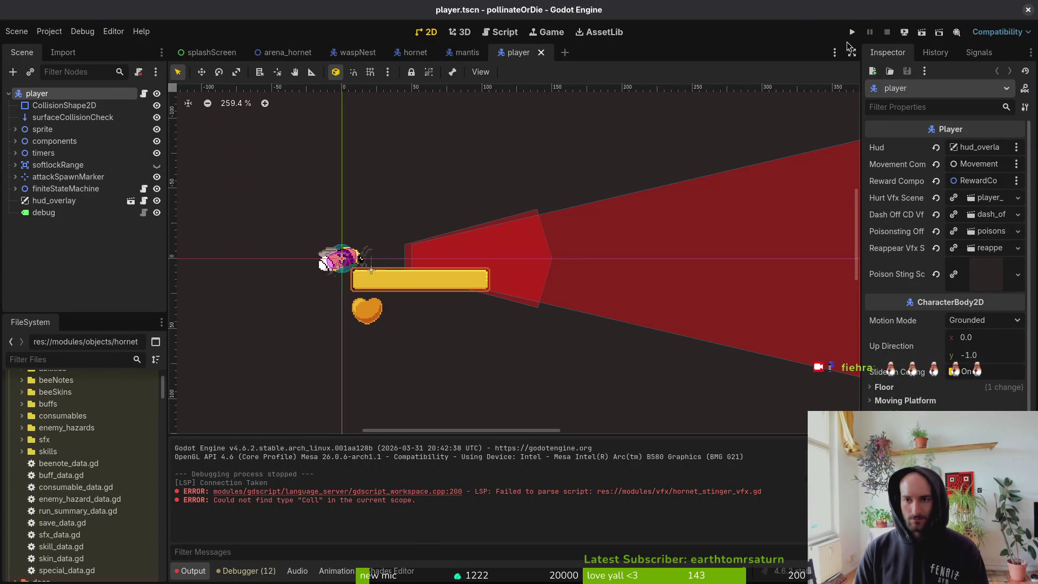
Run the project, continue the saved game, and maximise the game window.
click(852, 32)
key(Up)
key(Return)
double_click(346, 9)
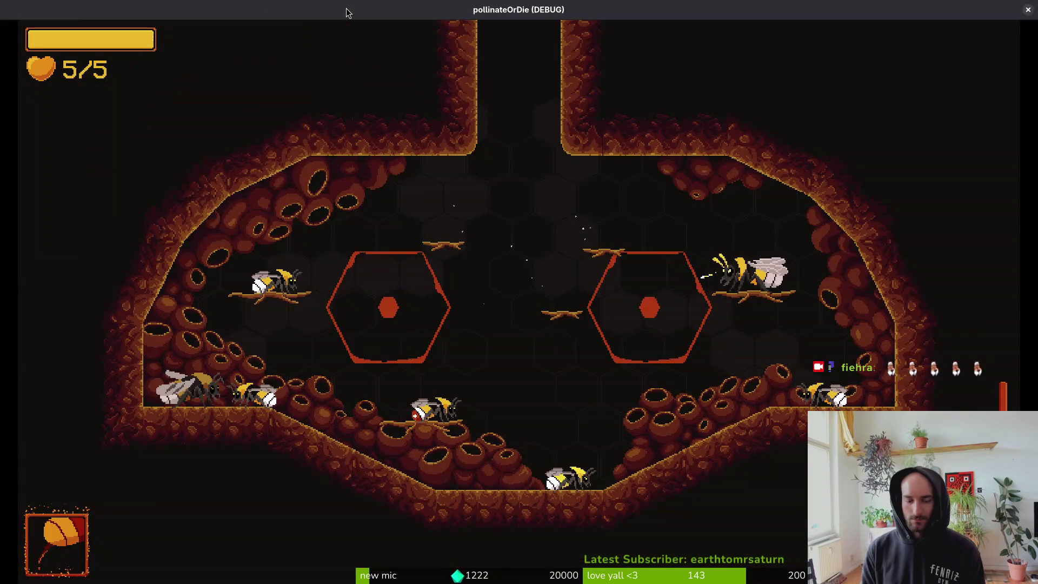
Load the hornet boss level from debug select and fight it.
key(F1)
key(Up)
key(Return)
key(d)
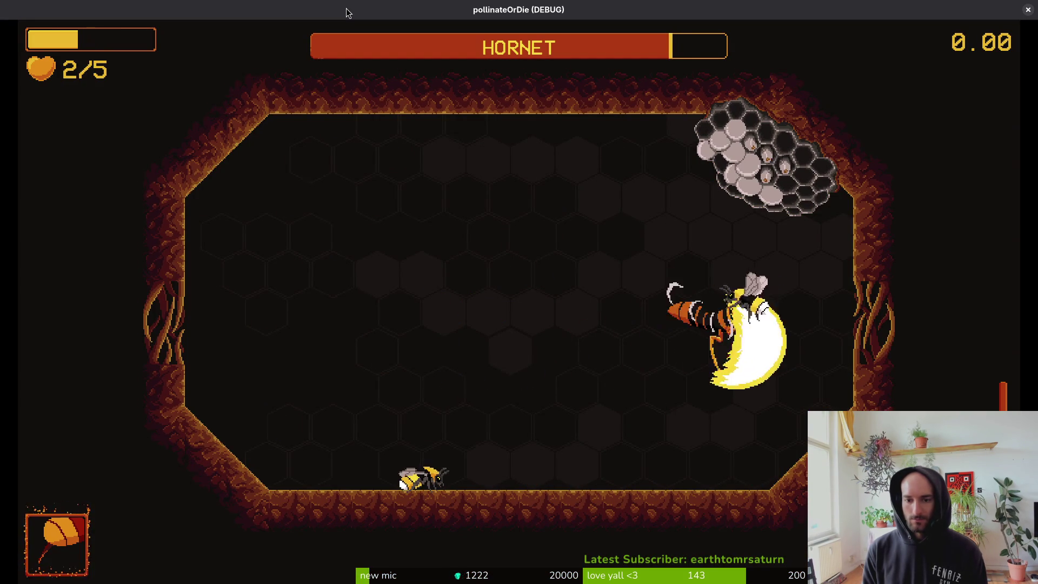
key(Escape)
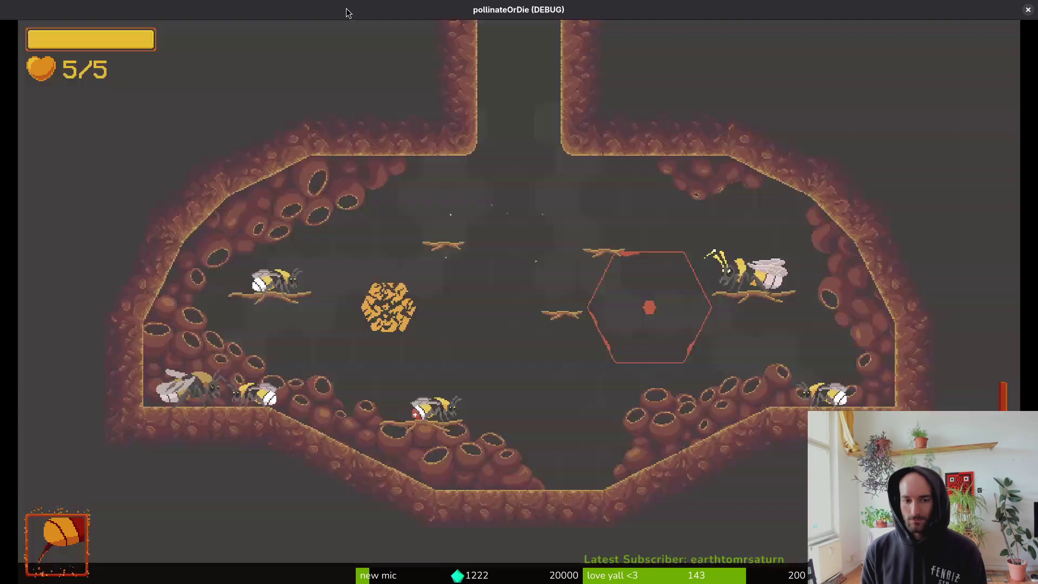
key(Up)
key(Return)
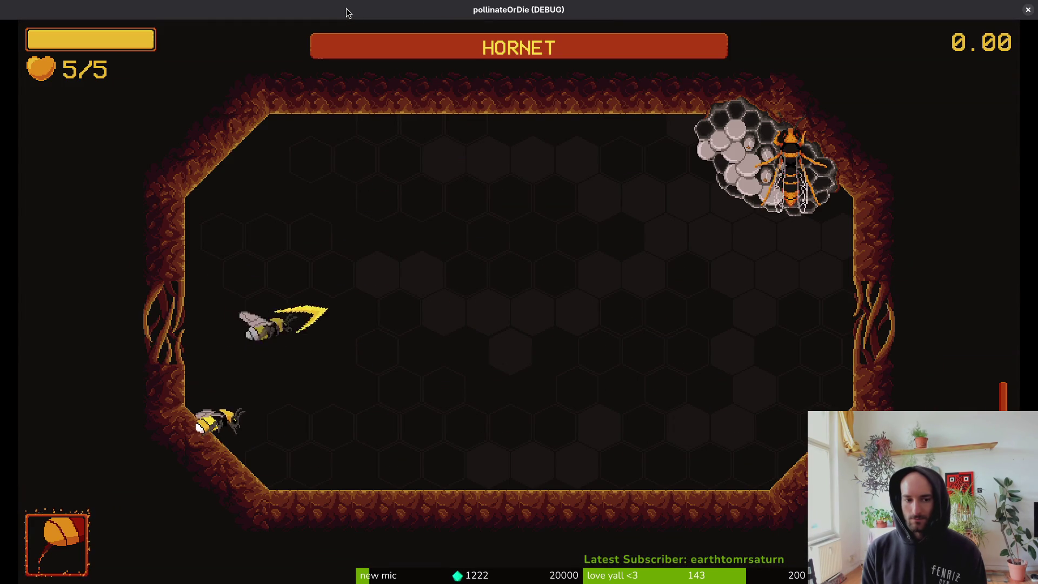
key(Left)
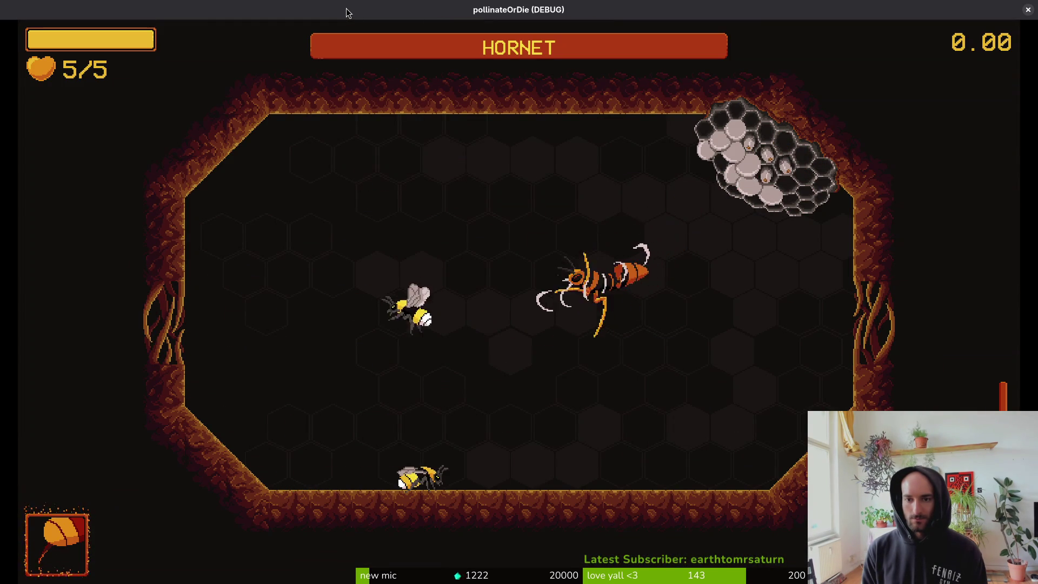
key(Up)
key(Down)
key(Left)
key(Left)
key(Up)
key(Down)
key(Right)
key(Up)
key(Right)
key(Down)
key(Up)
key(Down)
key(Right)
key(Left)
key(Down)
key(Right)
key(Left)
key(Down)
key(Right)
key(Up)
key(Right)
key(Left)
key(Down)
key(Up)
key(Right)
key(Left)
key(Down)
key(Right)
key(Left)
key(Right)
key(Down)
key(Right)
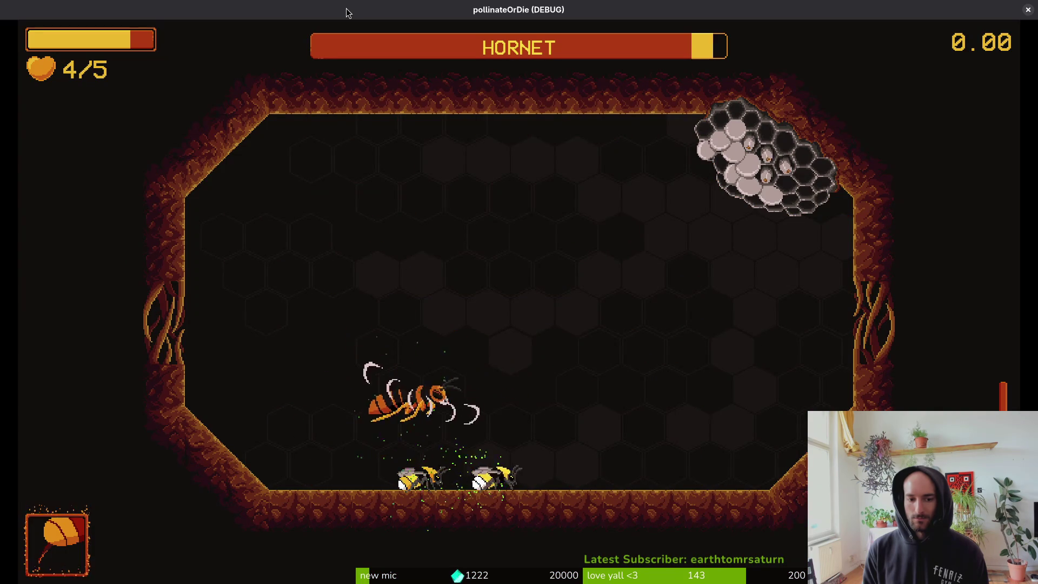
key(Left)
key(Up)
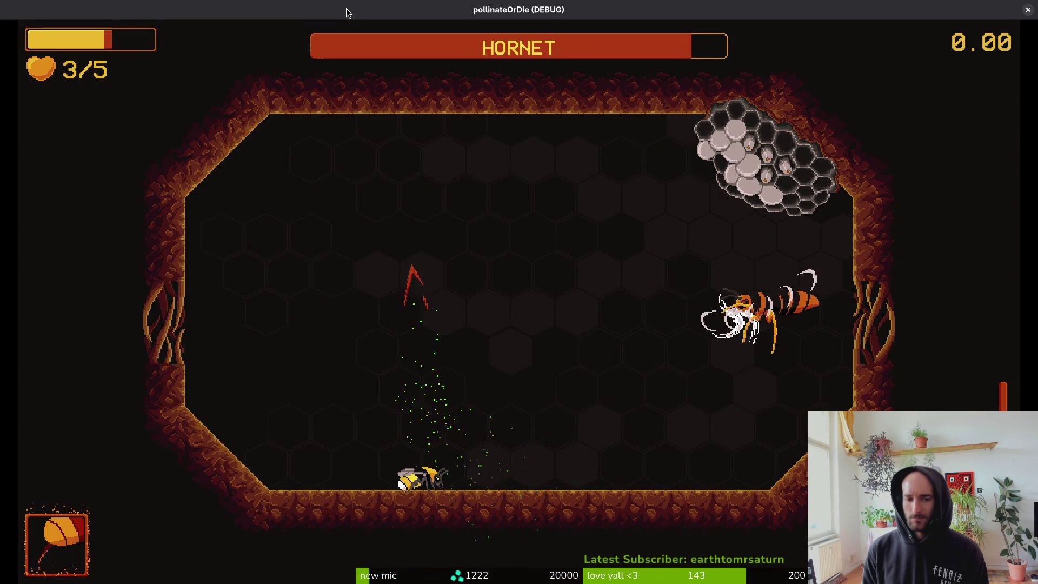
key(Up)
key(Right)
key(Down)
key(Up)
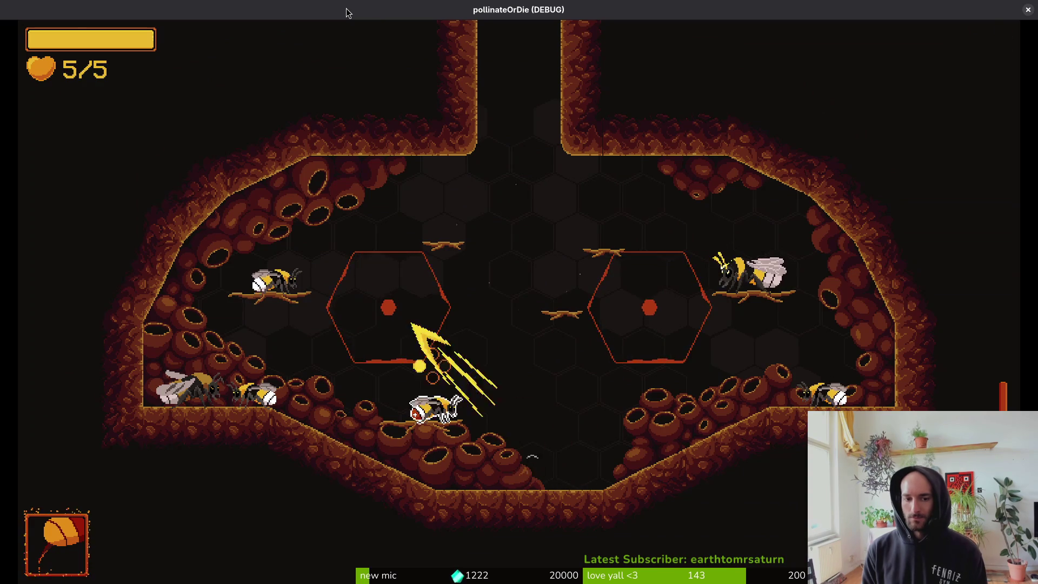
key(Escape)
key(Up)
key(Return)
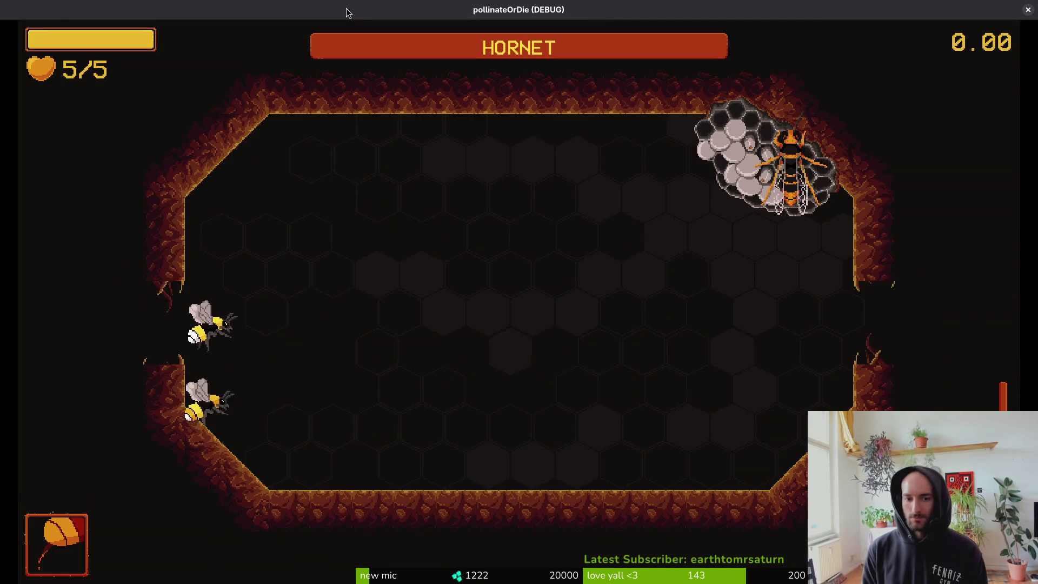
key(Right)
key(Up)
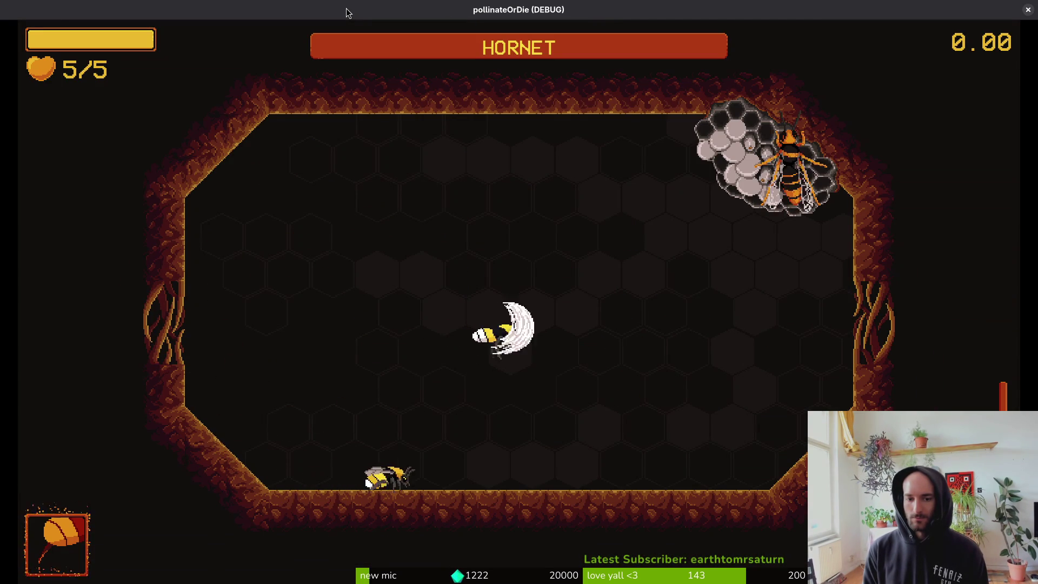
key(Left)
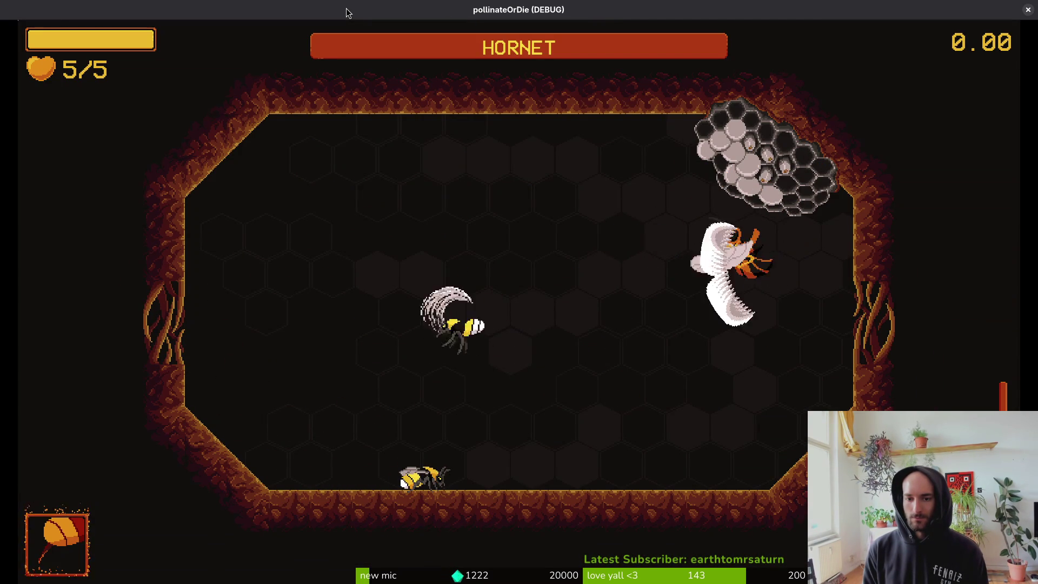
key(Down)
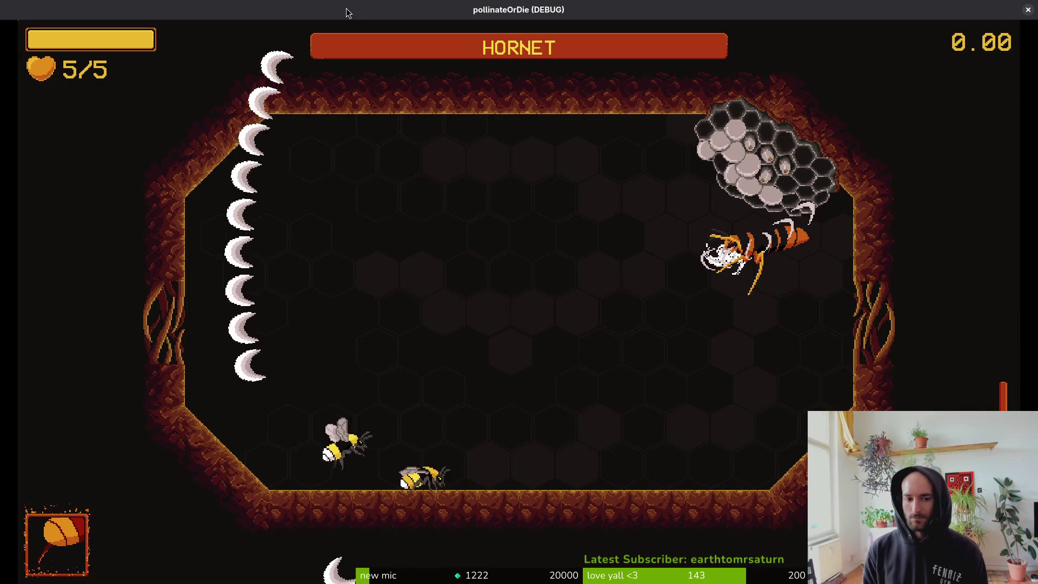
key(Up)
key(Down)
key(Right)
key(Up)
key(Right)
key(Up)
key(Right)
key(Up)
key(Down)
key(Down)
key(Left)
key(Up)
key(Down)
key(Down)
key(Up)
key(Down)
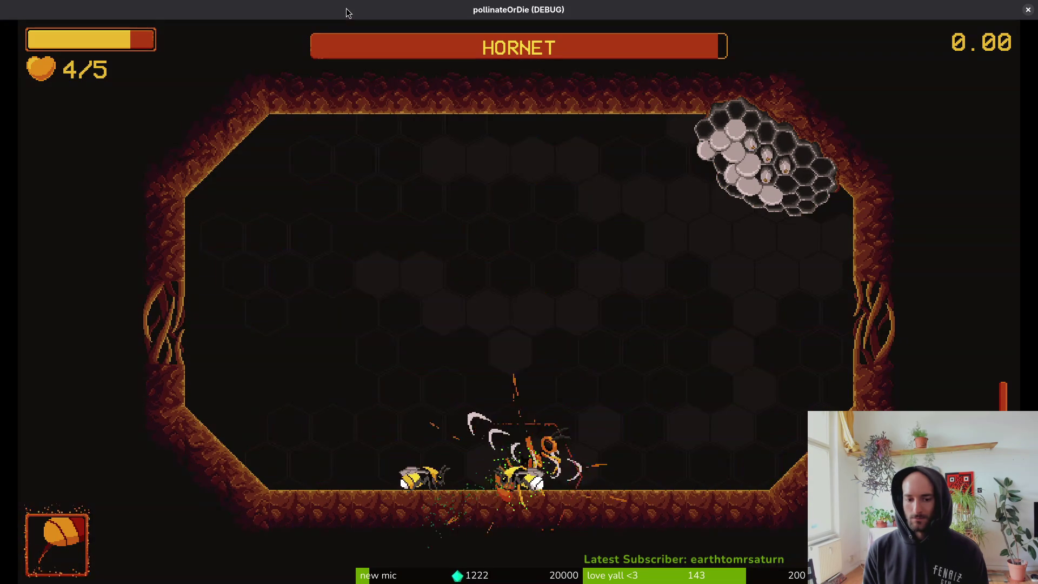
key(Left)
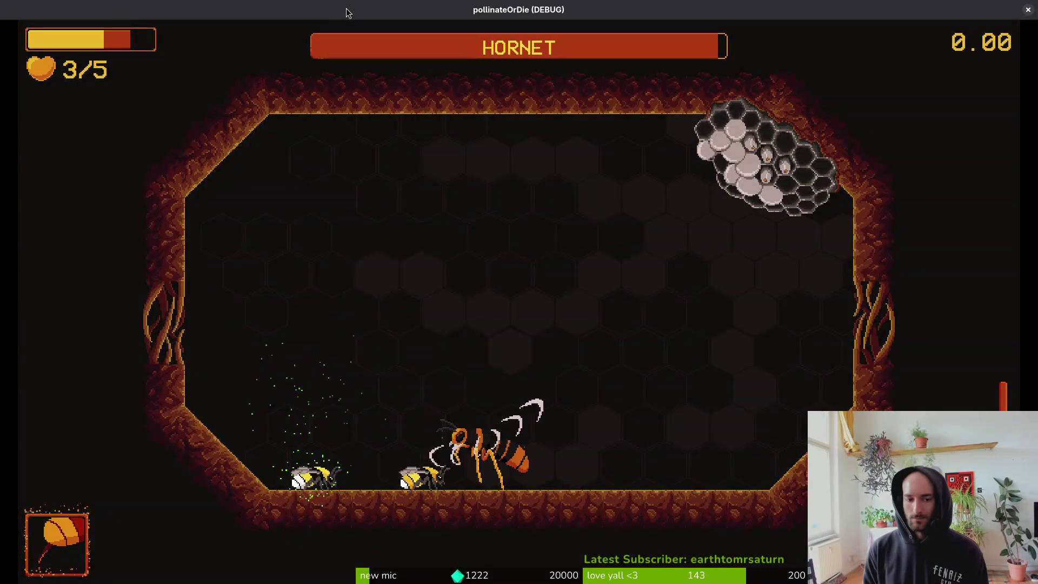
key(r)
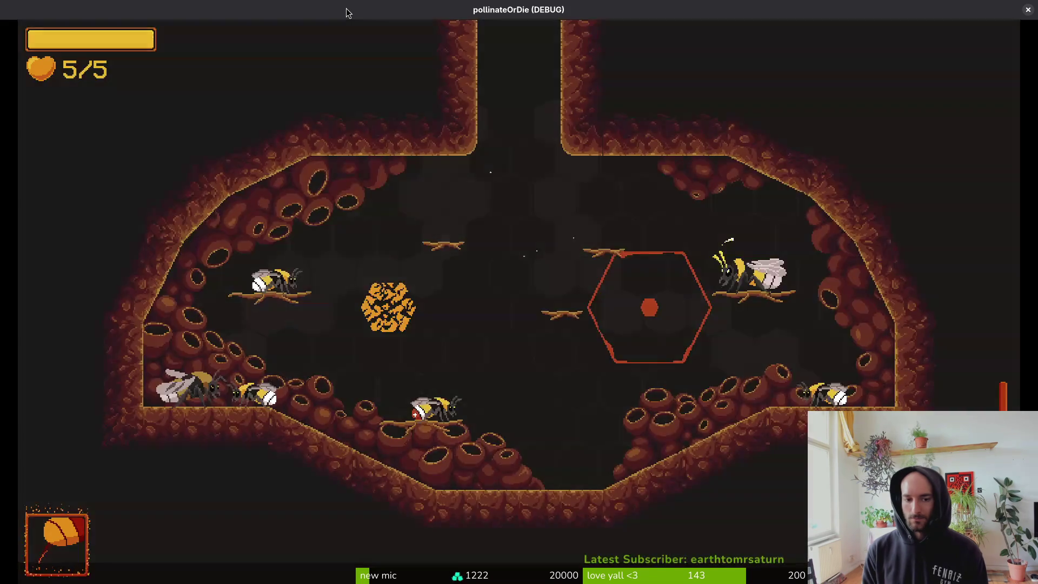
Load the hornet boss level and dodge around the arena fighting it.
key(Up)
key(Return)
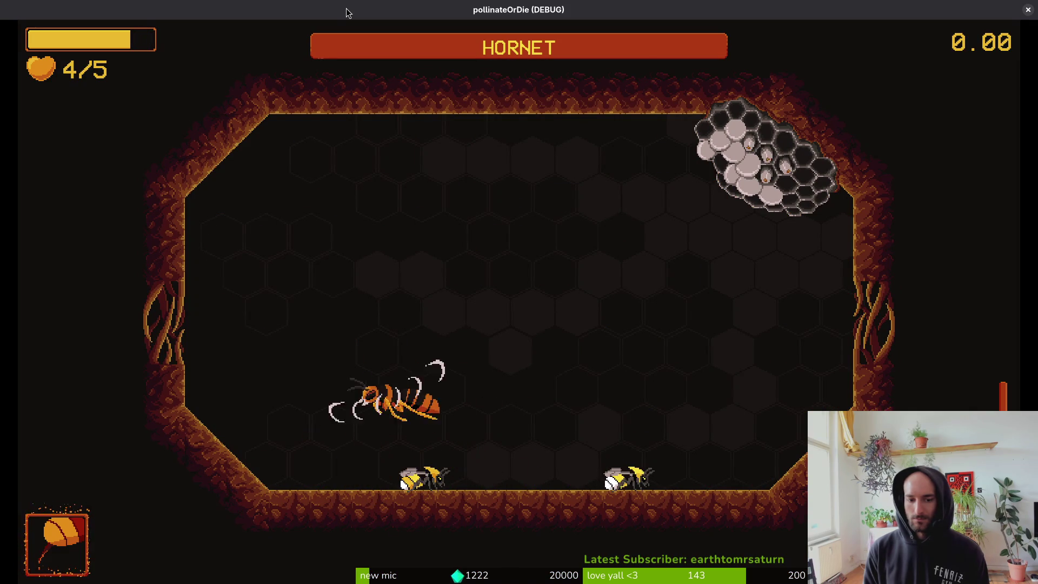
key(w)
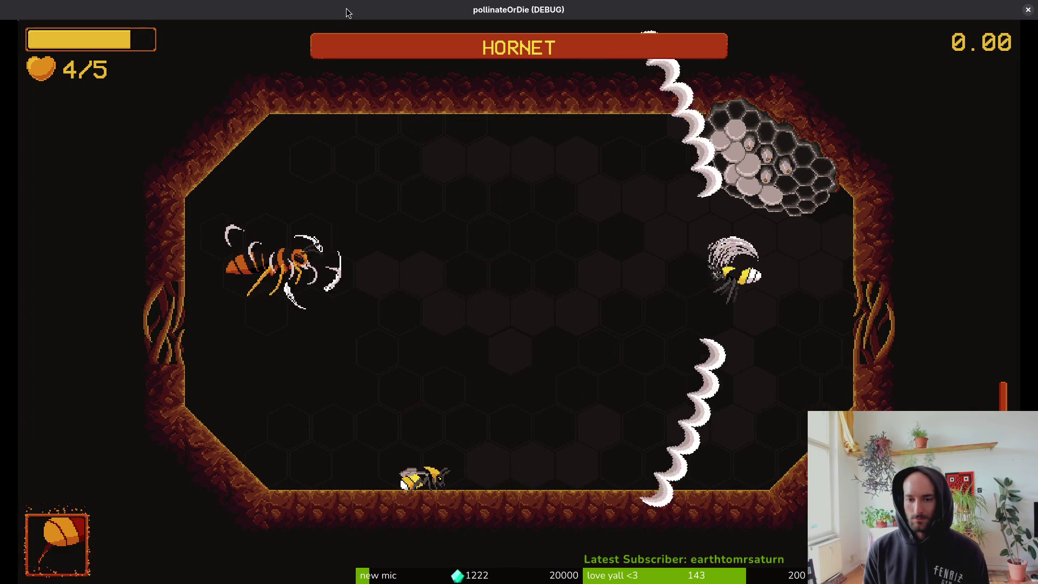
key(s)
key(a)
key(d)
key(w)
key(a)
key(s)
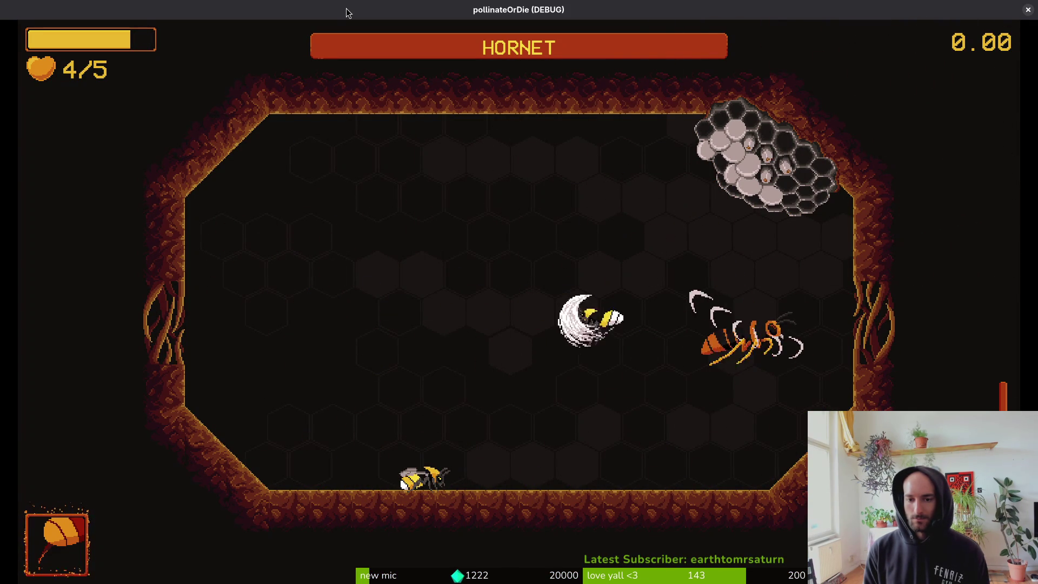
key(a)
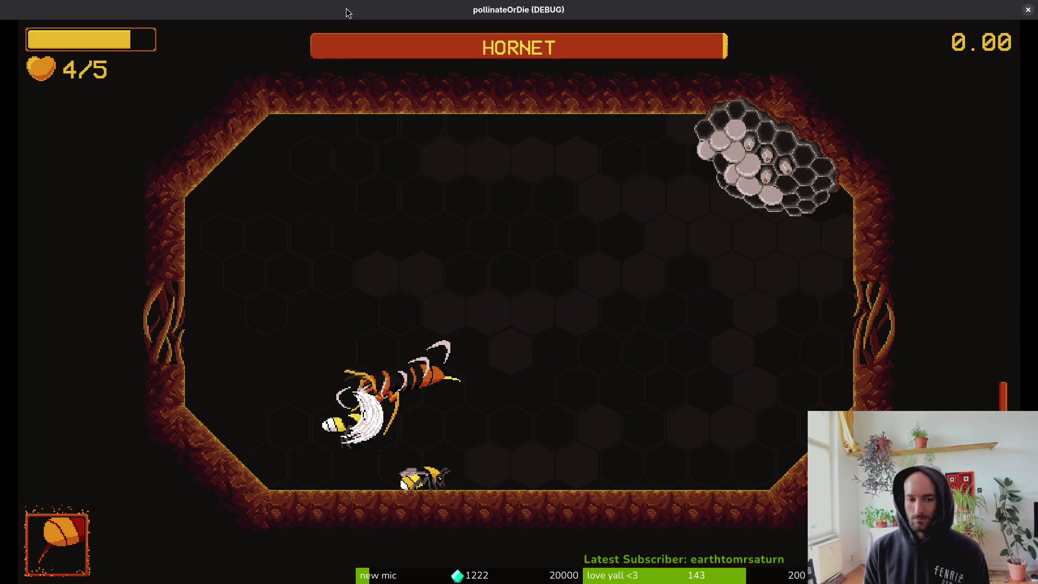
key(s)
key(w)
key(a)
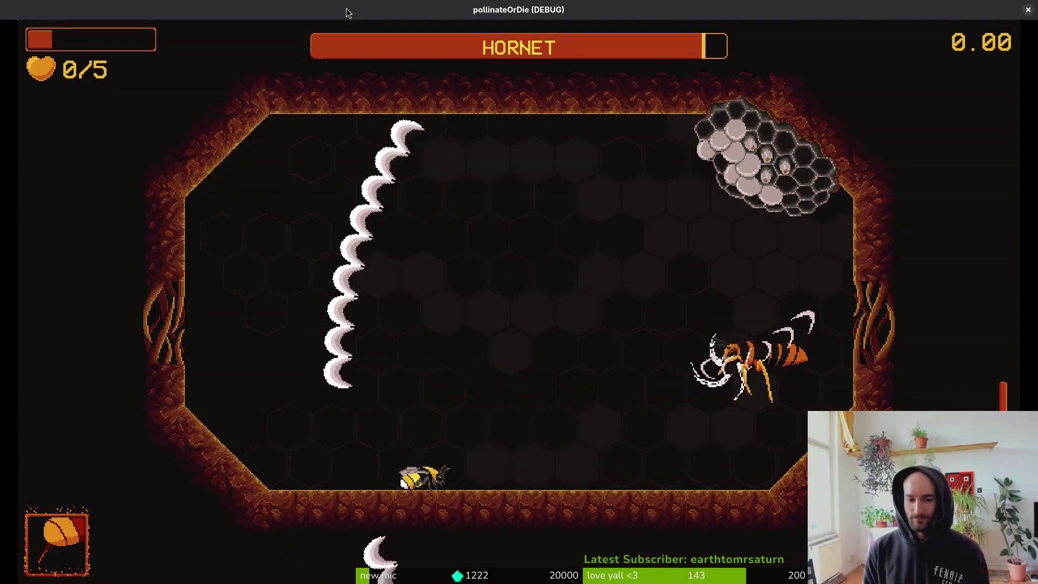
Re-enter the hornet level via the portal, die, and restart toward the hub's left portal.
key(a)
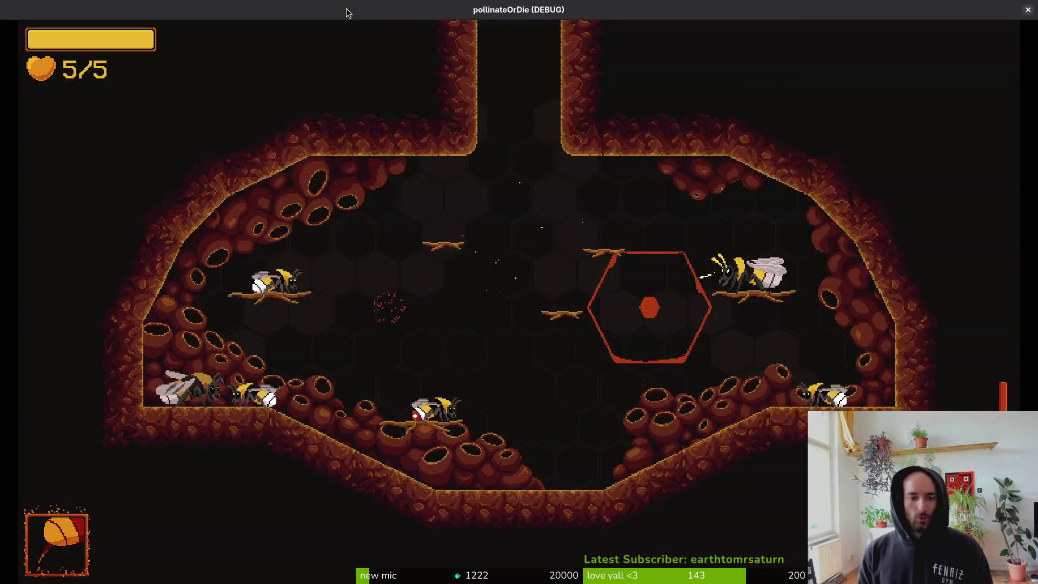
key(s)
key(w)
key(w)
key(Return)
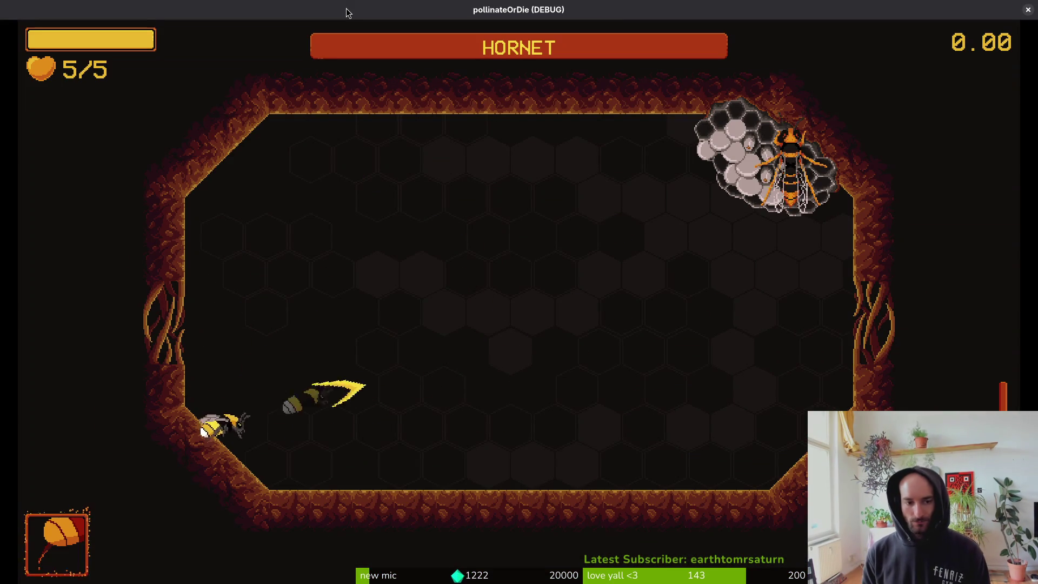
key(a)
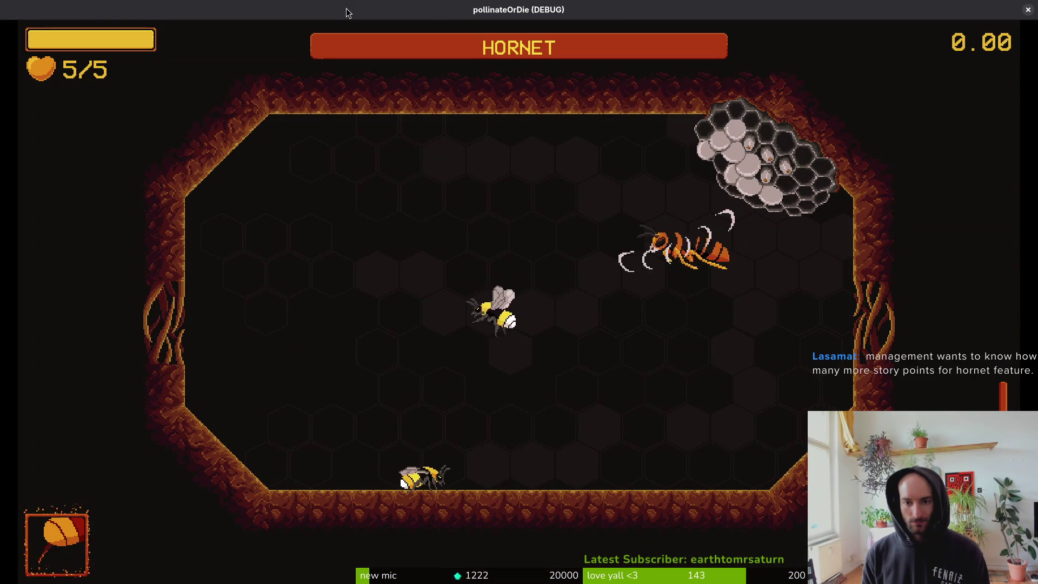
key(d)
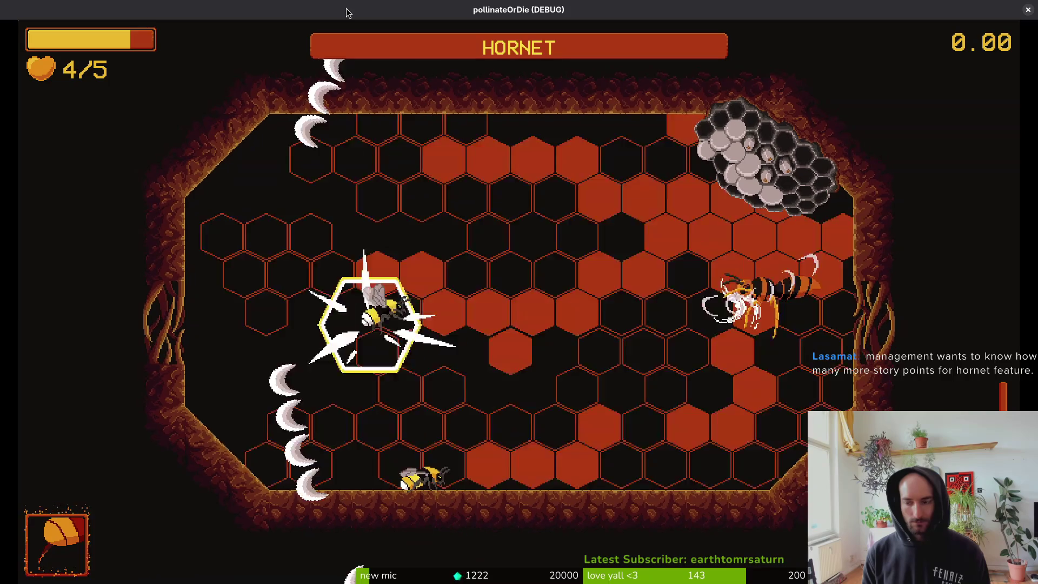
key(a)
key(d)
key(s)
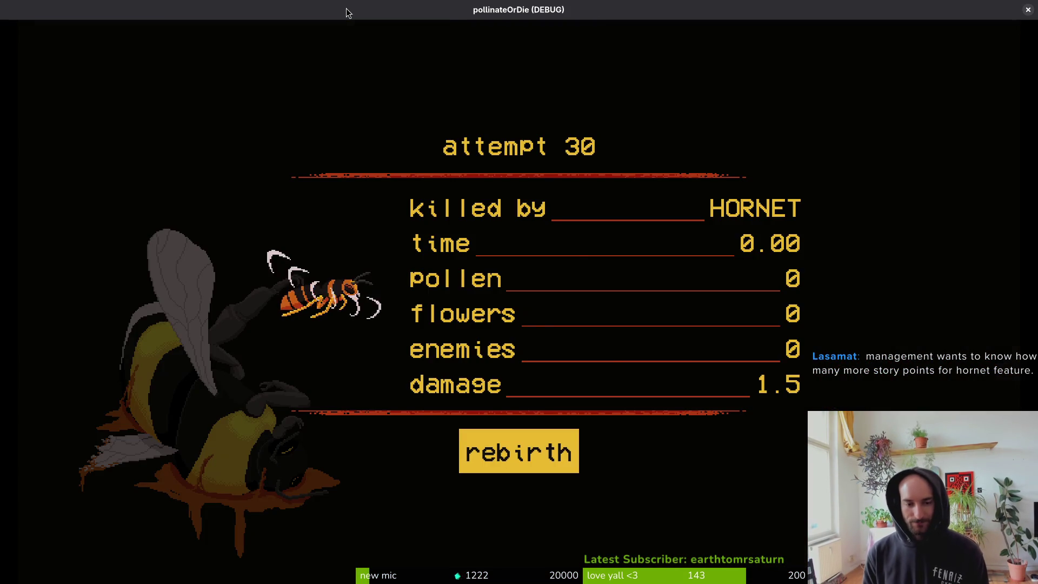
key(Return)
key(w)
key(a)
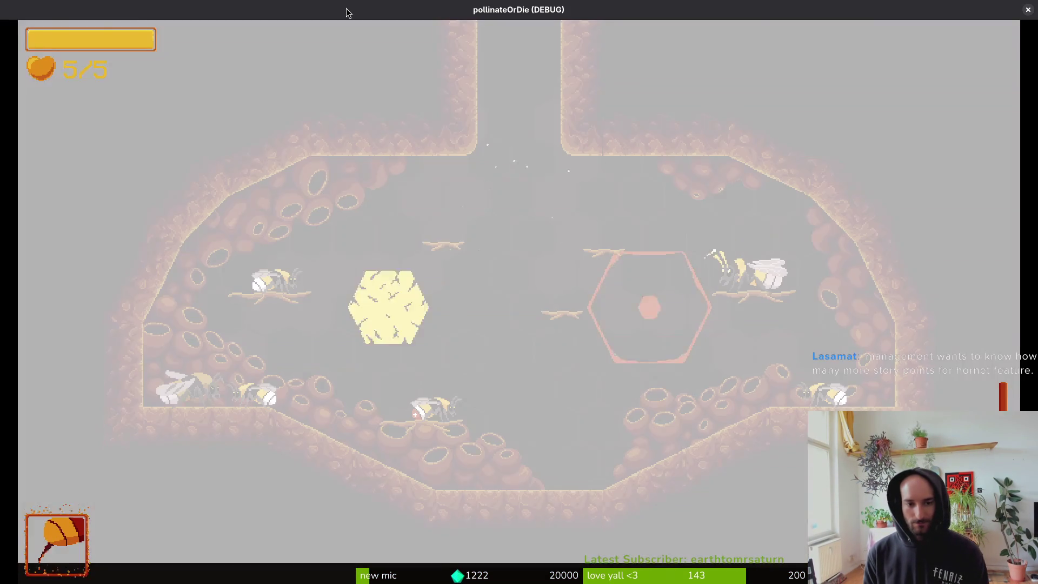
Load the hornet level again, fight until 0/5 hearts, respawn, and close the game with F8.
key(Up)
key(Return)
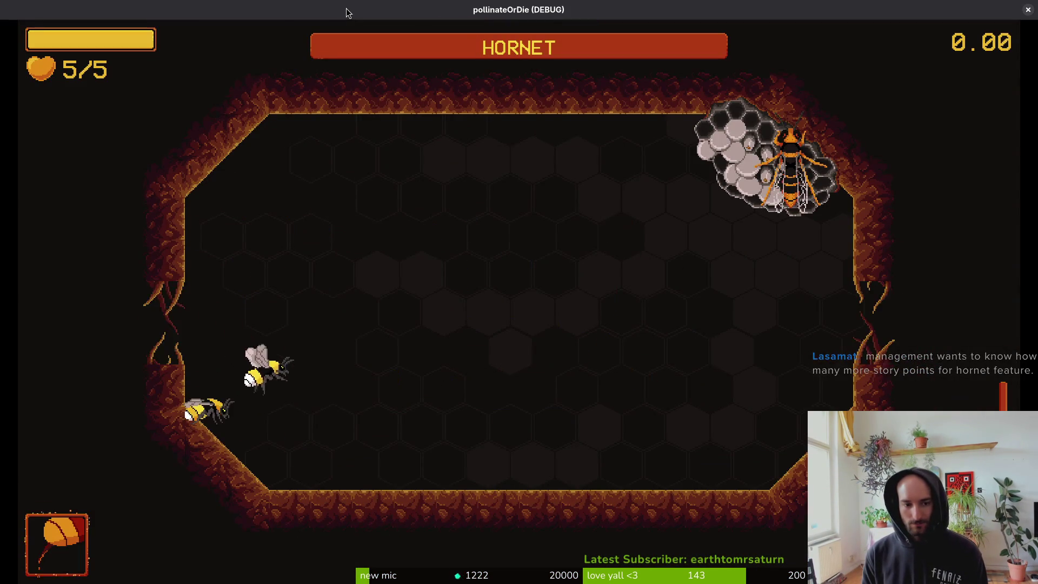
key(d)
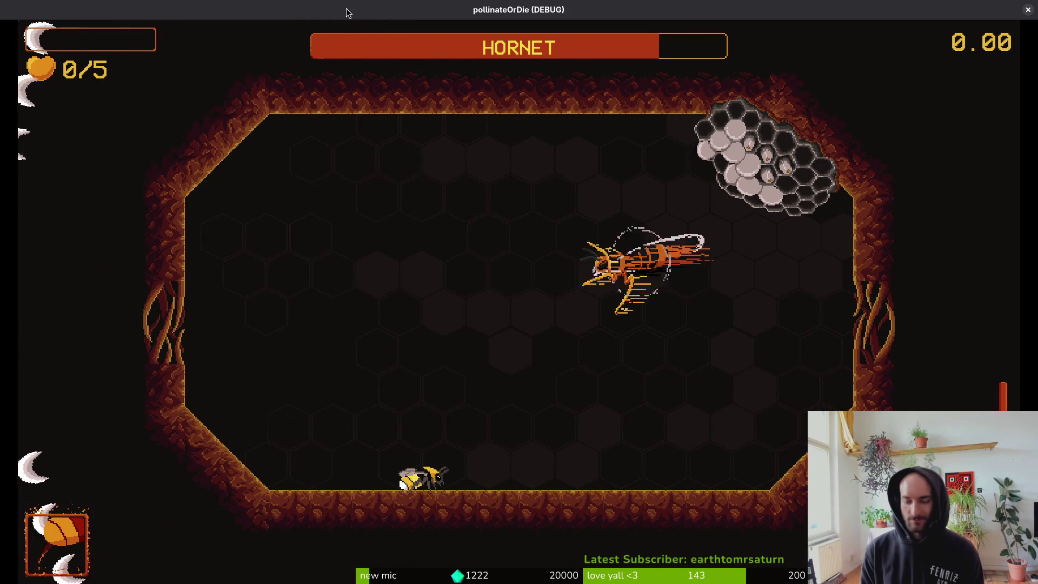
key(Return)
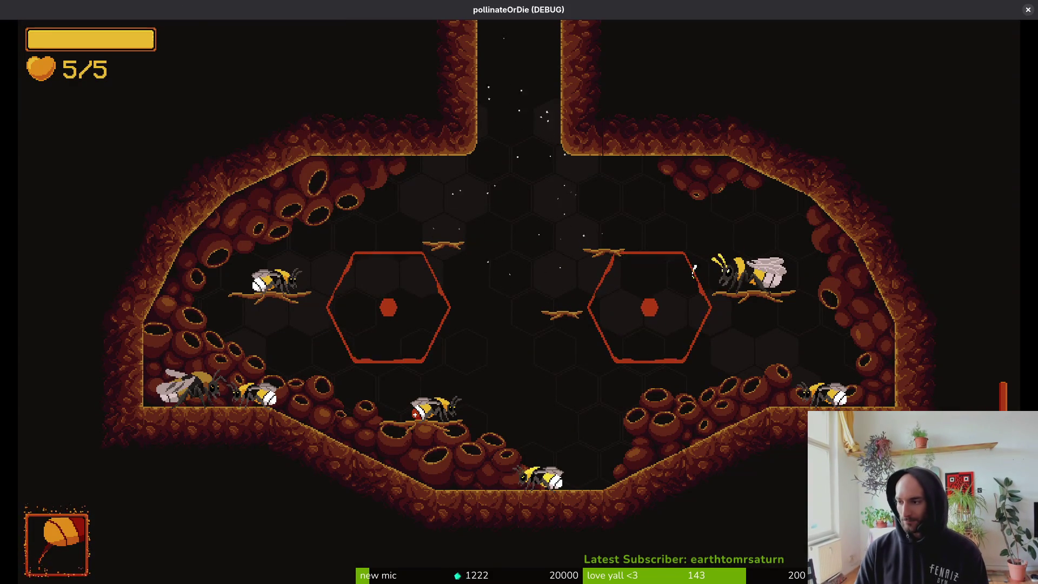
key(F8)
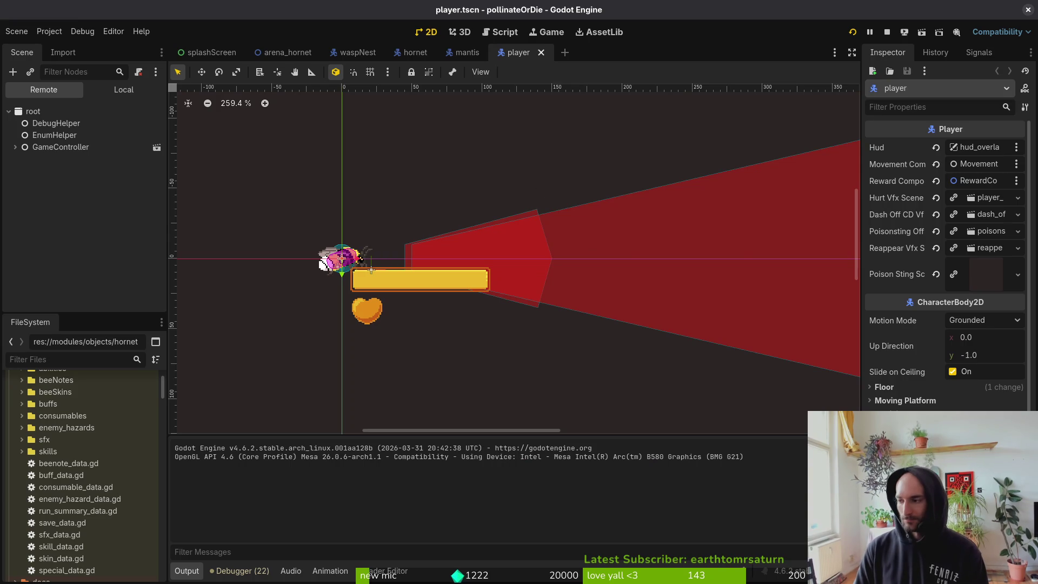
Bring Aseprite forward, reopen hornet.aseprite from recent files and return to frame 17.
key(alt+Tab)
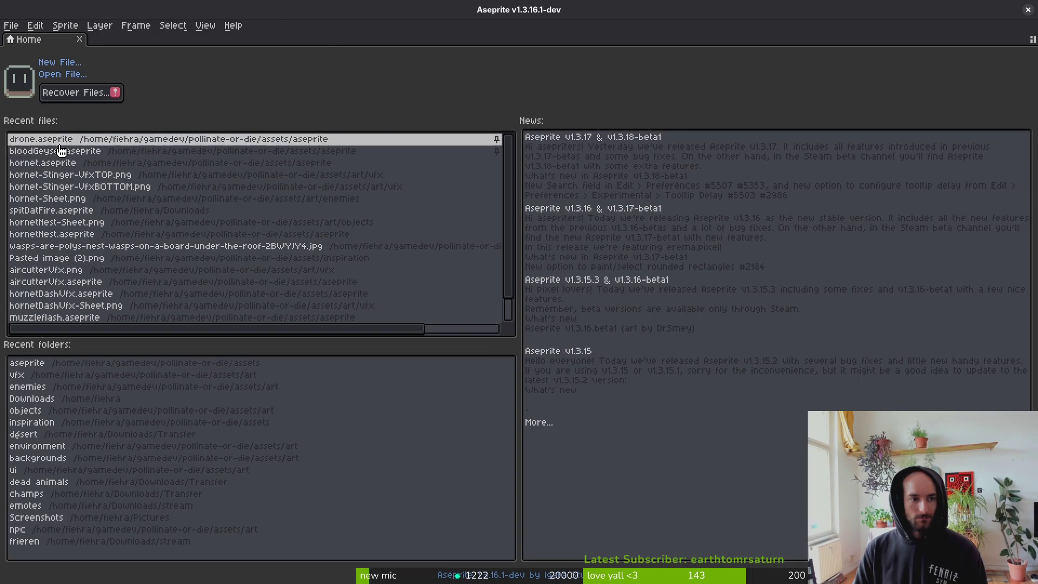
click(81, 163)
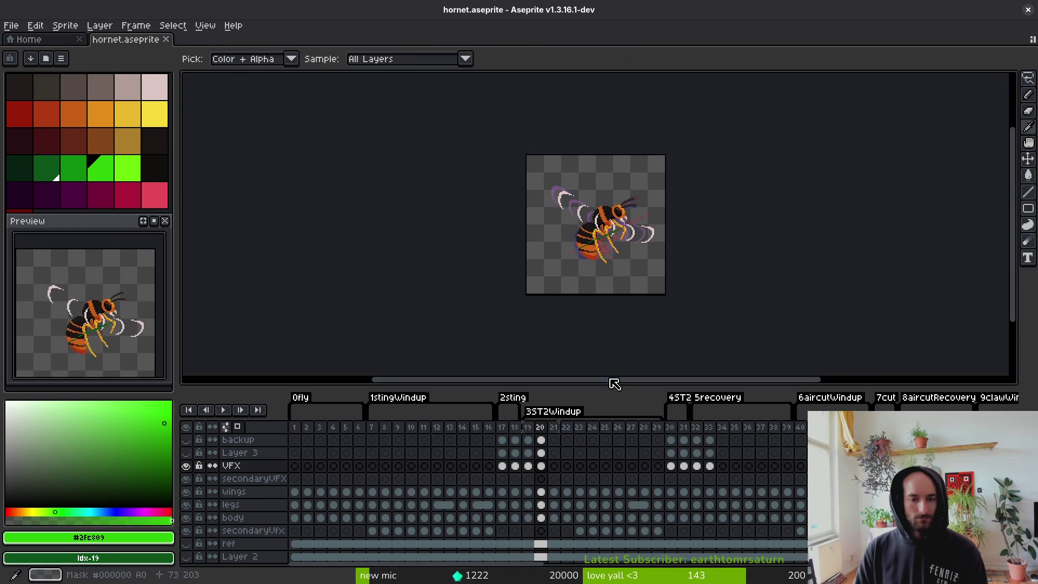
key(Return)
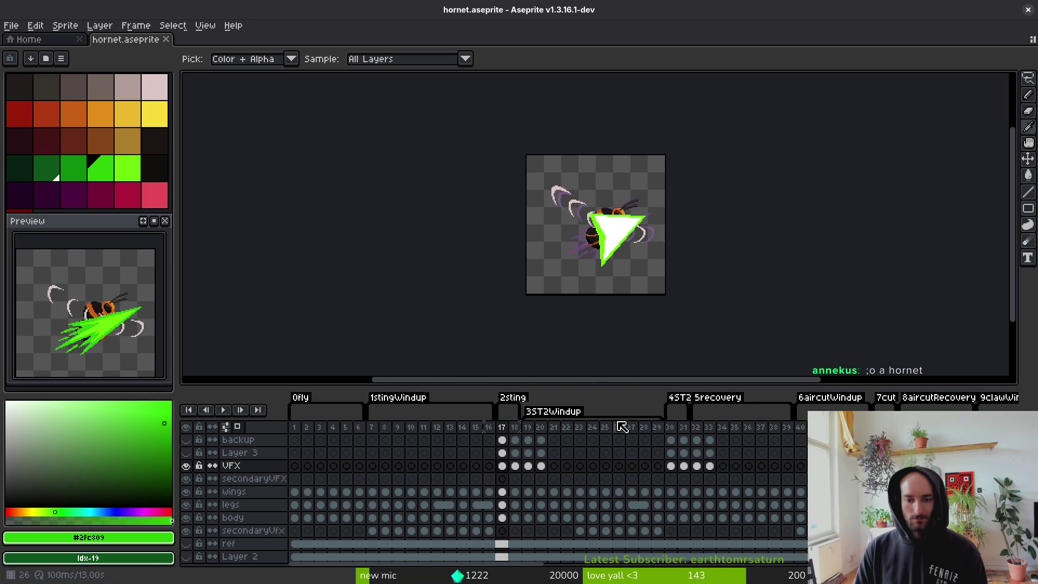
Nudge the stinger triangle in frames 17–20 two pixels right and one down, then save hornet.aseprite.
click(671, 442)
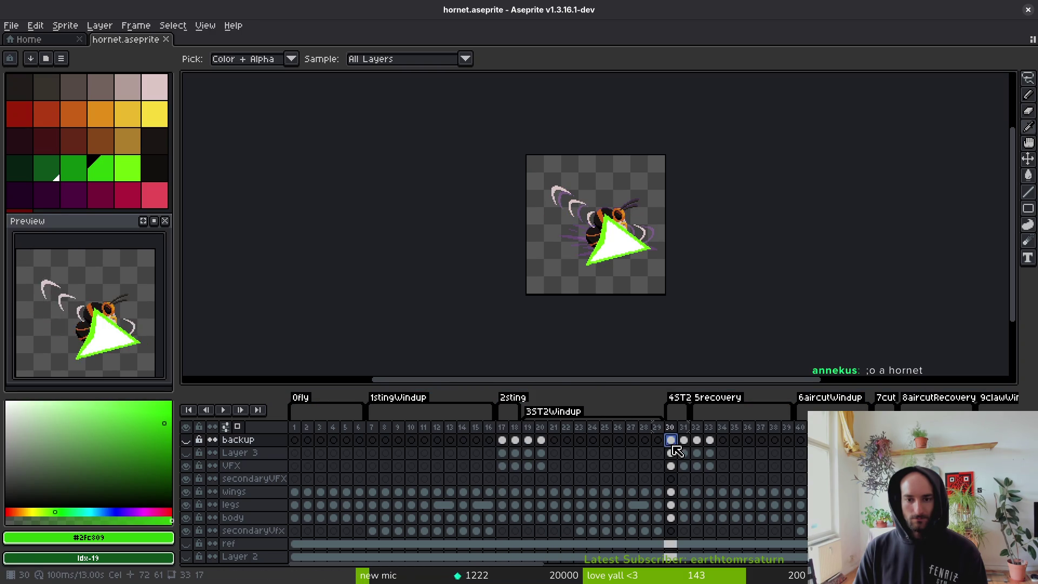
click(509, 452)
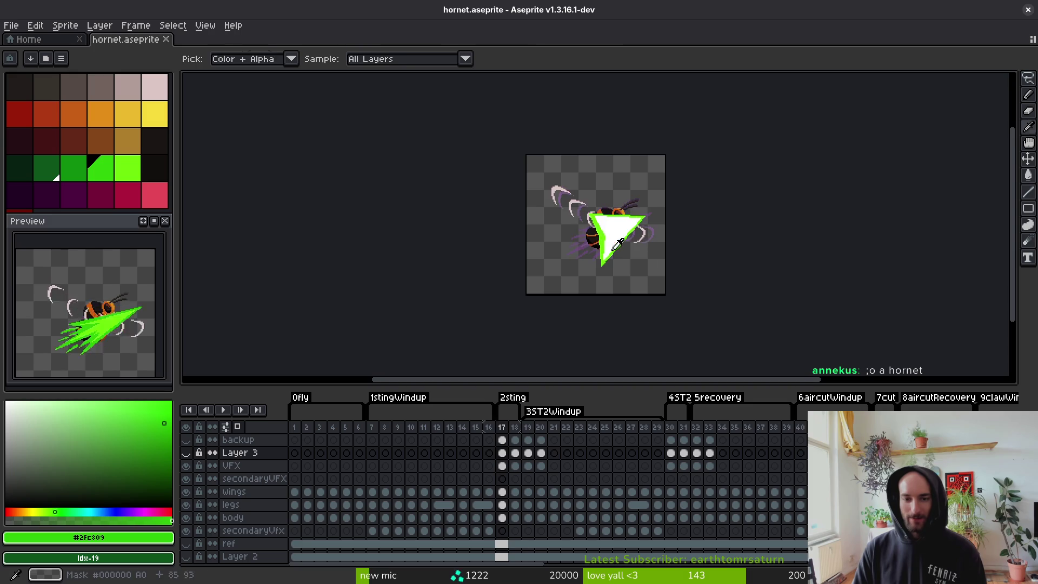
key(v)
scroll(626, 230, up, 4)
drag(547, 470, 502, 466)
scroll(724, 319, down, 3)
scroll(736, 325, up, 2)
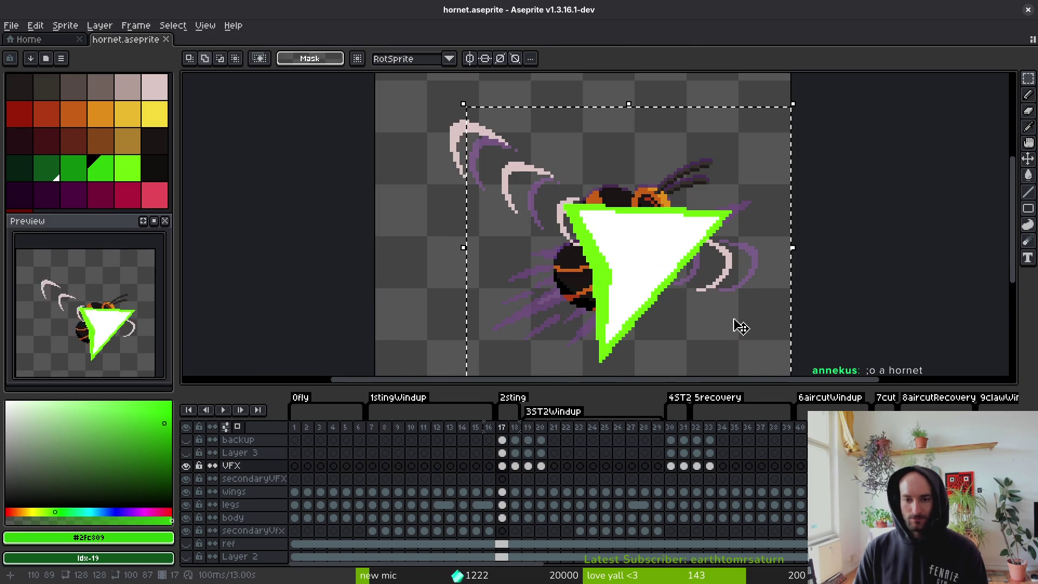
key(Right)
key(Right)
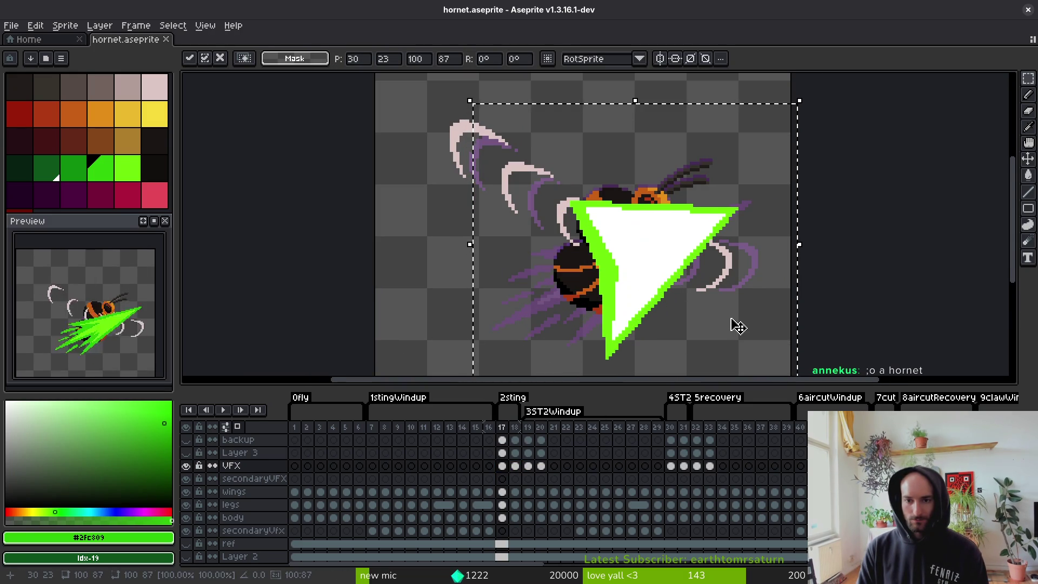
key(Down)
key(Right)
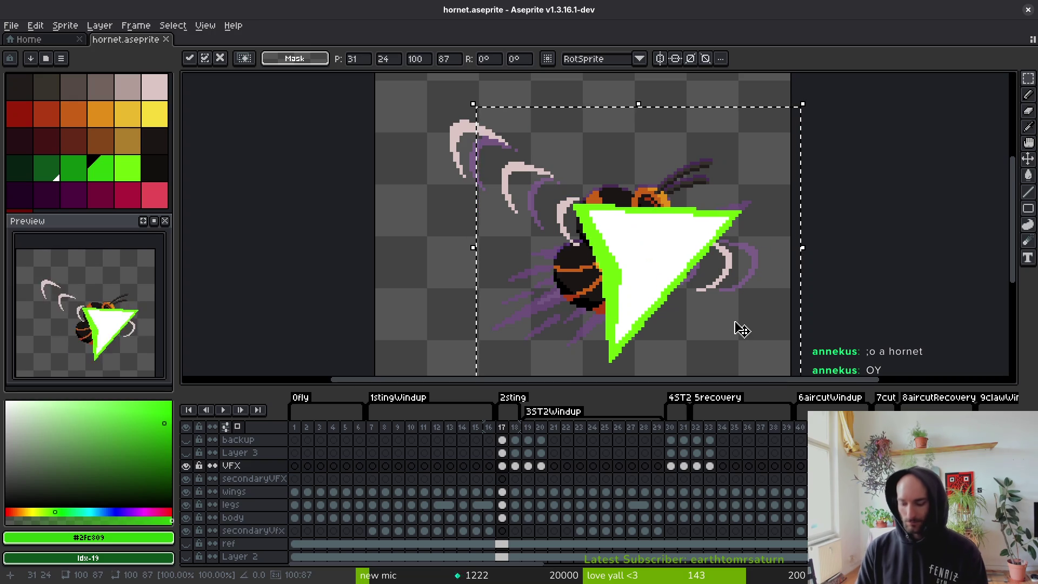
key(ctrl+s)
Select frames 17 to 20 across all layers for a sprite sheet export.
scroll(717, 282, down, 8)
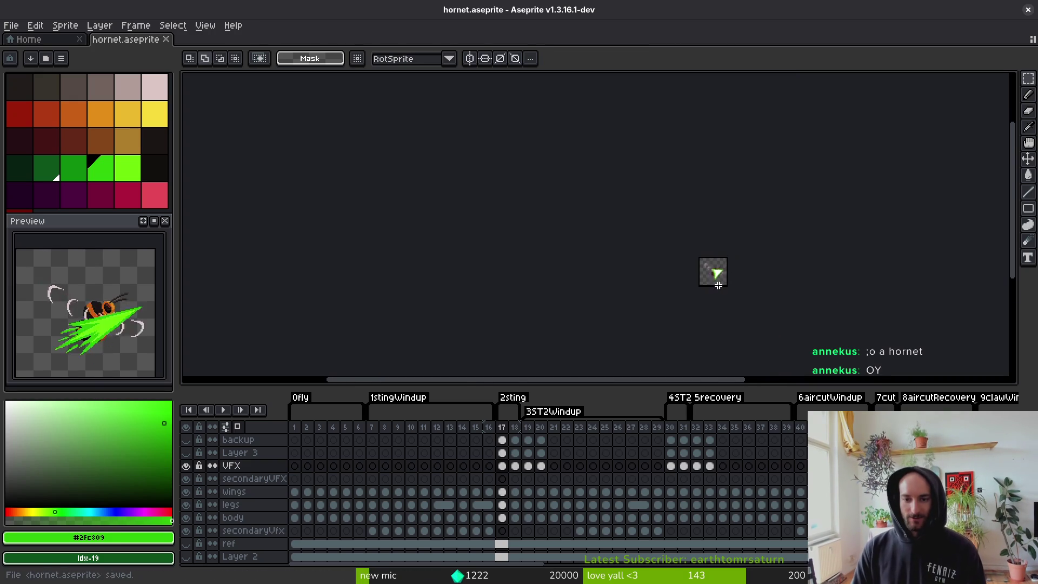
drag(502, 427, 540, 427)
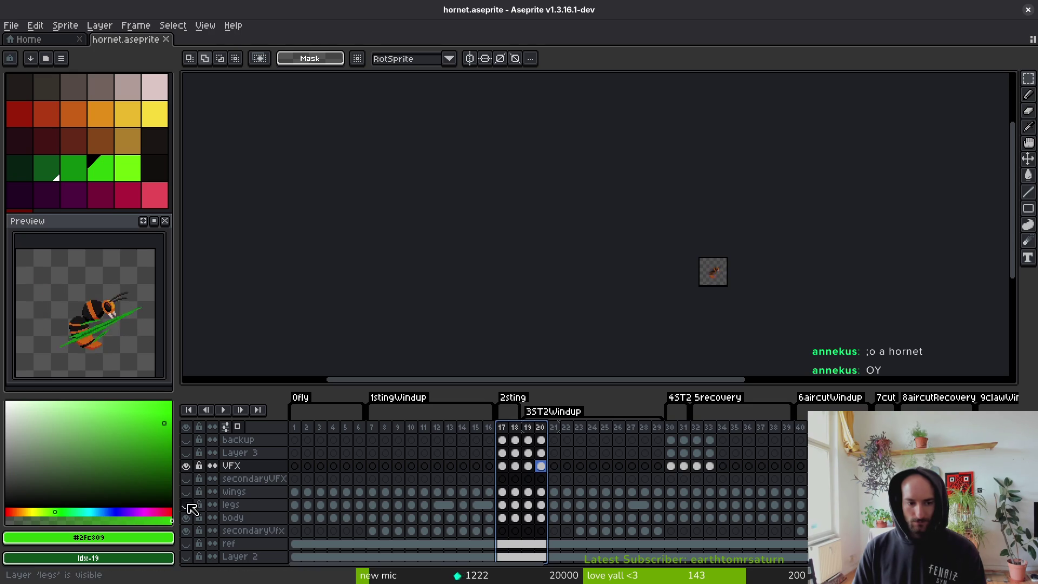
scroll(702, 349, up, 2)
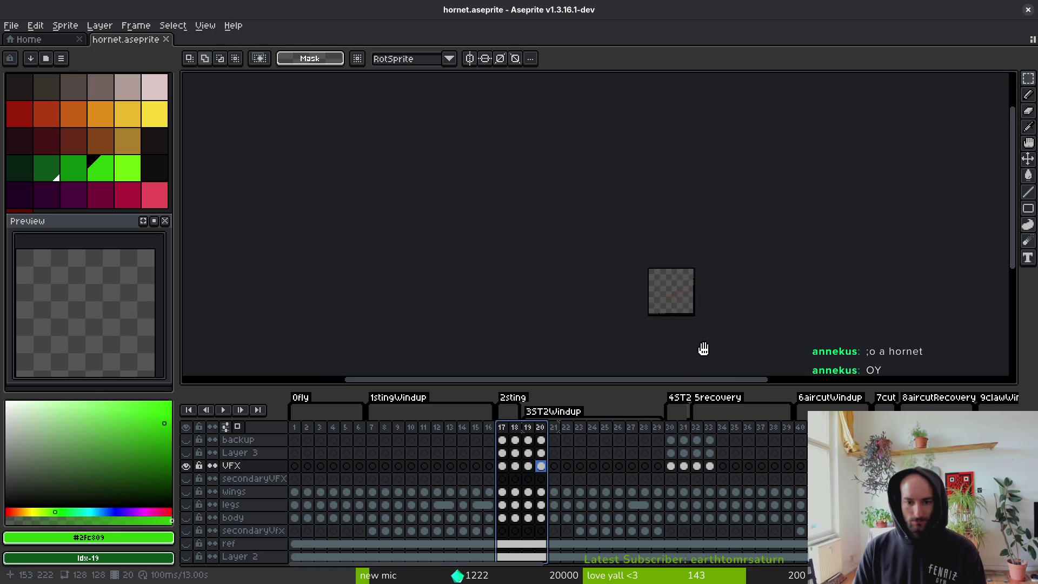
click(502, 466)
drag(540, 427, 520, 431)
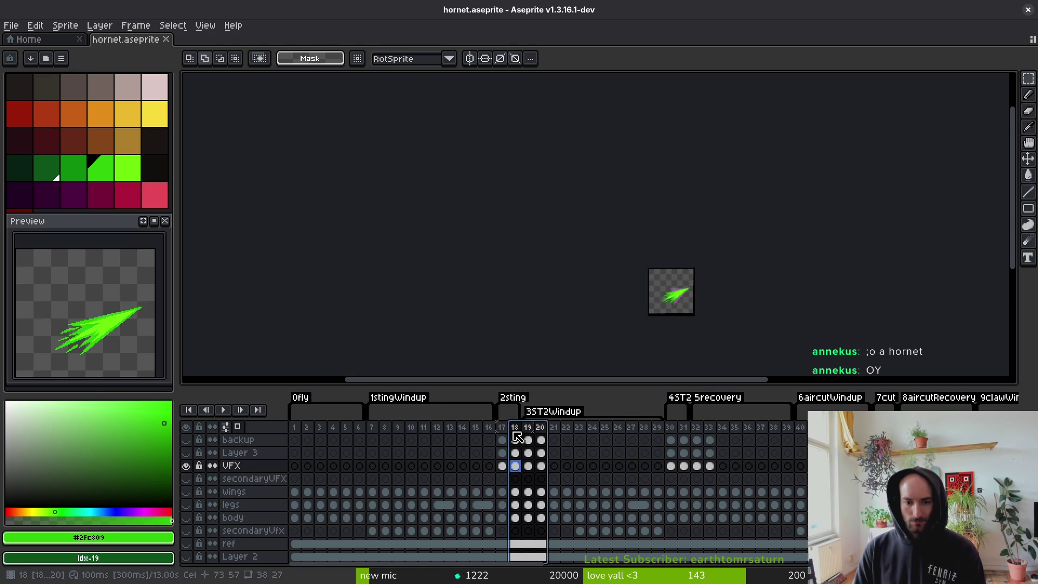
key(ctrl+e)
Export the stinger sheet over art/vfx/hornet-Stinger-VfxBOTTOM.png, then open the hornet scene in Godot.
click(331, 193)
key(ctrl+shift+e)
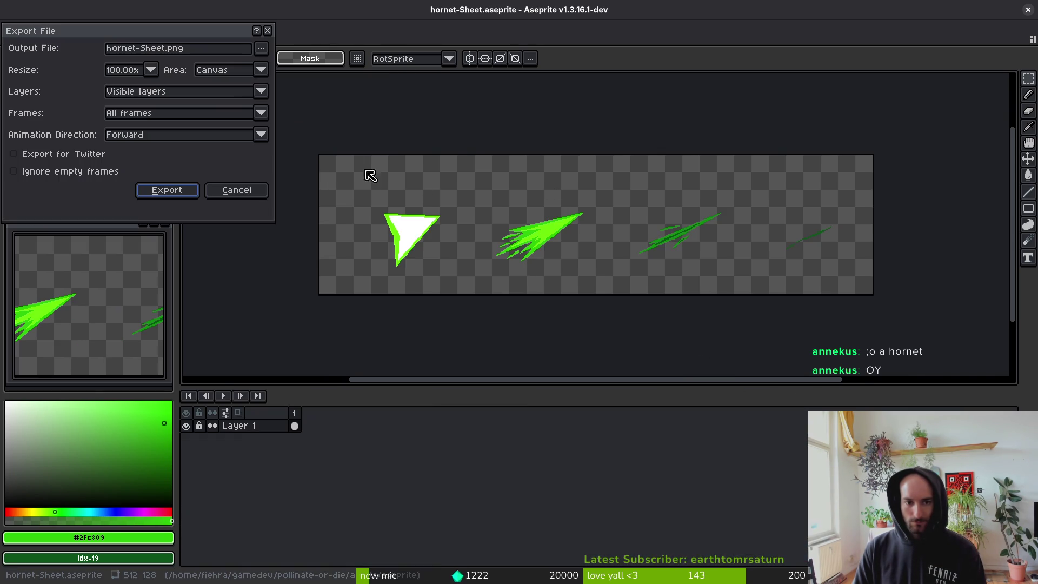
click(261, 48)
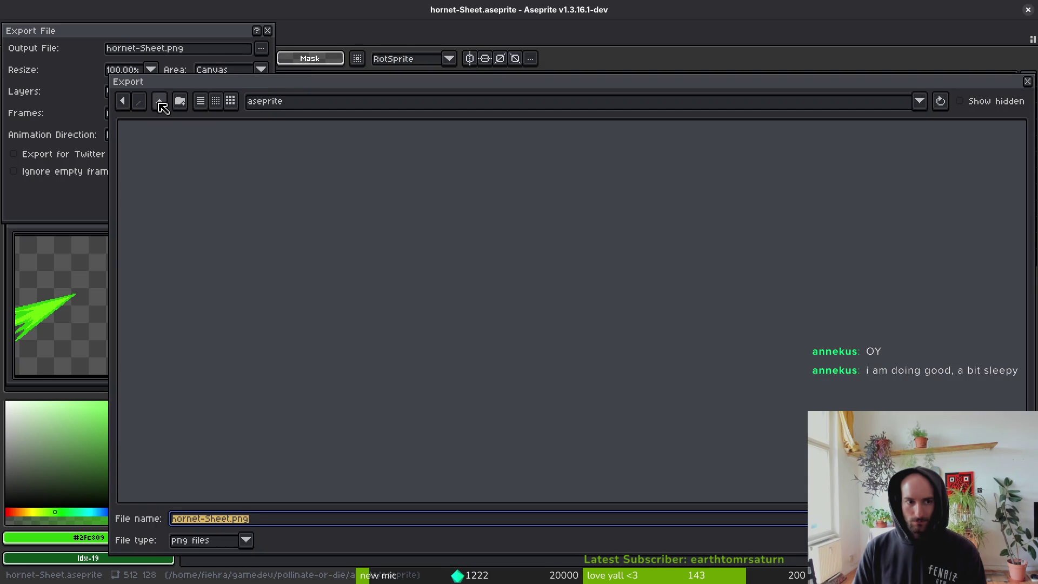
click(161, 103)
double_click(159, 141)
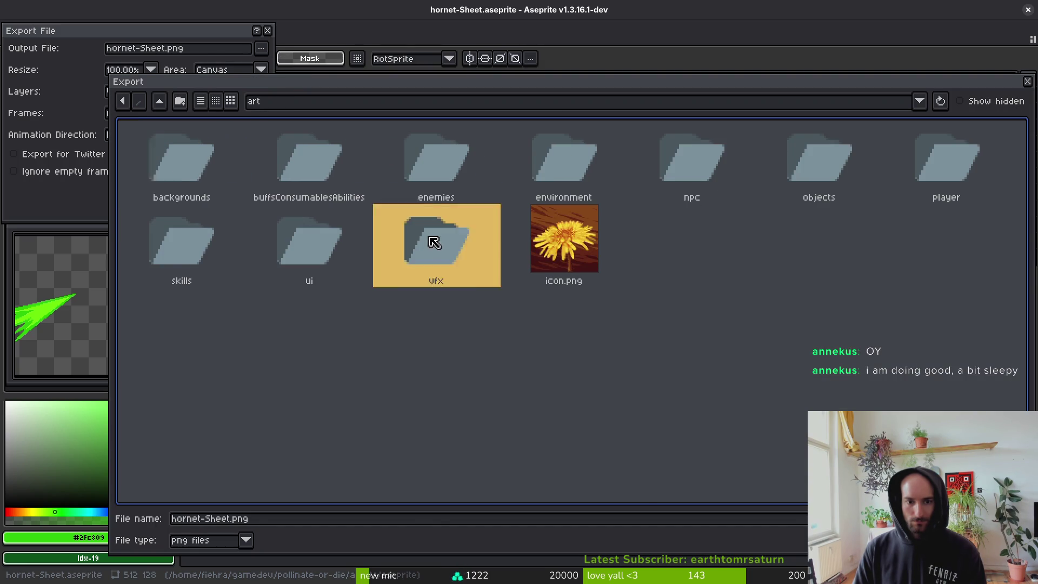
double_click(425, 246)
scroll(651, 356, up, 1)
double_click(485, 377)
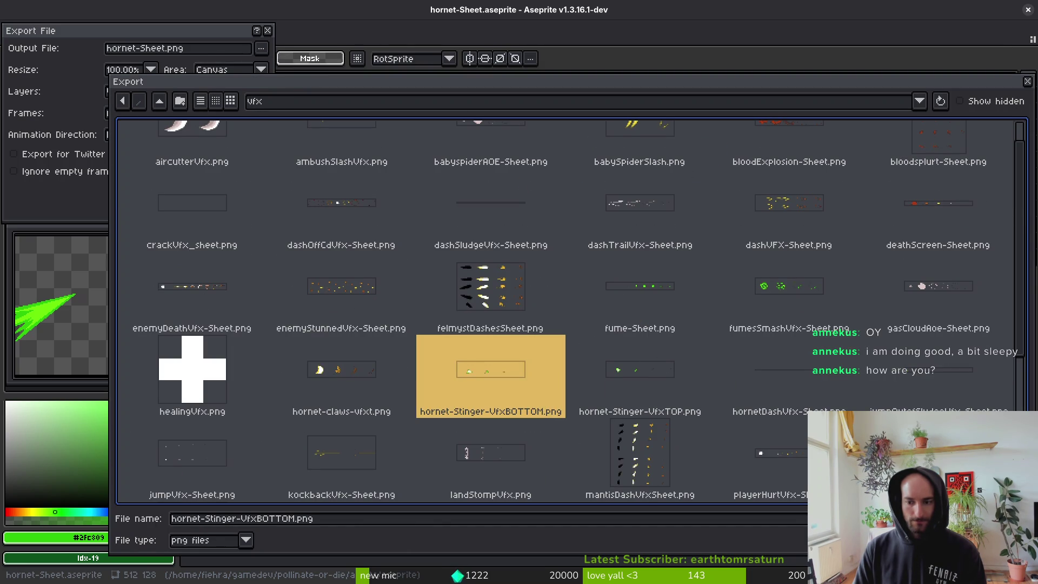
click(471, 329)
click(184, 192)
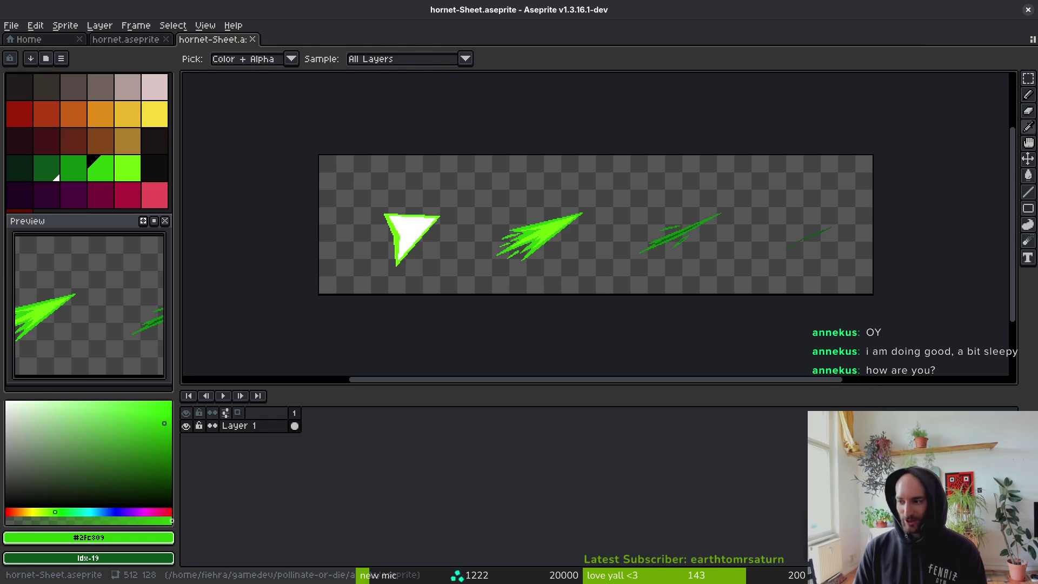
key(alt+Tab)
click(407, 54)
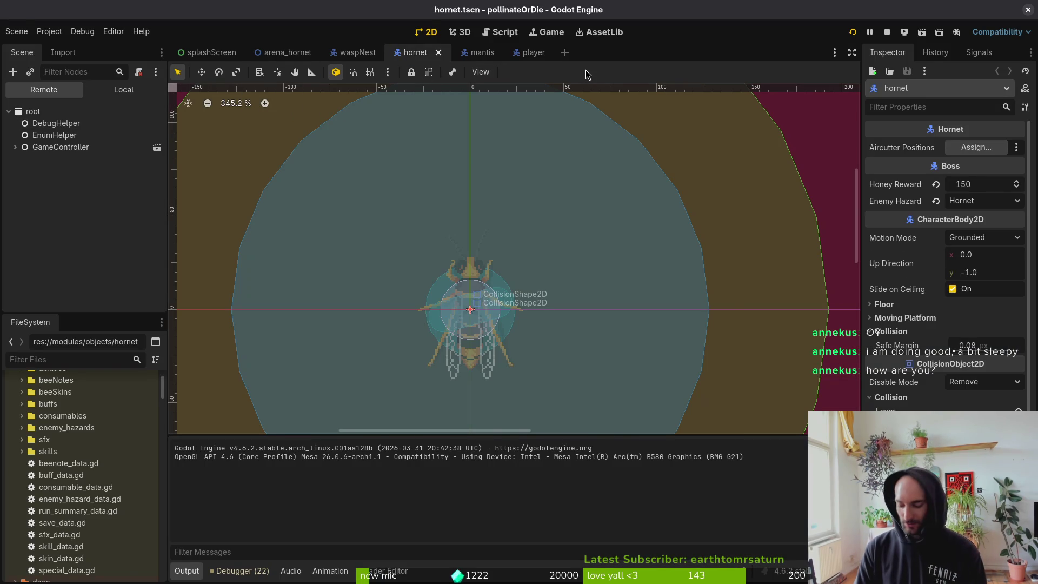
Quick-open the hornet_stinger_vfx_top scene by searching 'hornet_stin'.
key(shift+alt+o)
text(hornet_stin)
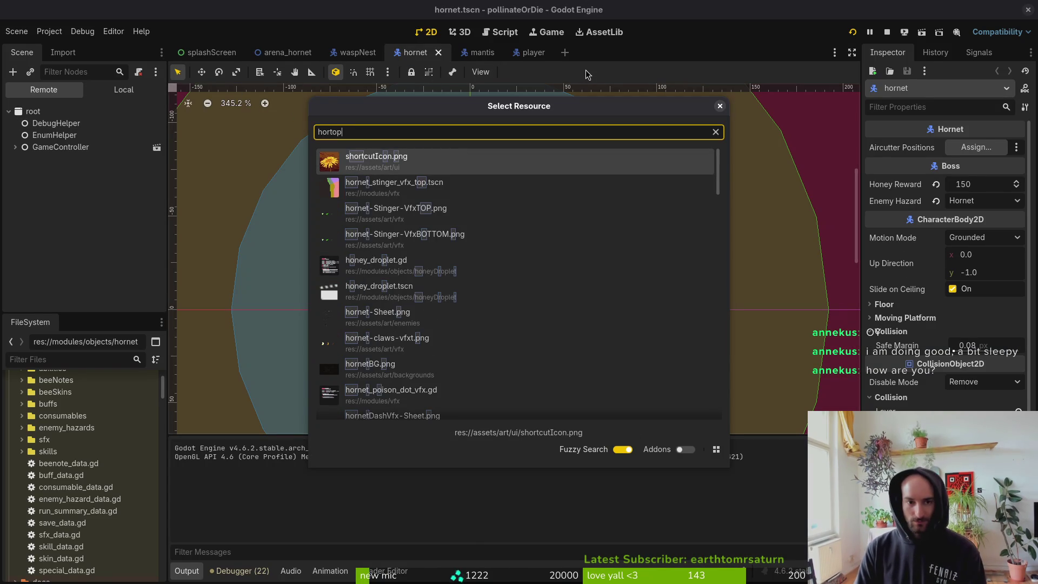
key(Return)
Inspect the stinger's collision polygon and Sprite2D node in the Local scene tree.
click(612, 234)
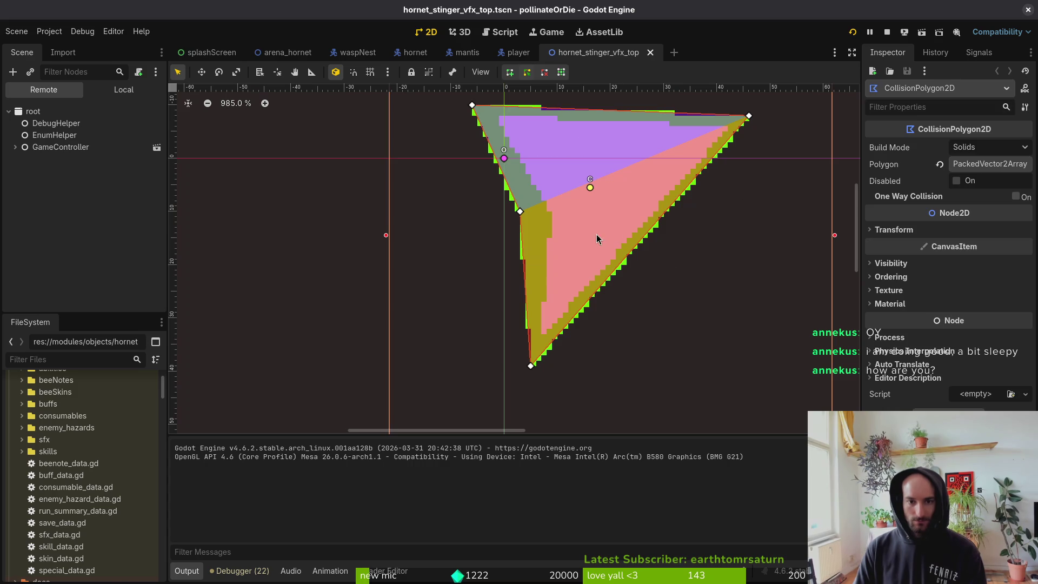
click(106, 95)
click(48, 123)
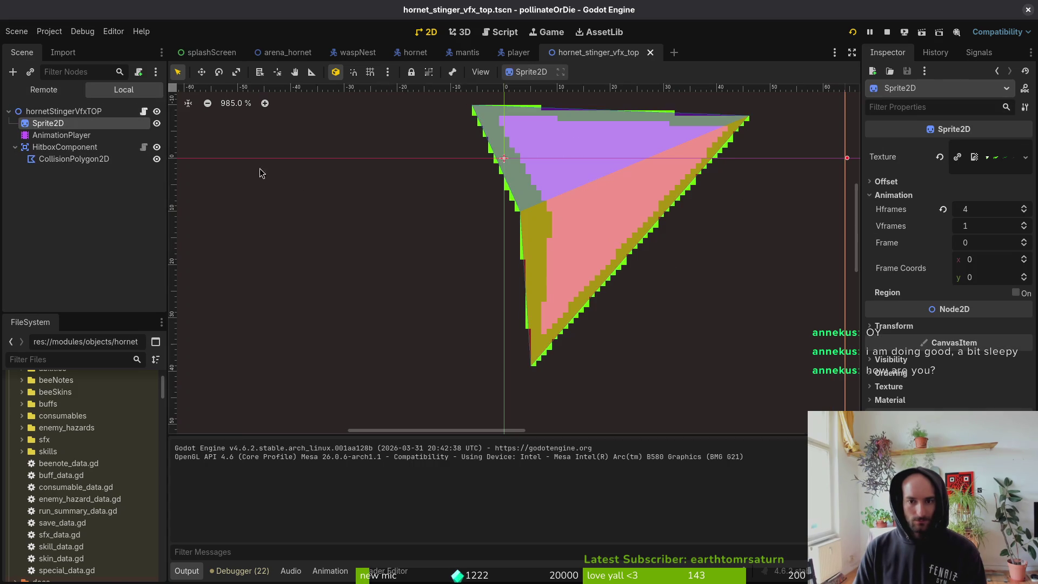
scroll(612, 226, down, 5)
scroll(595, 246, down, 9)
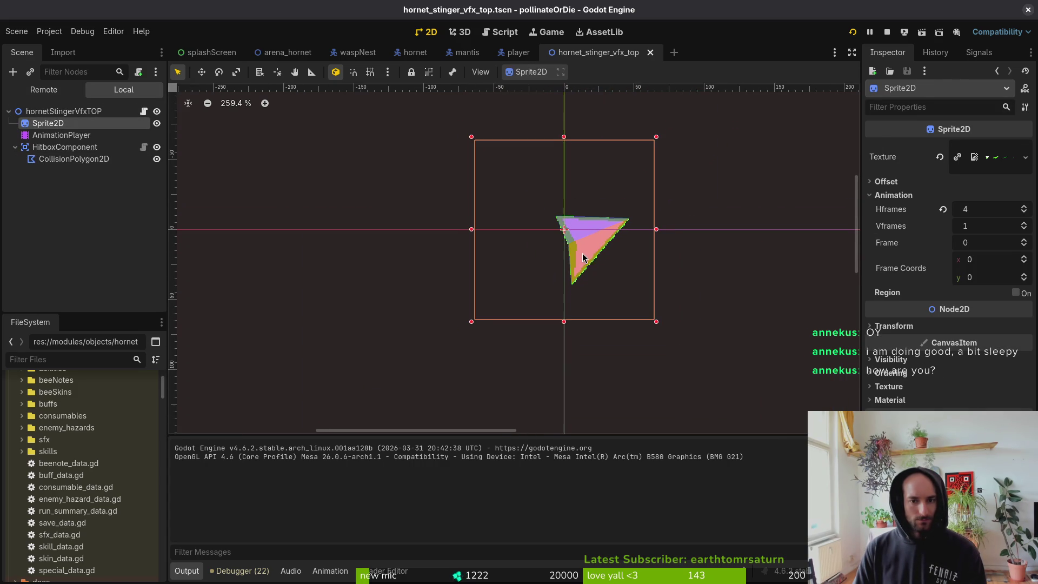
key(Escape)
key(alt+Tab)
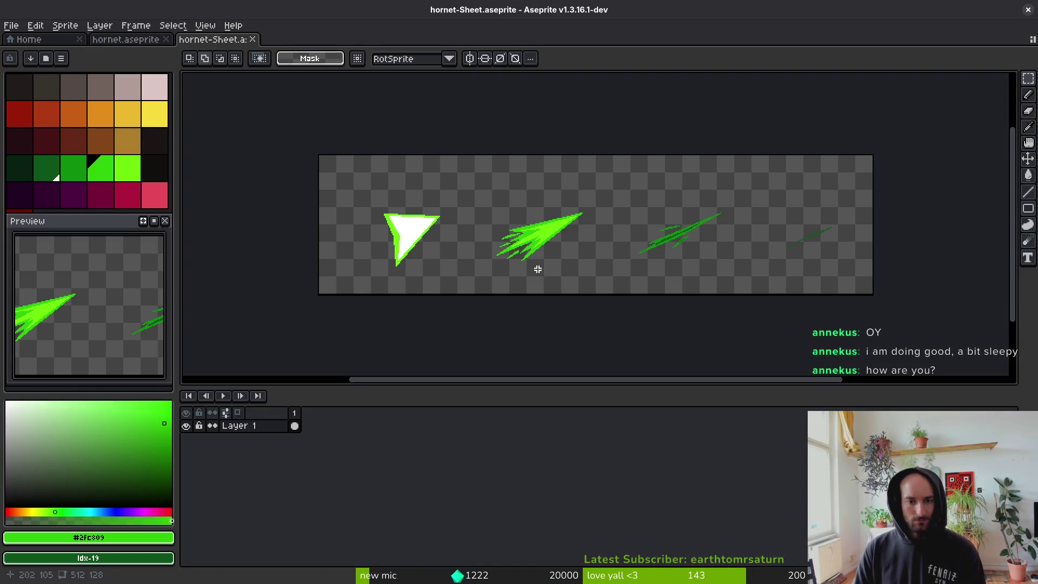
Export the sheet over hornet-Stinger-VfxTOP.png and close the hornet-Sheet document.
key(ctrl+alt+shift+s)
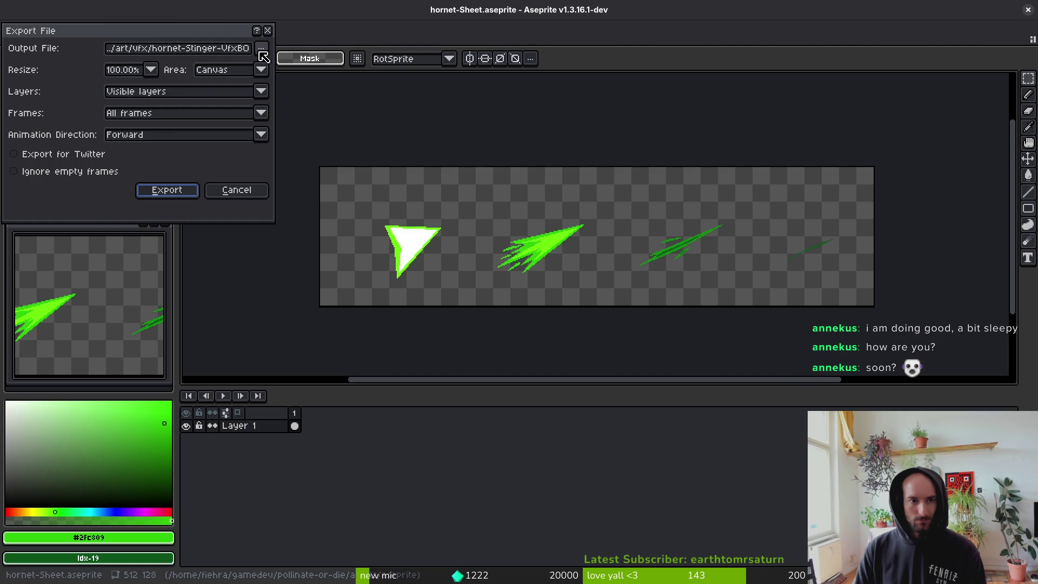
key(Return)
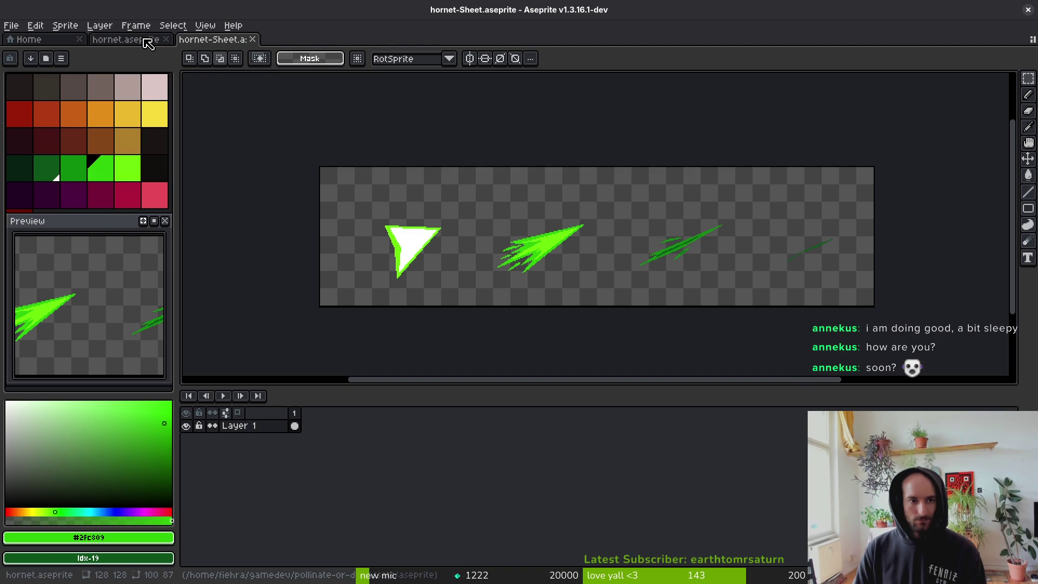
key(ctrl+alt+shift+s)
click(261, 50)
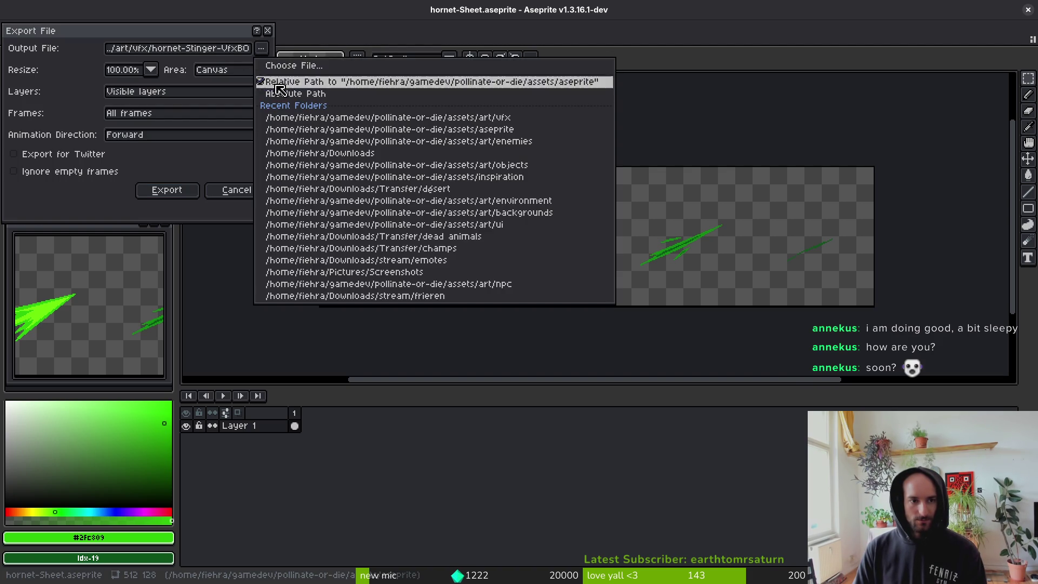
click(314, 67)
double_click(662, 421)
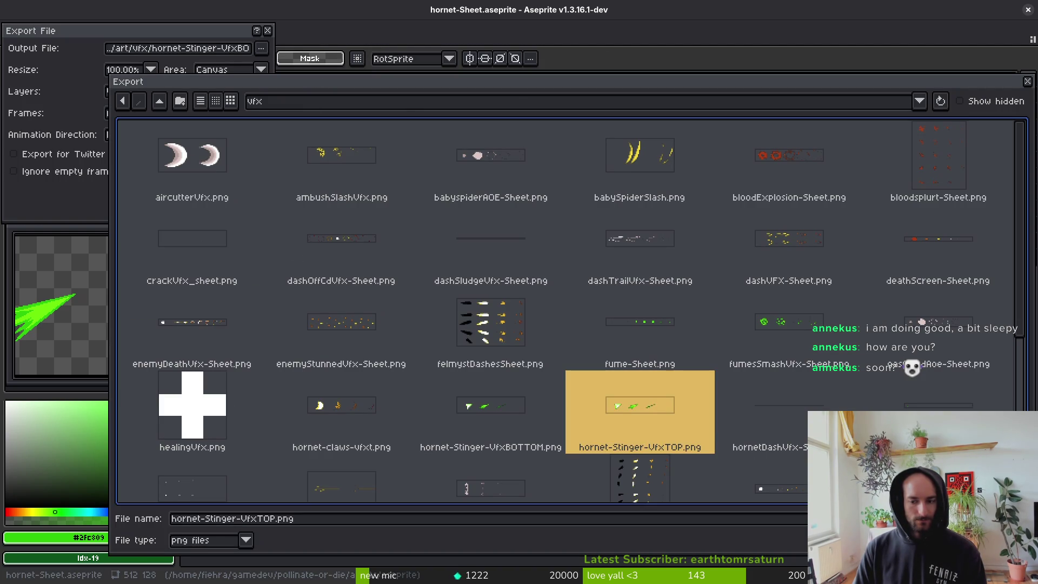
click(464, 335)
click(167, 191)
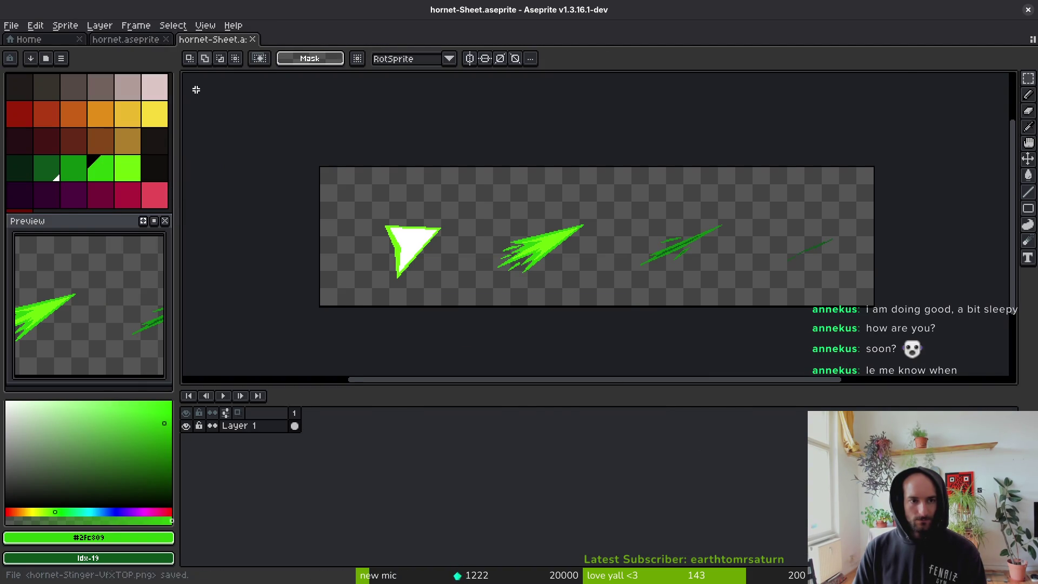
key(ctrl+w)
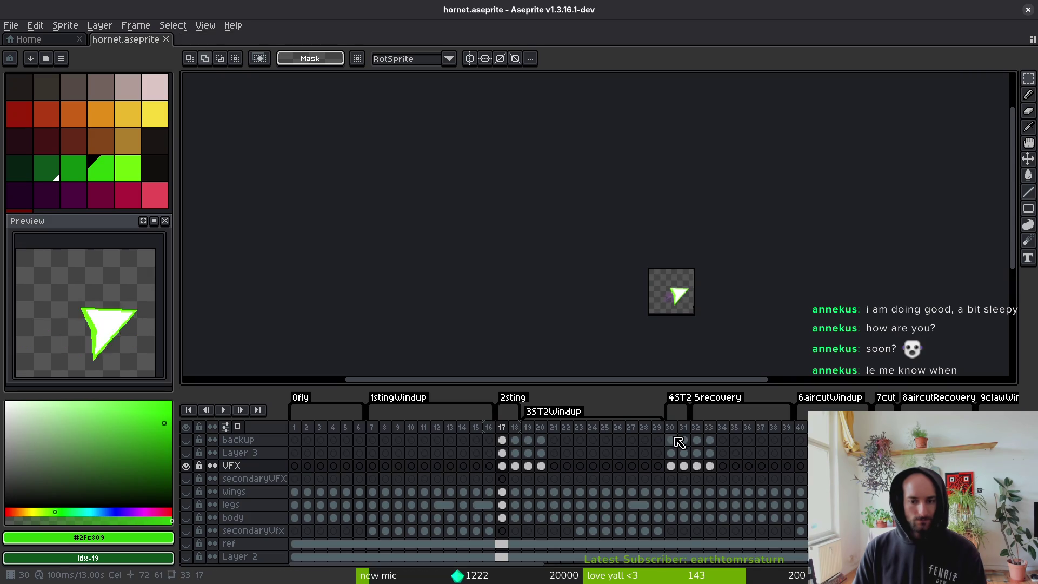
Export frames 30–32 as a sprite sheet overwriting art/vfx/hornet-Stinger-VfxBOTTOM.png.
drag(670, 427, 703, 428)
key(ctrl+e)
click(332, 195)
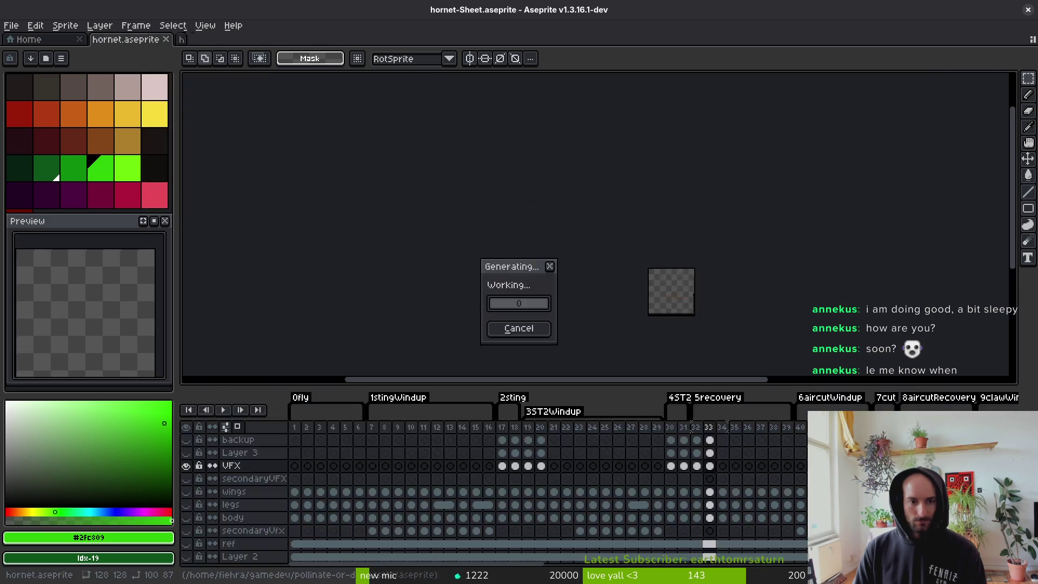
click(265, 51)
click(294, 66)
click(159, 101)
double_click(162, 162)
double_click(444, 236)
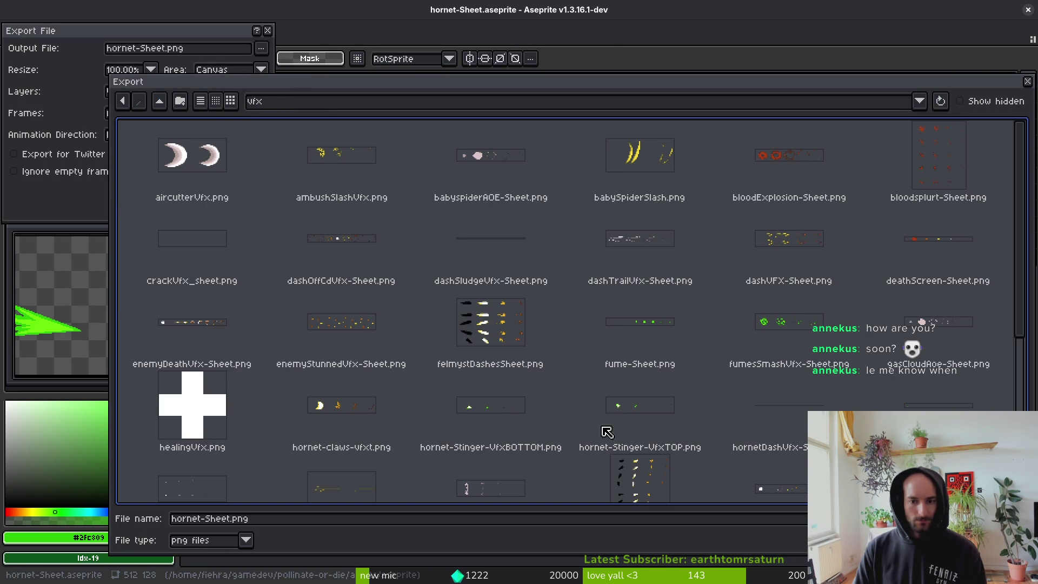
click(515, 418)
key(Return)
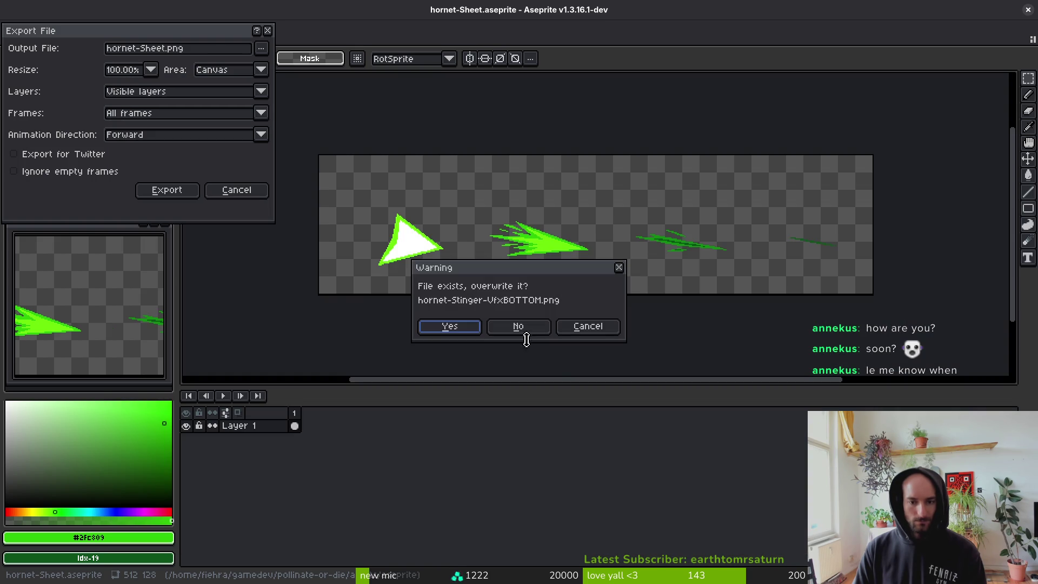
click(449, 327)
click(167, 190)
key(alt+Tab)
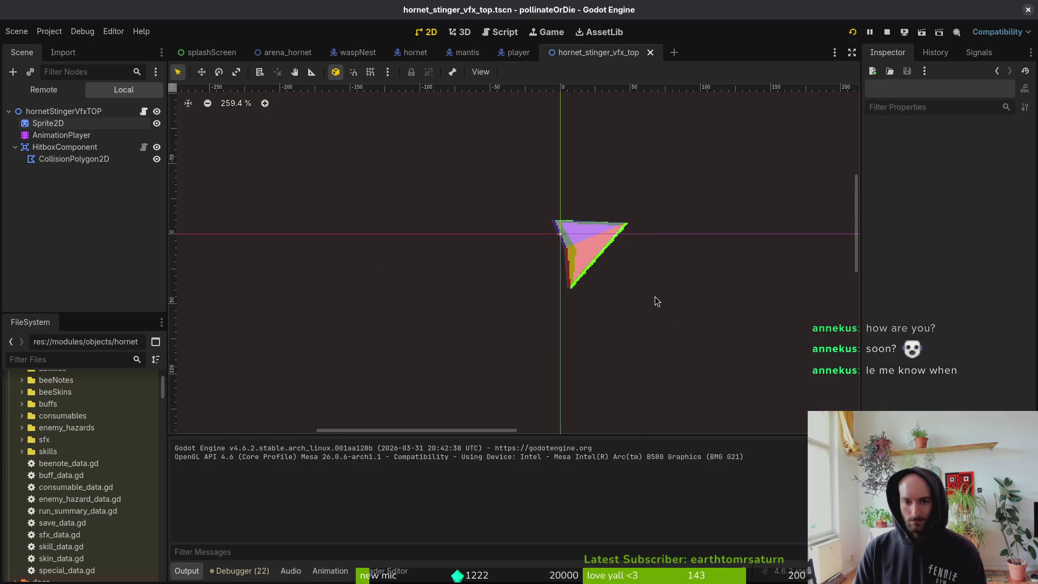
Nudge the collision polygon 2 px right and save the scene.
scroll(555, 190, up, 4)
drag(584, 203, 593, 203)
key(Escape)
key(ctrl+s)
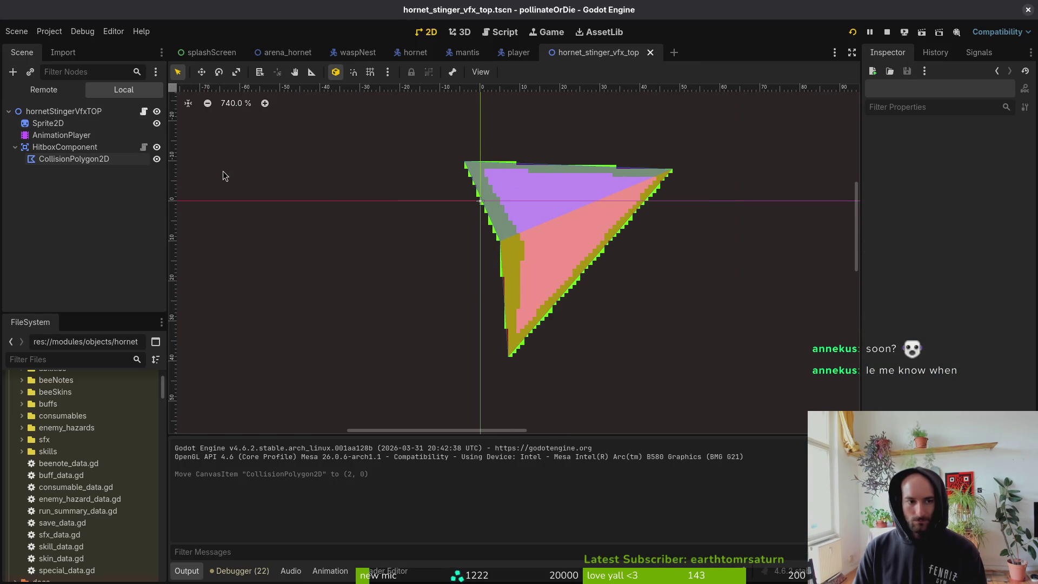
In the sting animation, shift the frame-1 collision polygon 1 px up-left and save.
click(41, 136)
click(389, 398)
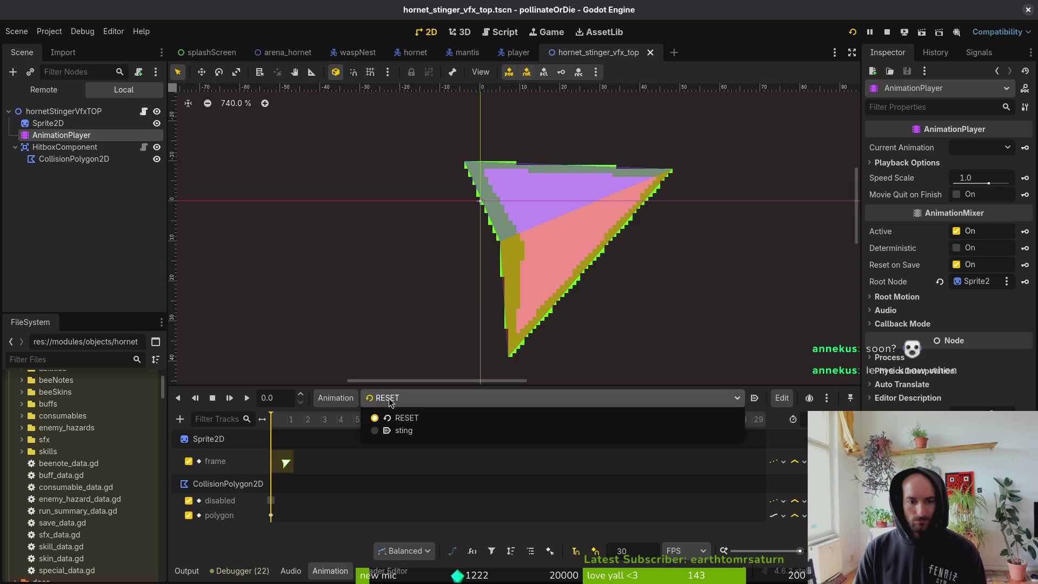
click(403, 431)
click(271, 515)
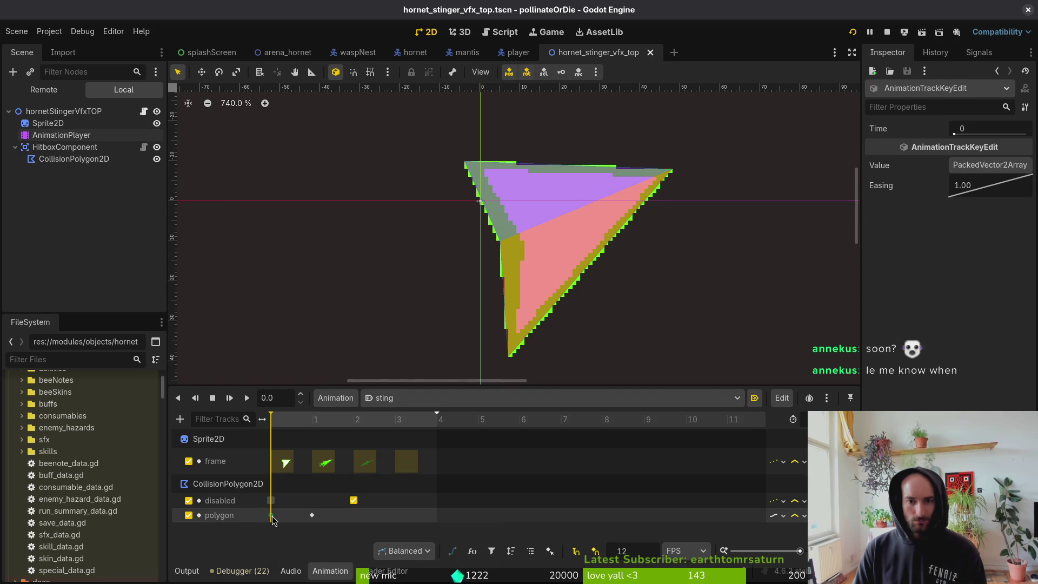
drag(273, 427, 306, 429)
click(506, 236)
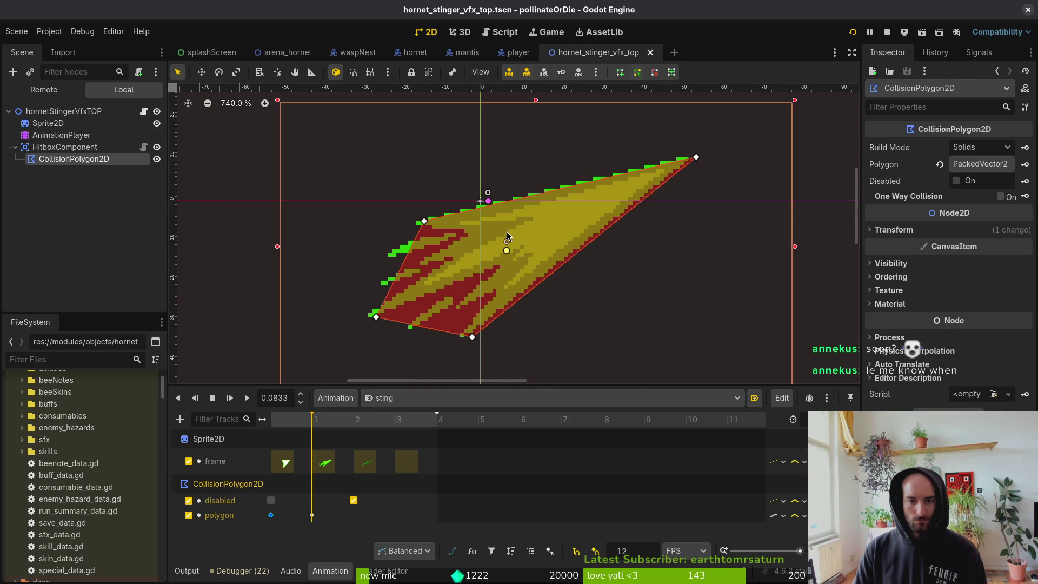
drag(541, 231, 536, 228)
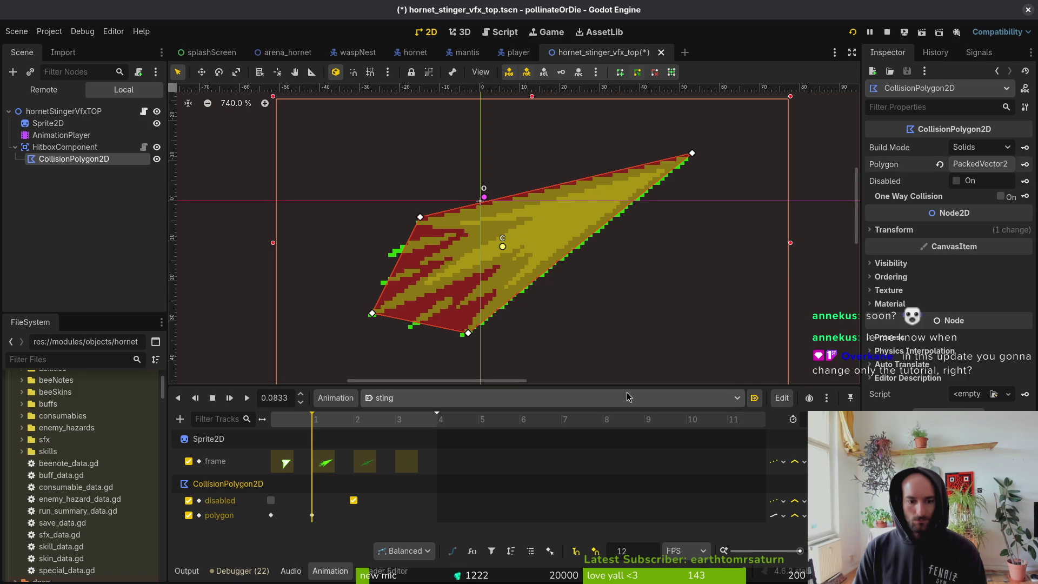
click(332, 423)
key(ctrl+s)
Shift the frame-0 polygon about 7 px right and down, then preview the sting animation.
click(288, 425)
click(572, 241)
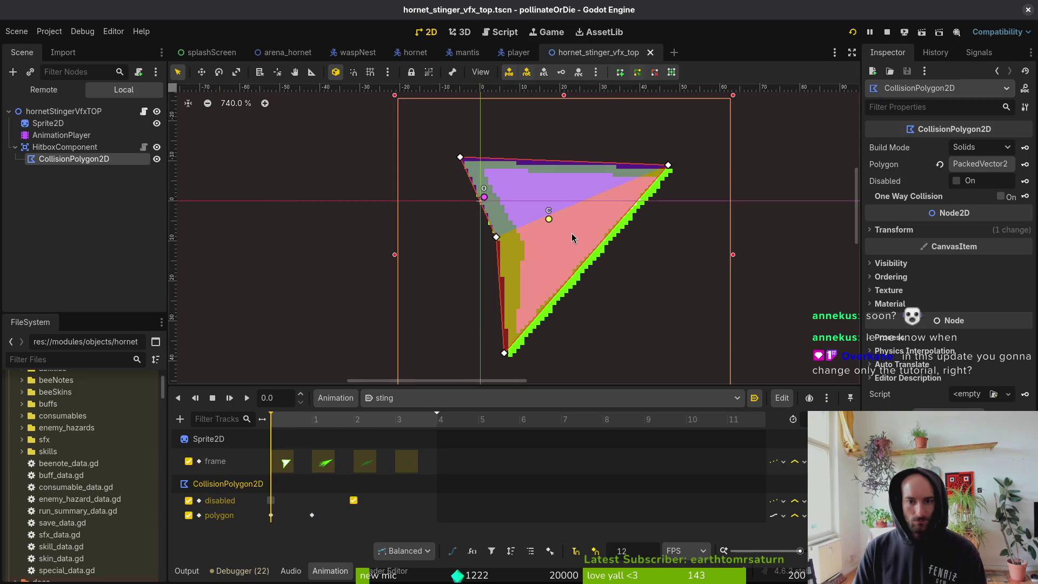
drag(574, 247, 578, 251)
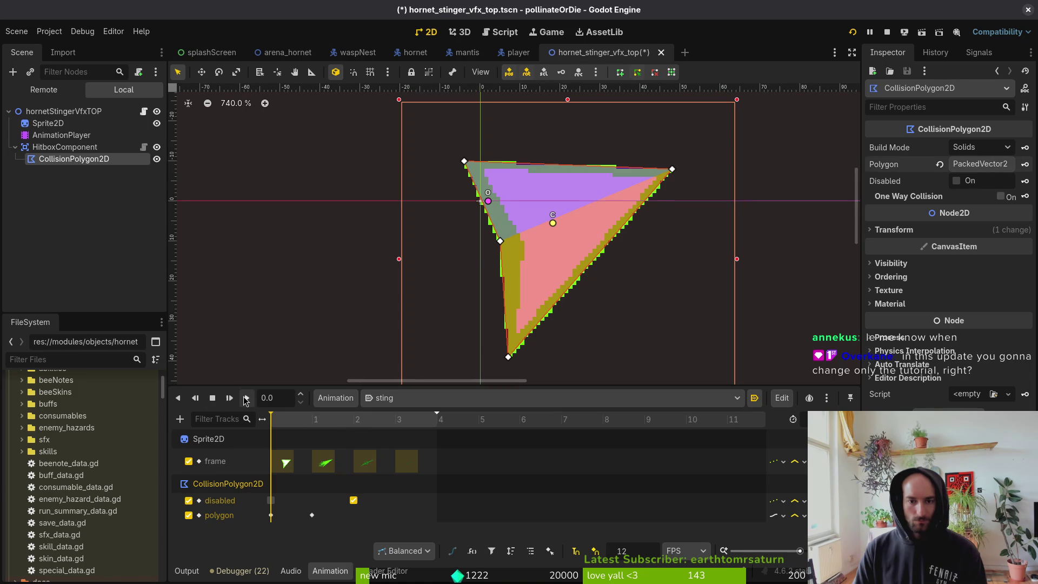
click(246, 398)
click(212, 397)
click(313, 427)
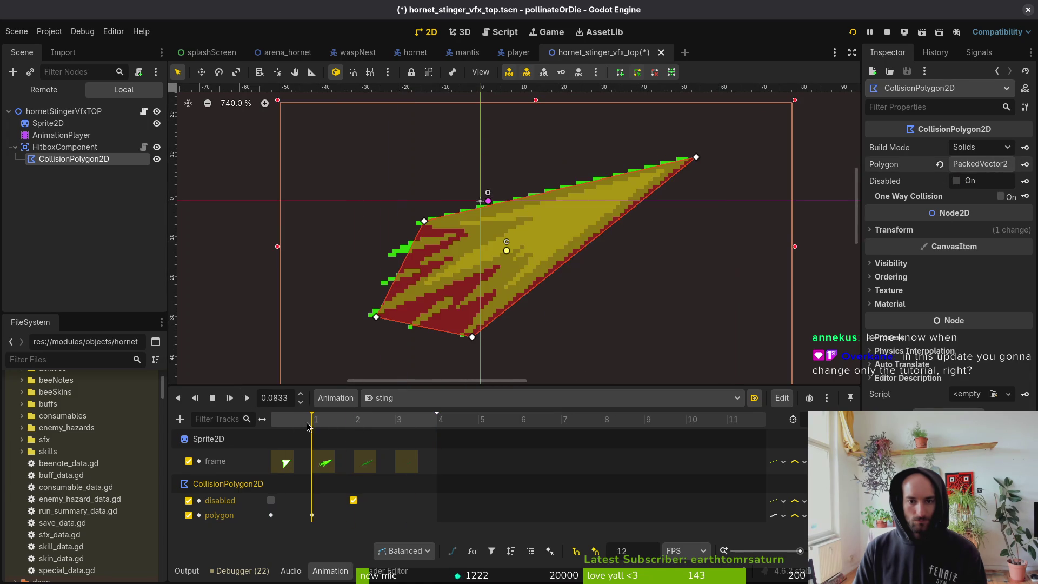
click(280, 427)
click(317, 427)
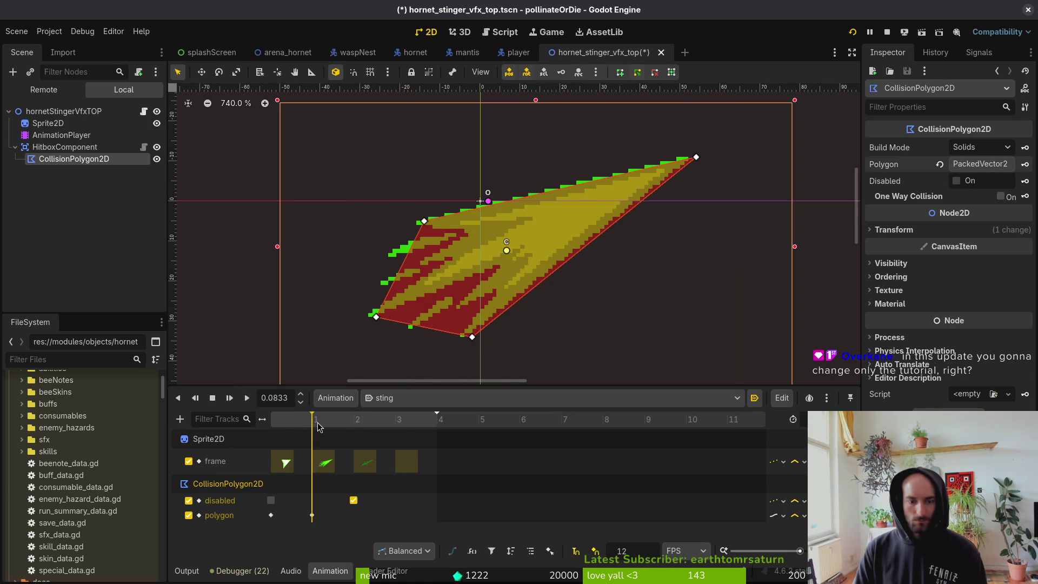
click(275, 427)
Reshape the frame-1 polygon's corners, pulling them left to fit the stinger sprite.
click(60, 159)
click(317, 420)
click(274, 420)
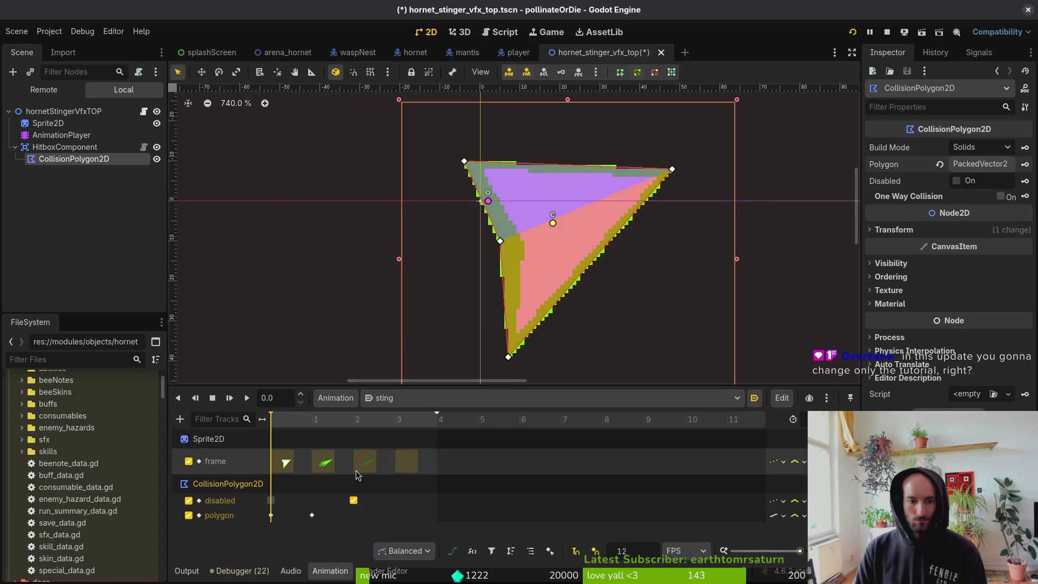
click(295, 421)
drag(689, 163, 685, 164)
drag(424, 222, 417, 223)
drag(376, 318, 369, 318)
scroll(475, 341, up, 4)
drag(470, 335, 461, 339)
scroll(536, 247, down, 4)
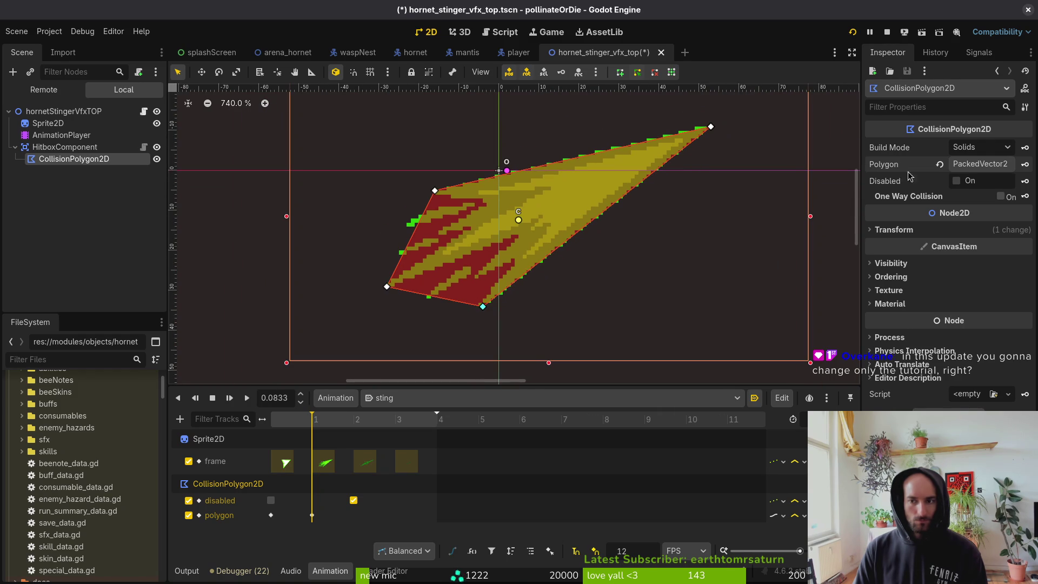
Scrub frames 0–1 to check the polygons, save, and collapse the HitboxComponent branch.
click(269, 420)
mouse_move(292, 421)
mouse_down()
mouse_move(366, 419)
mouse_move(281, 428)
mouse_up()
key(ctrl+s)
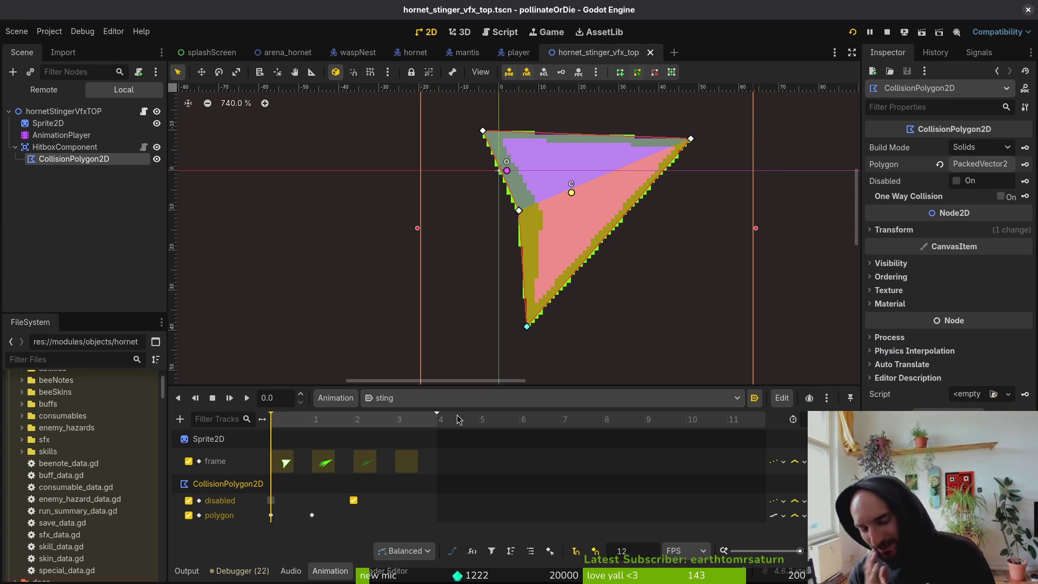
click(14, 147)
click(8, 110)
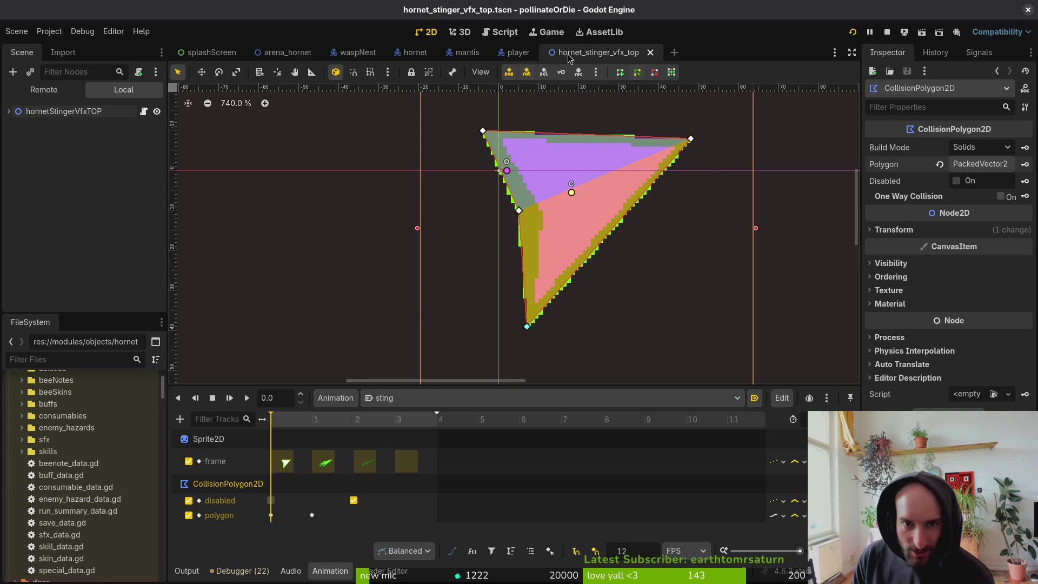
middle_click(568, 57)
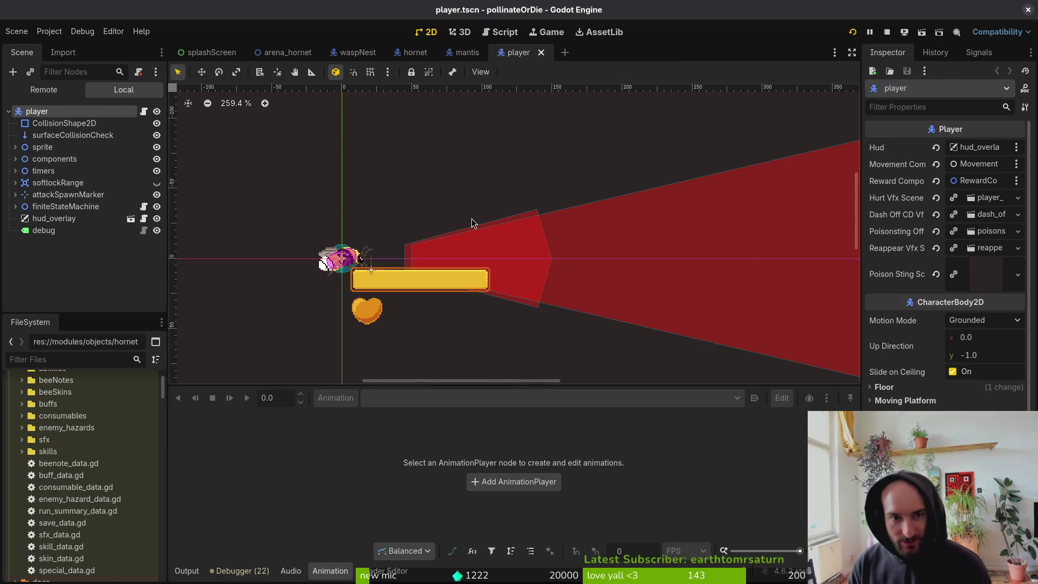
click(285, 53)
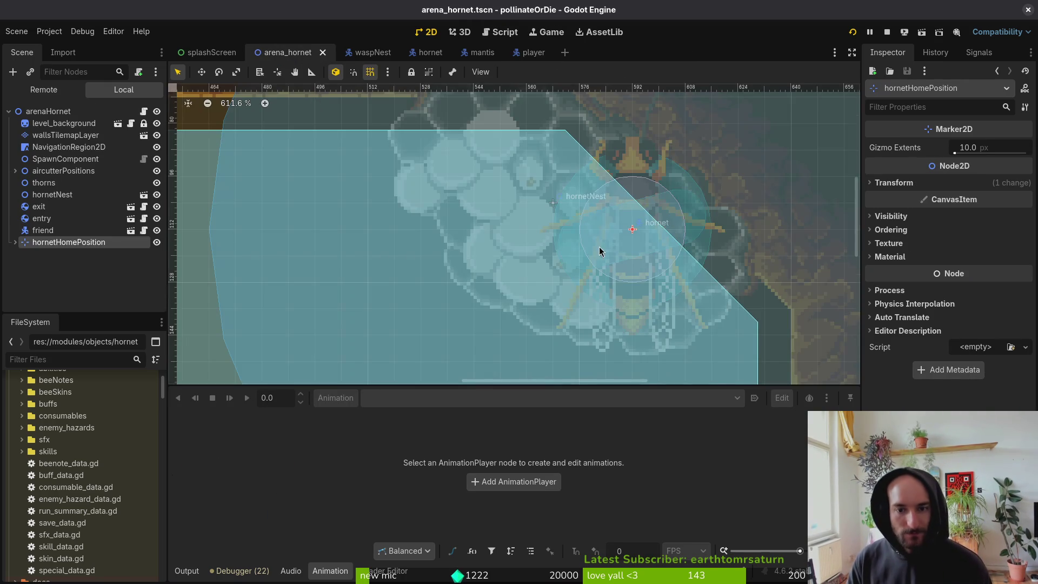
scroll(581, 246, down, 5)
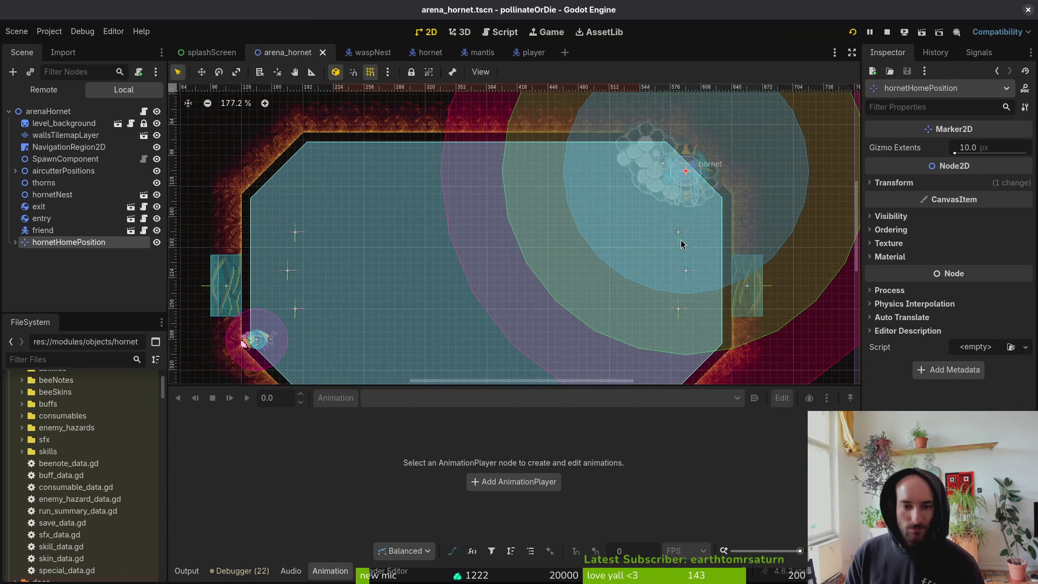
scroll(692, 221, down, 2)
drag(521, 387, 521, 429)
scroll(581, 265, down, 1)
scroll(580, 265, up, 2)
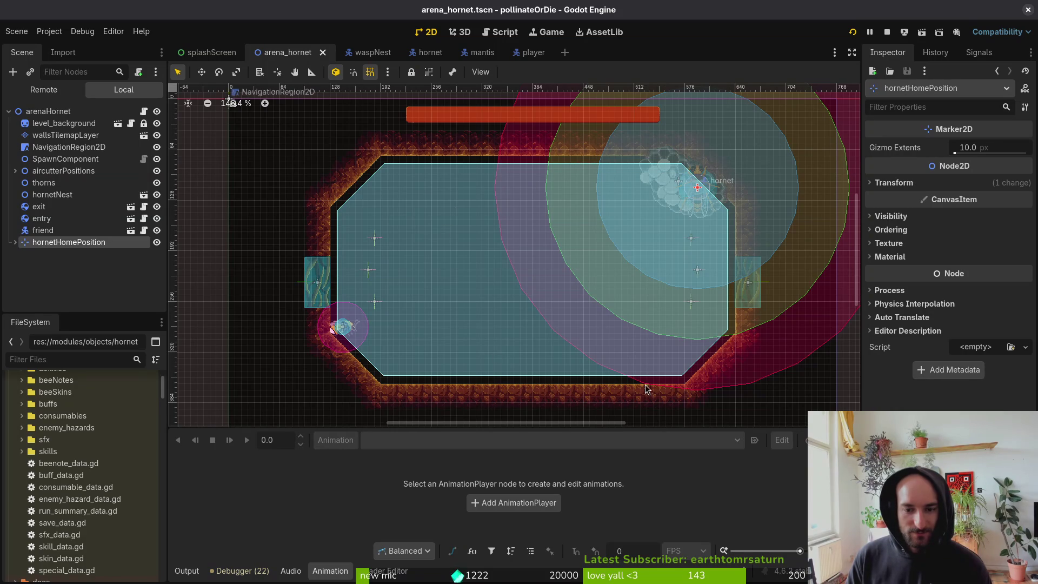
scroll(368, 314, down, 2)
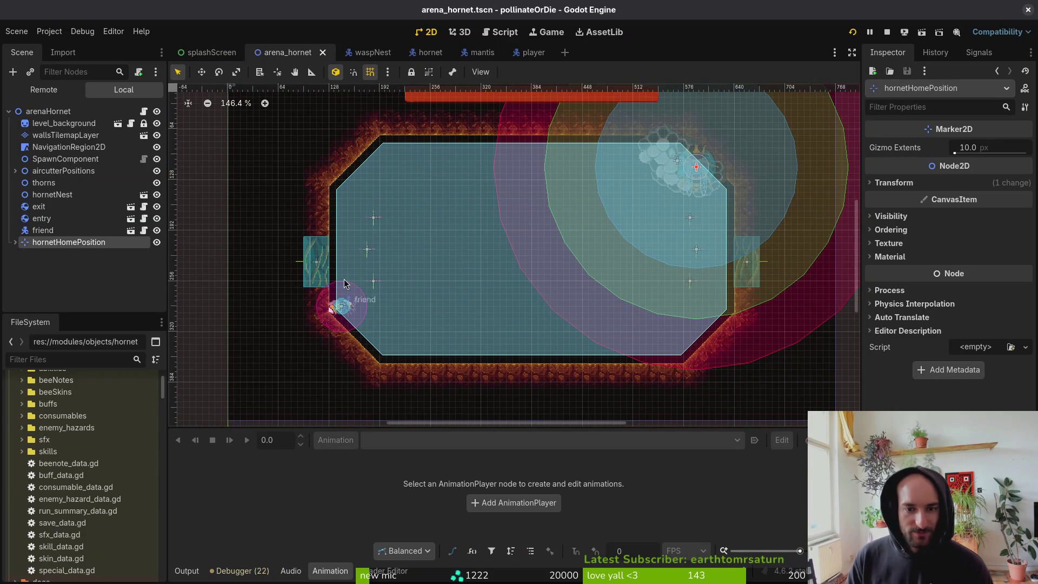
click(43, 183)
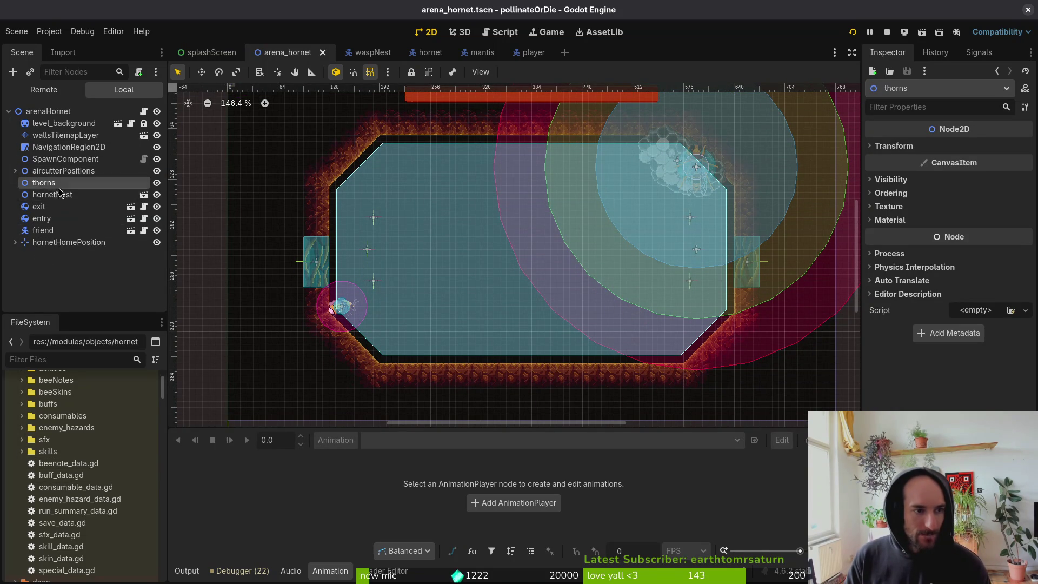
Add a Node2D under the arena root, rename it 'decorations', move it last, and save.
click(52, 114)
key(ctrl+a)
text(nod)
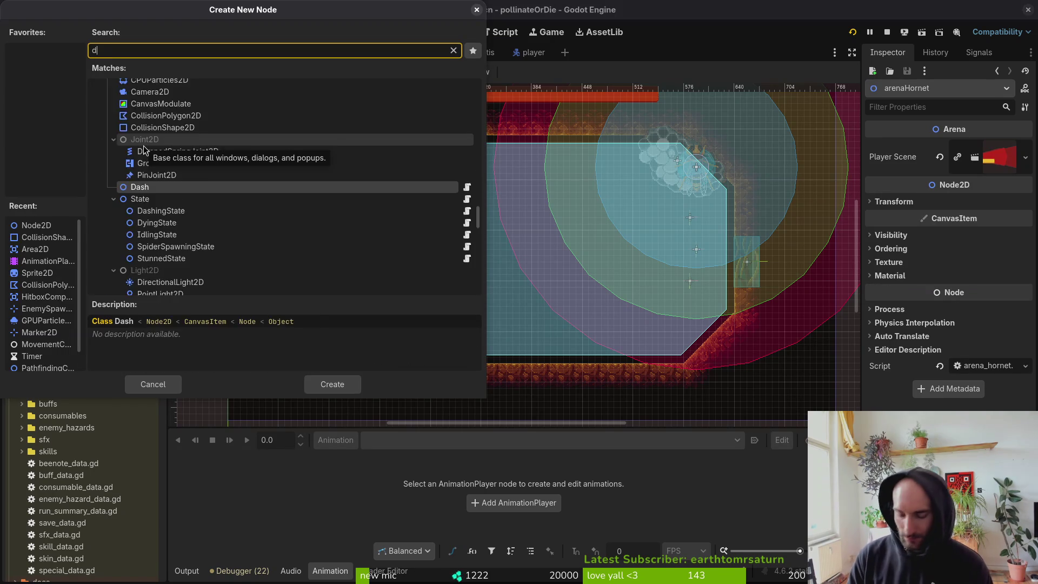
text(e2d)
key(Return)
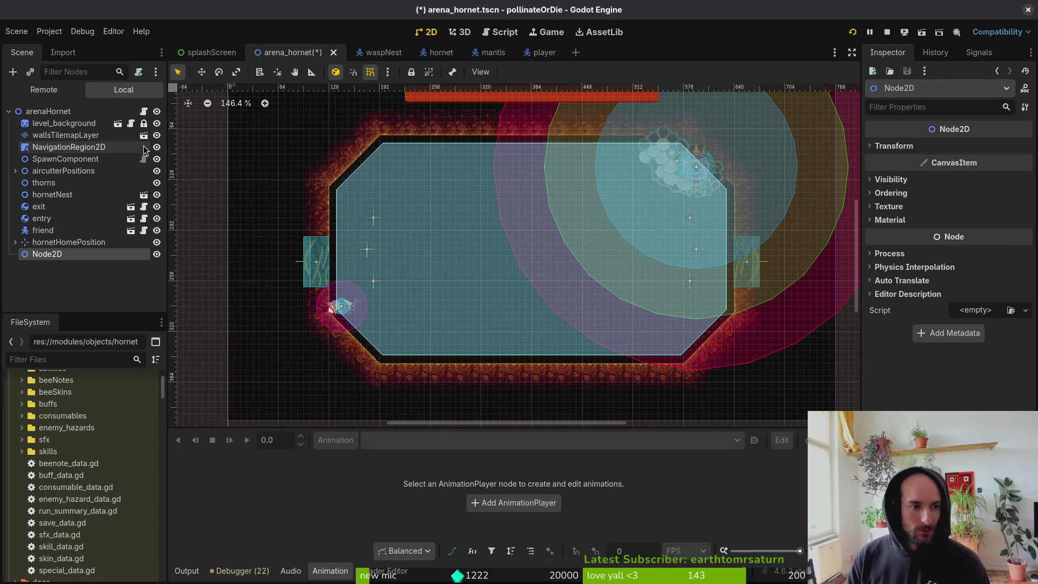
drag(46, 259, 61, 202)
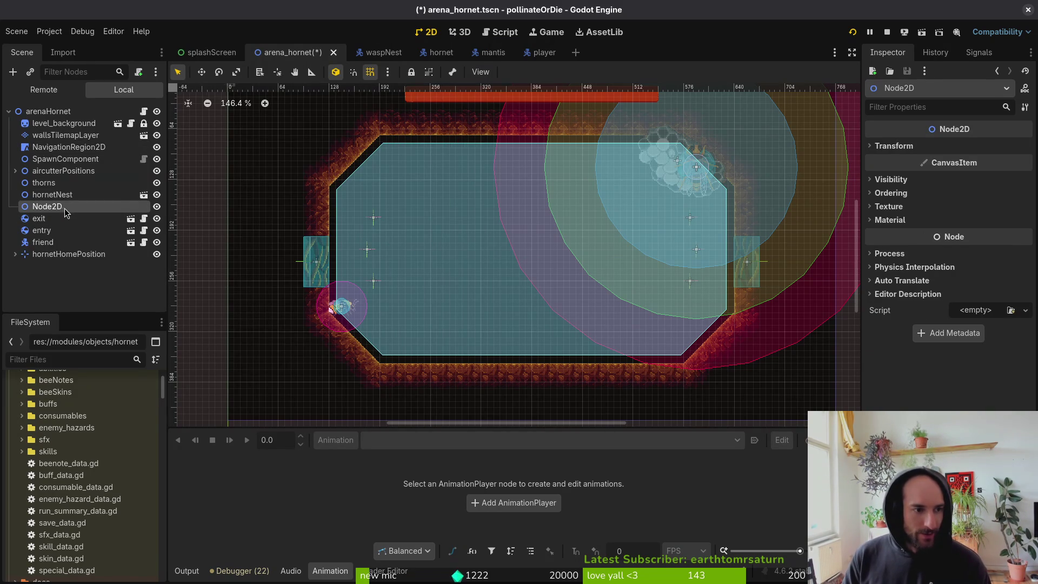
key(F2)
text(decorations)
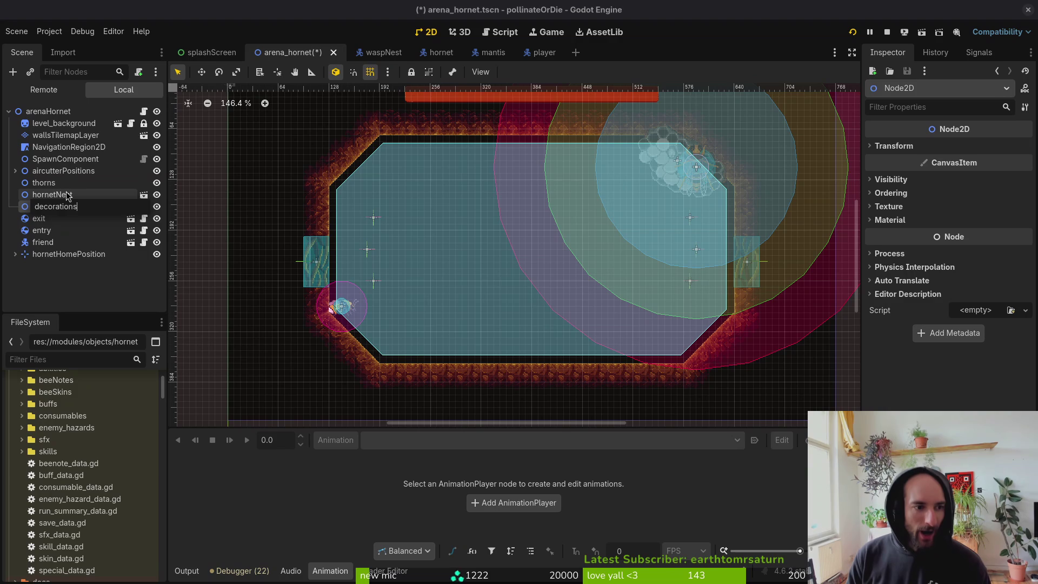
key(Return)
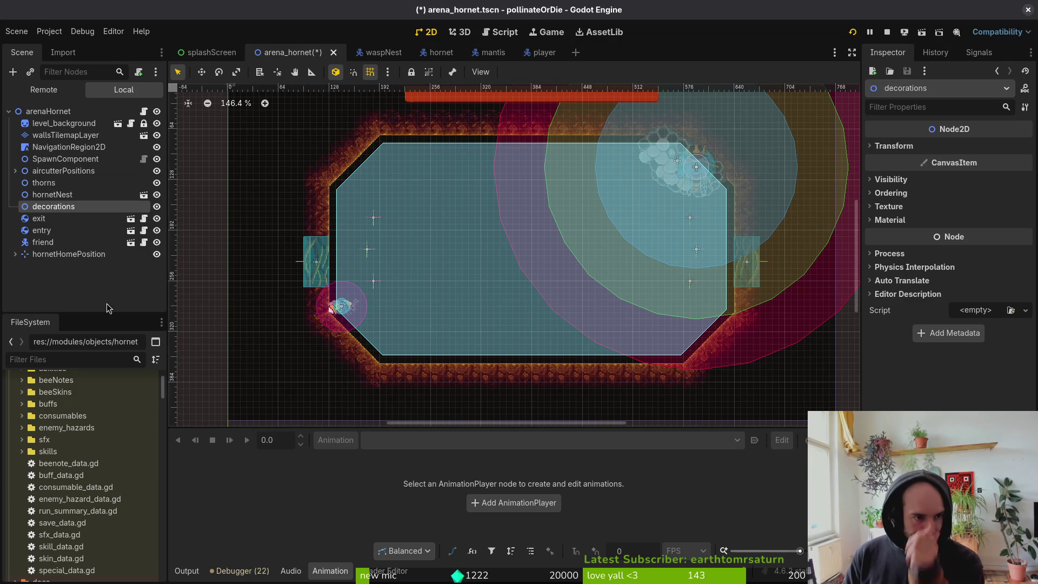
drag(56, 212, 65, 258)
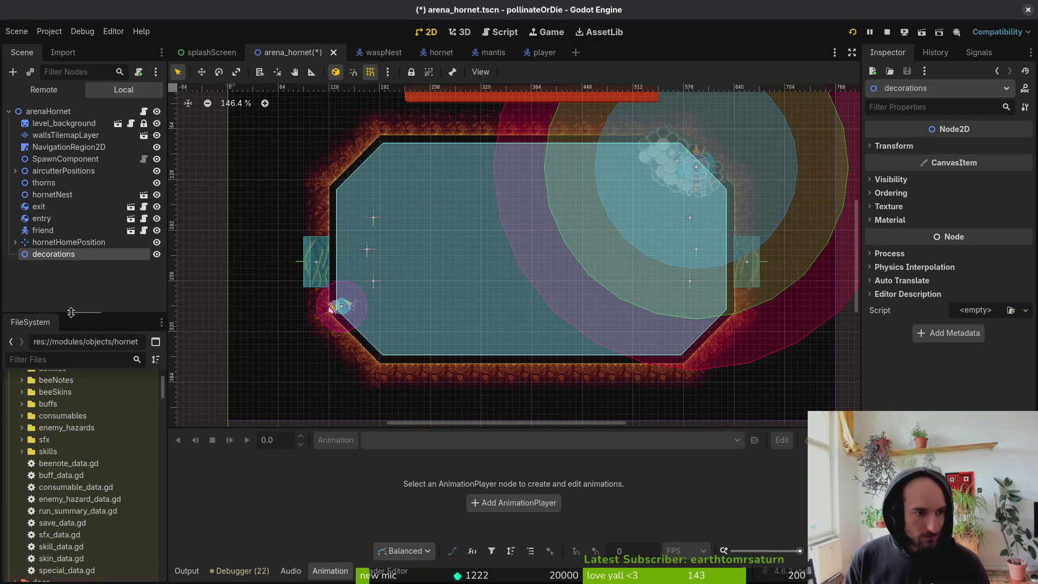
click(268, 318)
key(ctrl+s)
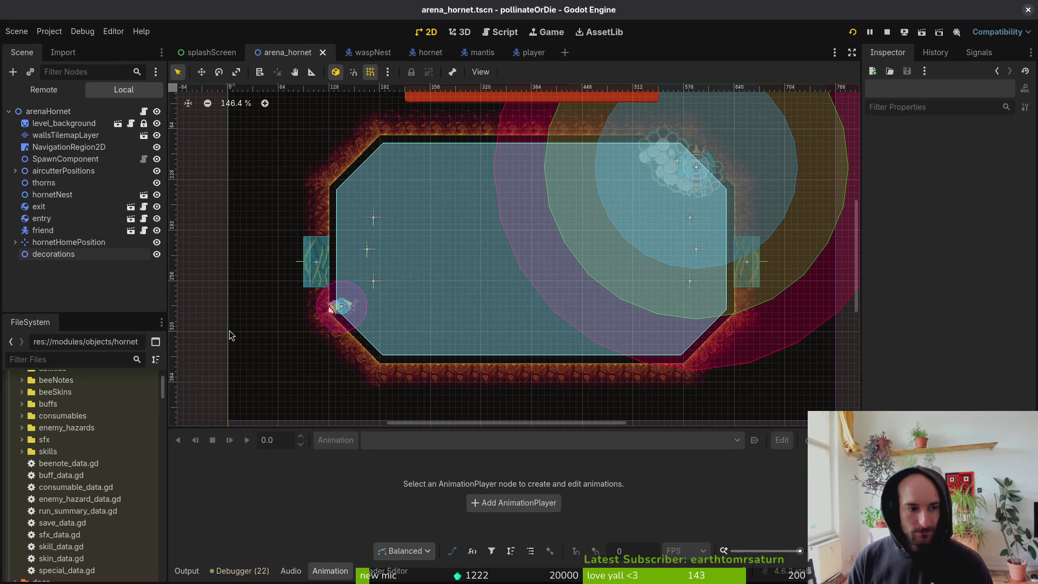
scroll(535, 288, down, 2)
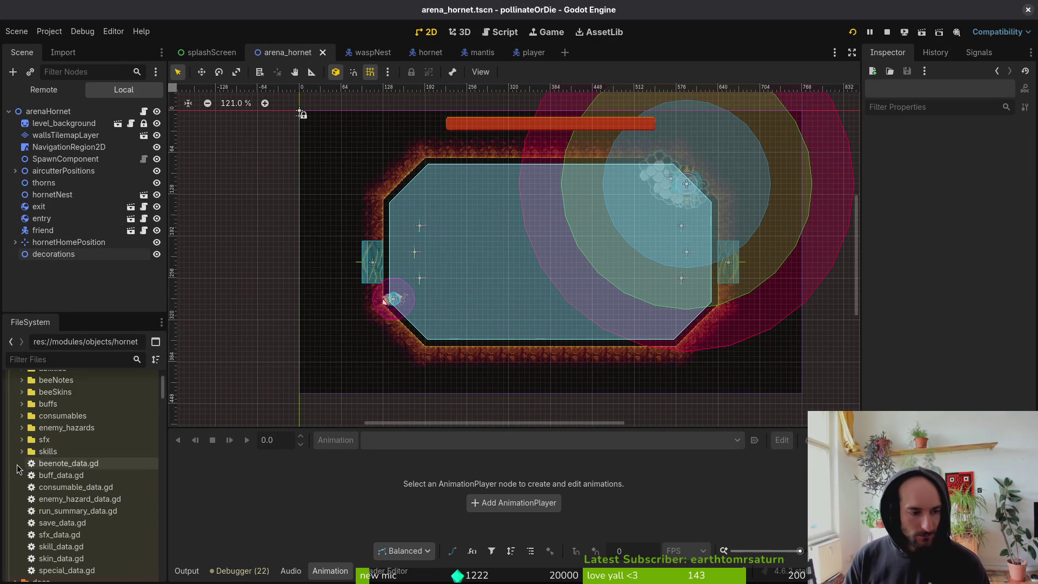
Select the decorations node and collapse core and objects, expanding modules/environment in FileSystem.
scroll(18, 453, up, 10)
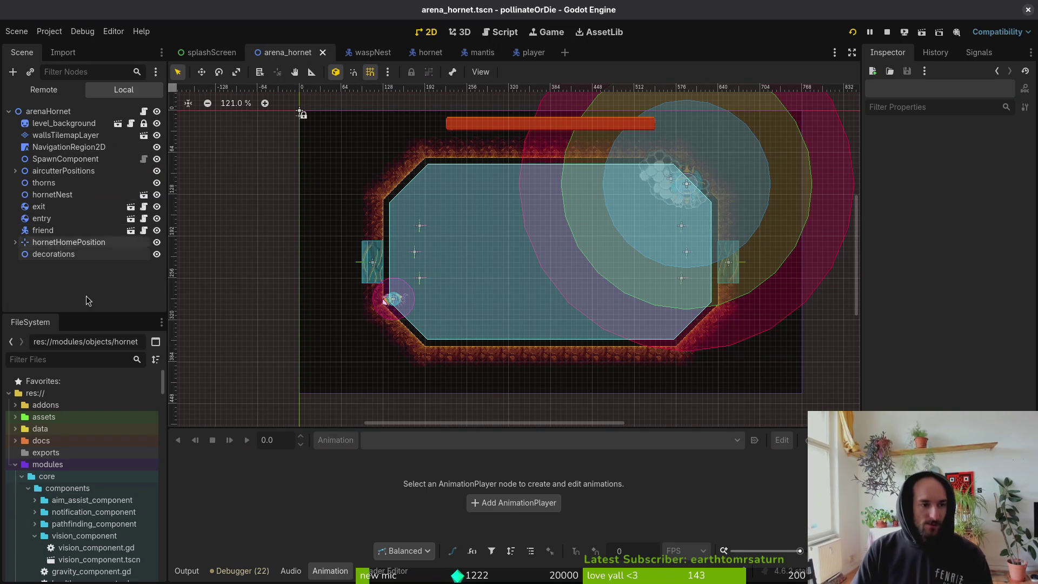
click(58, 256)
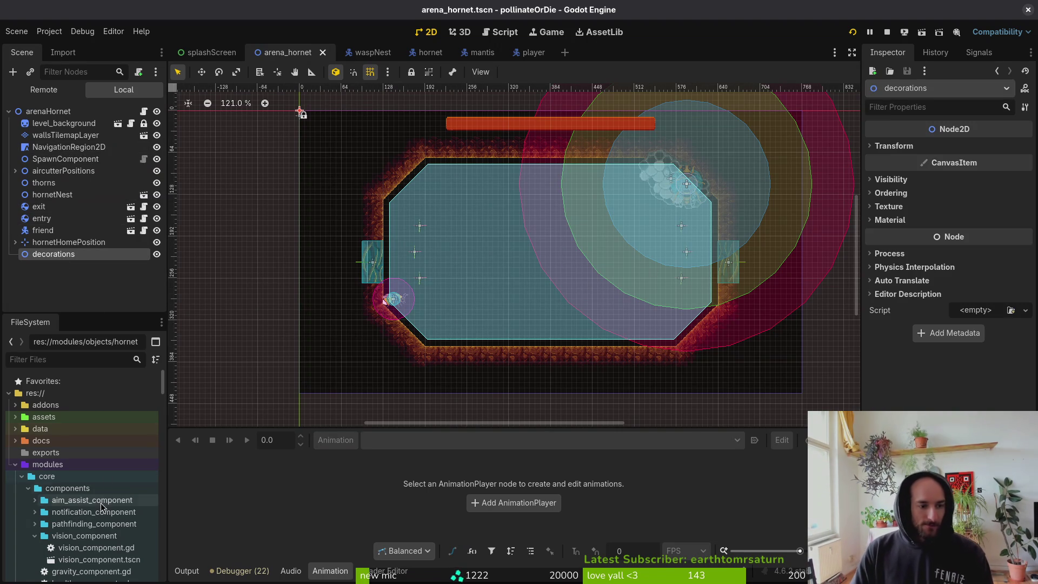
click(22, 476)
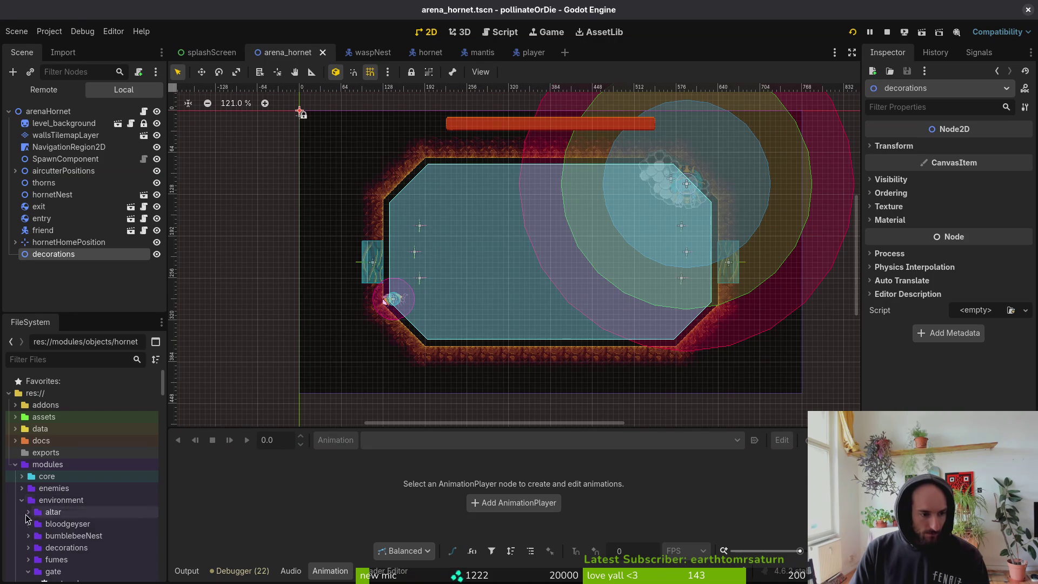
click(22, 547)
click(21, 488)
scroll(38, 494, down, 2)
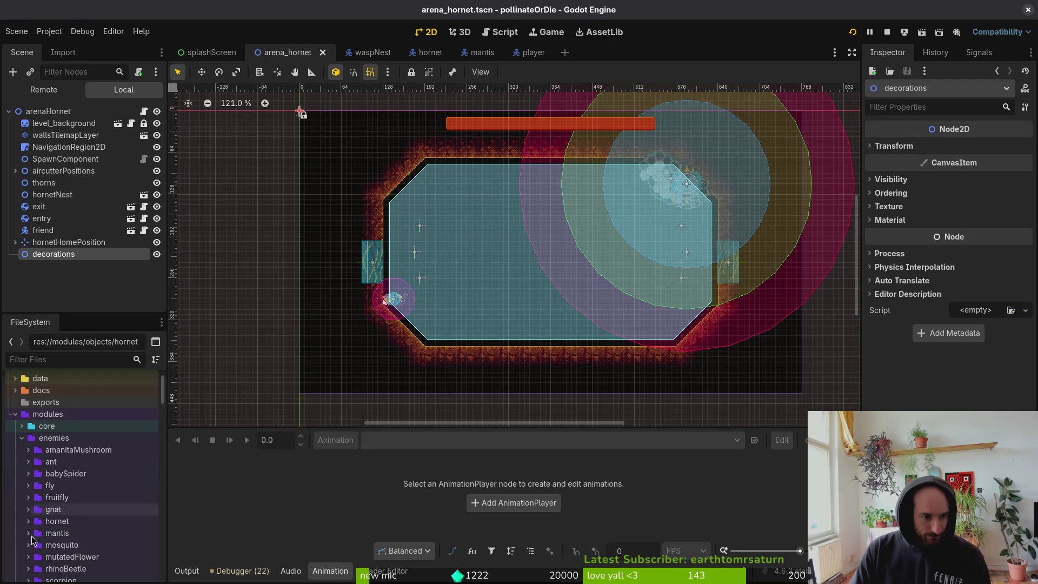
click(21, 438)
click(22, 450)
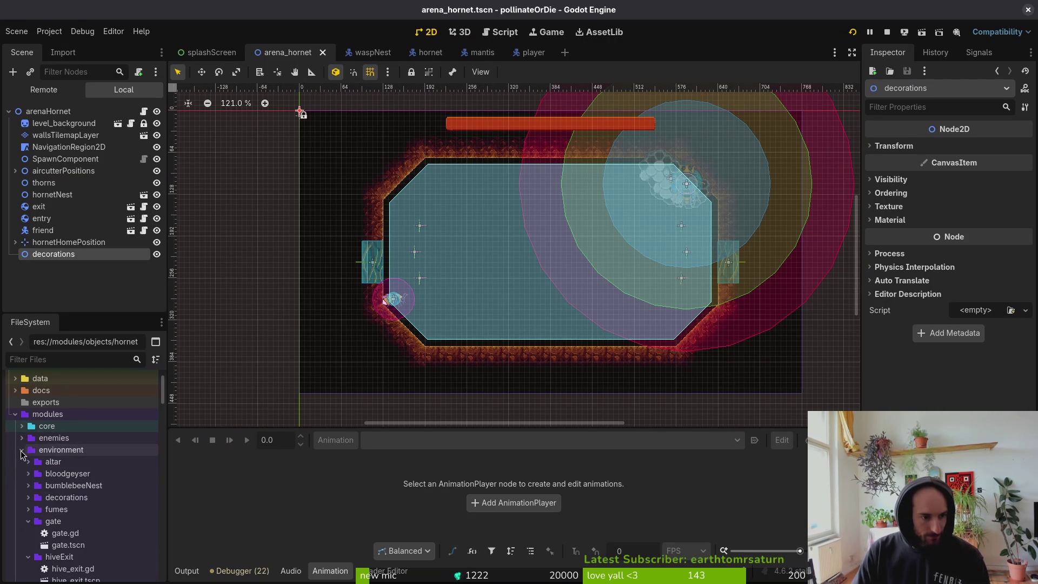
click(28, 533)
click(28, 533)
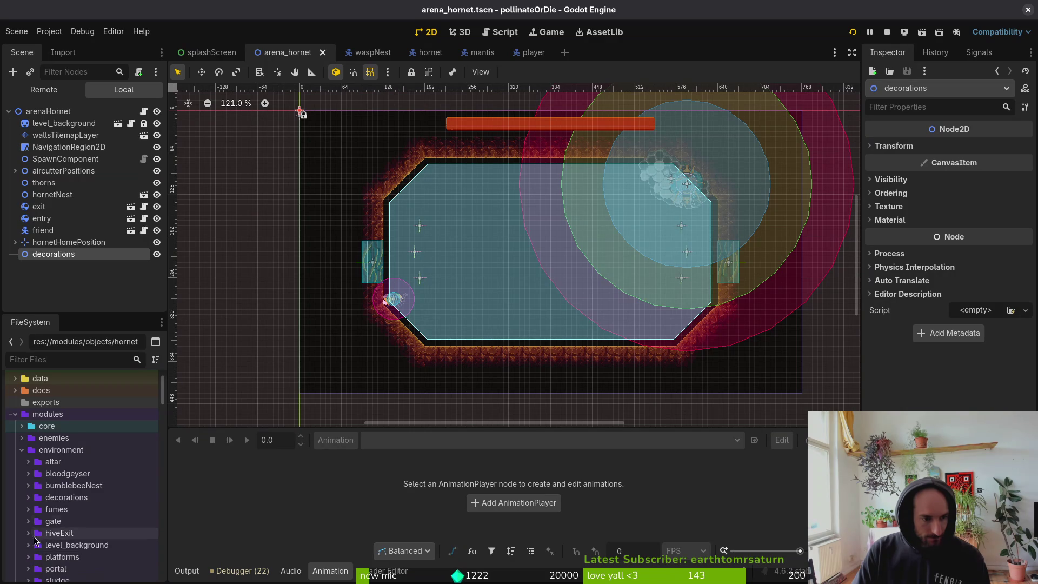
Expand the decorations folder and drop a desert_gras.tscn instance onto the arena floor.
scroll(30, 535, down, 3)
click(28, 517)
click(30, 519)
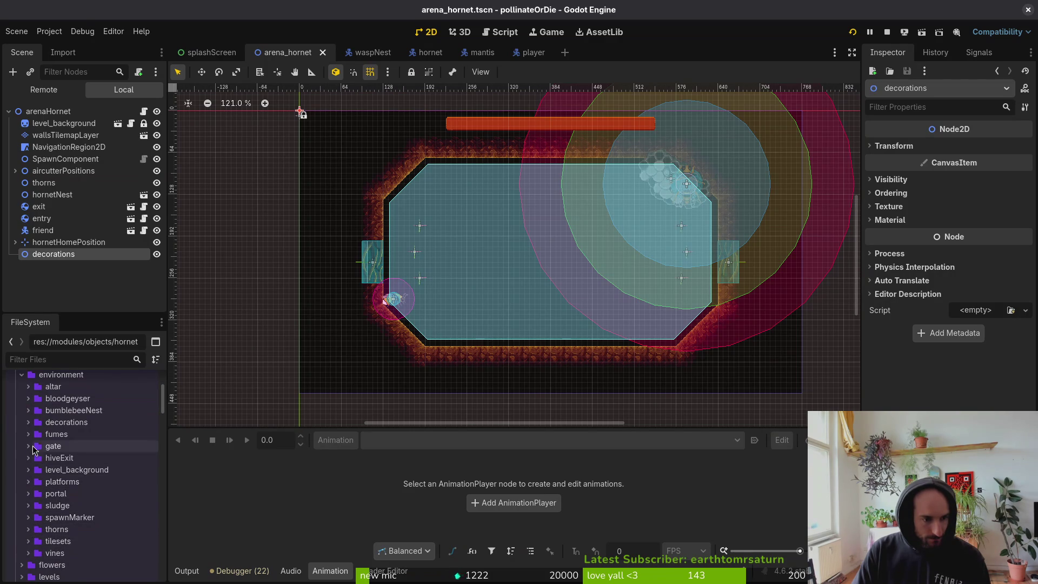
click(29, 424)
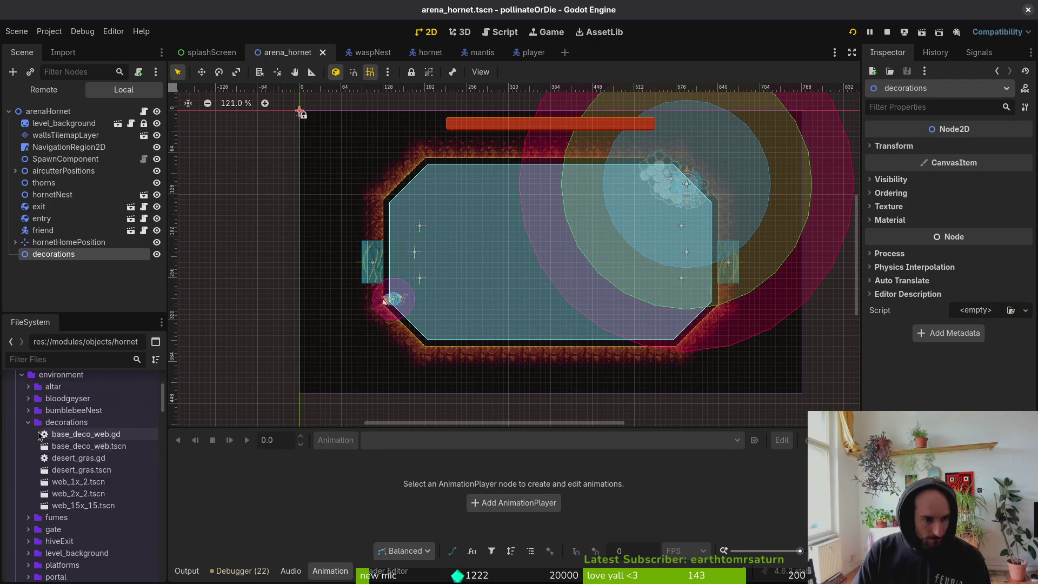
mouse_move(81, 470)
mouse_down()
mouse_move(417, 363)
mouse_move(458, 340)
mouse_move(457, 356)
mouse_move(411, 354)
mouse_move(410, 335)
mouse_move(411, 351)
mouse_up()
Parent desertGras under decorations, duplicate it, add another grass instance, and save.
scroll(458, 339, up, 5)
scroll(433, 355, up, 2)
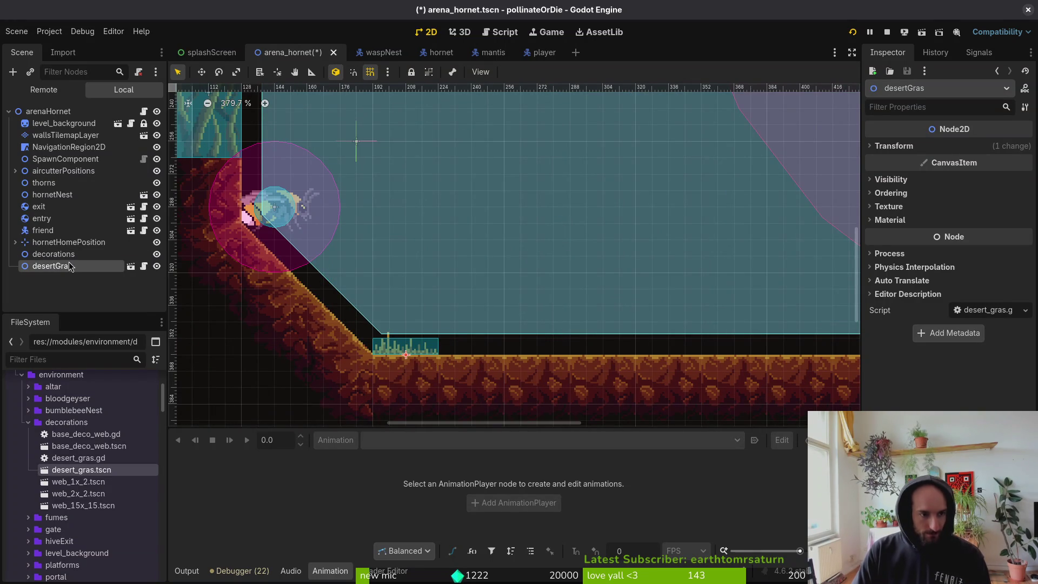
drag(64, 266, 63, 257)
key(ctrl+d)
key(ctrl+d)
key(ctrl+d)
key(ctrl+d)
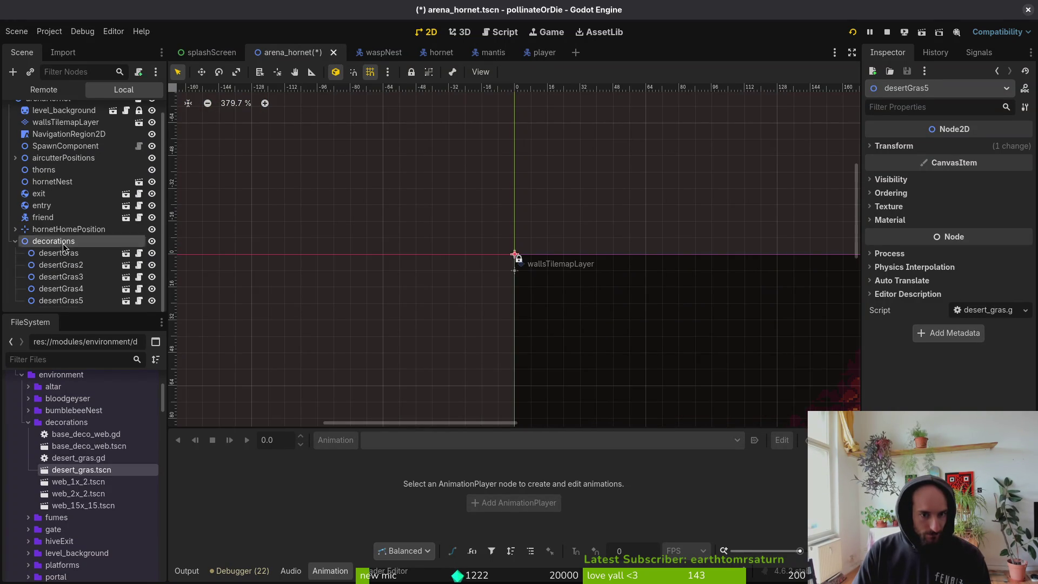
mouse_move(58, 253)
mouse_down()
mouse_move(61, 227)
mouse_move(54, 241)
mouse_up()
scroll(621, 363, down, 5)
key(ctrl+s)
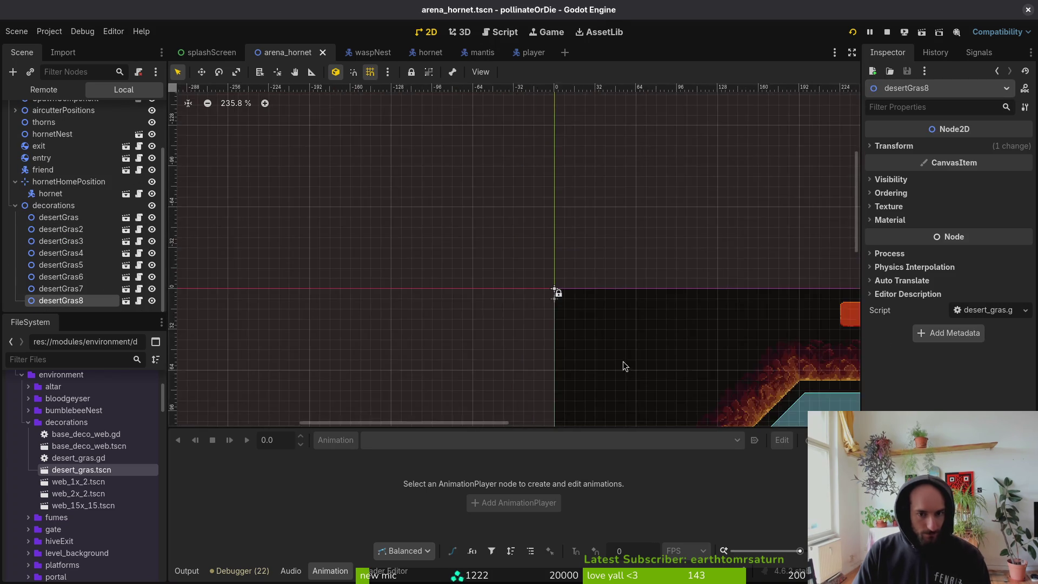
Rotate desertGras8 45° and nudge it down onto the lower-left slope.
scroll(622, 363, down, 5)
scroll(461, 261, down, 2)
scroll(446, 329, up, 5)
mouse_move(343, 321)
mouse_down()
mouse_move(413, 319)
mouse_move(291, 288)
mouse_move(308, 307)
mouse_up()
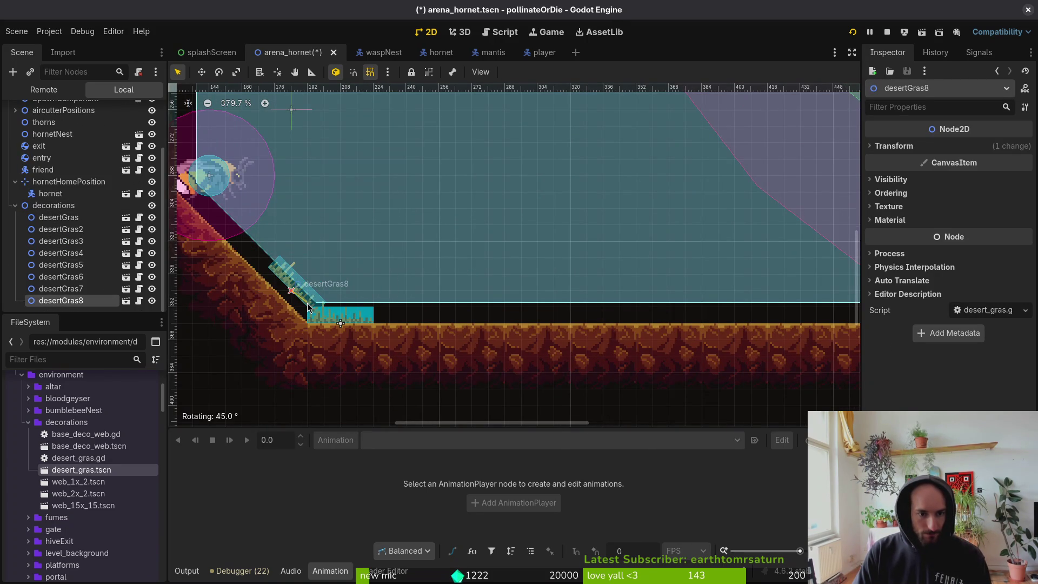
scroll(288, 297, up, 8)
click(330, 293)
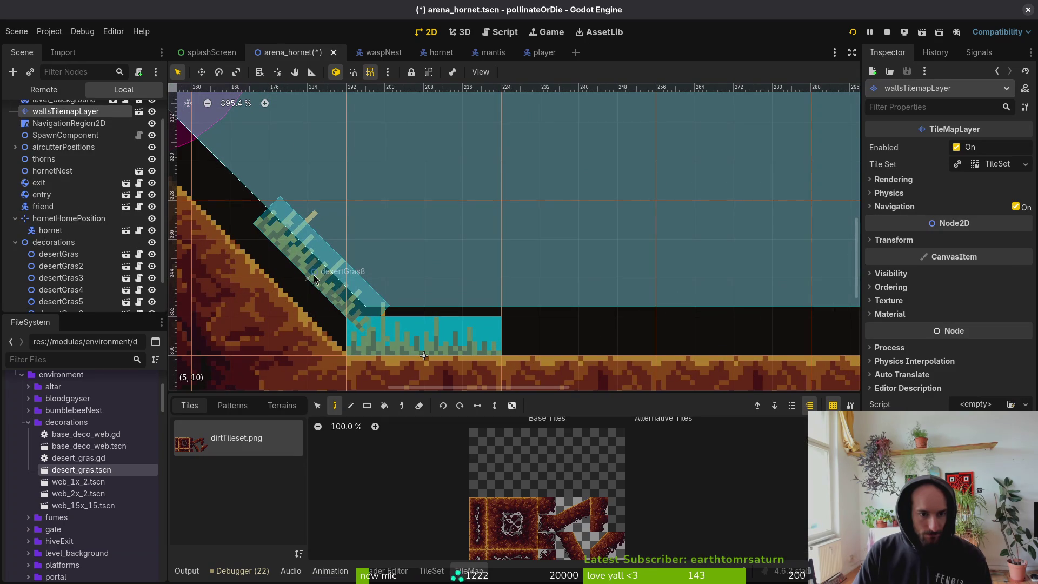
click(316, 287)
mouse_move(325, 276)
mouse_down()
mouse_move(328, 315)
mouse_move(309, 288)
mouse_move(320, 301)
mouse_up()
With grid snapping on, spread desertGras7, desertGras3, desertGras2 and others right along the floor, then save.
scroll(416, 355, down, 2)
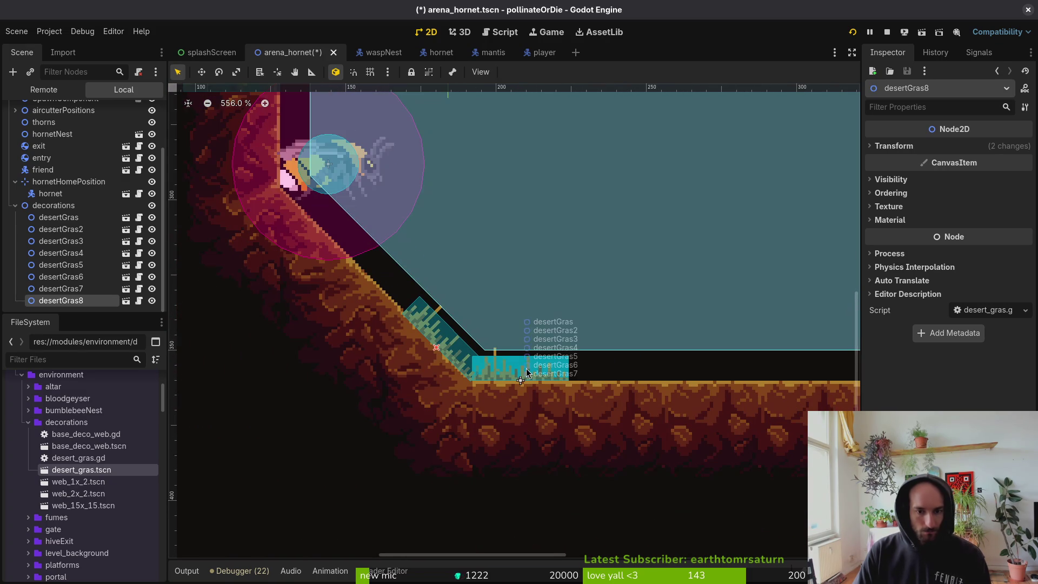
drag(354, 344, 388, 332)
mouse_move(440, 336)
mouse_down()
mouse_move(475, 337)
mouse_move(377, 338)
mouse_move(556, 331)
mouse_up()
key(shift+g)
mouse_move(363, 331)
mouse_down()
mouse_move(622, 332)
mouse_move(345, 329)
mouse_move(730, 329)
mouse_up()
drag(439, 341, 806, 328)
scroll(346, 327, down, 4)
mouse_move(321, 334)
mouse_down()
mouse_move(751, 334)
mouse_move(714, 334)
mouse_up()
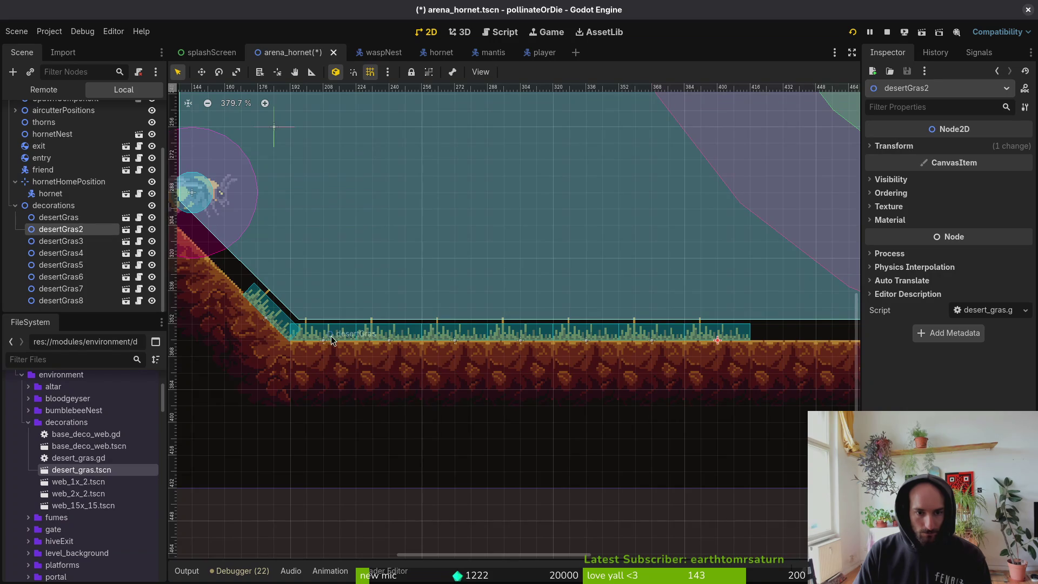
scroll(331, 329, down, 5)
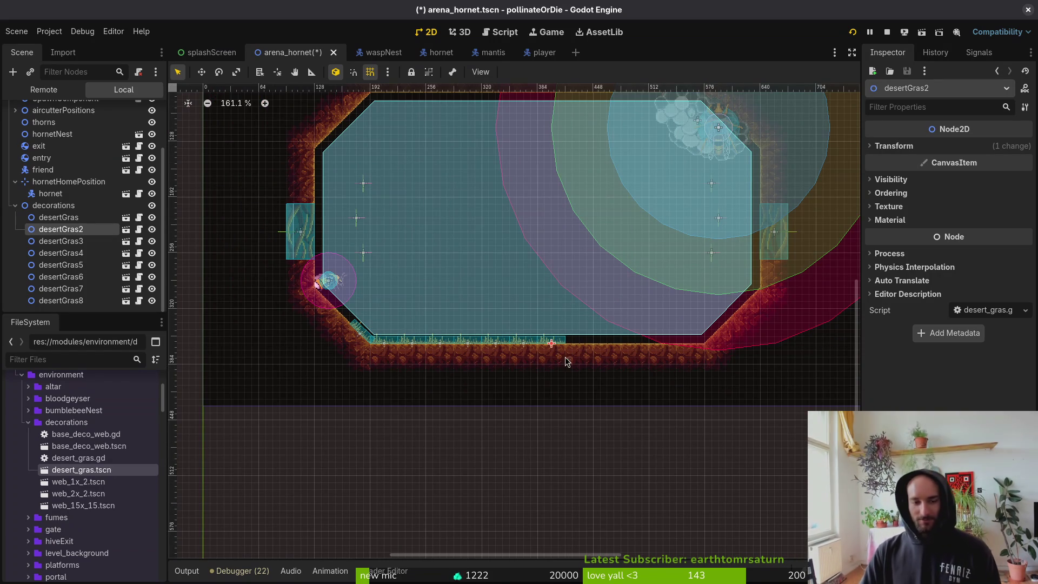
scroll(661, 278, down, 2)
click(638, 342)
key(ctrl+s)
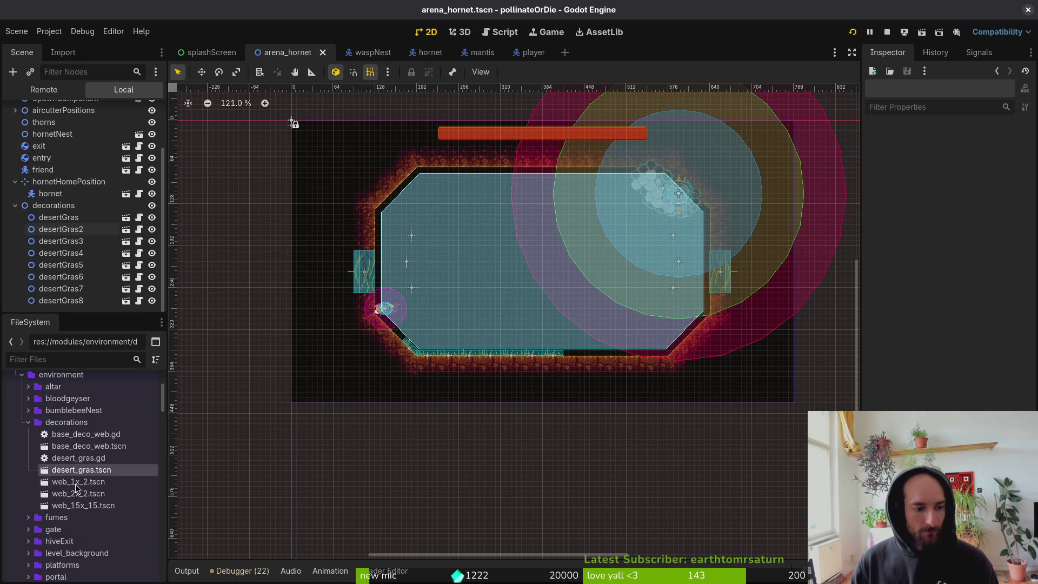
Place a horizontal thorns2 on the top-left corner ledge, parented under the thorns node.
click(28, 422)
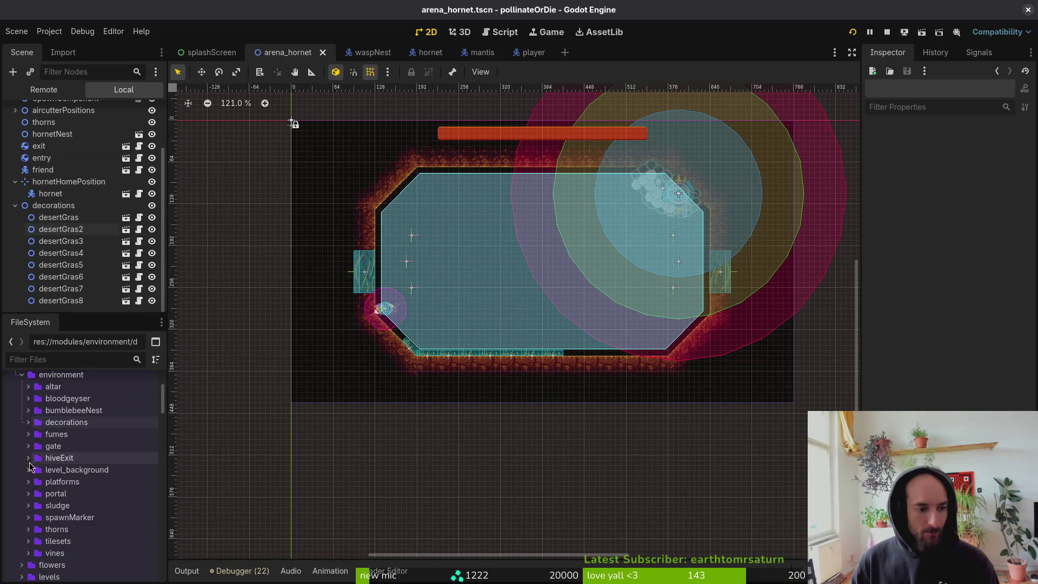
click(28, 529)
scroll(30, 530, down, 3)
drag(65, 477, 509, 231)
scroll(511, 239, up, 5)
mouse_move(446, 335)
mouse_down()
mouse_move(343, 234)
mouse_move(377, 227)
mouse_up()
scroll(539, 333, down, 4)
mouse_move(478, 303)
mouse_down()
mouse_move(586, 227)
mouse_move(348, 208)
mouse_move(331, 196)
mouse_move(290, 218)
mouse_up()
scroll(409, 216, up, 2)
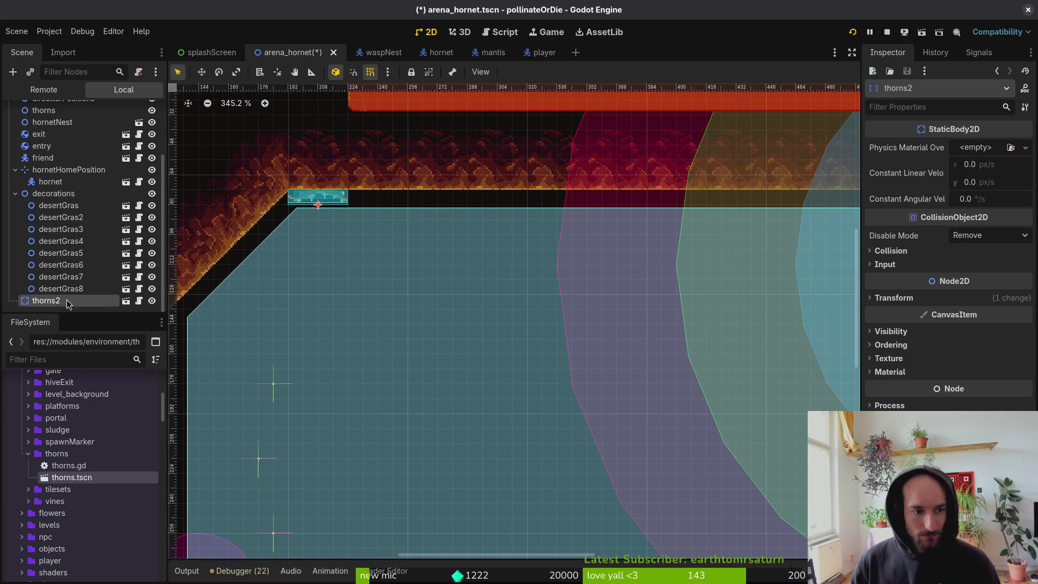
mouse_move(48, 302)
mouse_down()
mouse_move(84, 185)
mouse_move(85, 134)
mouse_move(83, 165)
mouse_up()
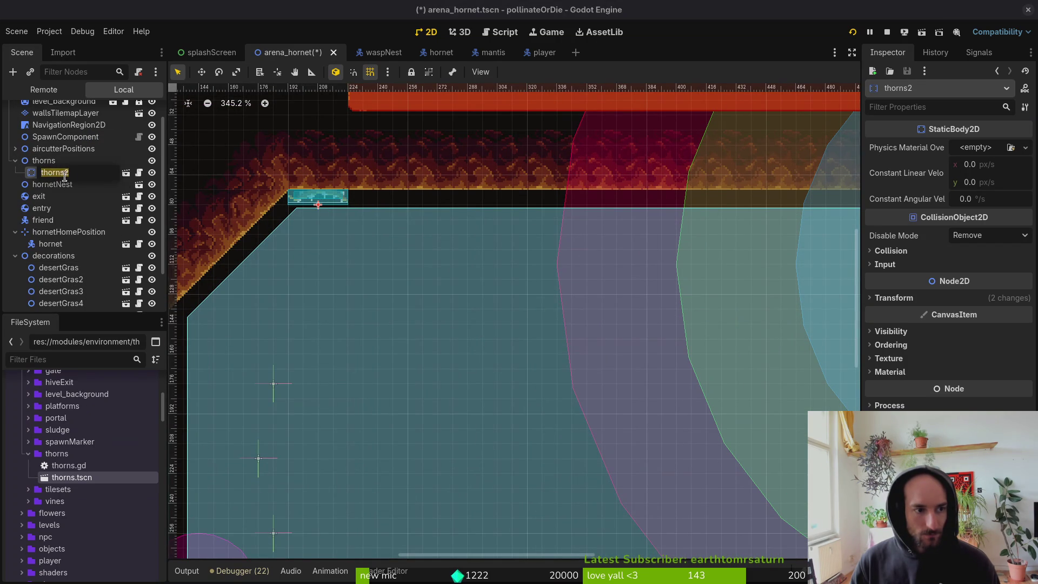
Duplicate the thorns piece repeatedly up to thorns10 and save the arena scene.
key(ctrl+d)
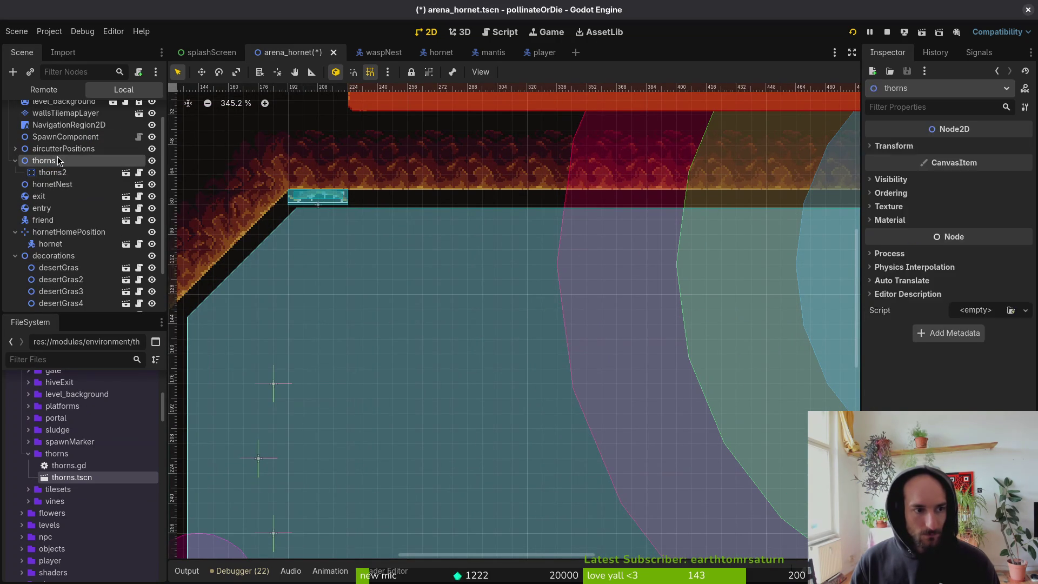
key(ctrl+d)
key(ctrl+d)
key(ctrl+d)
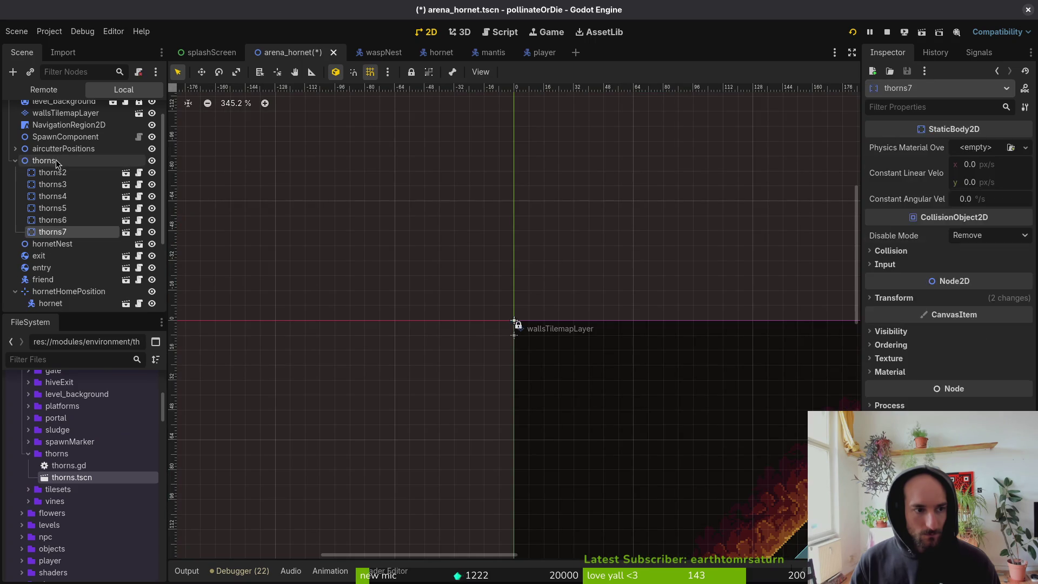
key(ctrl+d)
key(ctrl+d)
click(367, 314)
key(ctrl+s)
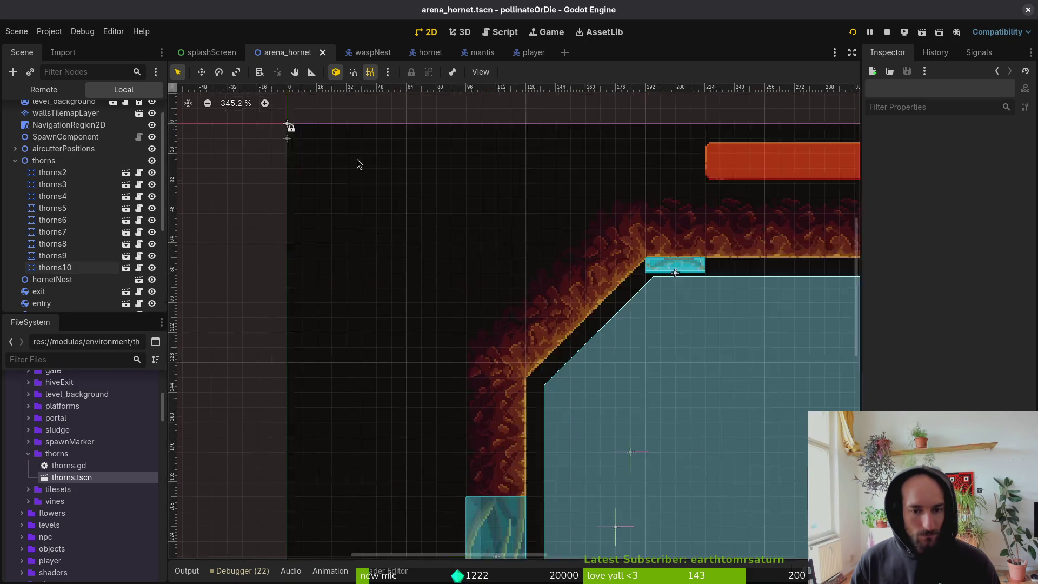
Line thorns10, thorns8, thorns5 and thorns4 along the top wall; move thorns3 to the right wall.
scroll(679, 240, up, 4)
mouse_move(525, 241)
mouse_down()
mouse_move(535, 279)
mouse_move(649, 243)
mouse_move(583, 242)
mouse_up()
drag(358, 226, 478, 226)
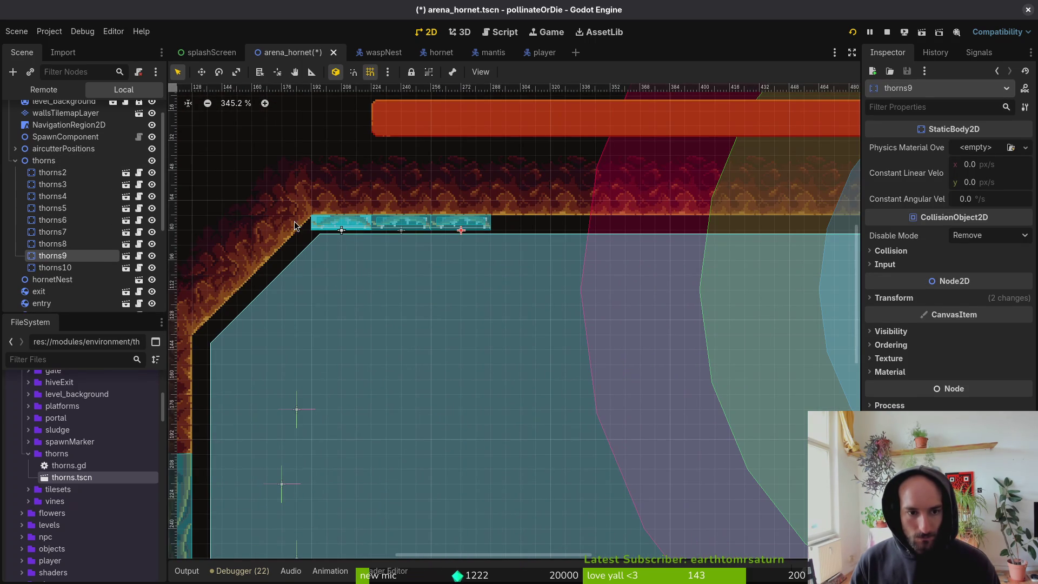
click(352, 233)
mouse_move(352, 232)
mouse_down()
mouse_move(591, 237)
mouse_move(592, 221)
mouse_move(656, 241)
mouse_move(644, 227)
mouse_up()
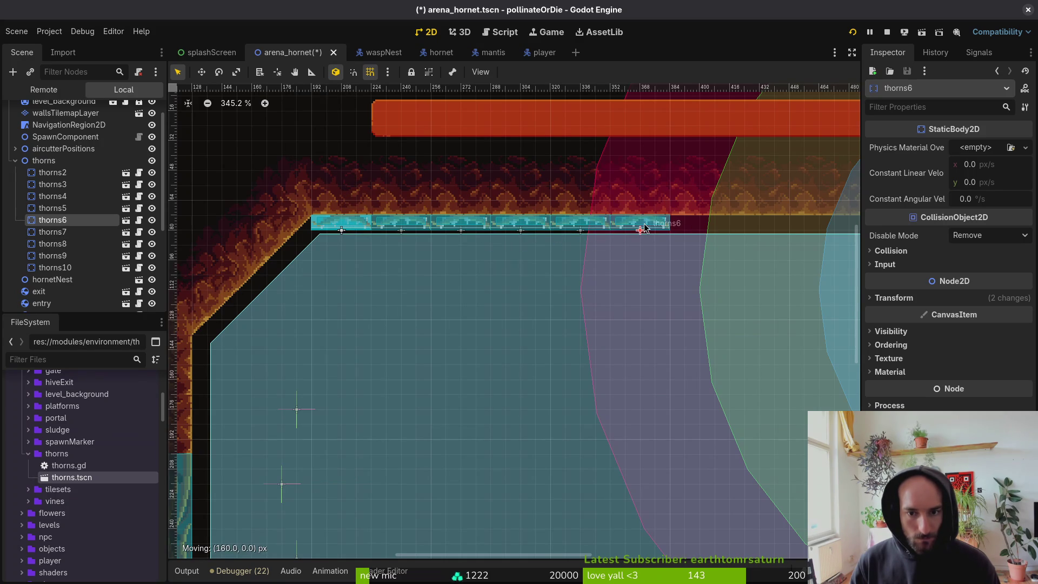
drag(370, 227, 727, 228)
mouse_move(369, 227)
mouse_down()
mouse_move(411, 273)
mouse_move(750, 228)
mouse_up()
scroll(313, 250, down, 4)
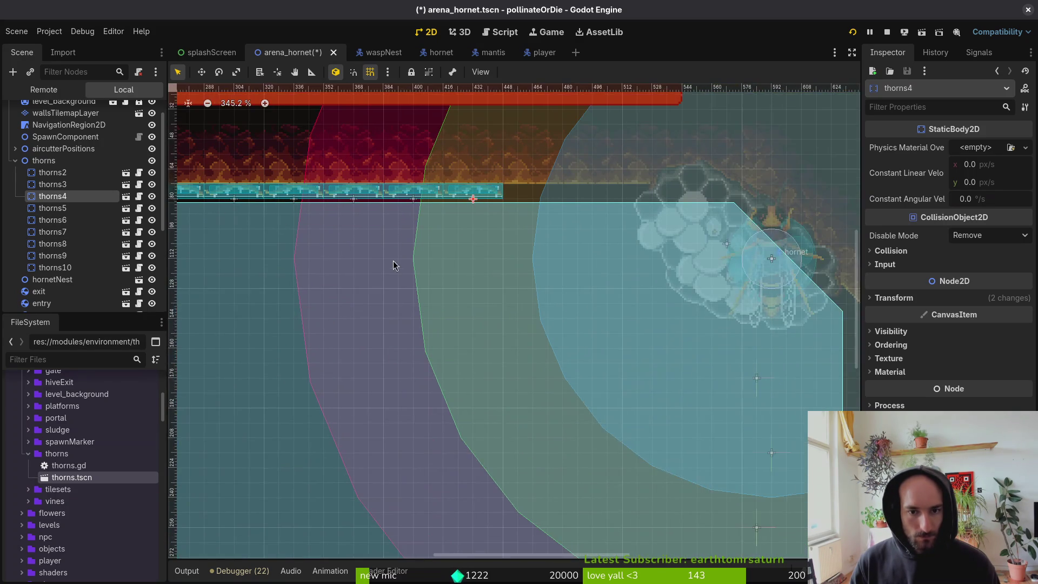
click(227, 211)
drag(200, 216, 740, 317)
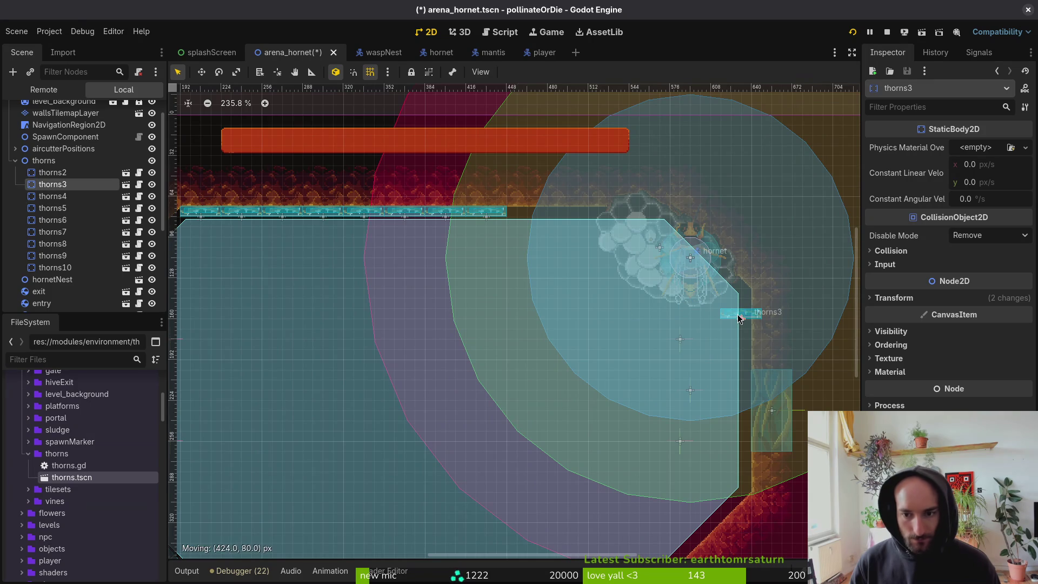
Close the thorns, player, mantis, hornet and waspNest scene tabs.
double_click(749, 342)
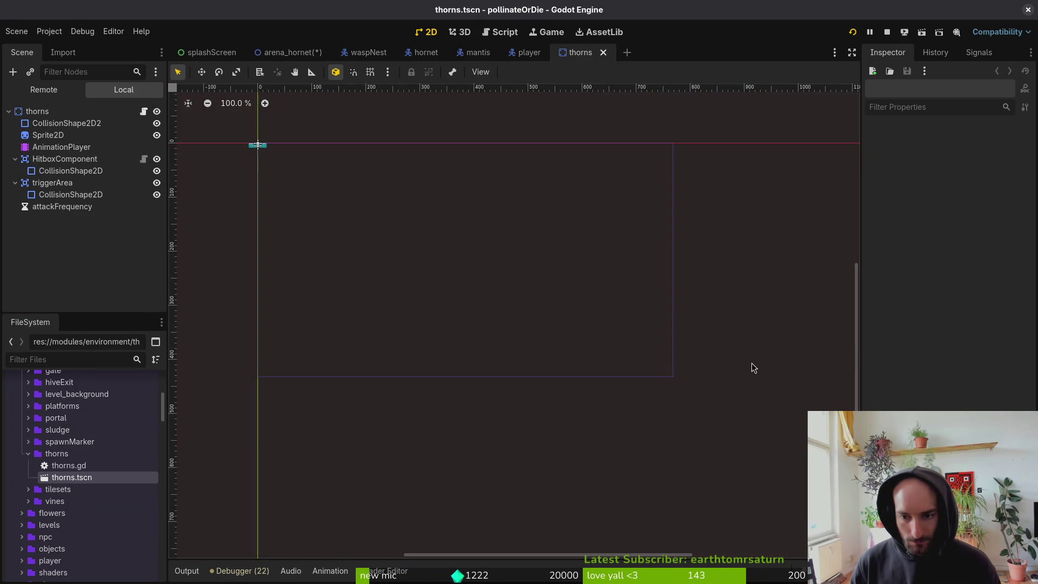
middle_click(576, 58)
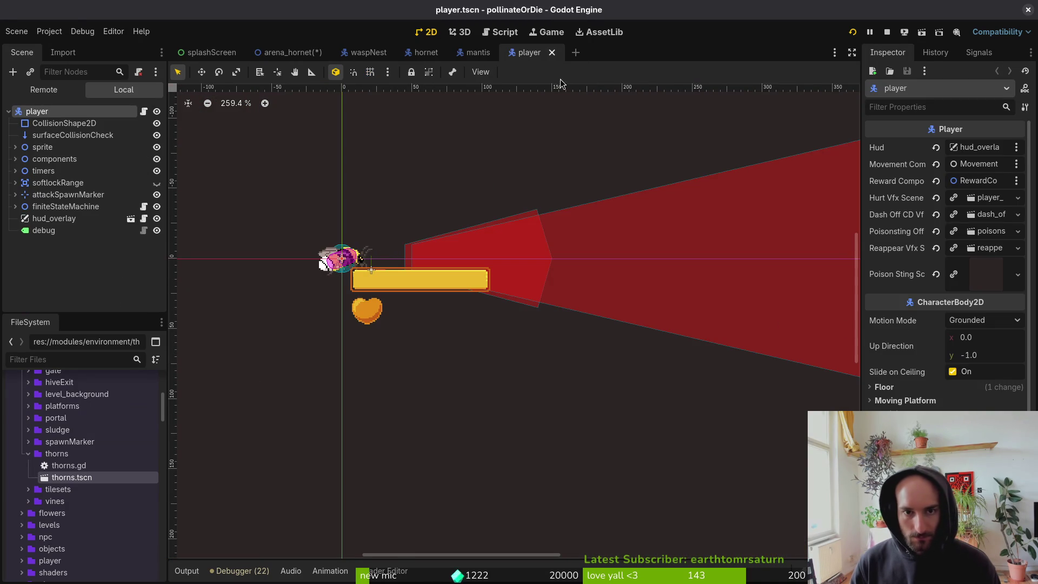
middle_click(533, 53)
middle_click(464, 51)
middle_click(418, 54)
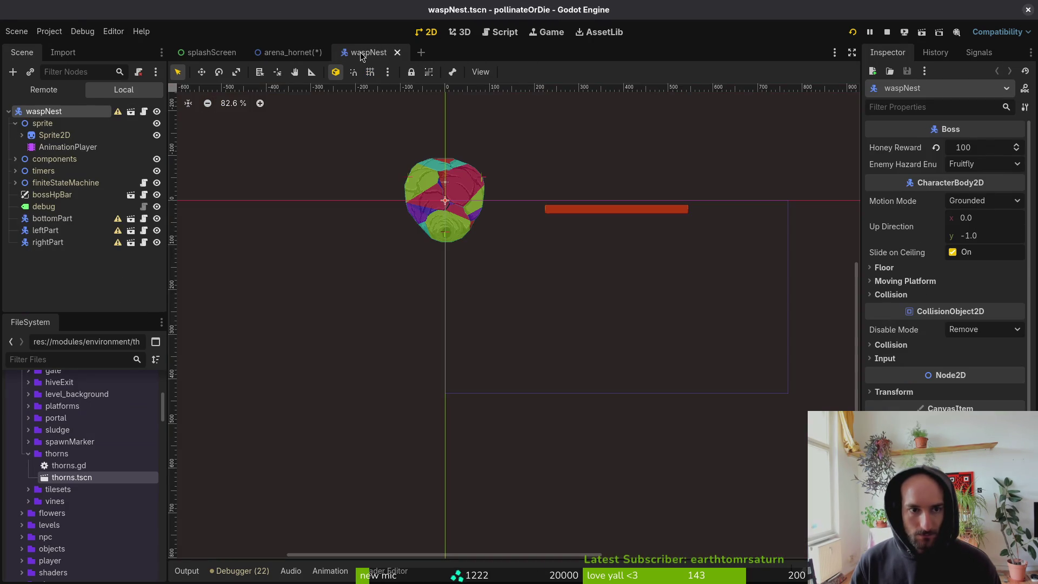
middle_click(361, 54)
click(750, 337)
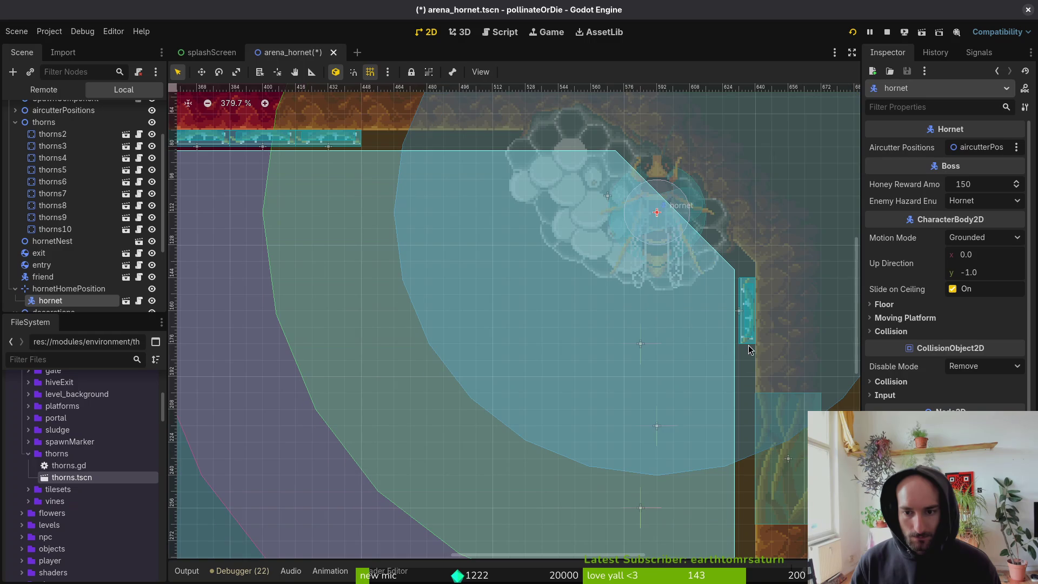
Turn thorns3 to face the arena and position it along the right wall.
scroll(81, 270, up, 2)
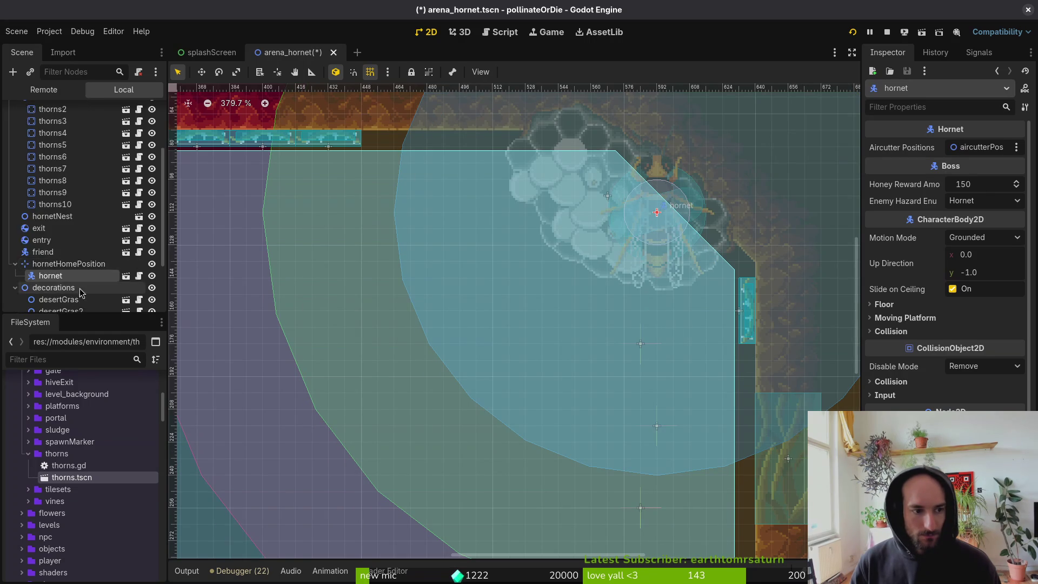
click(69, 175)
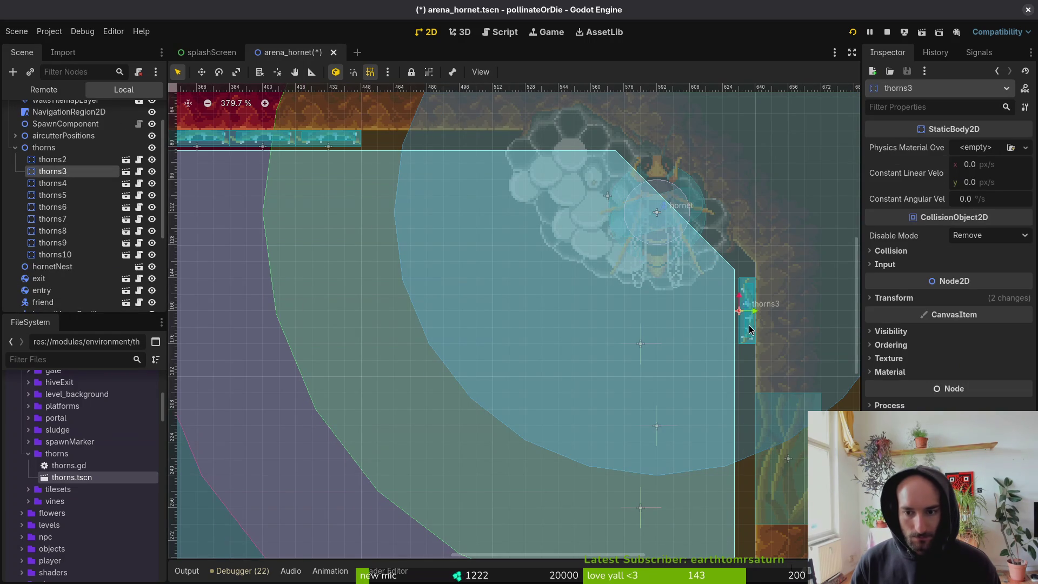
mouse_move(748, 335)
mouse_down()
mouse_move(735, 331)
mouse_move(734, 304)
mouse_up()
scroll(735, 304, up, 4)
mouse_move(724, 357)
mouse_down()
mouse_move(762, 367)
mouse_move(779, 303)
mouse_up()
scroll(759, 339, up, 1)
drag(759, 340, 706, 226)
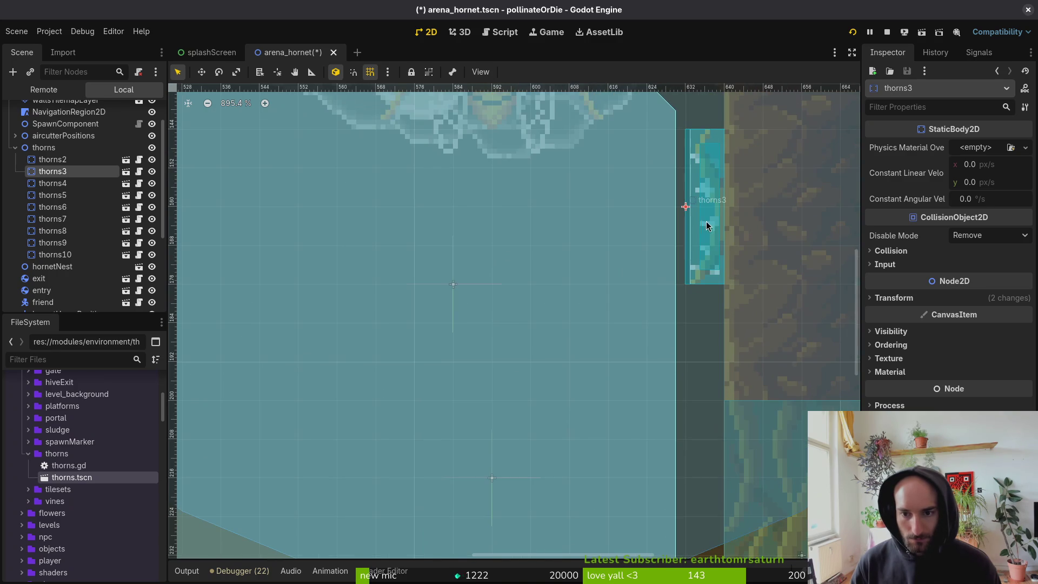
click(705, 237)
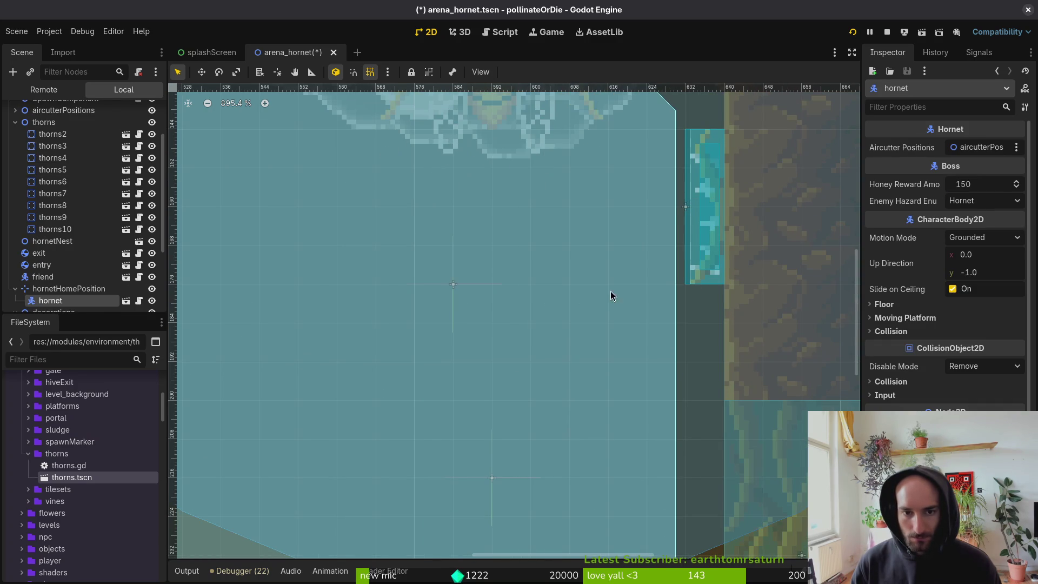
click(73, 146)
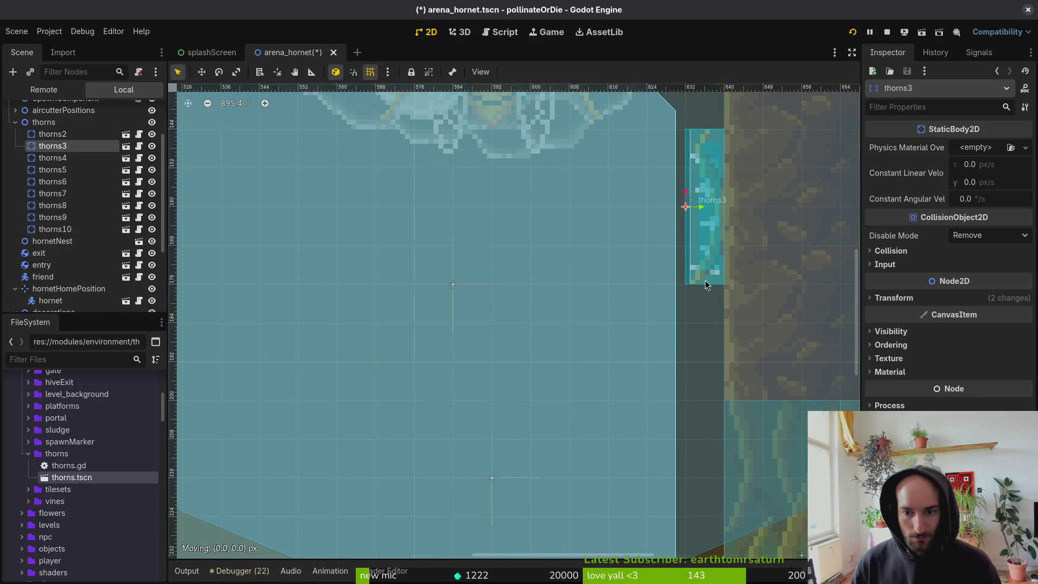
drag(708, 274, 704, 335)
scroll(705, 335, down, 4)
mouse_move(710, 275)
mouse_down()
mouse_move(711, 171)
mouse_move(686, 208)
mouse_up()
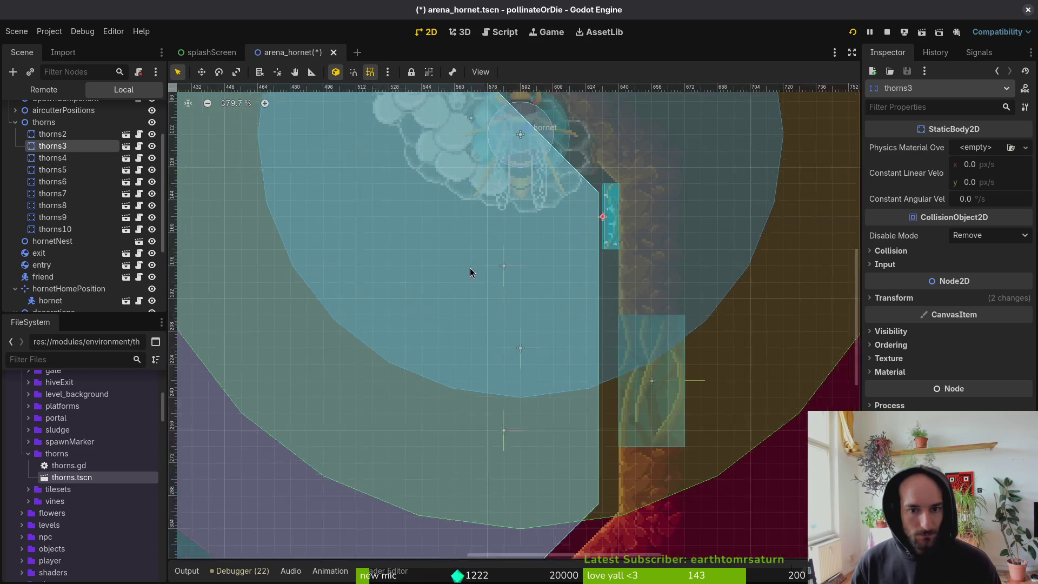
Hide the hornet on the canvas and stand thorns4 upright against the right wall.
scroll(470, 270, down, 10)
click(458, 190)
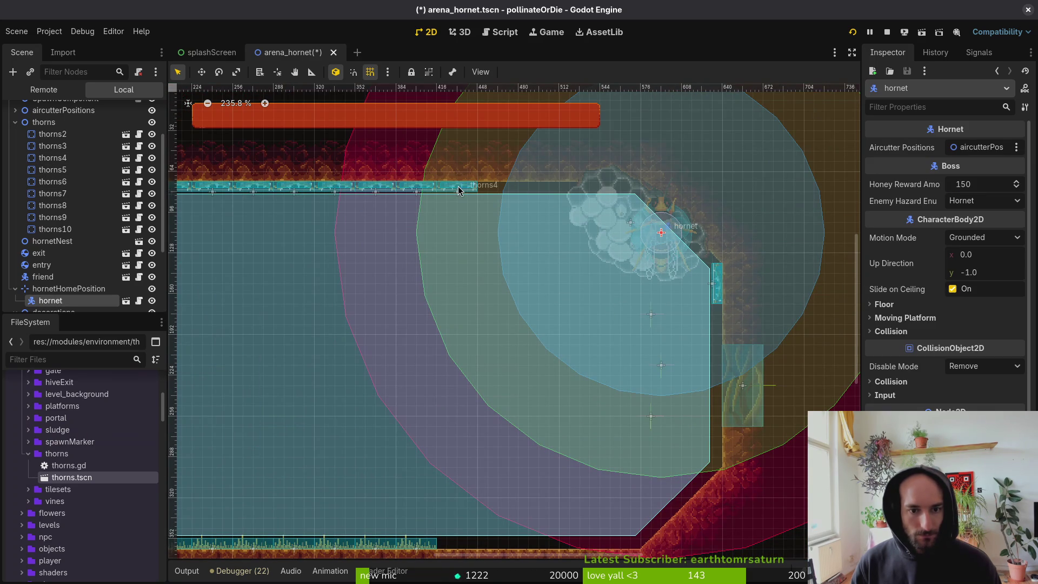
click(152, 300)
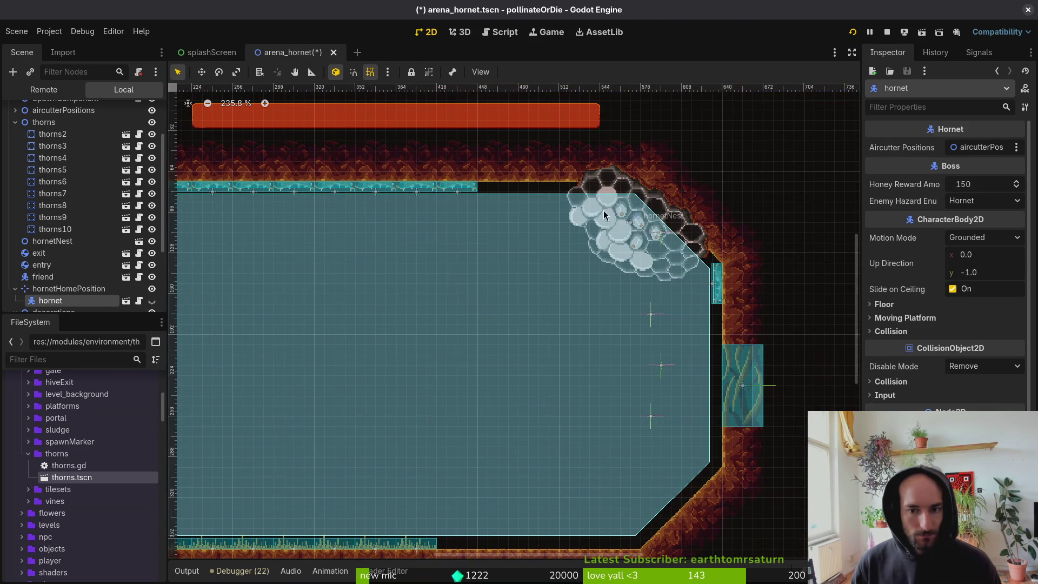
mouse_move(472, 193)
mouse_down()
mouse_move(667, 306)
mouse_move(667, 324)
mouse_up()
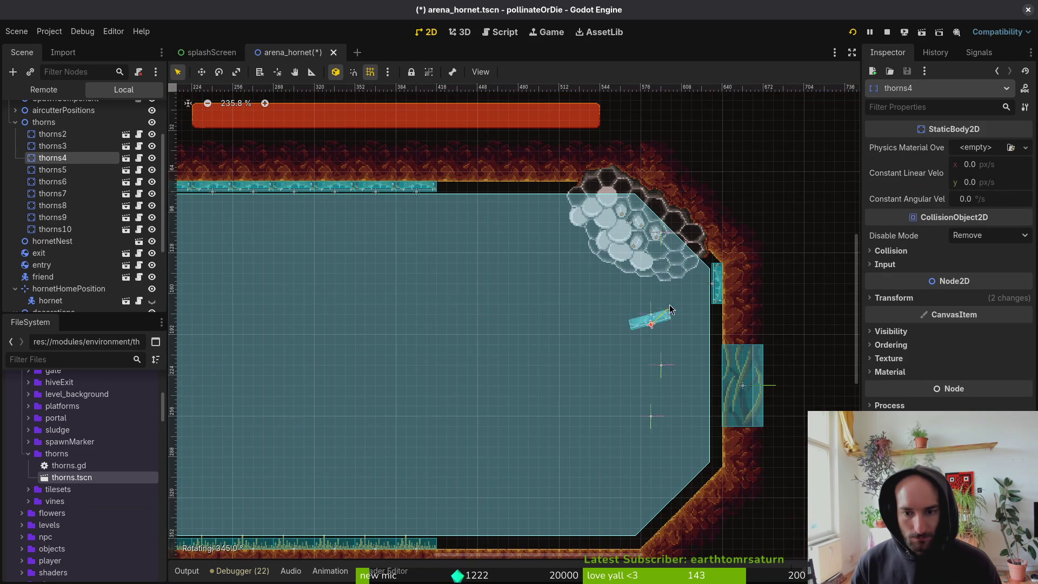
mouse_move(647, 265)
mouse_down()
mouse_move(624, 261)
mouse_move(694, 358)
mouse_up()
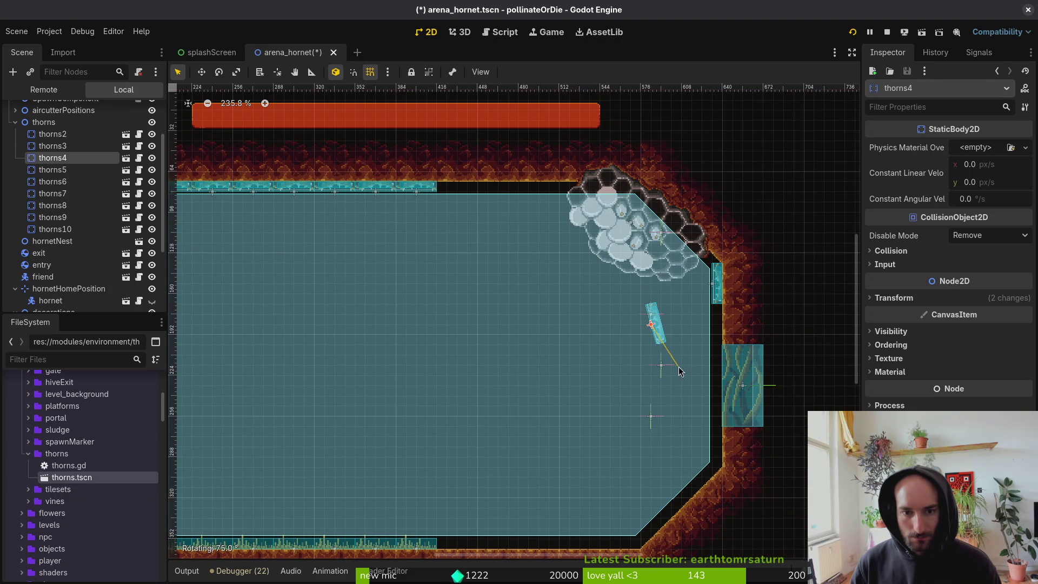
scroll(672, 336, up, 5)
mouse_move(659, 361)
mouse_down()
mouse_move(646, 358)
mouse_move(777, 357)
mouse_up()
scroll(778, 338, down, 4)
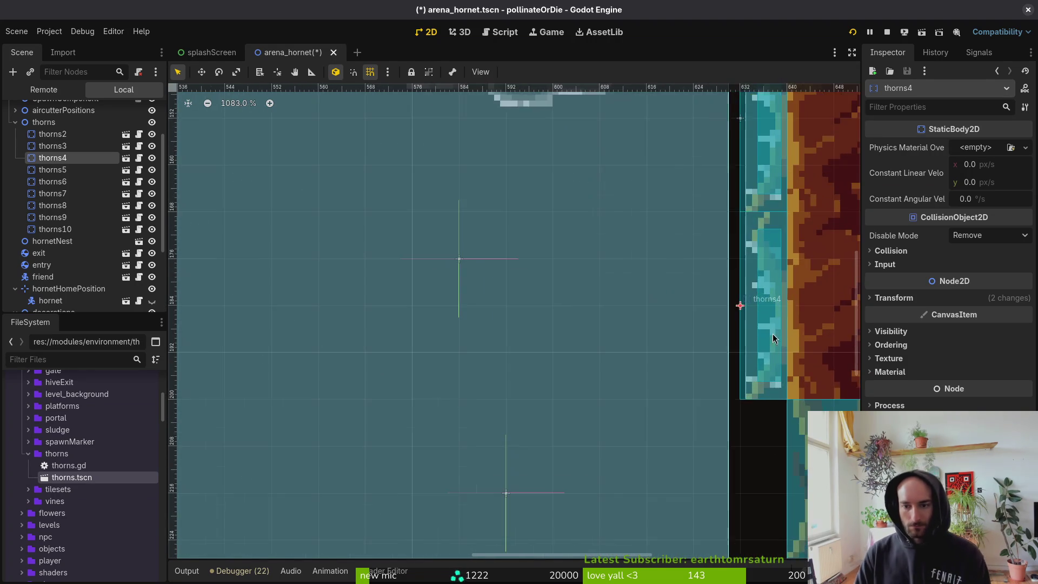
scroll(660, 224, up, 2)
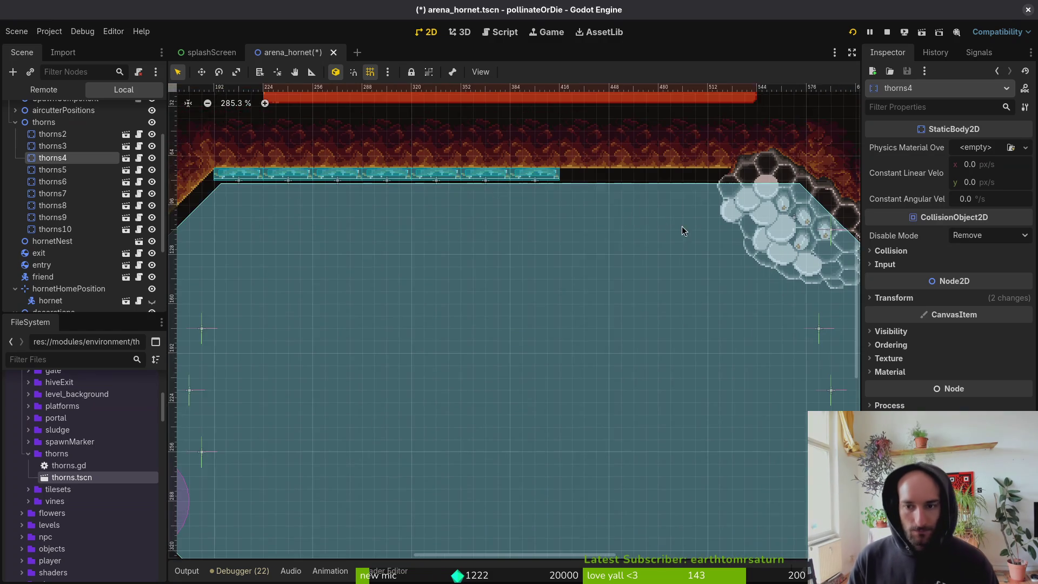
Slide thorns5, thorns6, thorns7, thorns8 and thorns9 right along the top wall.
mouse_move(385, 188)
mouse_down()
mouse_move(546, 190)
mouse_move(535, 192)
mouse_up()
drag(357, 188, 503, 189)
scroll(432, 183, left, 3)
drag(431, 183, 576, 179)
drag(399, 183, 543, 188)
mouse_move(331, 187)
mouse_down()
mouse_move(486, 194)
mouse_move(477, 193)
mouse_up()
scroll(427, 203, down, 5)
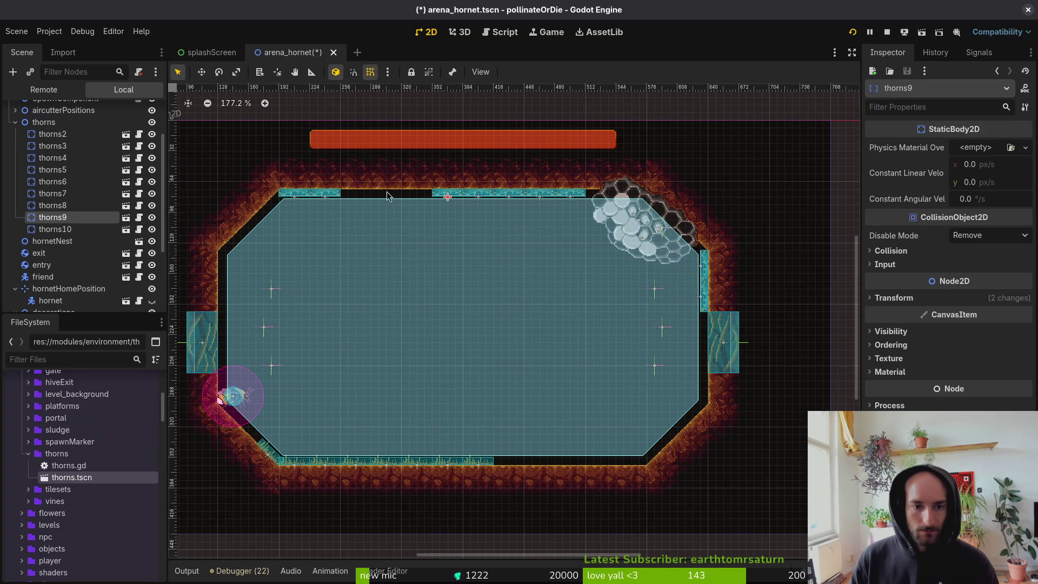
Place thorns10 on the lower right wall.
drag(335, 198, 661, 357)
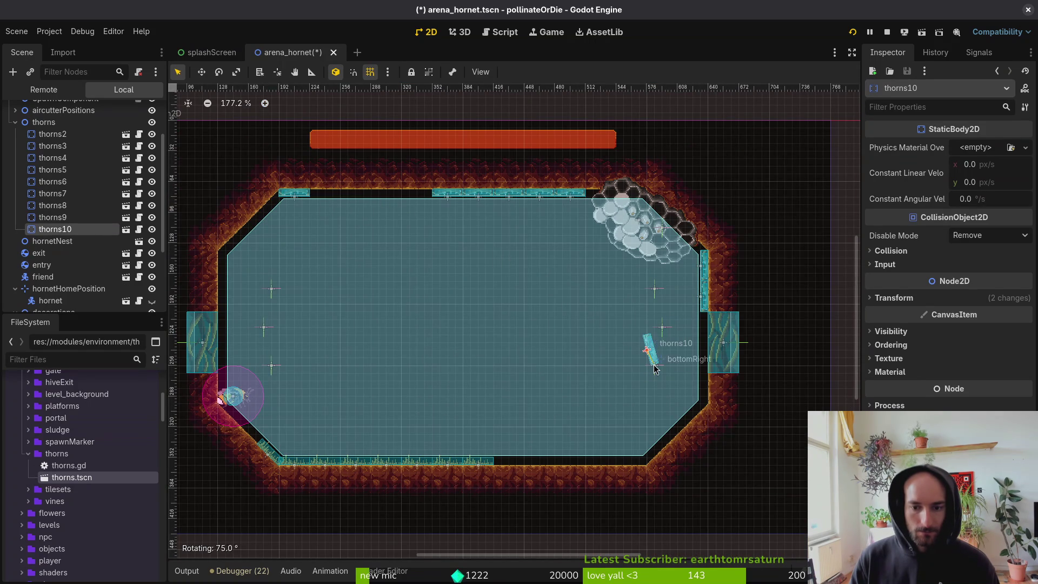
scroll(652, 368, up, 4)
drag(651, 349, 762, 436)
scroll(533, 327, down, 2)
scroll(378, 203, left, 4)
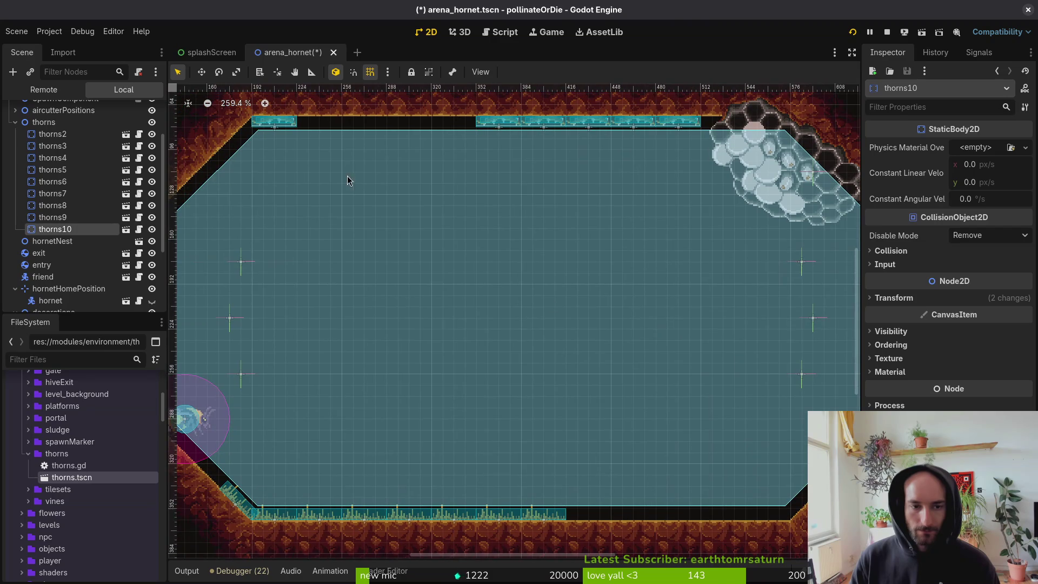
Move thorns2 from the top wall and rotate it onto the lower-right diagonal wall.
drag(284, 128, 773, 407)
scroll(773, 407, down, 1)
scroll(773, 406, right, 4)
mouse_move(592, 357)
mouse_down()
mouse_move(557, 397)
mouse_move(728, 420)
mouse_up()
scroll(563, 395, up, 6)
scroll(729, 421, up, 9)
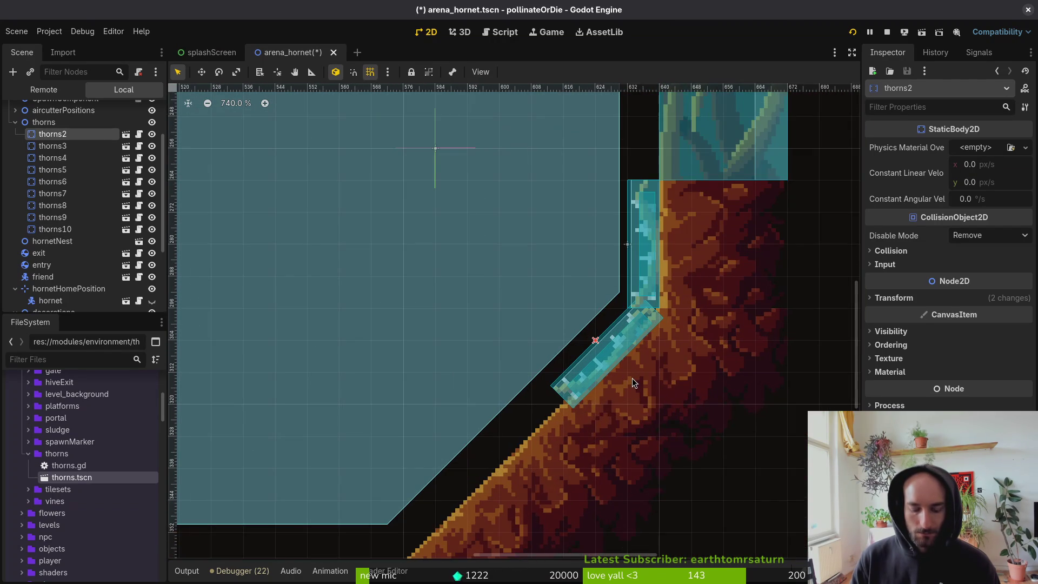
mouse_move(625, 372)
mouse_down()
mouse_move(581, 365)
mouse_move(611, 346)
mouse_up()
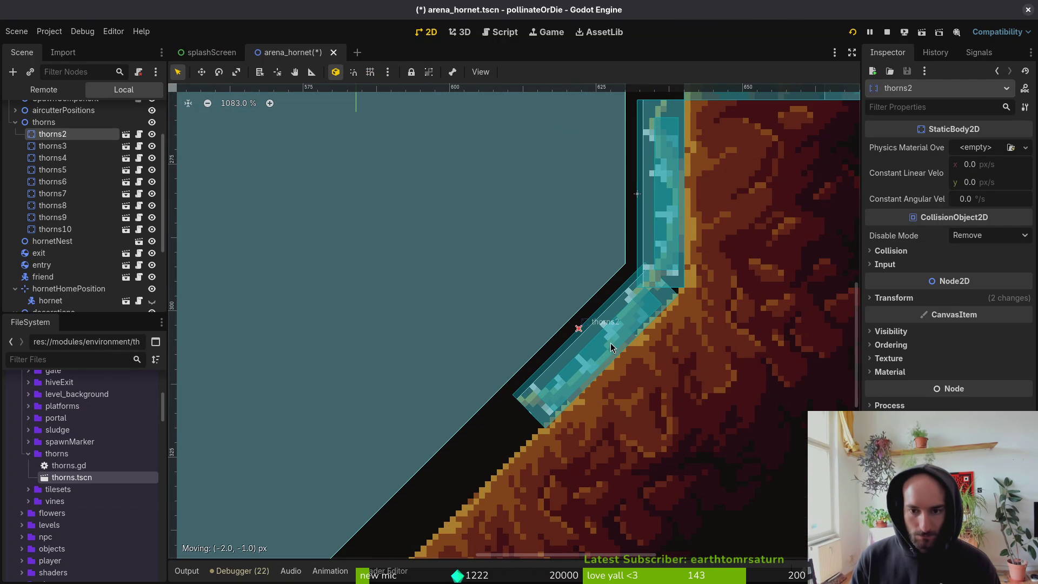
scroll(611, 347, down, 6)
scroll(609, 356, down, 11)
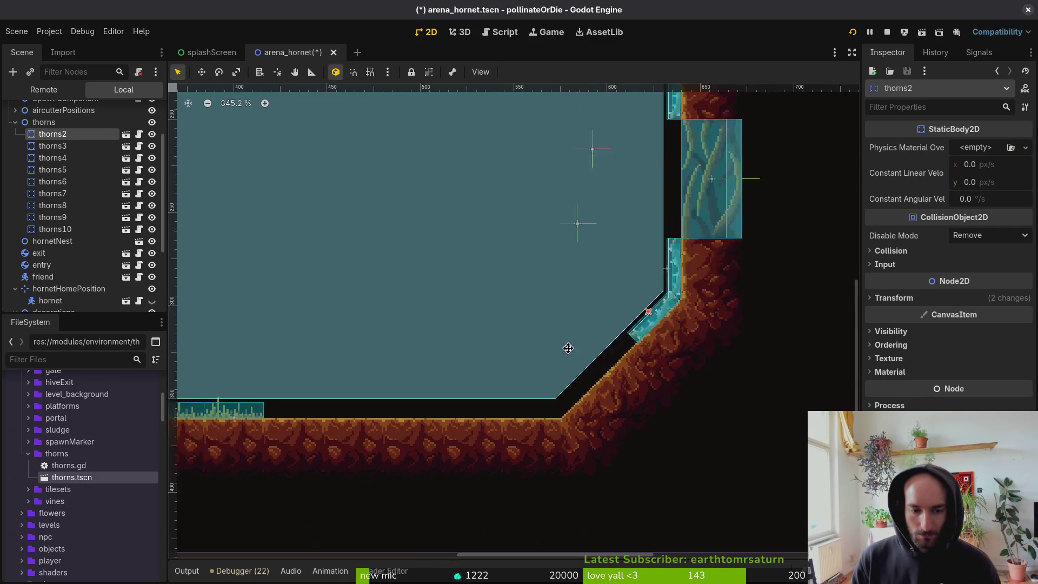
drag(369, 348, 335, 361)
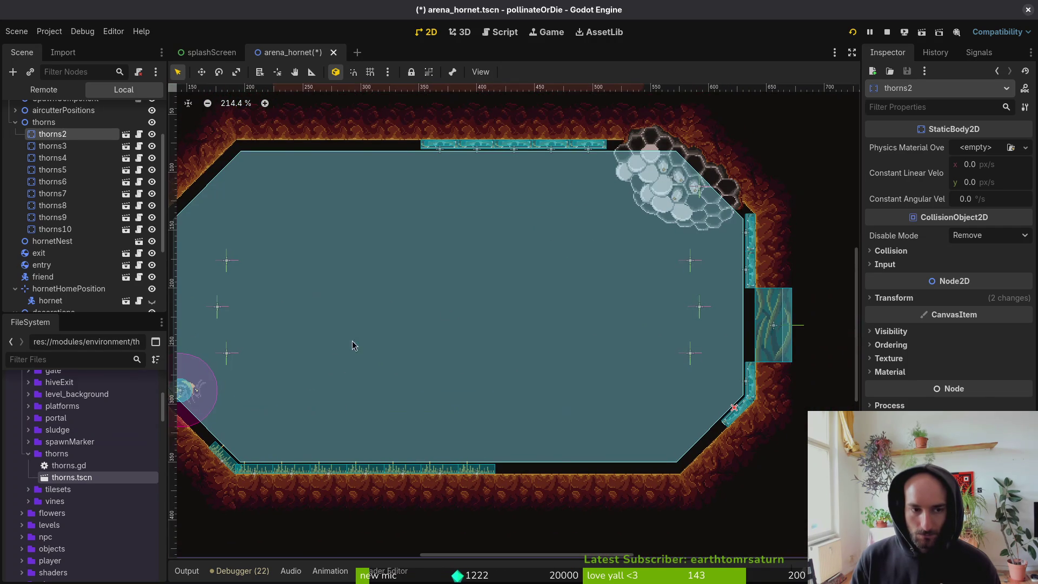
Pull thorns9 into the arena, then delete it from the scene.
scroll(565, 273, right, 2)
mouse_move(424, 148)
mouse_down()
mouse_move(496, 274)
mouse_move(573, 361)
mouse_move(539, 400)
mouse_move(557, 400)
mouse_up()
scroll(624, 363, up, 5)
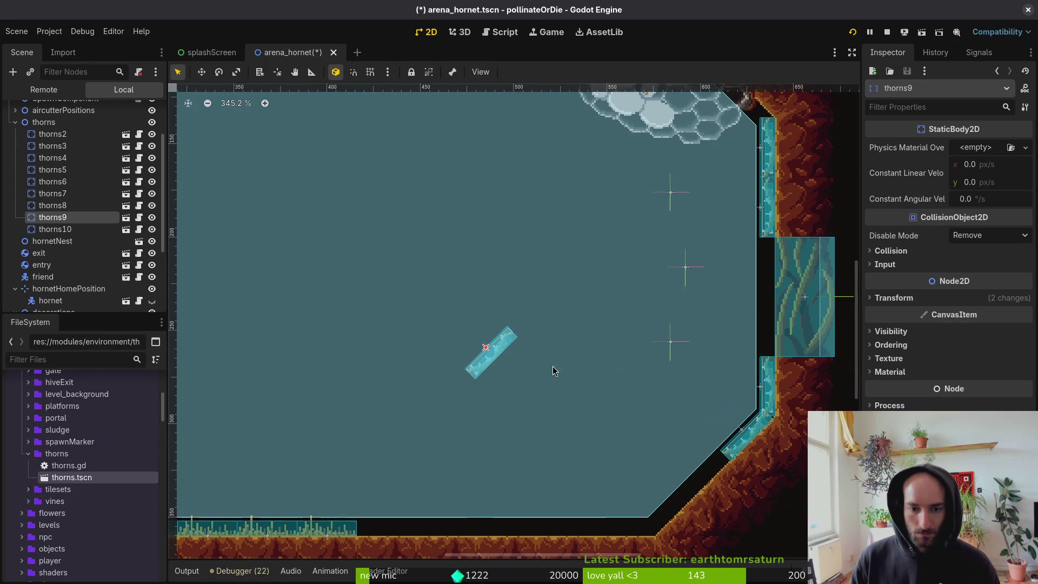
scroll(526, 311, down, 1)
scroll(558, 349, up, 3)
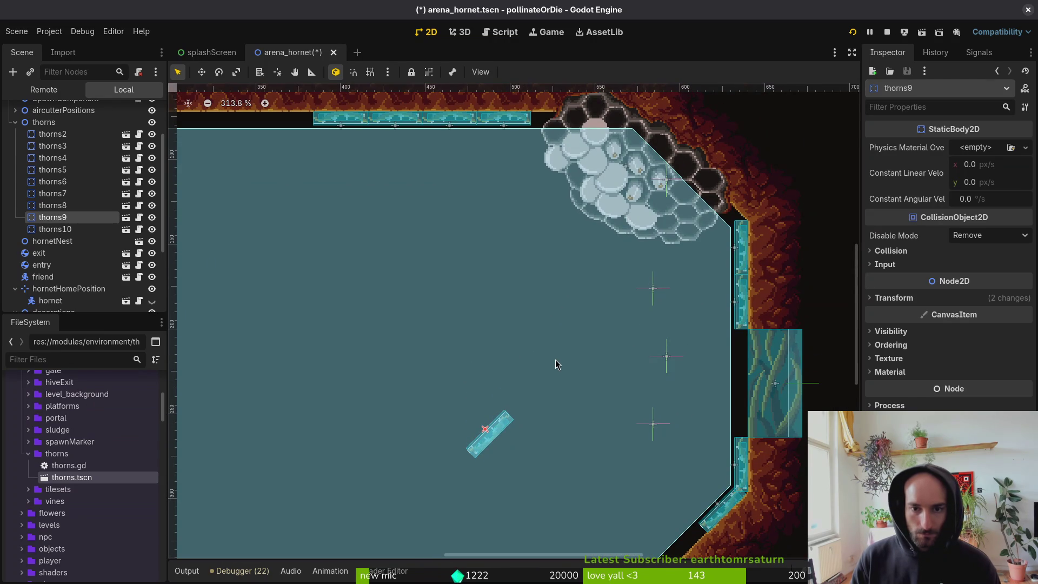
key(Delete)
key(Return)
scroll(555, 360, down, 6)
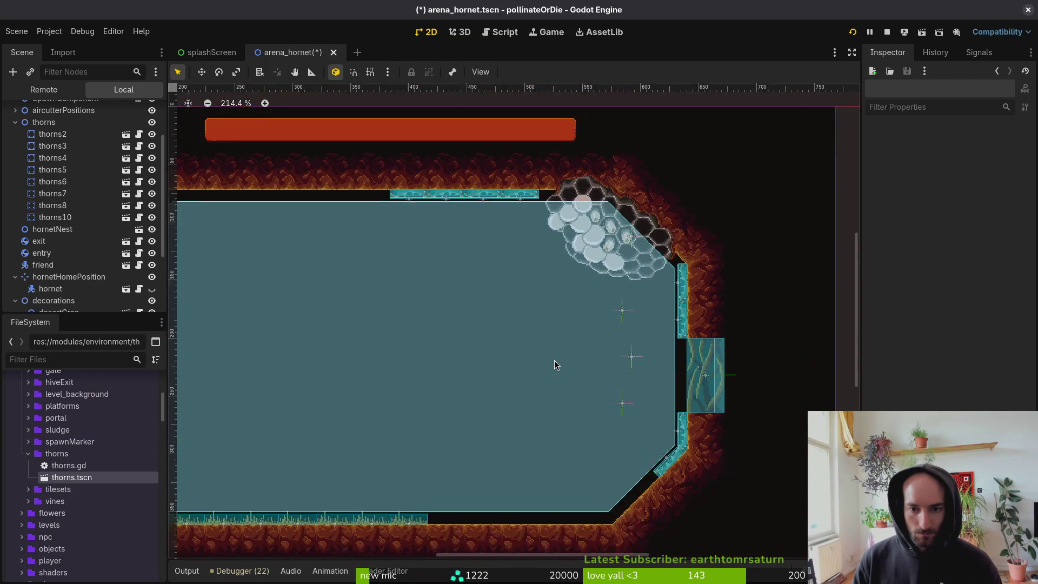
scroll(559, 346, left, 3)
scroll(558, 413, down, 3)
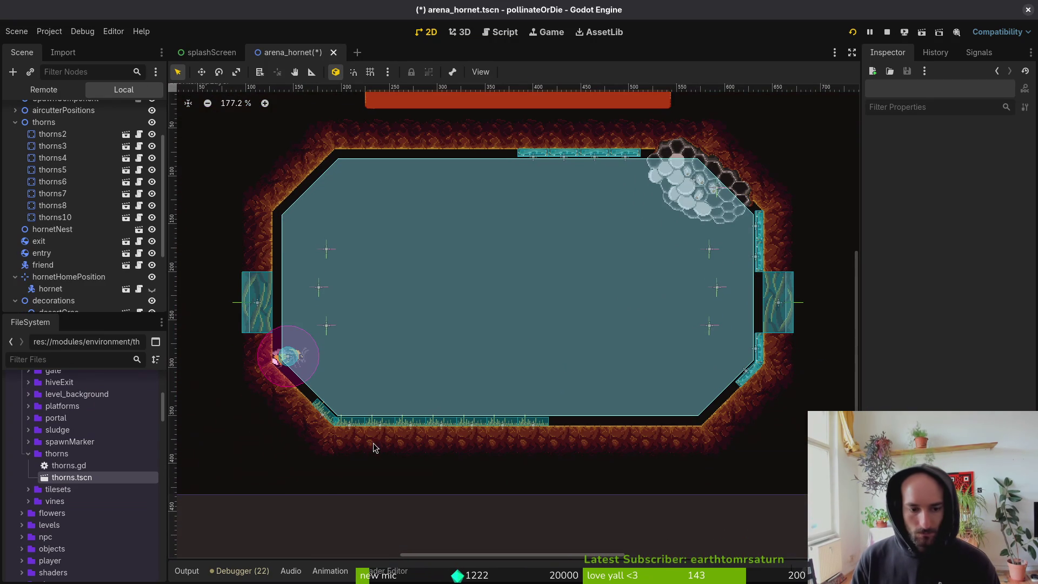
Copy desertGras8 as desertGras9 under decorations, move it by the left wall, tilt to -30°.
click(330, 422)
scroll(559, 409, up, 4)
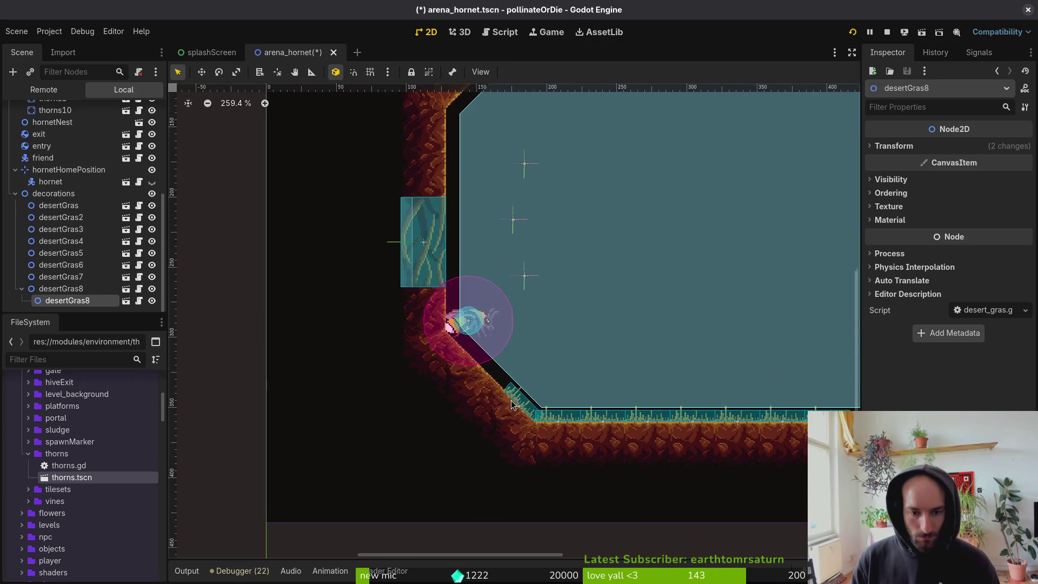
scroll(498, 412, up, 5)
drag(61, 288, 61, 258)
drag(70, 197, 70, 197)
scroll(533, 386, down, 12)
drag(304, 478, 355, 200)
scroll(356, 208, up, 12)
mouse_move(478, 316)
mouse_down()
mouse_move(562, 243)
mouse_move(602, 234)
mouse_up()
scroll(501, 297, up, 6)
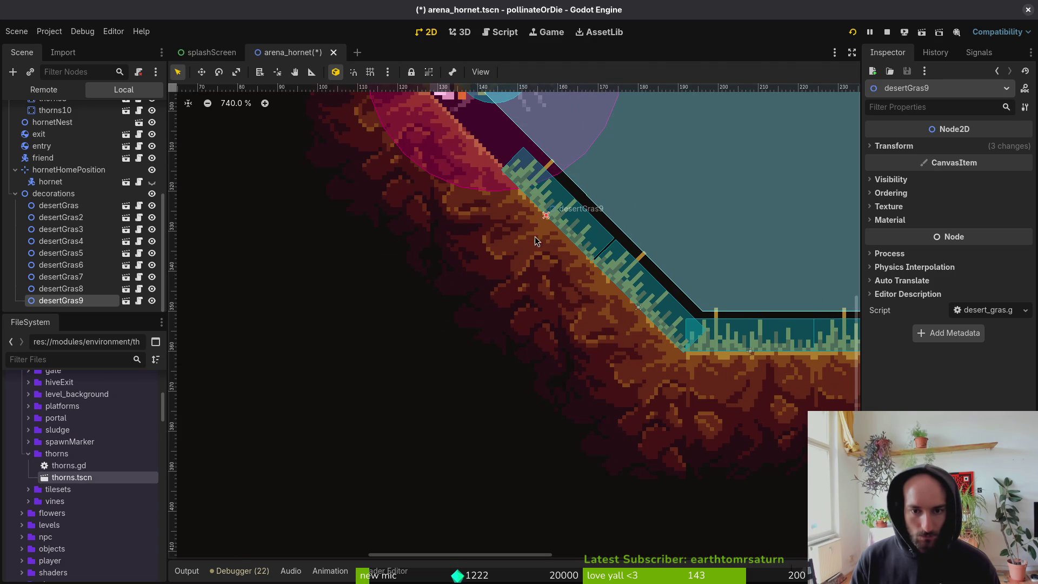
Duplicate it as desertGras10 further along the slope, align desertGras9 and desertGras8, and save.
key(ctrl+d)
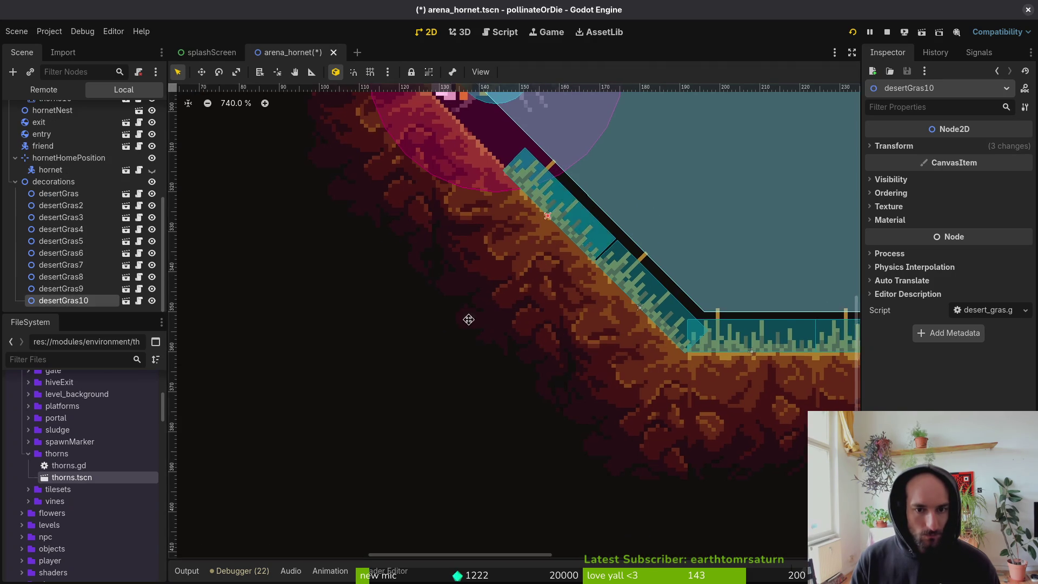
scroll(464, 297, up, 5)
mouse_move(581, 333)
mouse_down()
mouse_move(489, 241)
mouse_move(504, 251)
mouse_up()
key(ctrl+s)
drag(610, 364, 618, 368)
drag(684, 449, 686, 444)
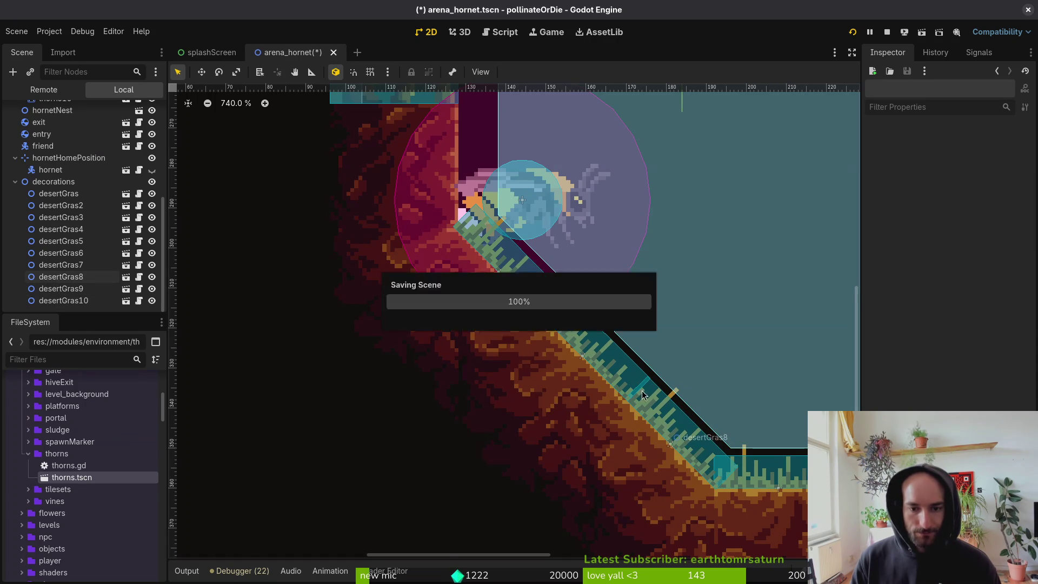
key(ctrl+s)
scroll(568, 378, down, 7)
scroll(508, 372, up, 3)
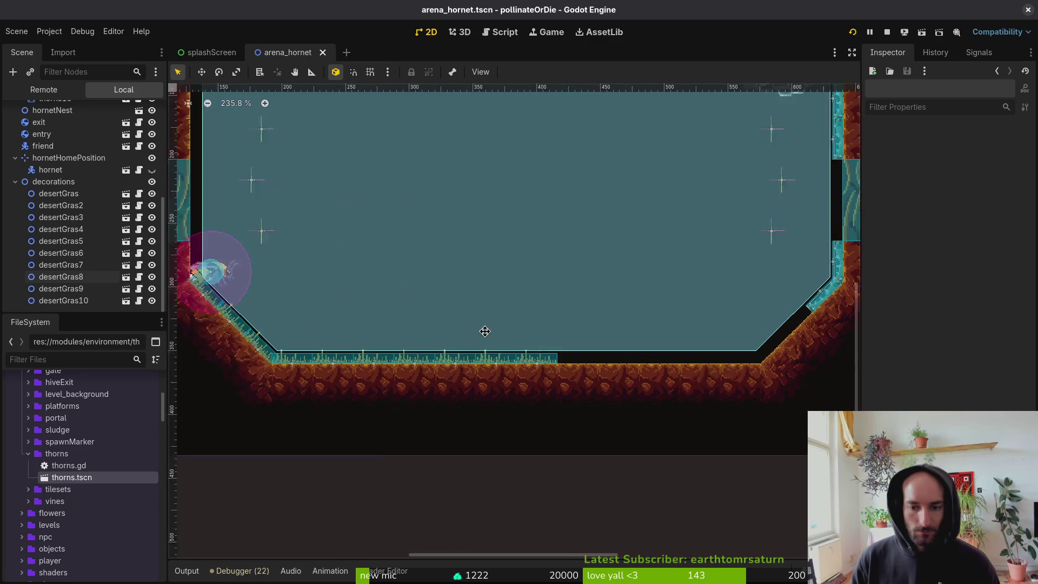
Duplicate floor grass desertGras2–5 and drag the copies right along the arena floor.
click(303, 351)
shift+click(360, 351)
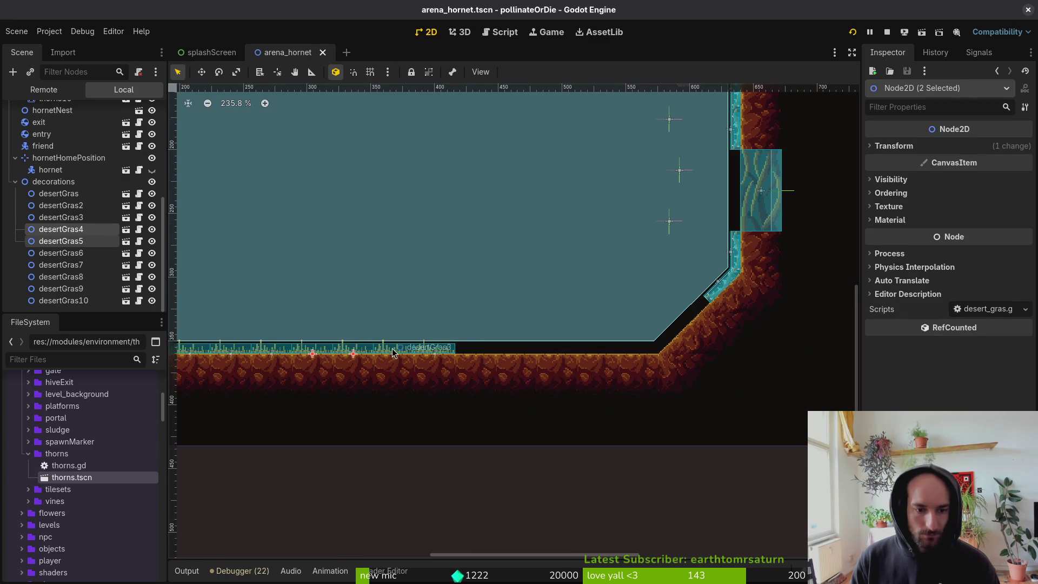
shift+click(400, 351)
shift+click(441, 351)
key(ctrl+d)
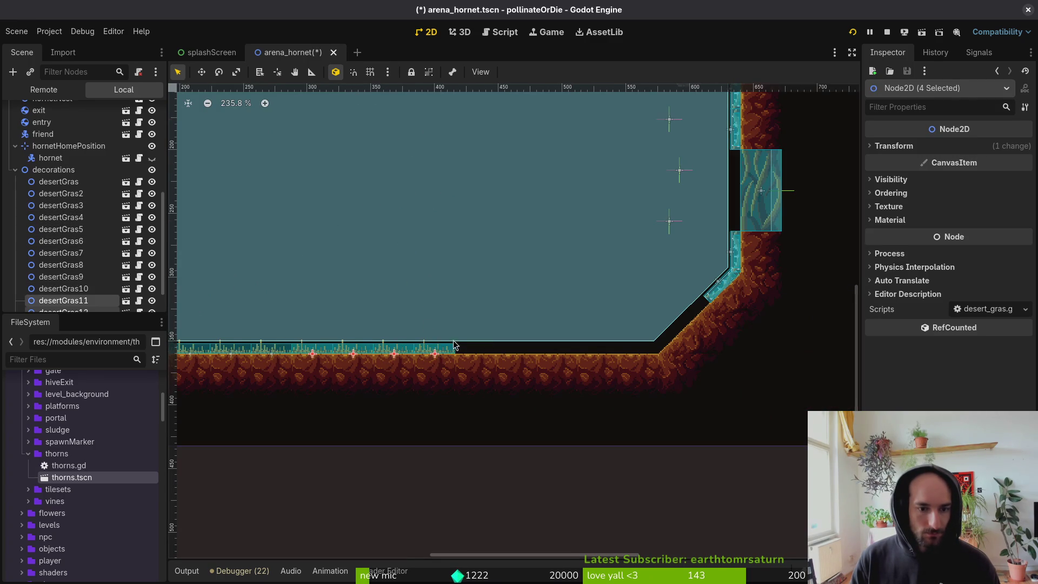
drag(412, 355, 689, 353)
With grid snap on, duplicate desertGras11 to fill the floor gap and save the scene.
key(shift+g)
scroll(594, 357, up, 4)
key(ctrl+d)
key(ctrl+s)
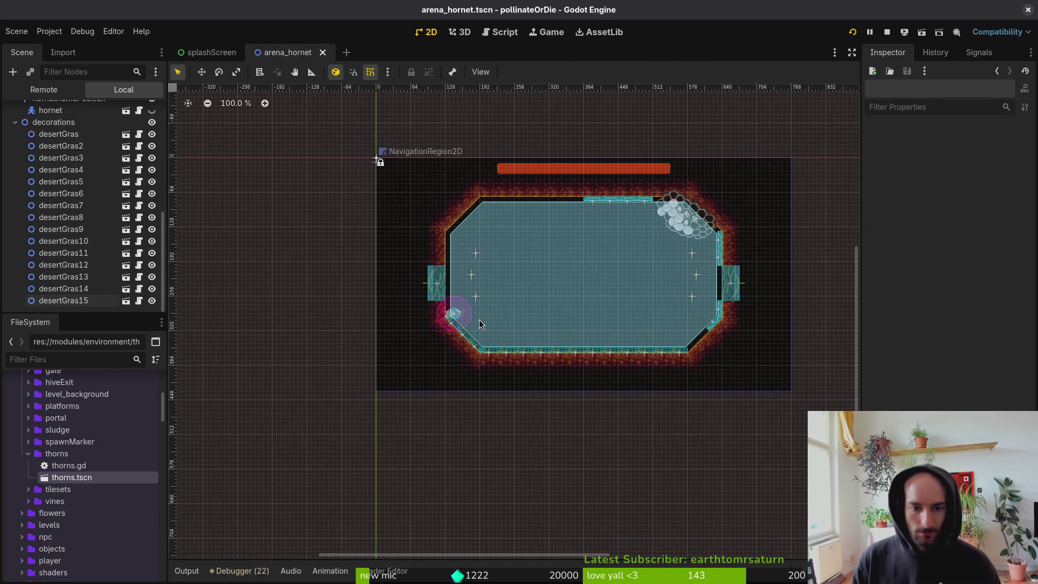
scroll(462, 278, up, 6)
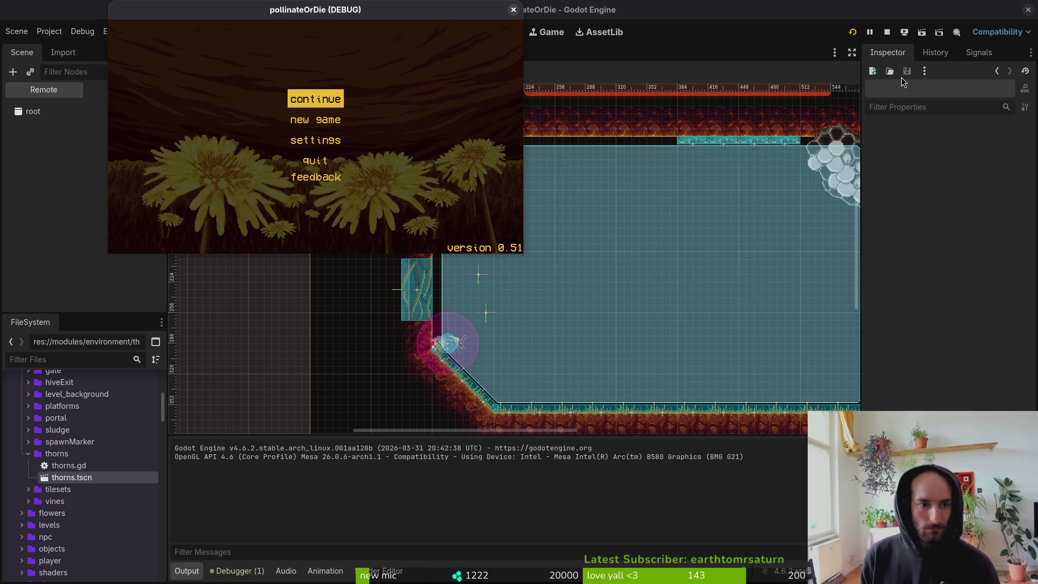
Launch the game, load the hornet level from level select, play it, then close the debug window.
key(Return)
key(Escape)
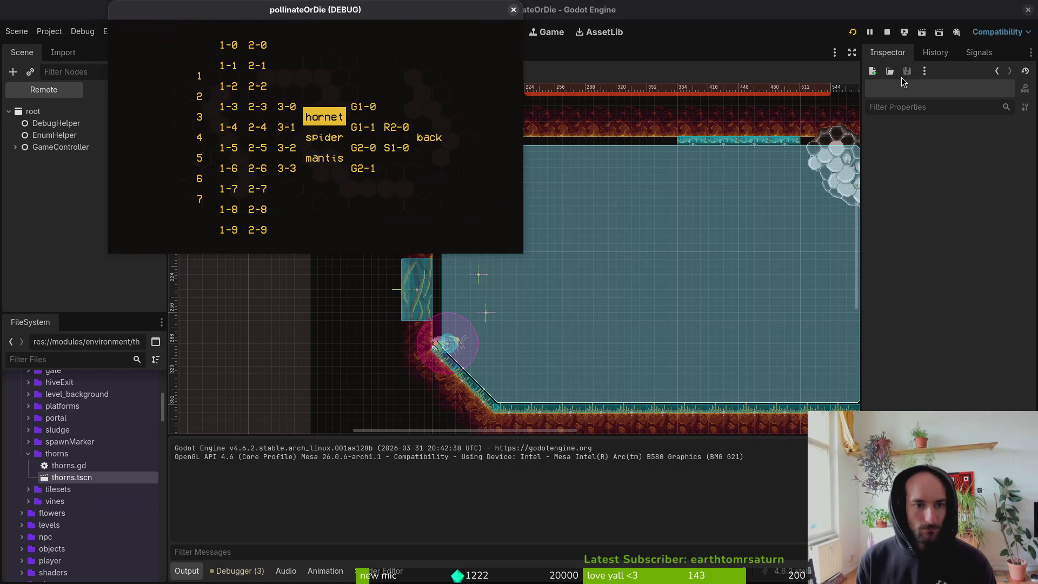
key(Return)
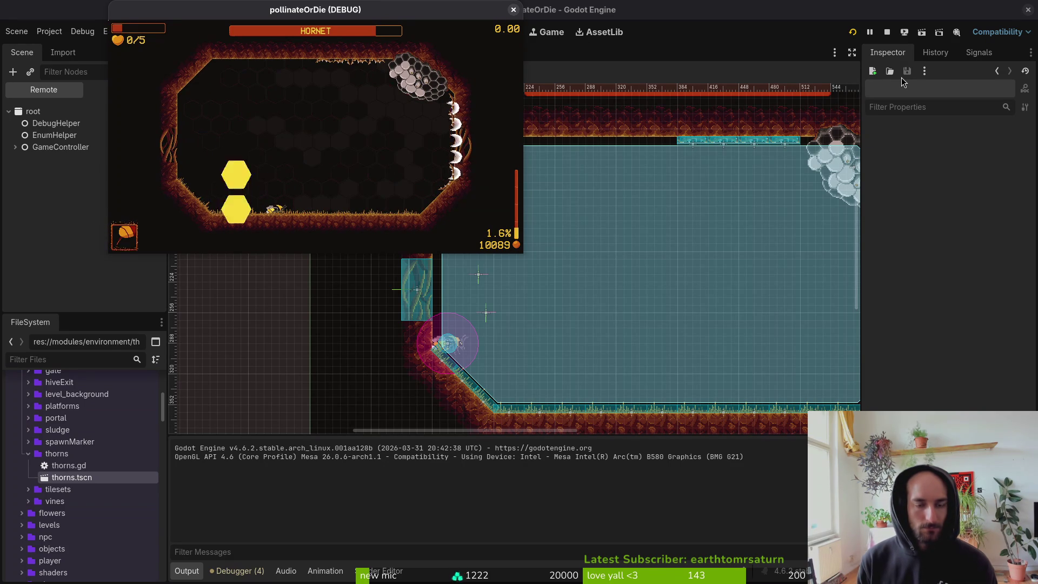
click(513, 10)
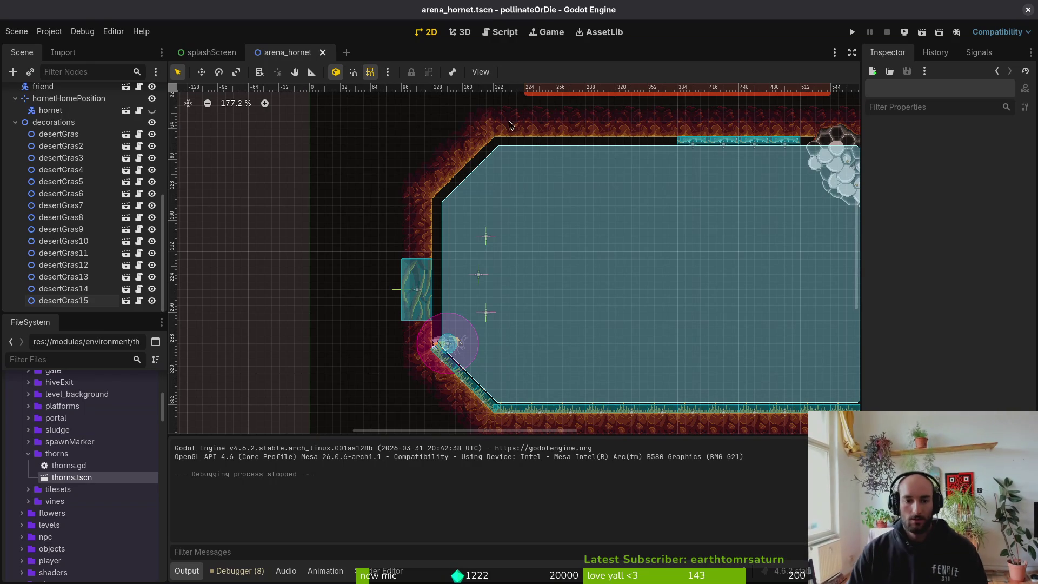
drag(581, 342, 382, 268)
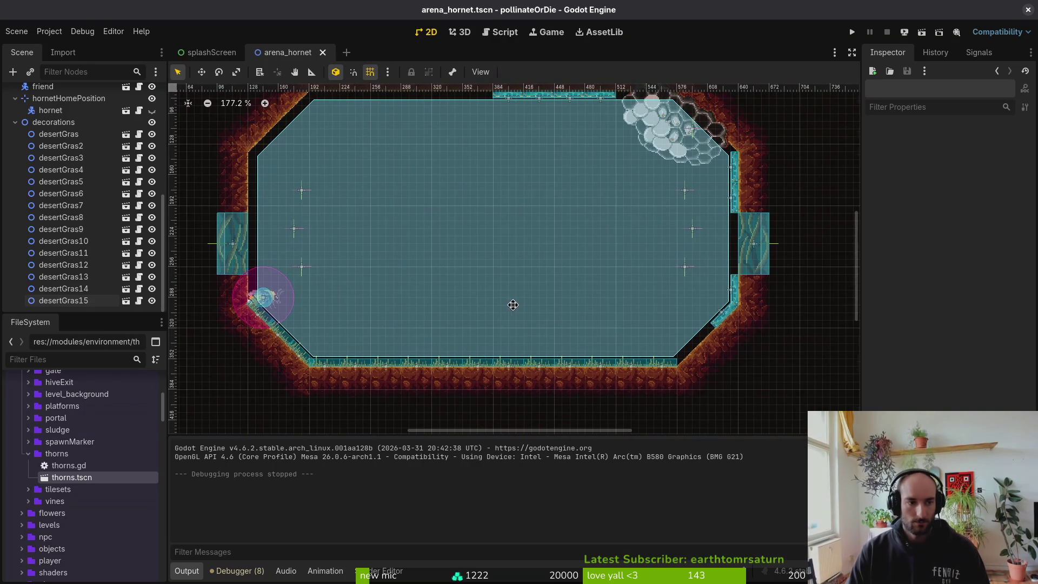
Collapse the decorations group and thorns folder, tile the Godot window, then switch to Aseprite.
click(15, 123)
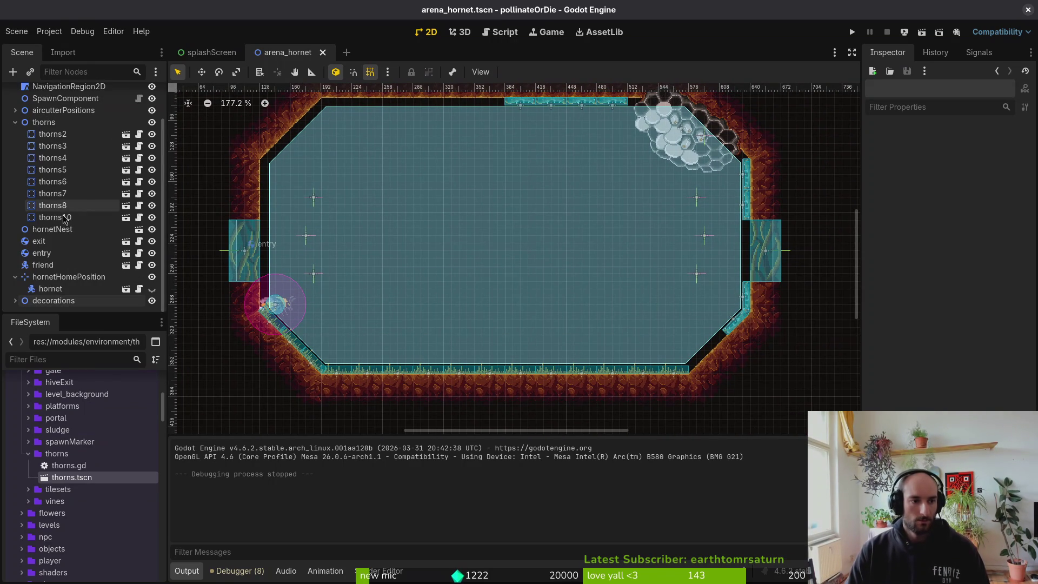
click(27, 455)
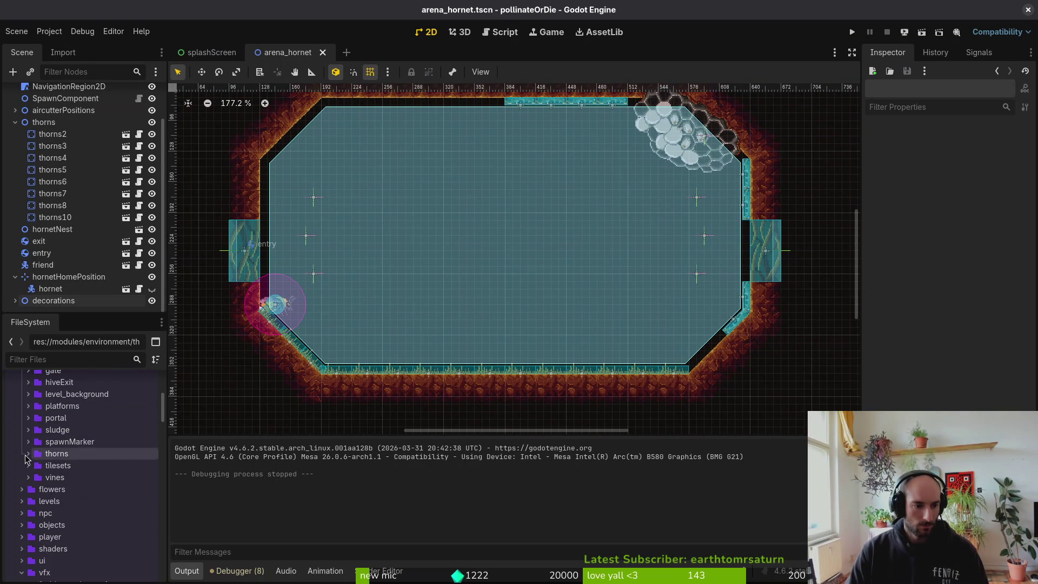
scroll(26, 458, up, 5)
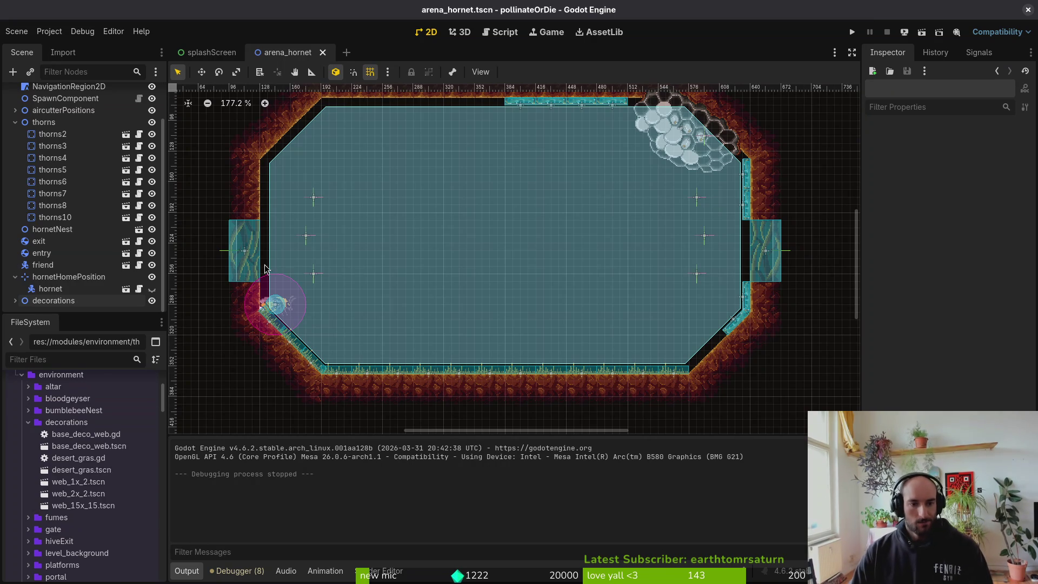
scroll(562, 281, down, 4)
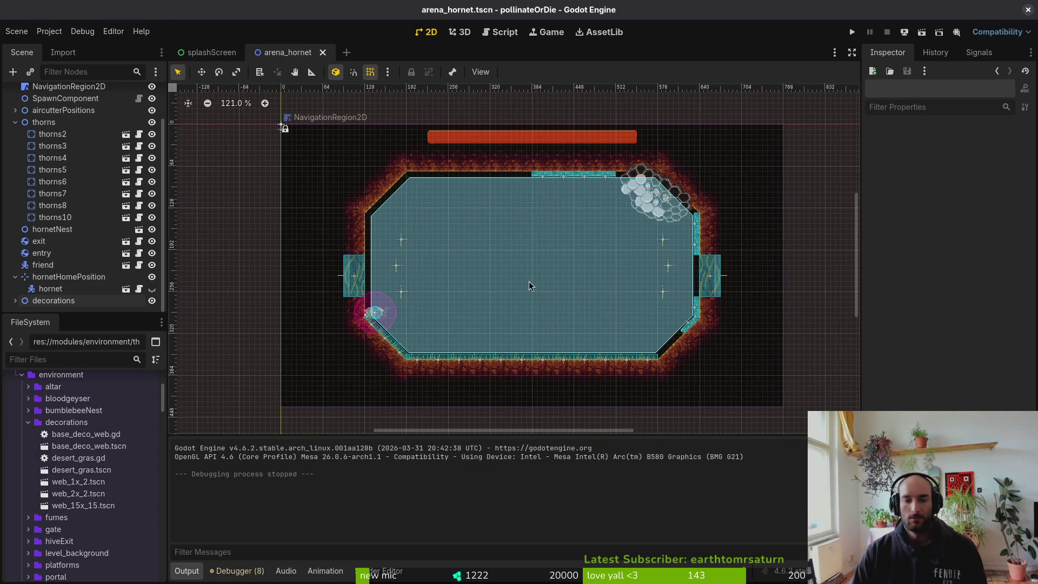
scroll(625, 215, up, 4)
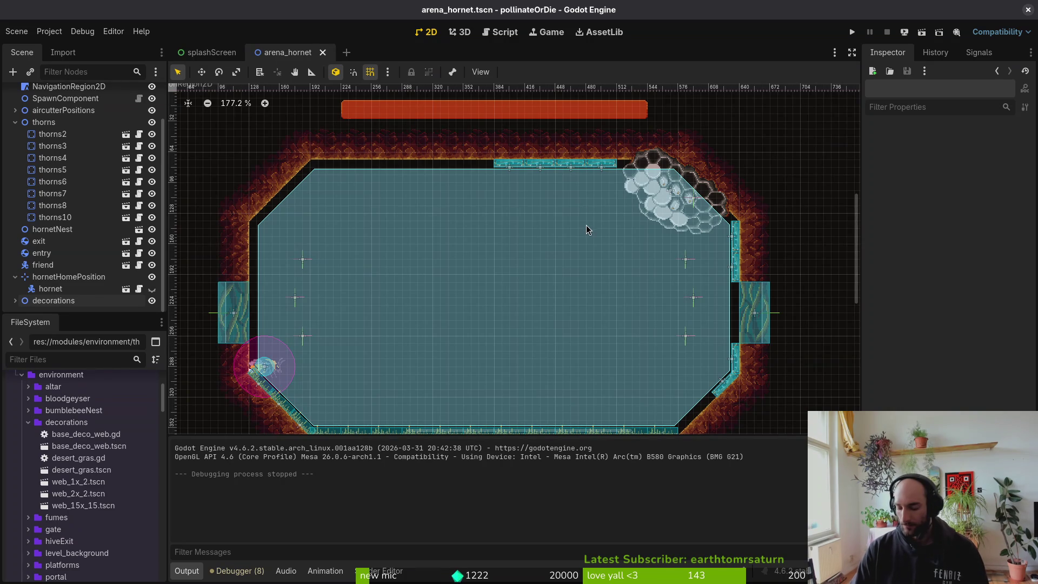
key(super+f)
key(super+f)
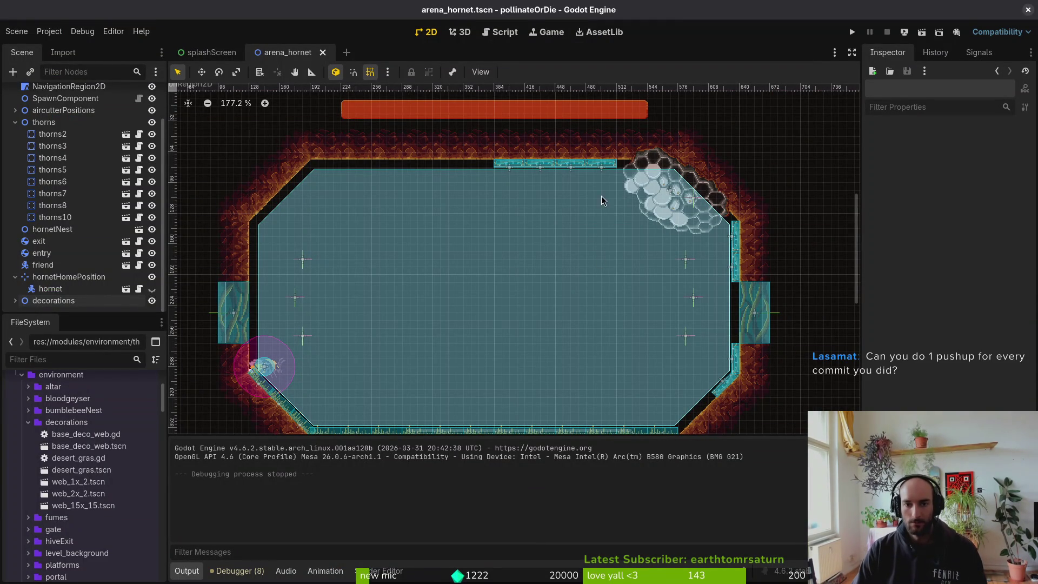
scroll(582, 160, down, 1)
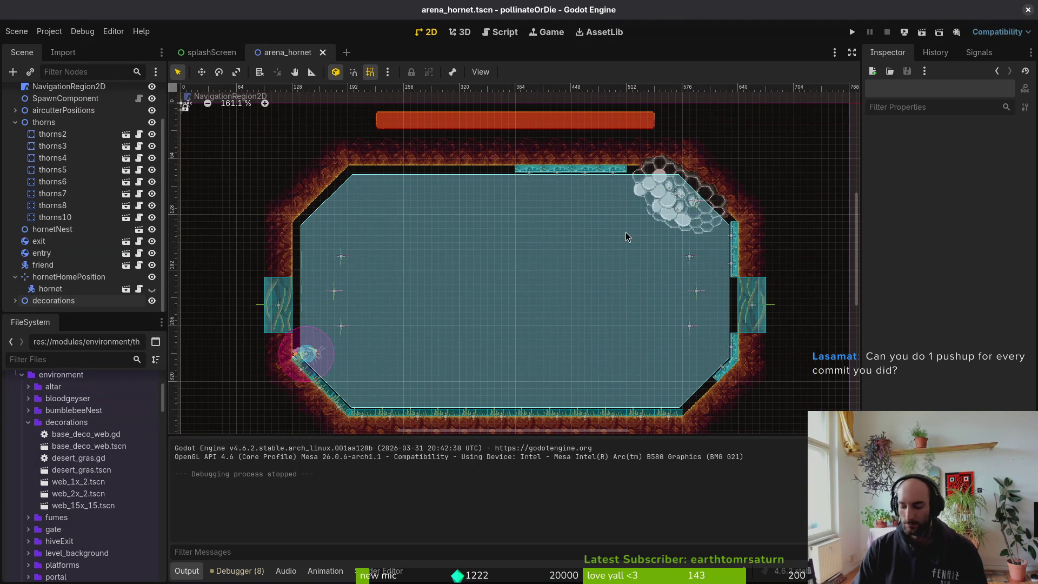
key(alt+Tab)
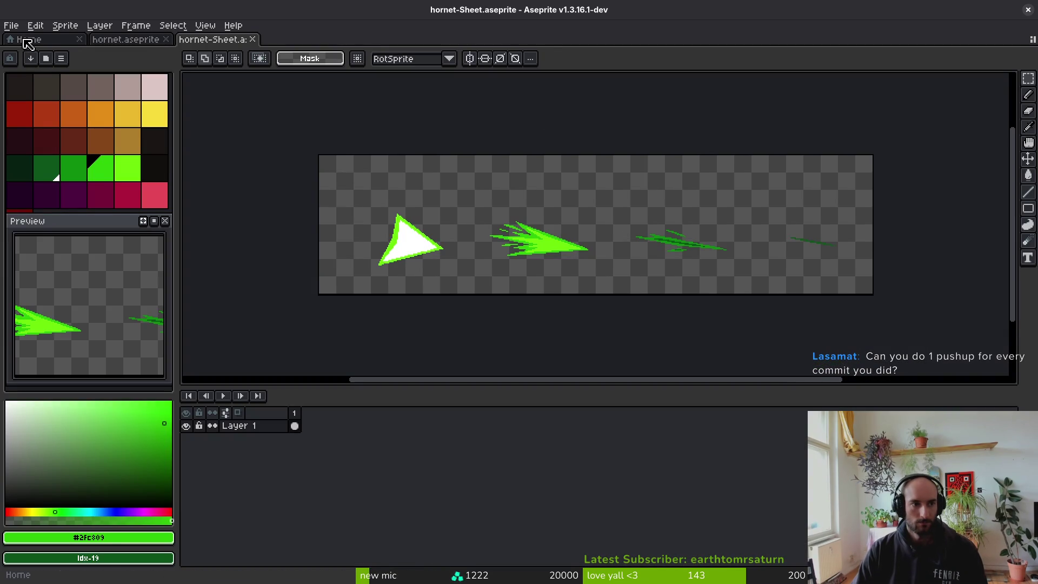
Create a new 128×128 sprite from the Aseprite home page.
click(26, 40)
click(56, 79)
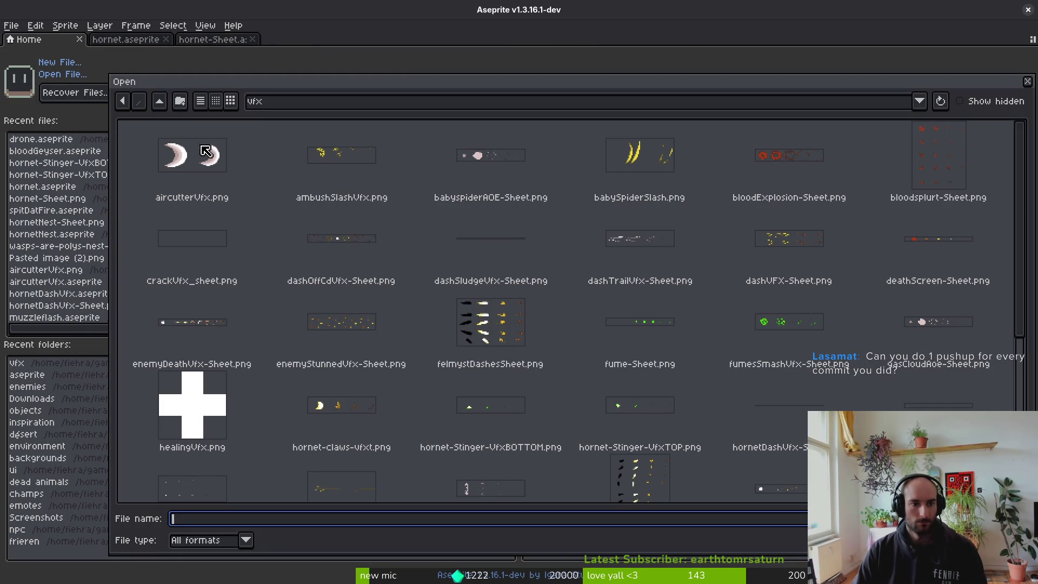
key(Escape)
click(59, 63)
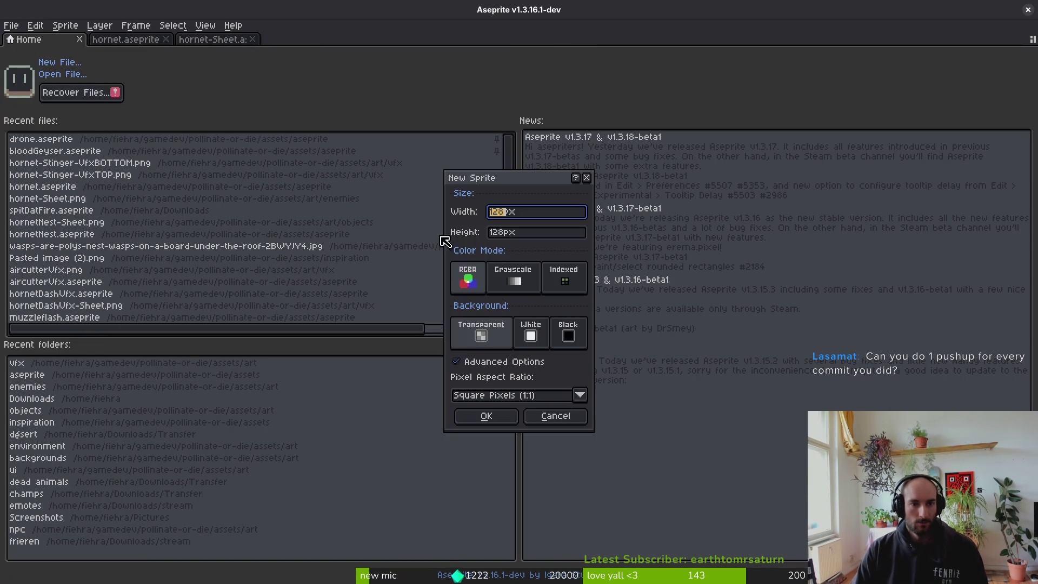
key(Return)
Open thorns.aseprite from the assets/aseprite folder.
click(27, 40)
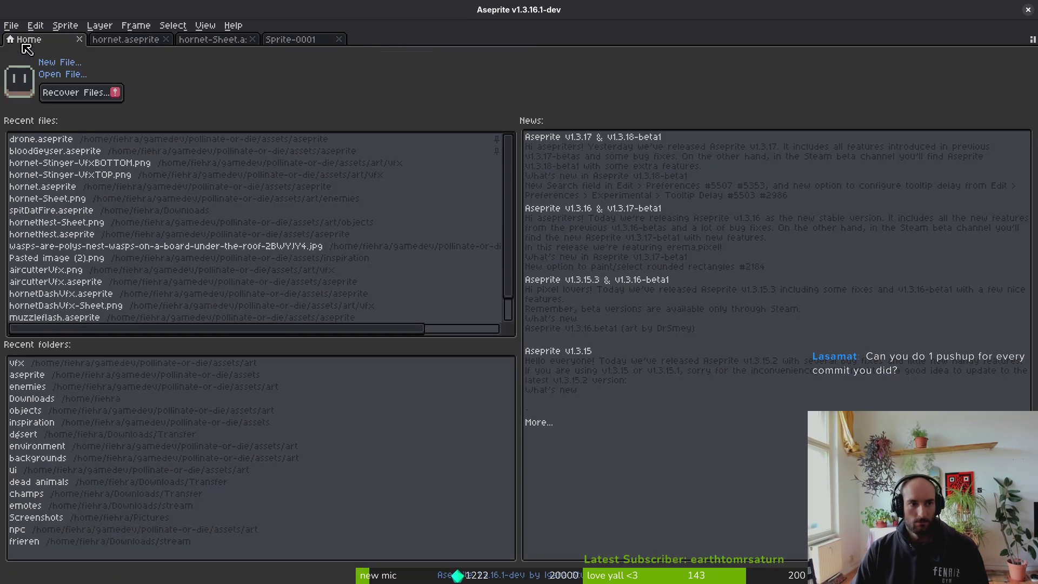
click(63, 74)
click(159, 101)
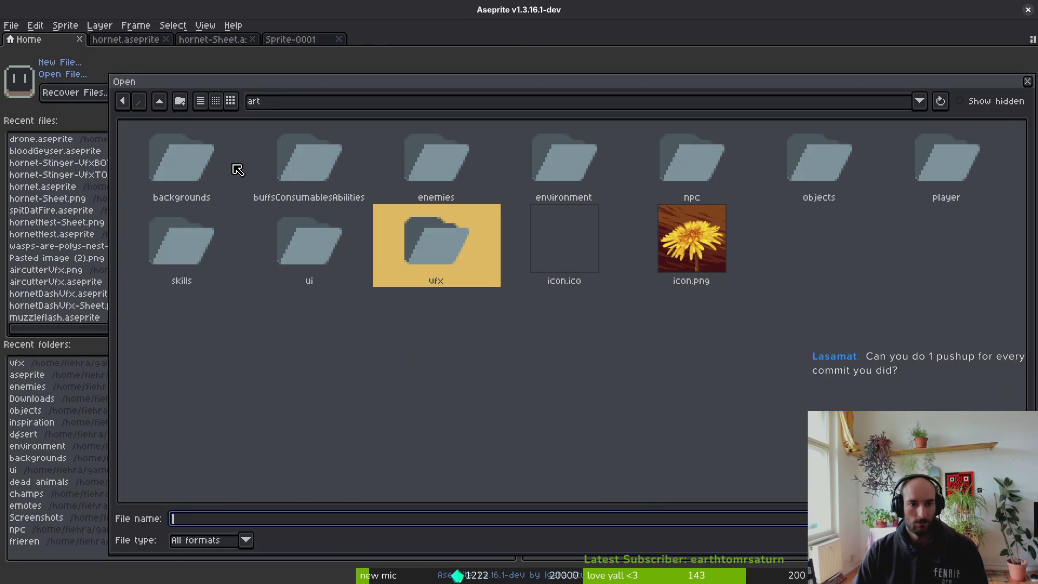
click(159, 102)
double_click(250, 162)
scroll(703, 343, down, 10)
scroll(699, 345, down, 15)
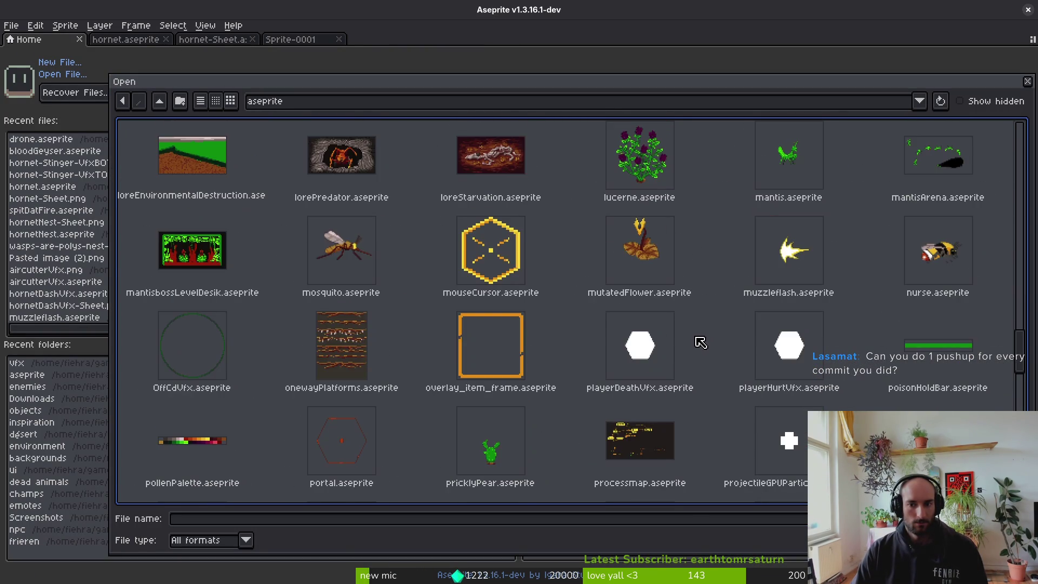
scroll(540, 376, down, 5)
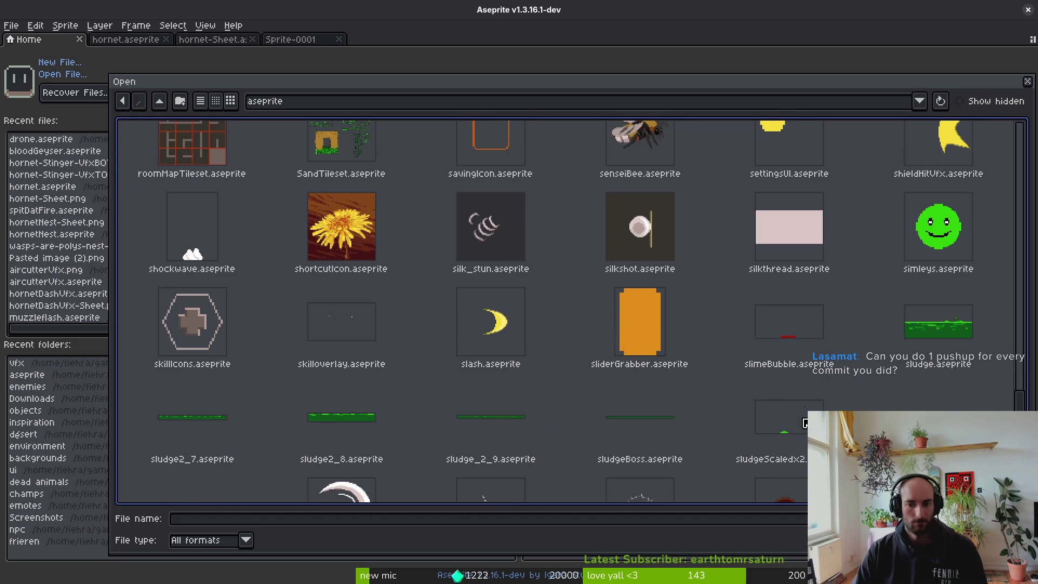
scroll(457, 374, down, 3)
scroll(605, 346, down, 3)
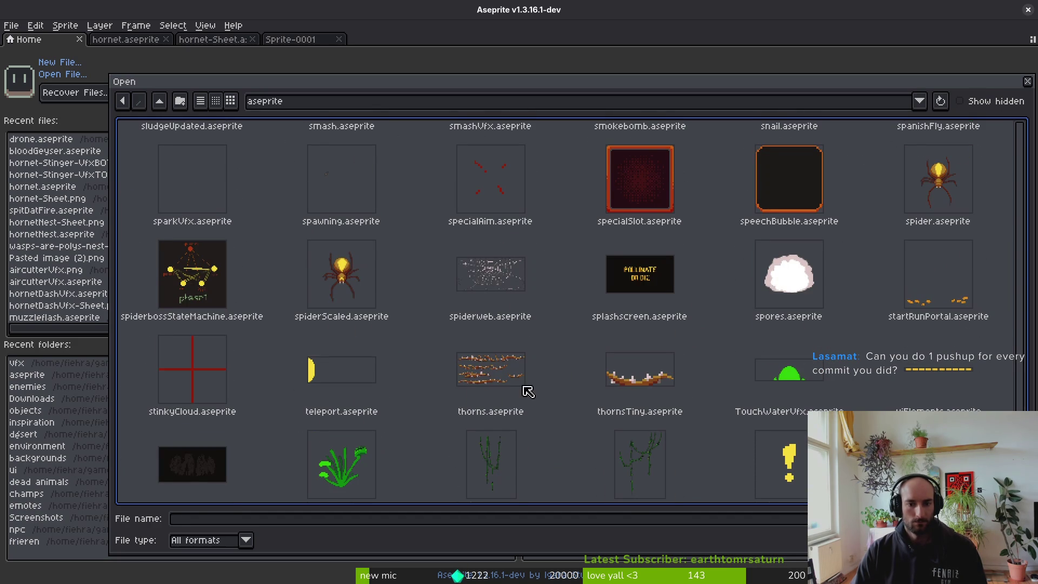
click(493, 380)
double_click(490, 380)
scroll(595, 227, up, 3)
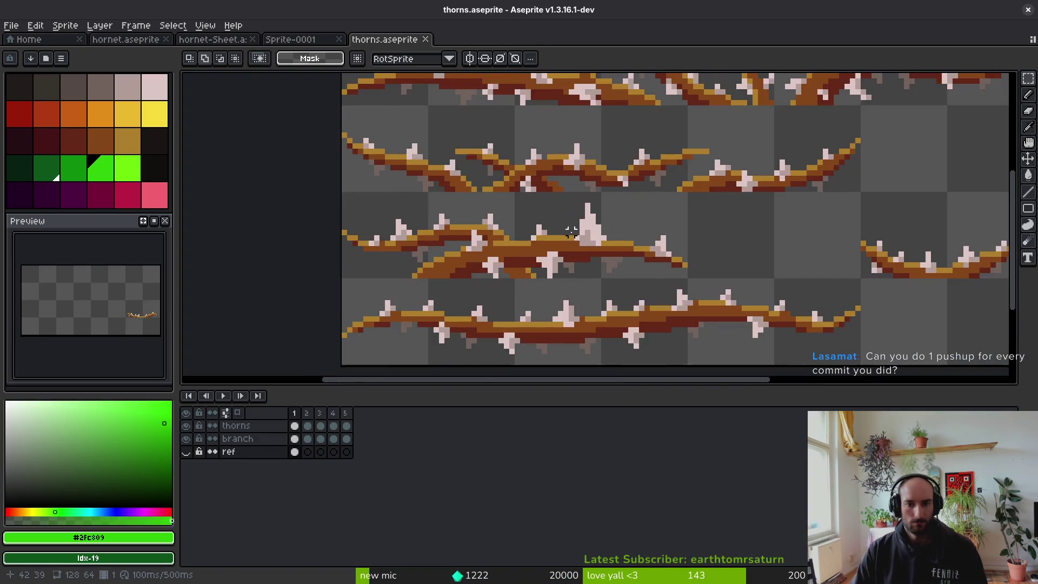
Select the lowest thorny branch, compare both tabs, and make the branch layer active.
mouse_move(852, 254)
mouse_down()
mouse_move(514, 313)
mouse_move(829, 259)
mouse_move(740, 299)
mouse_move(323, 331)
mouse_up()
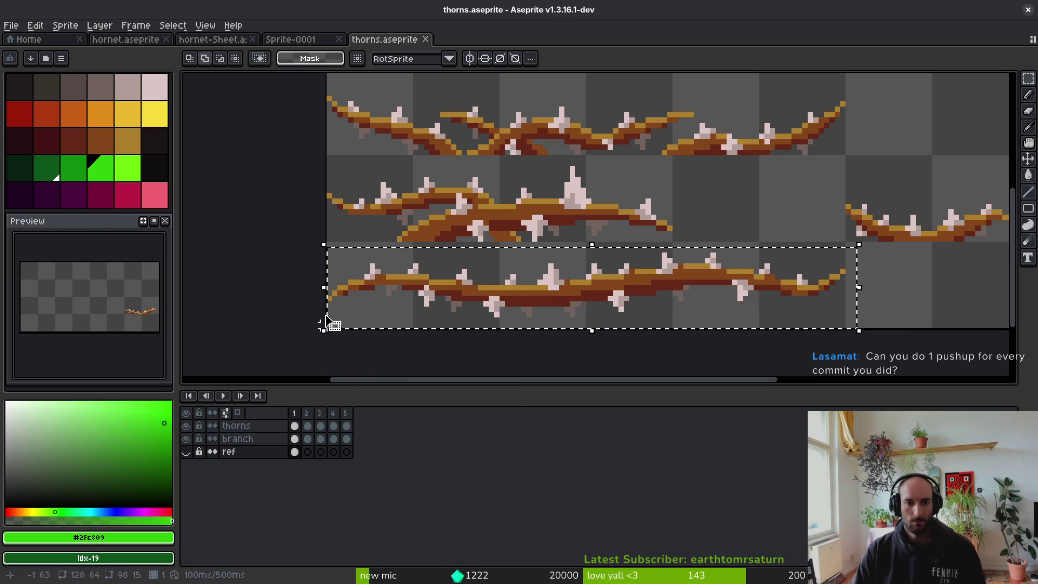
click(286, 39)
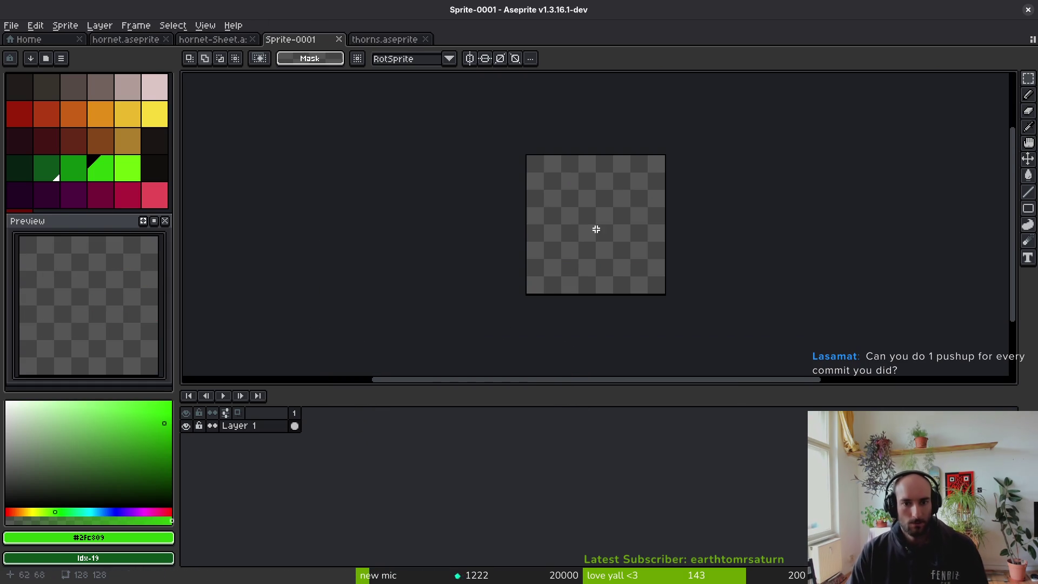
click(384, 39)
click(296, 438)
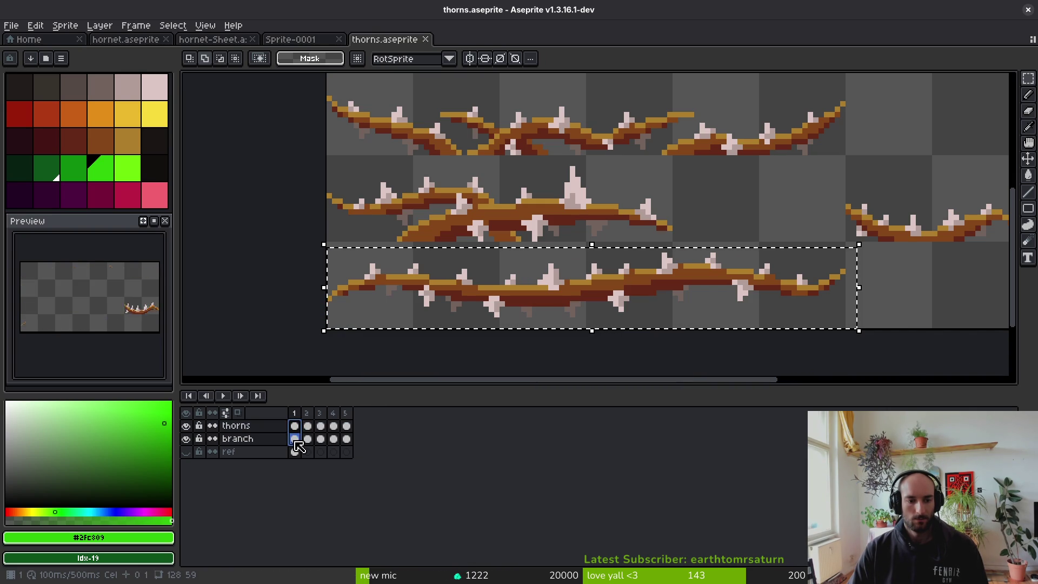
click(343, 366)
scroll(421, 249, down, 5)
scroll(421, 249, up, 3)
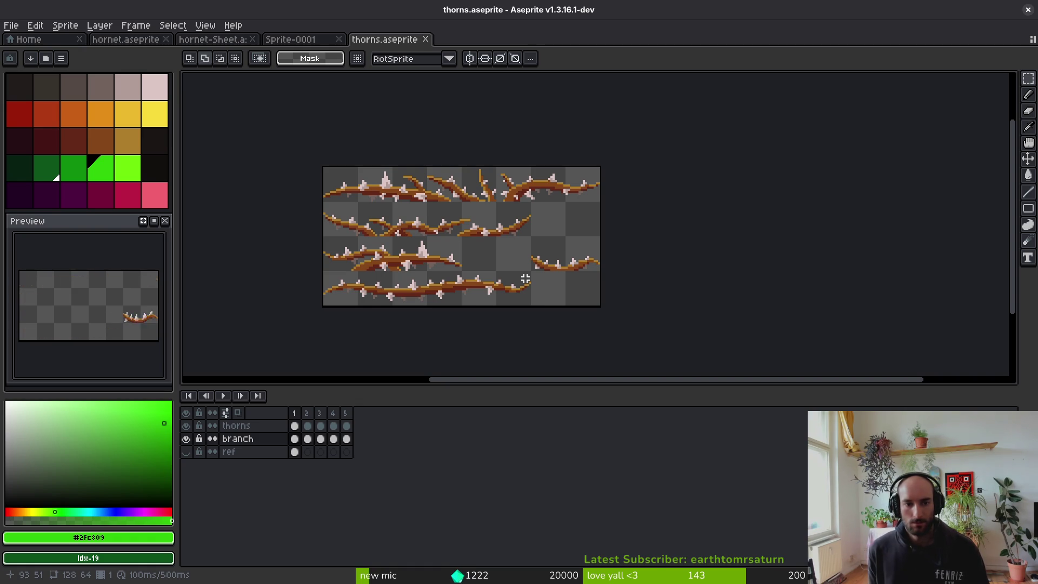
scroll(408, 186, up, 4)
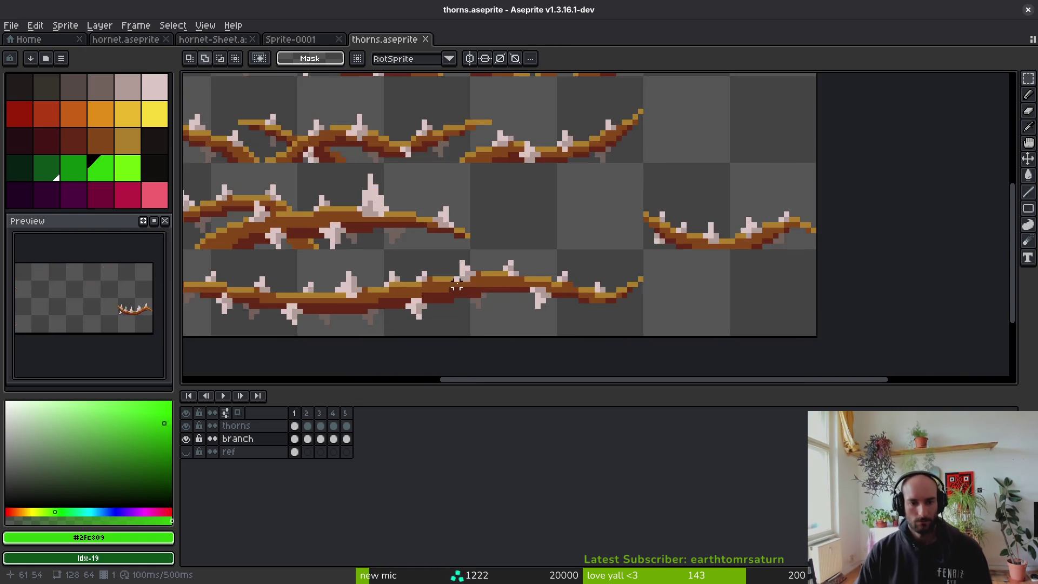
Select the bottom thorn row, trial-move it and undo, then deselect and check Sprite-0001.
mouse_move(823, 247)
mouse_down()
mouse_move(692, 318)
mouse_move(461, 347)
mouse_move(292, 349)
mouse_up()
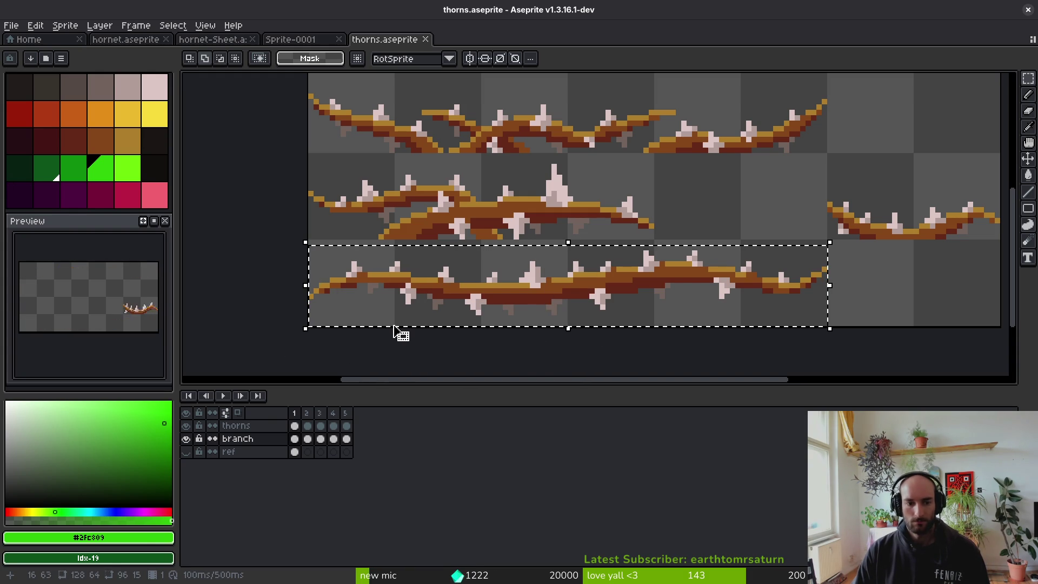
drag(398, 324, 463, 244)
key(Escape)
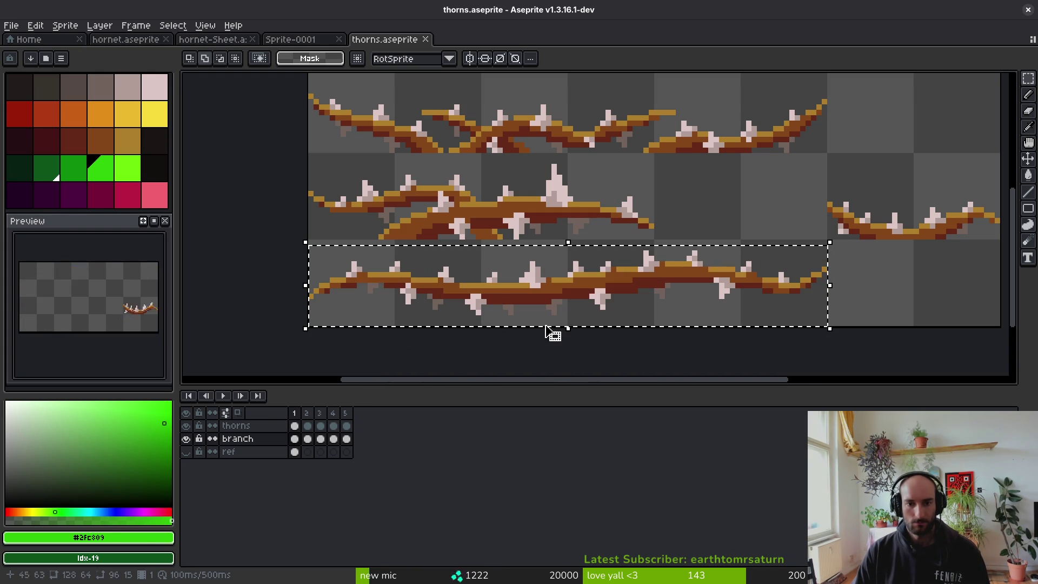
key(ctrl+d)
click(314, 46)
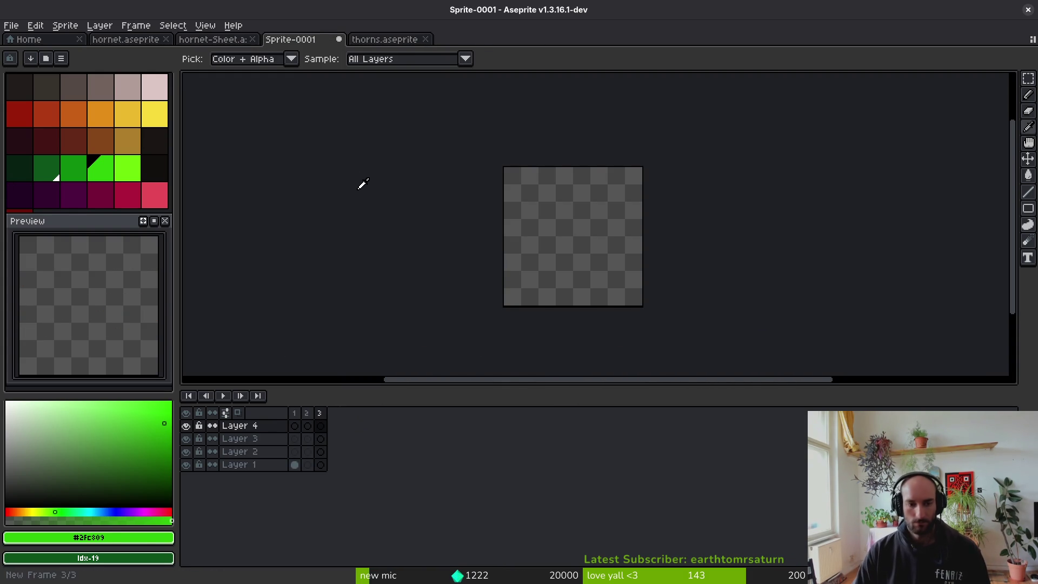
click(382, 39)
Paste the frame 1 thorns and branch cels from thorns.aseprite into Sprite-0001.
drag(295, 426, 297, 442)
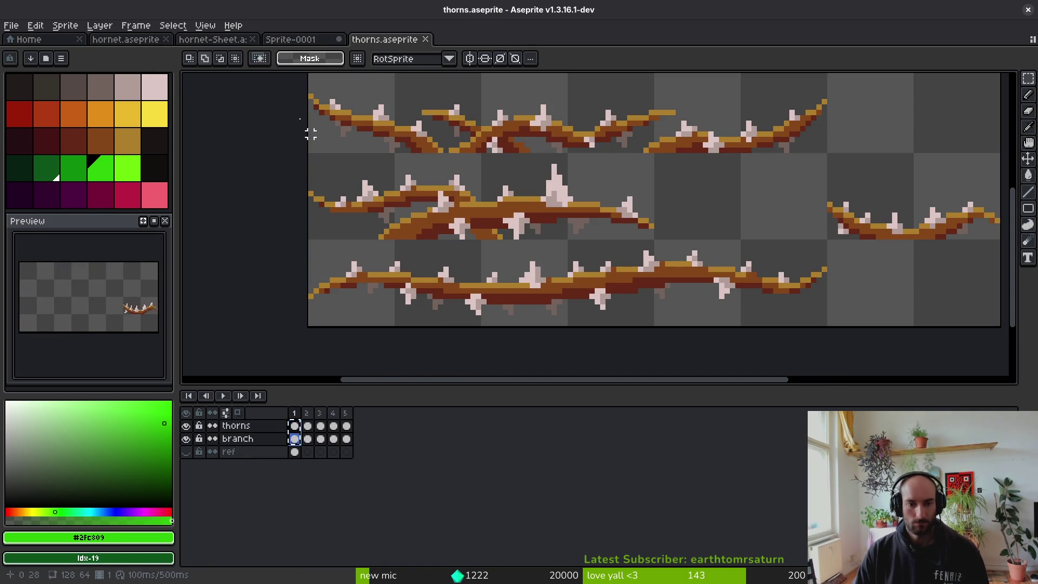
click(291, 40)
key(ctrl+v)
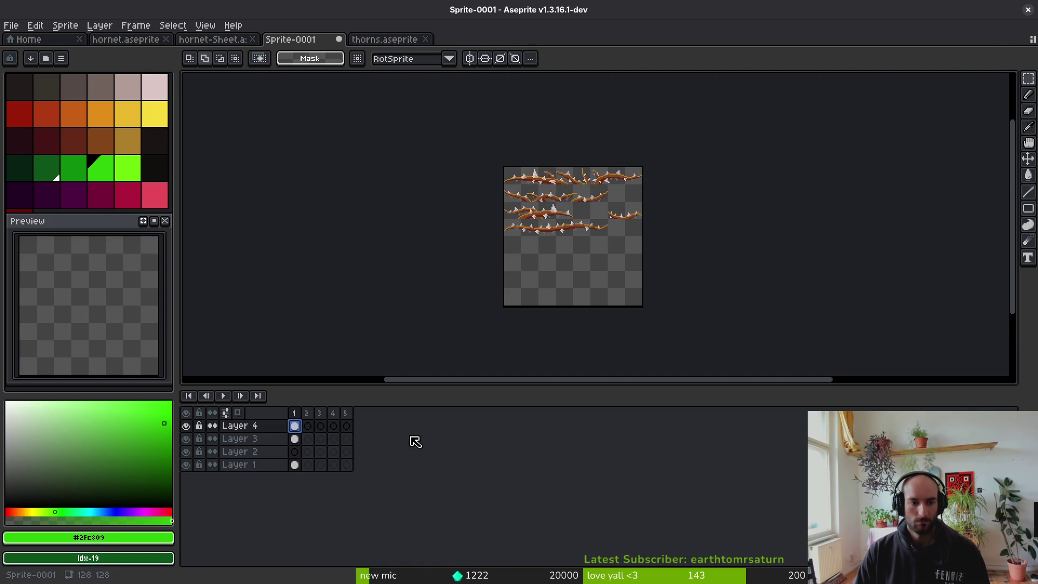
key(ctrl+s)
key(Escape)
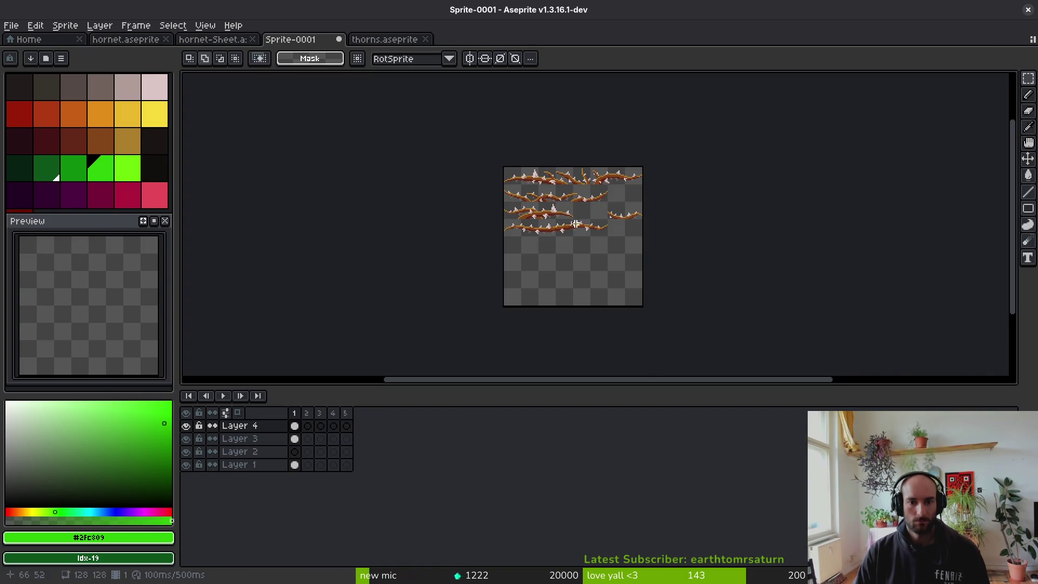
scroll(533, 242, up, 4)
scroll(533, 242, down, 3)
drag(581, 242, 572, 214)
scroll(571, 213, up, 2)
Shift the pasted thorns slightly onto the lower branch and deselect.
mouse_move(624, 181)
mouse_down()
mouse_move(551, 225)
mouse_move(317, 257)
mouse_move(313, 269)
mouse_up()
mouse_move(509, 222)
mouse_down()
mouse_move(548, 311)
mouse_move(526, 229)
mouse_up()
key(Return)
key(ctrl+d)
Merge Layer 3 down into the layer below.
click(292, 438)
right_click(279, 434)
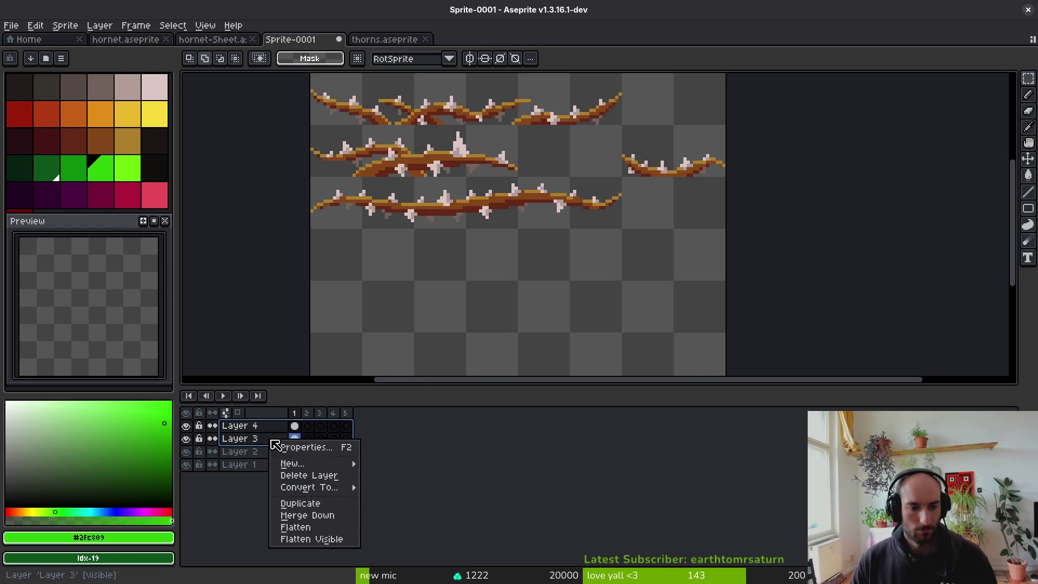
click(333, 527)
key(ctrl+s)
key(Escape)
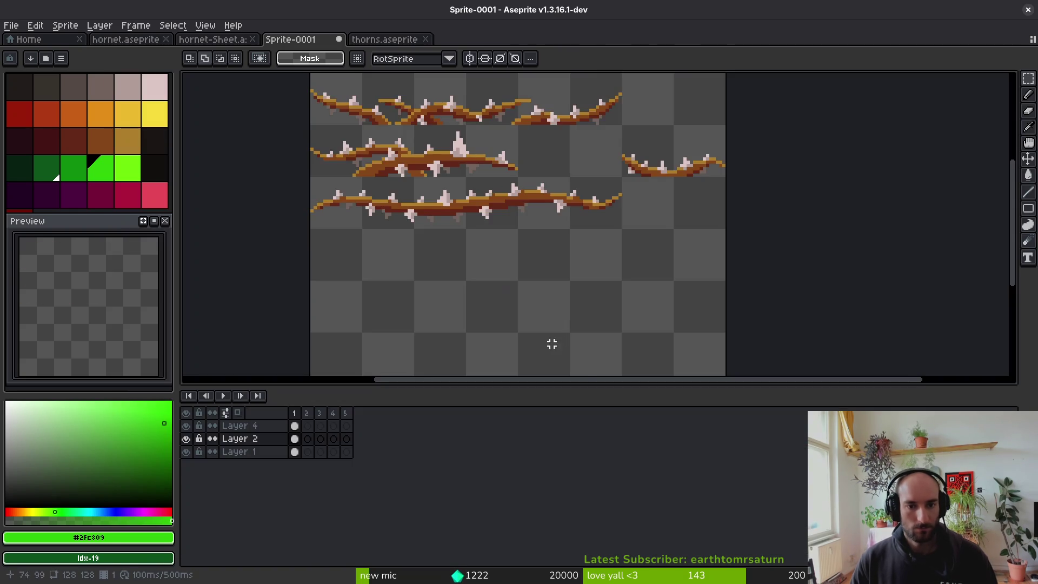
scroll(557, 340, up, 3)
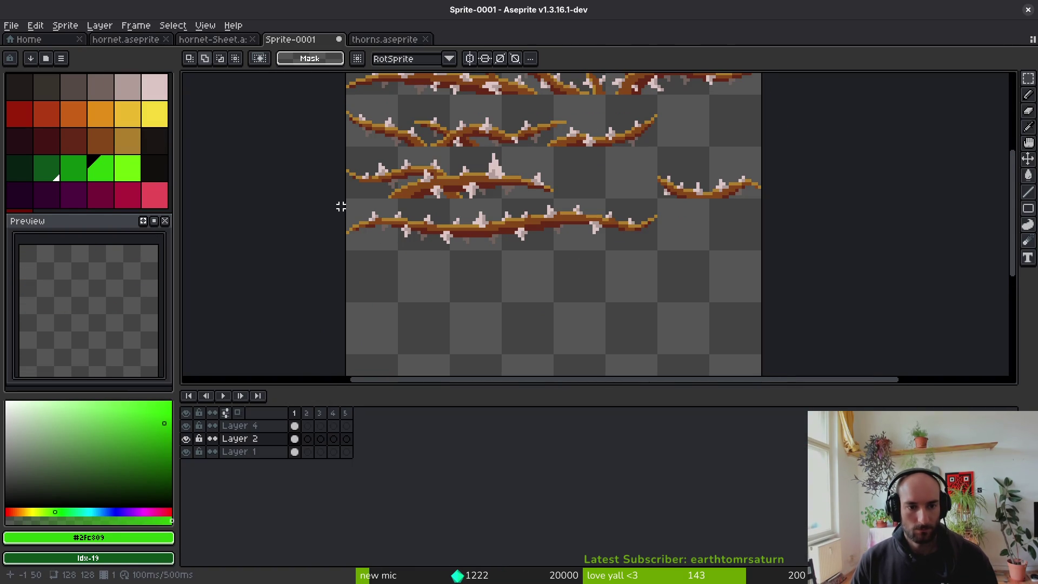
mouse_move(642, 273)
mouse_down()
mouse_move(625, 319)
mouse_move(614, 308)
mouse_up()
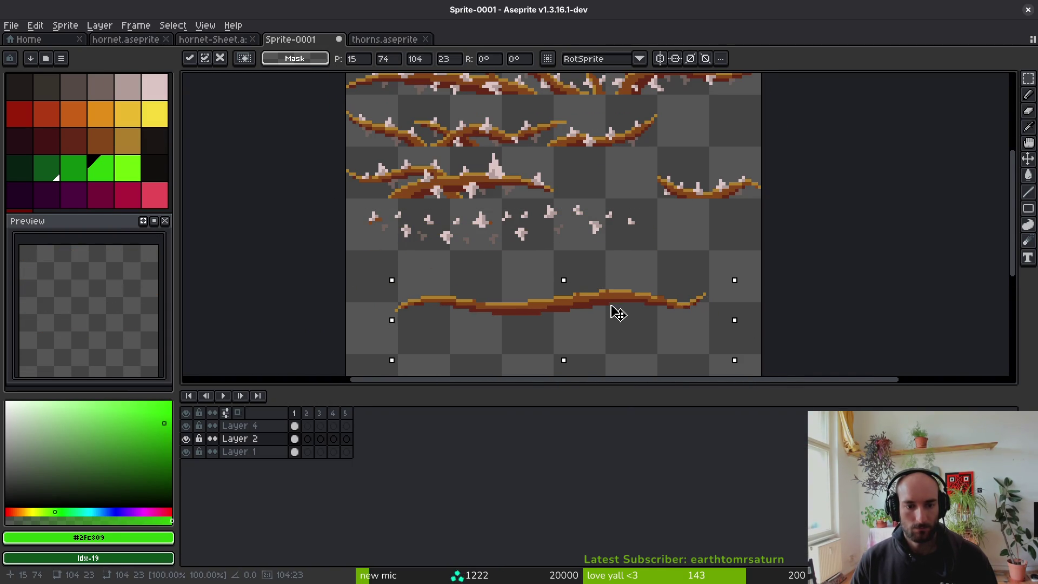
key(Escape)
Merge Layer 2 down into Layer 1 and verify its content by toggling visibility.
drag(259, 432, 260, 439)
right_click(260, 441)
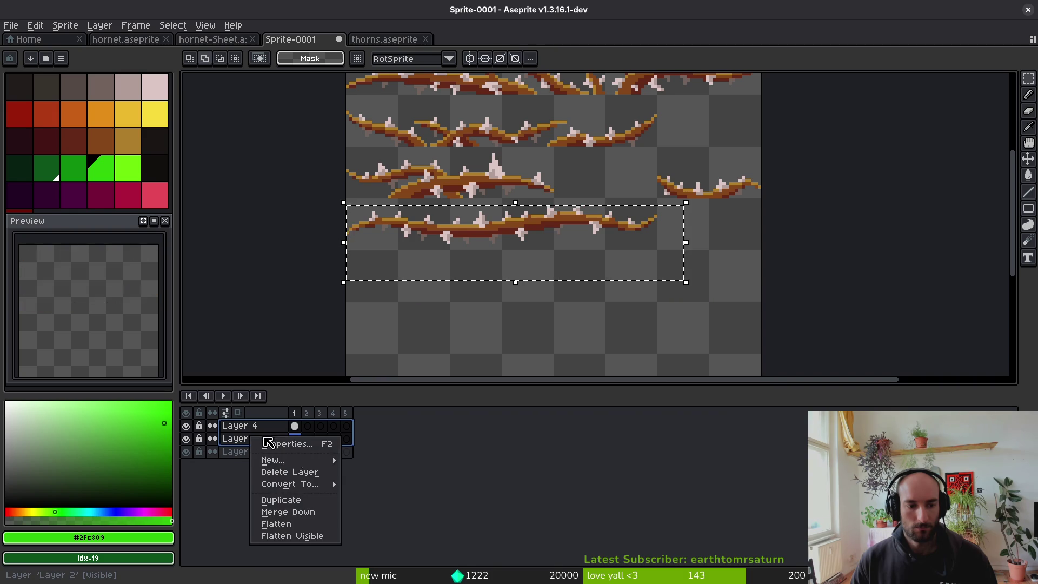
click(312, 512)
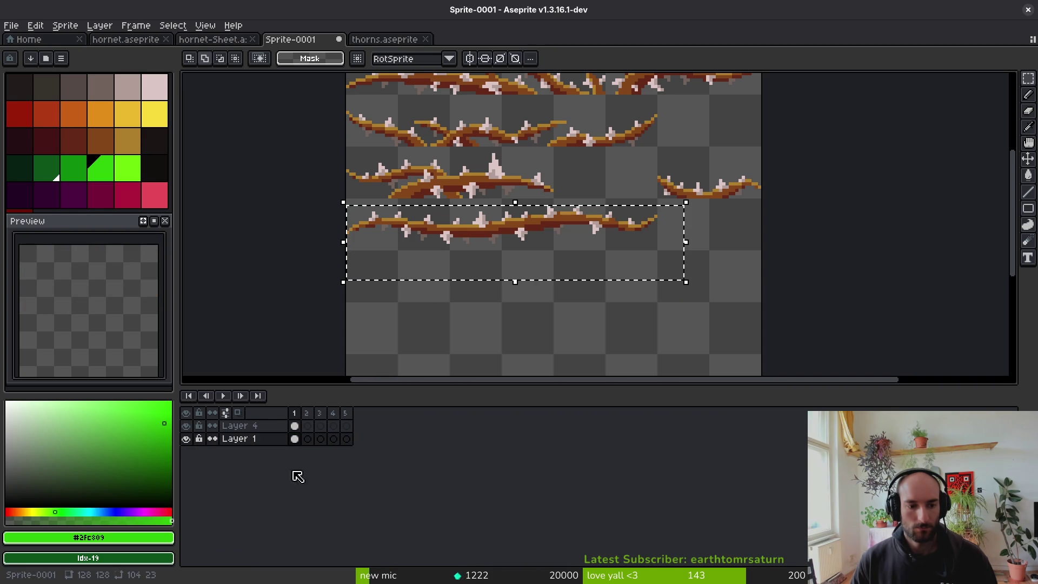
click(273, 439)
click(187, 439)
click(187, 439)
Flatten all remaining layers into a single Flattened layer.
shift+click(254, 426)
right_click(254, 440)
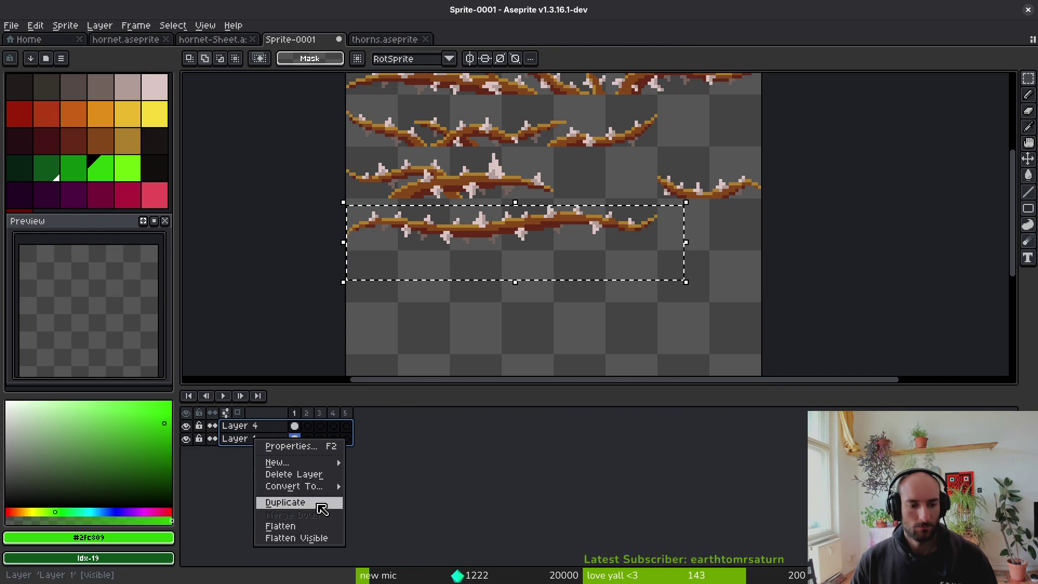
click(248, 431)
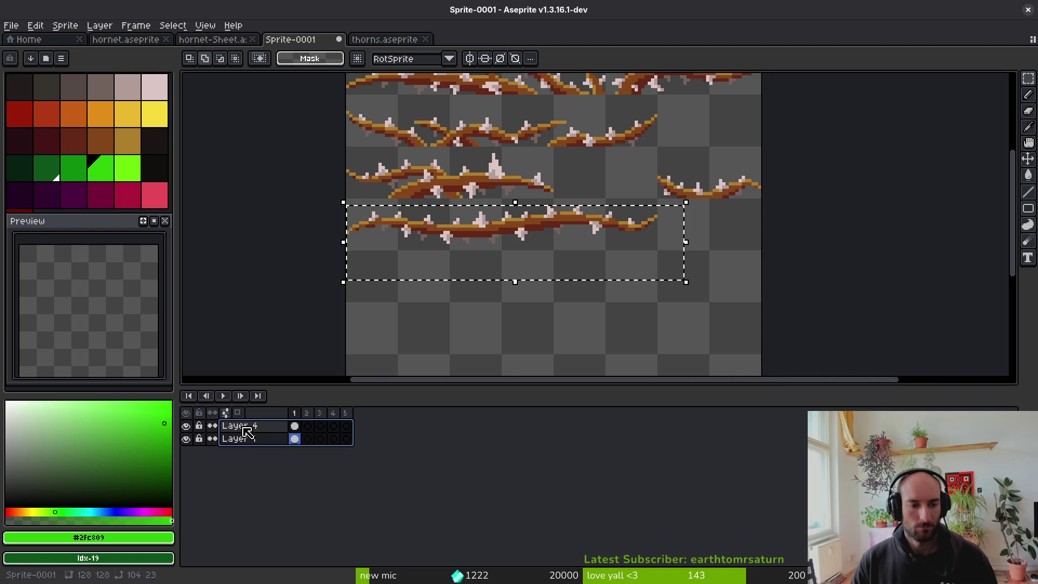
right_click(249, 430)
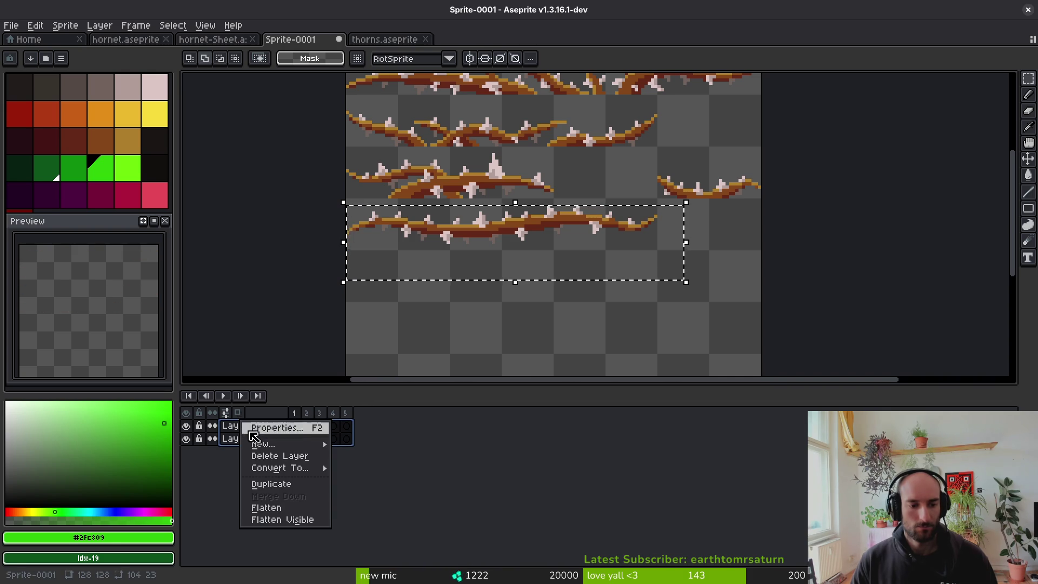
click(286, 508)
key(ctrl+s)
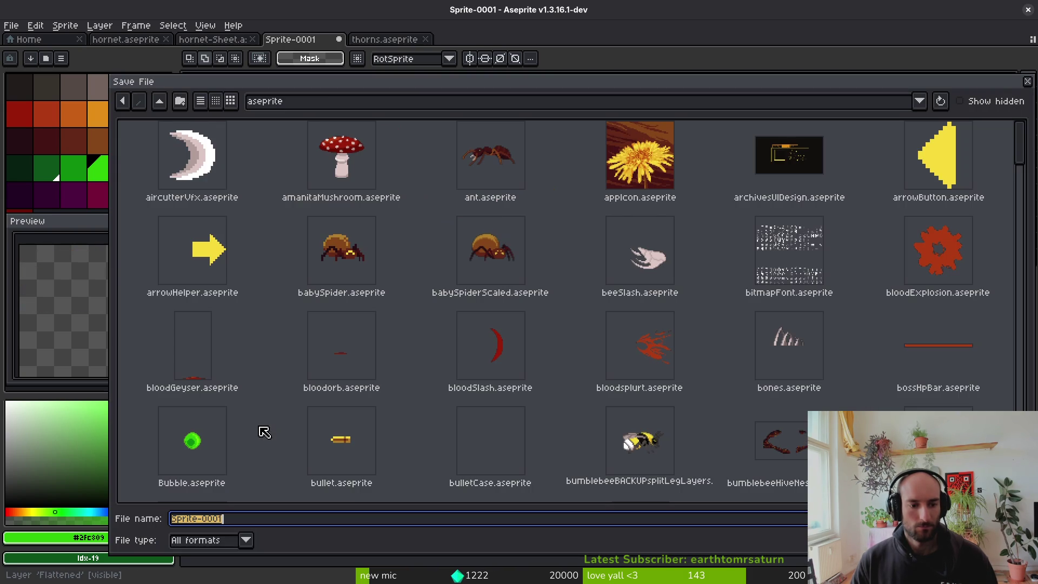
key(Escape)
scroll(491, 296, down, 5)
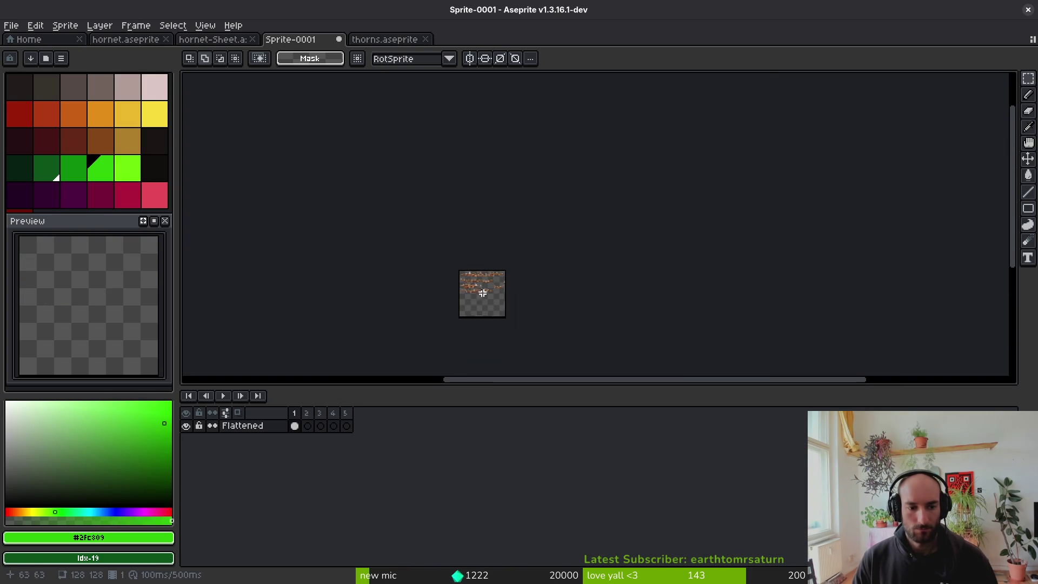
Move the lower thorn branch down and to the right.
scroll(505, 314, up, 5)
drag(615, 145, 298, 249)
drag(436, 187, 496, 265)
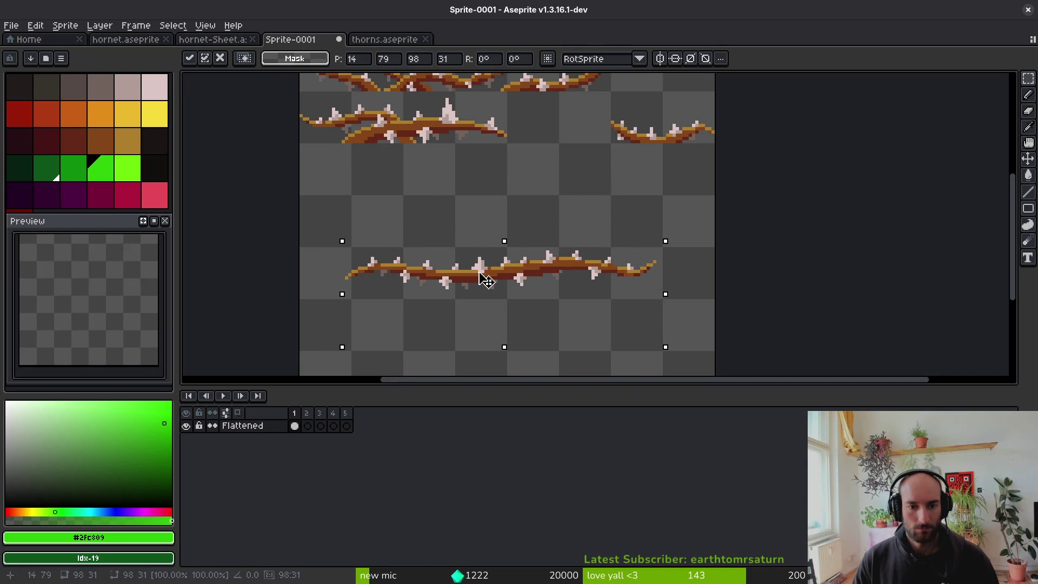
key(Return)
scroll(519, 199, down, 4)
scroll(510, 213, up, 4)
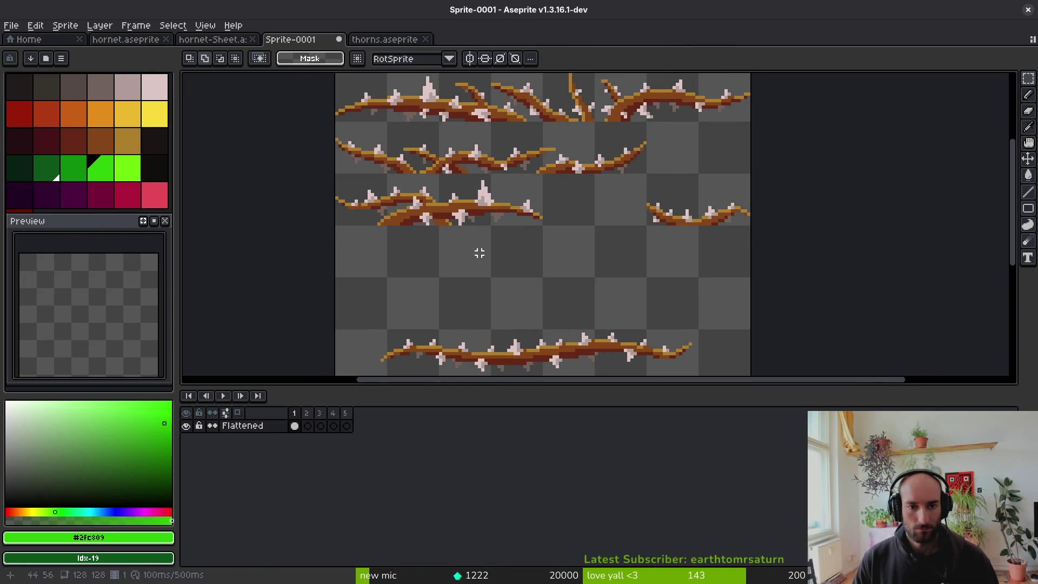
scroll(486, 256, down, 3)
Move a thorn branch segment up and to the left.
drag(502, 275, 350, 372)
drag(457, 308, 428, 205)
click(611, 241)
scroll(561, 248, down, 2)
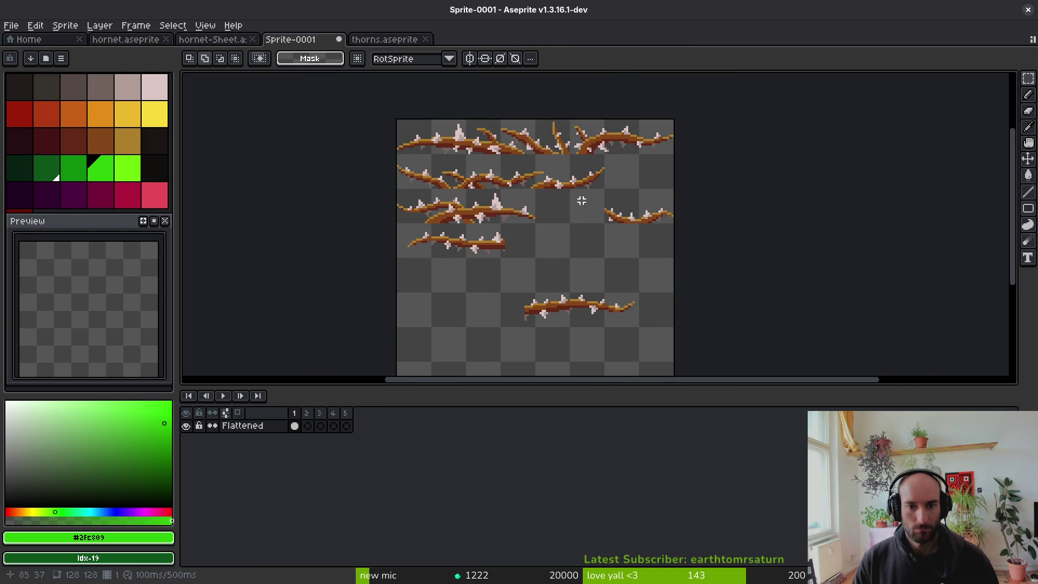
scroll(594, 159, up, 3)
Move the top-right thorn branch down into an empty row and shift it left.
drag(549, 140, 749, 226)
scroll(676, 227, down, 2)
drag(583, 144, 527, 342)
scroll(527, 342, down, 2)
mouse_move(552, 223)
mouse_down()
mouse_move(459, 315)
mouse_move(435, 308)
mouse_up()
scroll(532, 281, down, 1)
click(532, 281)
Drop the lower thorn branch further down, then shift it down and left.
drag(470, 250, 779, 356)
scroll(594, 244, down, 1)
drag(561, 215, 568, 366)
click(494, 271)
scroll(494, 270, up, 1)
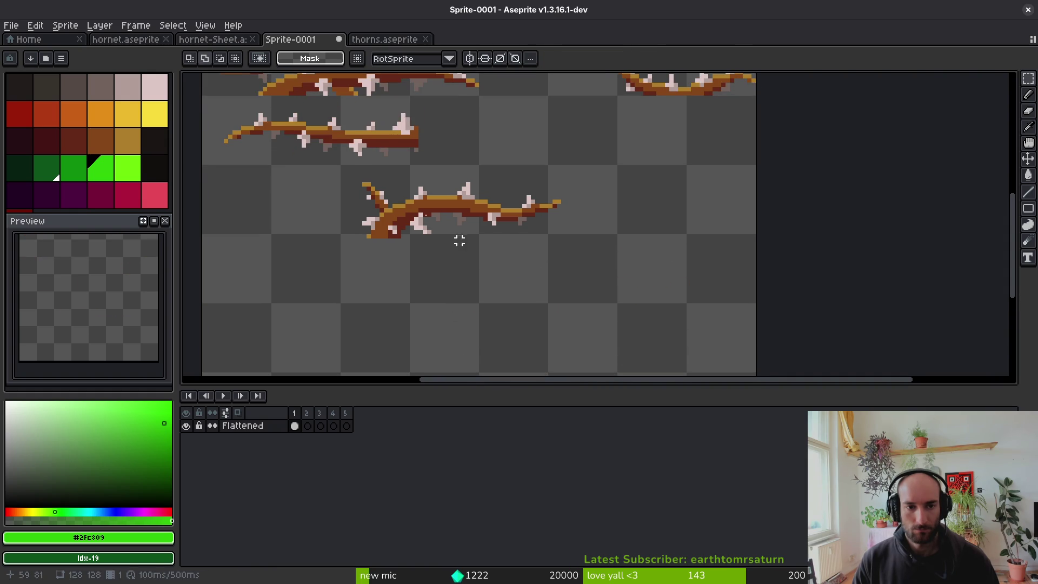
drag(347, 175, 609, 297)
mouse_move(447, 209)
mouse_down()
mouse_move(436, 283)
mouse_move(412, 261)
mouse_move(411, 270)
mouse_up()
key(Return)
key(ctrl+s)
key(Escape)
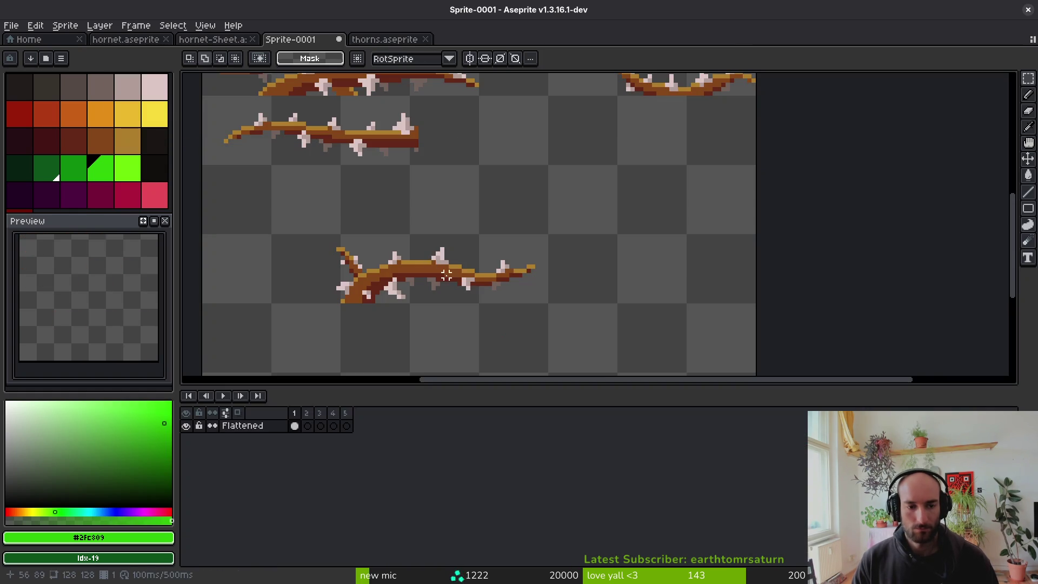
Nudge the lower thorn branch slightly right into its final spot.
drag(303, 202, 597, 340)
drag(470, 282, 479, 285)
scroll(463, 227, down, 4)
key(Return)
scroll(470, 218, up, 4)
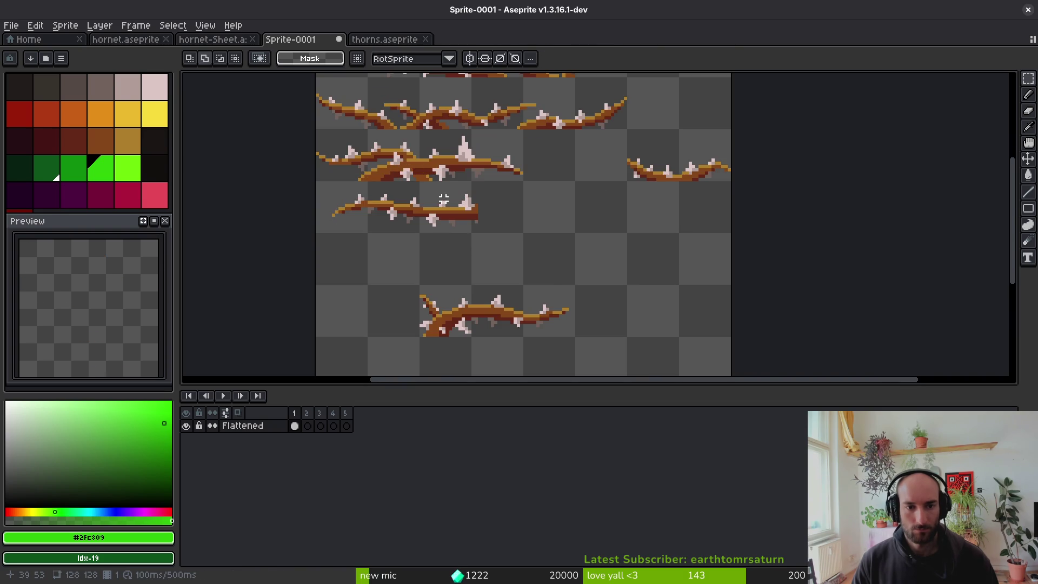
Select the top thorn branch row, paste a copy, and drag it to the right.
drag(536, 242, 502, 150)
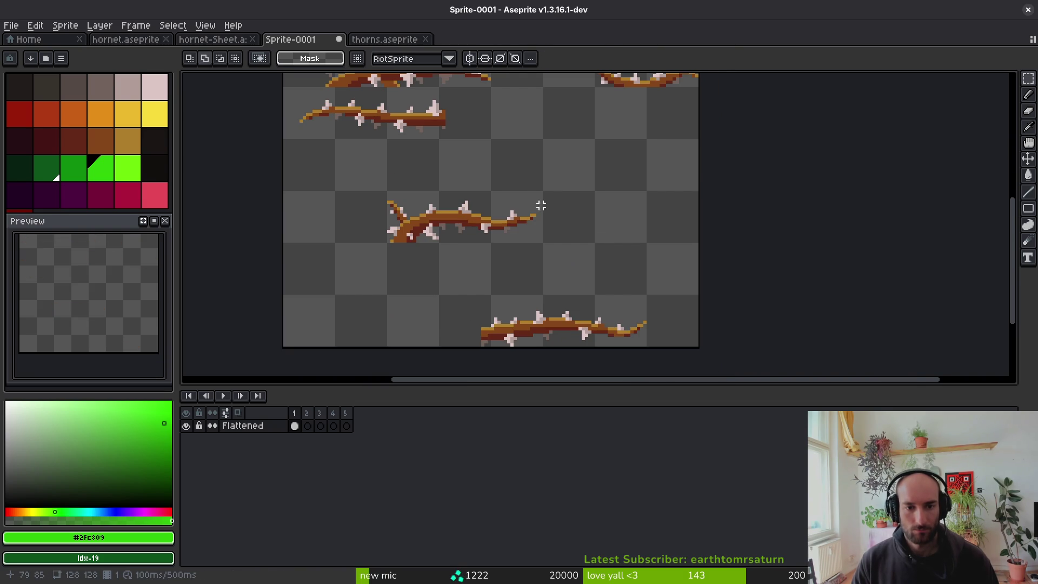
scroll(515, 238, up, 2)
scroll(551, 256, up, 2)
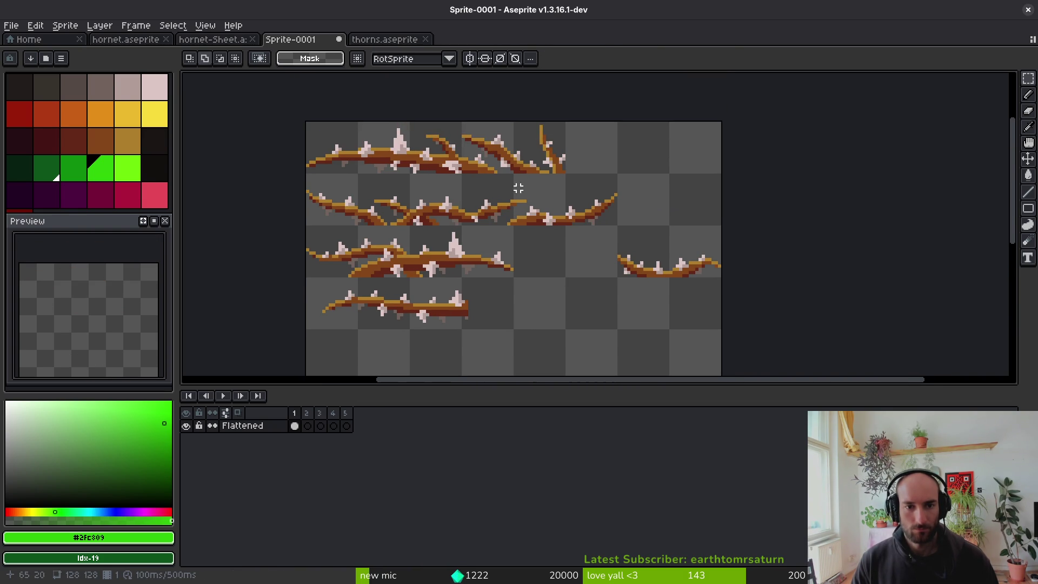
scroll(562, 150, up, 2)
scroll(581, 110, down, 1)
mouse_move(650, 136)
mouse_down()
mouse_move(478, 219)
mouse_move(269, 216)
mouse_up()
scroll(579, 215, down, 3)
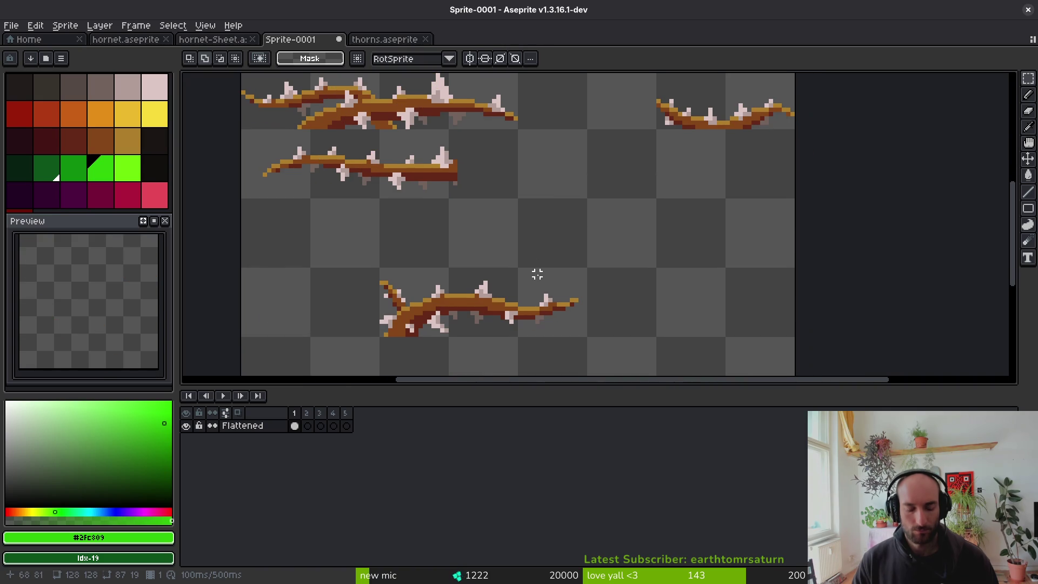
key(ctrl+v)
drag(470, 232, 538, 234)
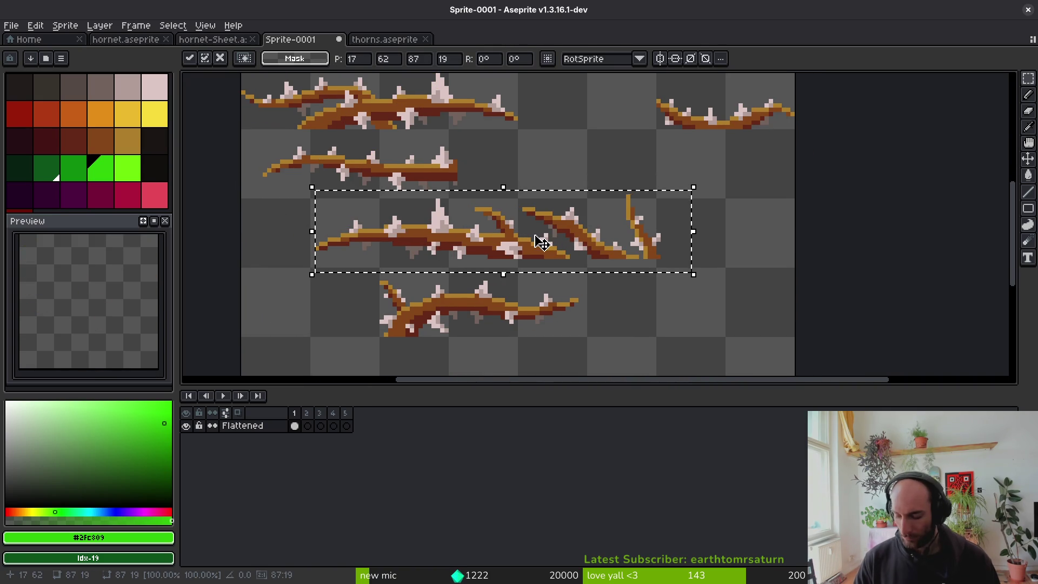
Commit the pasted thorns, then shift the lower row right and down and the middle row left and down.
scroll(537, 238, down, 2)
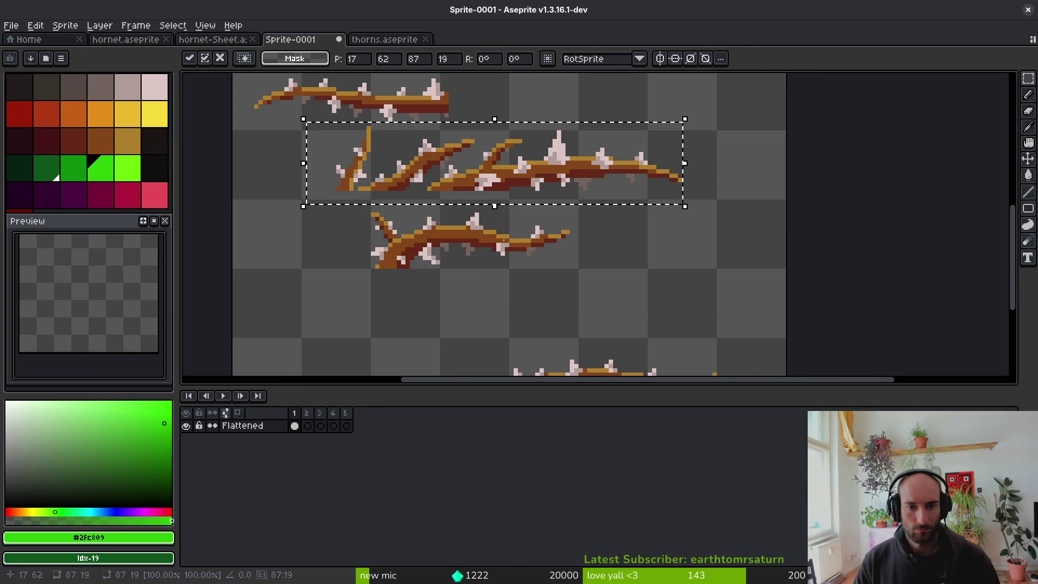
click(442, 262)
drag(340, 202, 631, 293)
mouse_move(450, 243)
mouse_down()
mouse_move(575, 273)
mouse_move(575, 297)
mouse_up()
click(468, 210)
mouse_move(329, 128)
mouse_down()
mouse_move(412, 180)
mouse_move(686, 197)
mouse_move(719, 210)
mouse_up()
mouse_move(530, 170)
mouse_down()
mouse_move(505, 186)
mouse_move(517, 222)
mouse_move(543, 230)
mouse_up()
scroll(543, 230, down, 2)
click(543, 229)
Move a thorn row up to the top, then move the middle branch row down.
mouse_move(446, 190)
mouse_down()
mouse_move(522, 247)
mouse_move(714, 278)
mouse_up()
scroll(521, 273, up, 1)
mouse_move(521, 273)
mouse_down()
mouse_move(528, 120)
mouse_move(519, 129)
mouse_up()
scroll(519, 130, up, 1)
click(315, 167)
mouse_move(312, 164)
mouse_down()
mouse_move(642, 271)
mouse_move(776, 294)
mouse_up()
mouse_move(540, 218)
mouse_down()
mouse_move(534, 280)
mouse_move(521, 279)
mouse_move(551, 305)
mouse_move(531, 306)
mouse_move(540, 308)
mouse_up()
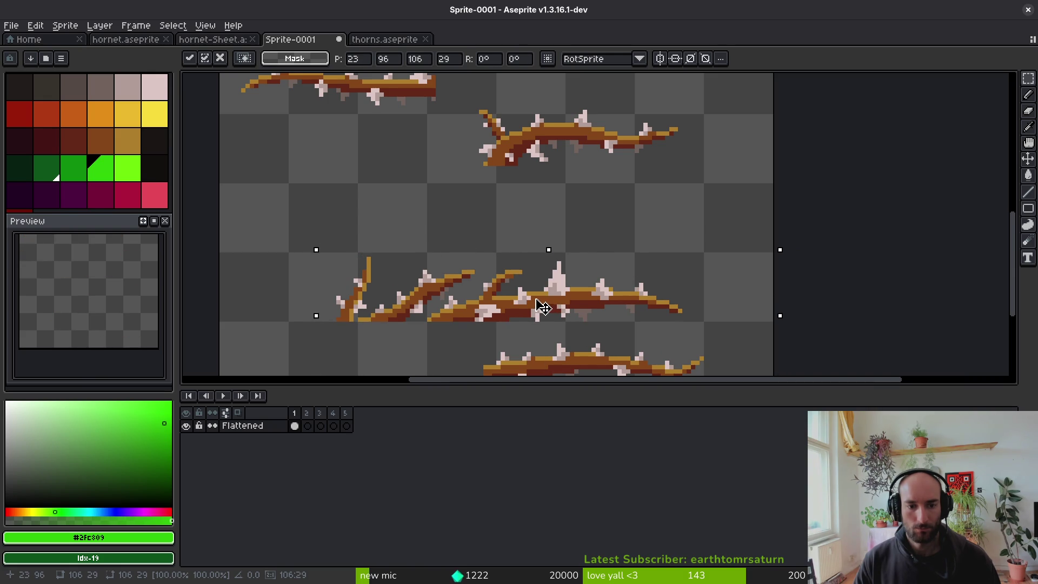
click(545, 232)
Rotate the upper thorny branch piece to 180° and flip it vertically so it lies horizontally.
scroll(531, 192, up, 1)
drag(512, 139, 710, 230)
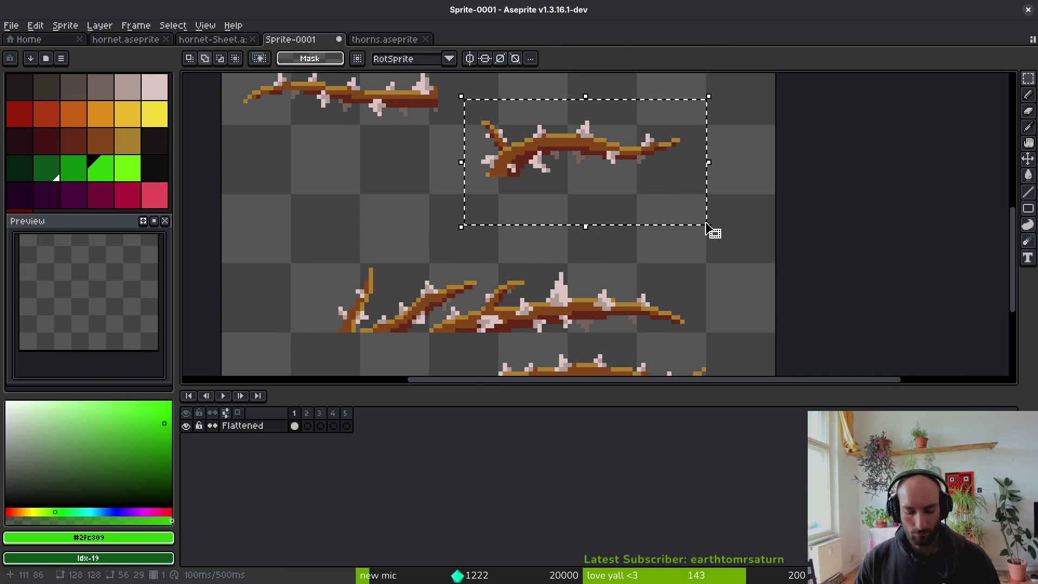
key(ctrl+r)
key(ctrl+r)
key(ctrl+z)
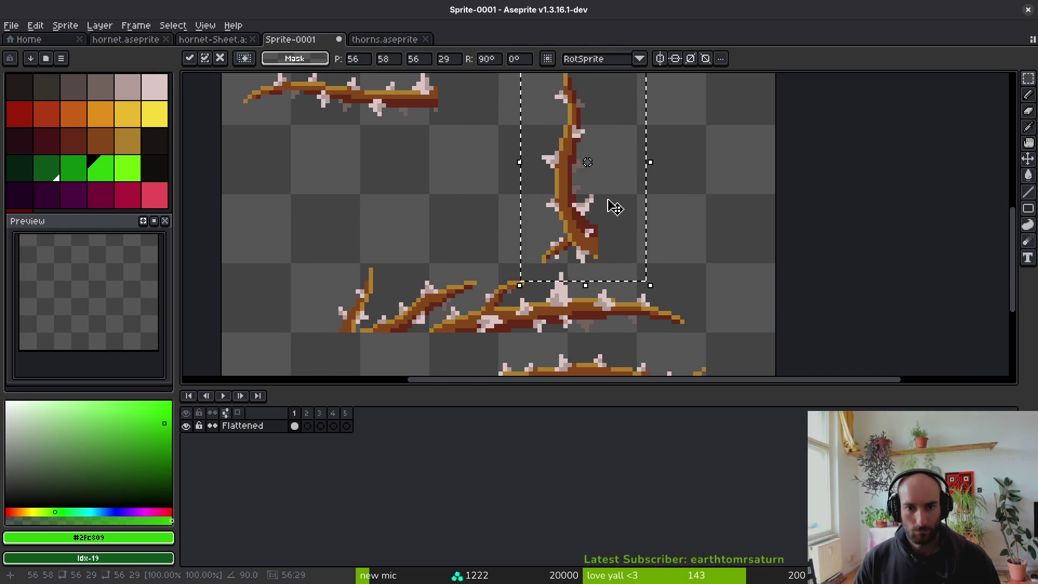
key(ctrl+r)
key(ctrl+r)
mouse_move(608, 209)
mouse_down()
mouse_move(516, 289)
mouse_move(547, 260)
mouse_move(454, 275)
mouse_move(430, 299)
mouse_move(440, 304)
mouse_move(421, 305)
mouse_move(492, 236)
mouse_up()
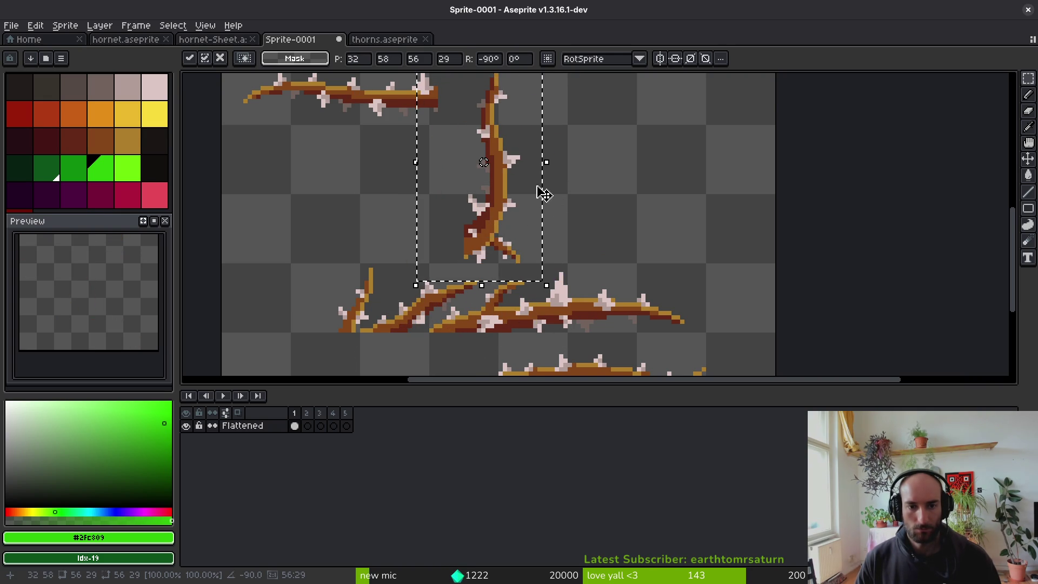
key(ctrl+shift+r)
key(shift+v)
key(shift+v)
key(shift+v)
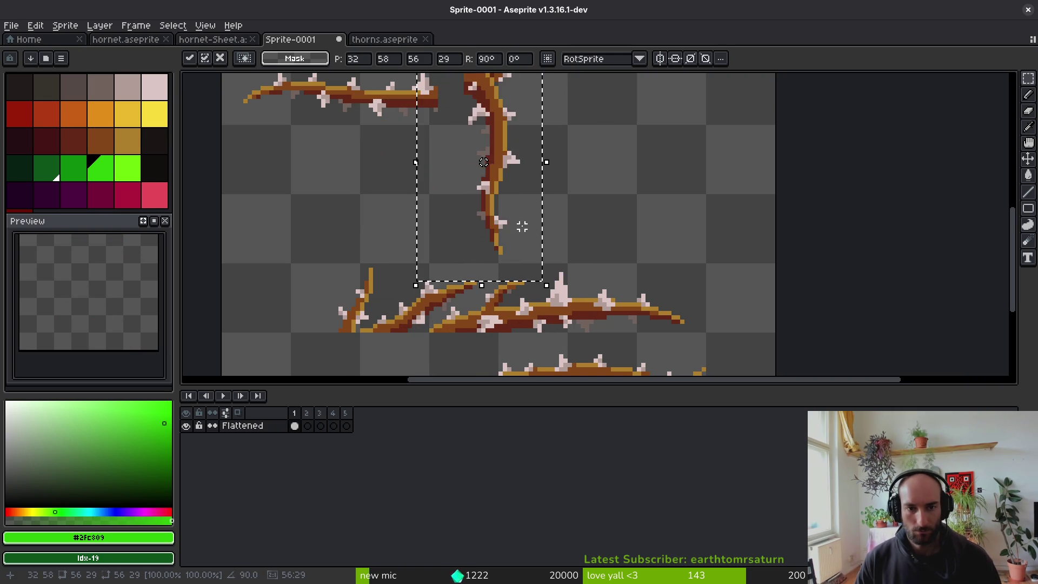
Move the rotated branch up and right into the open row above the forked branch.
scroll(525, 233, up, 1)
scroll(498, 220, left, 2)
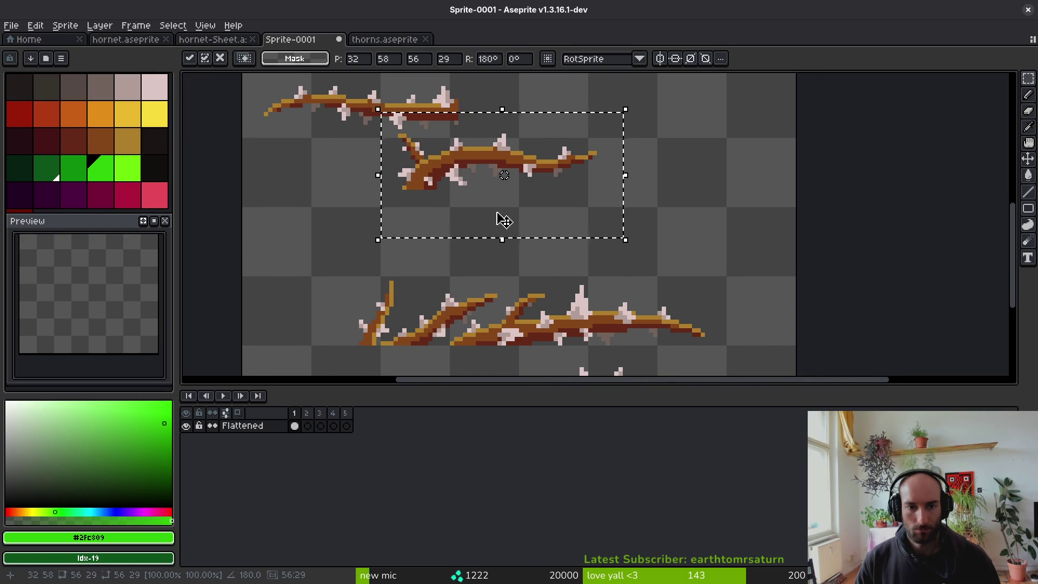
mouse_move(558, 238)
mouse_down()
mouse_move(547, 220)
mouse_move(619, 194)
mouse_up()
scroll(556, 162, down, 2)
scroll(557, 162, right, 2)
click(488, 257)
key(shift+w)
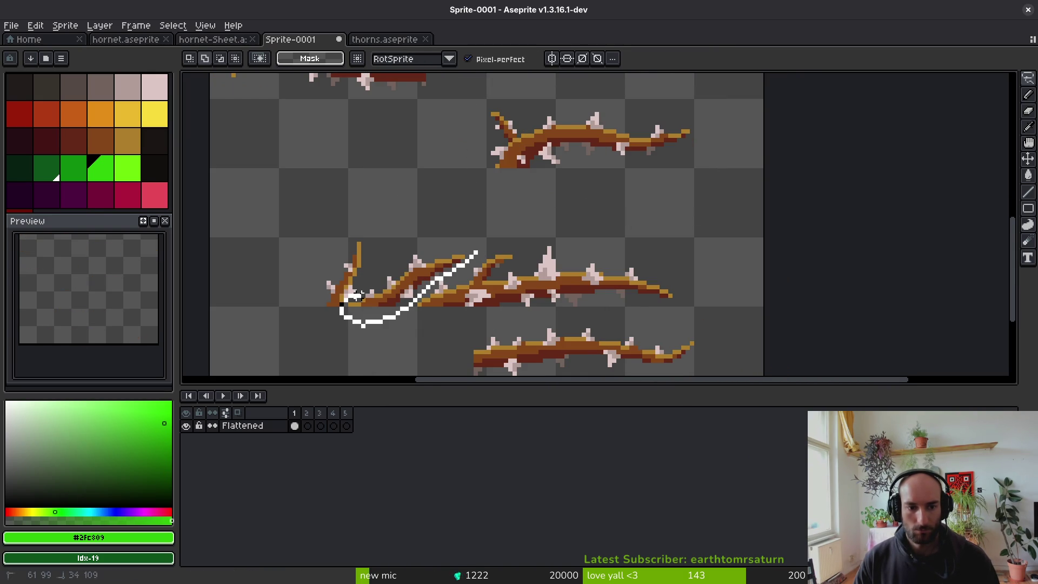
Move the diagonal twig up and right, then lasso the upper thorn and shift it left.
drag(454, 243, 475, 250)
drag(442, 282, 599, 204)
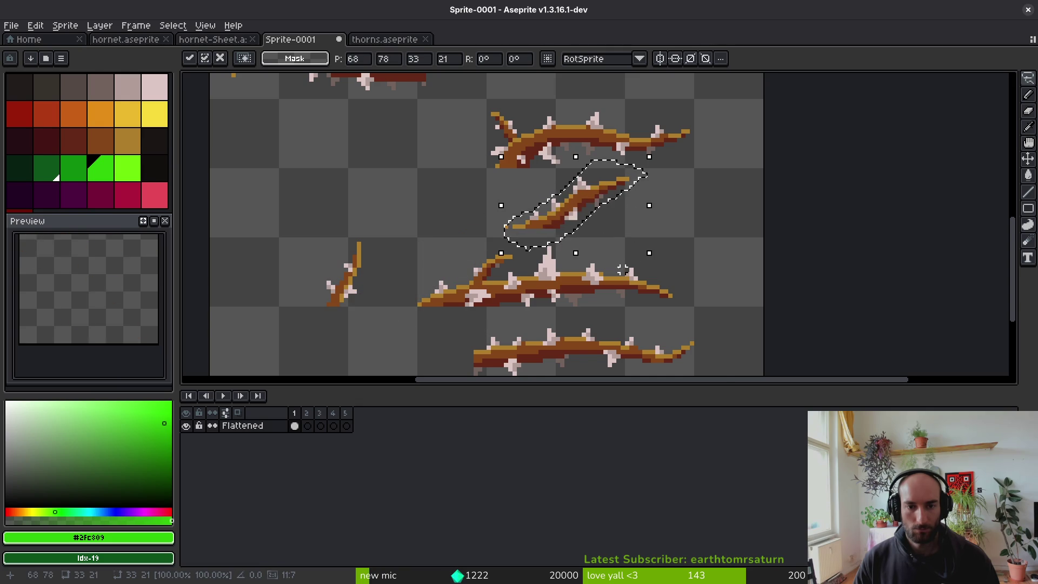
scroll(623, 269, up, 2)
scroll(623, 269, right, 2)
mouse_move(584, 147)
mouse_down()
mouse_move(460, 174)
mouse_move(471, 154)
mouse_up()
mouse_move(541, 113)
mouse_down()
mouse_move(453, 138)
mouse_move(560, 113)
mouse_move(542, 113)
mouse_up()
mouse_move(481, 162)
mouse_down()
mouse_move(403, 184)
mouse_move(449, 230)
mouse_up()
drag(535, 189, 483, 189)
click(603, 230)
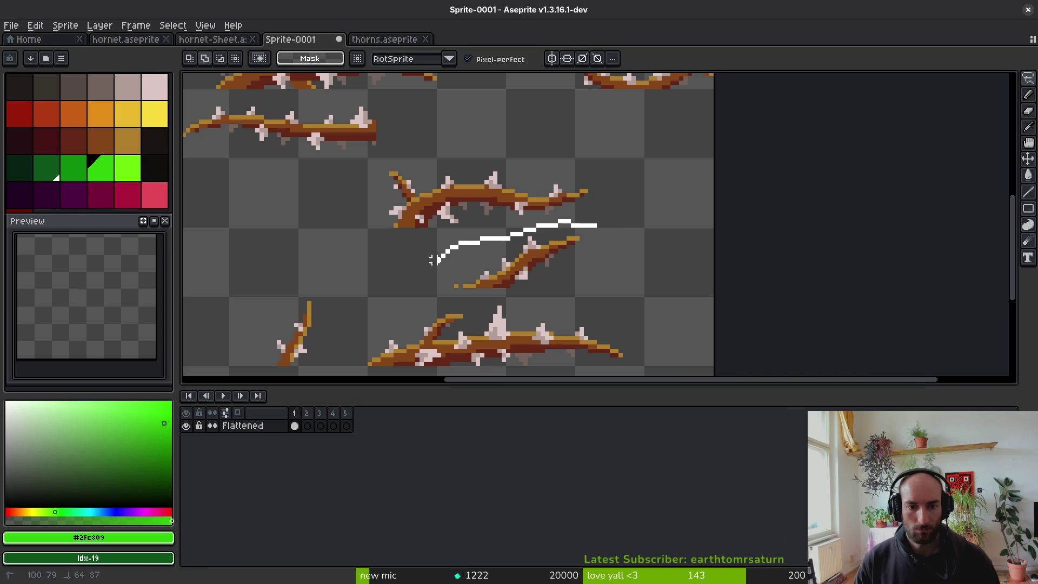
Try moving the lower diagonal twig onto the upper branch, then undo it and deselect.
drag(601, 294, 597, 226)
mouse_move(521, 271)
mouse_down()
mouse_move(521, 141)
mouse_move(489, 162)
mouse_move(477, 189)
mouse_up()
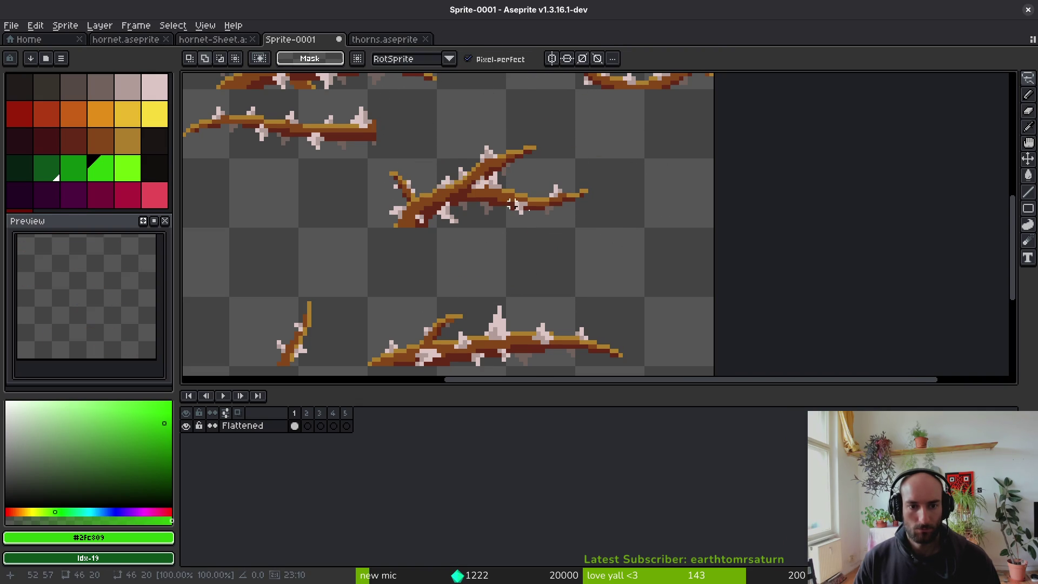
scroll(504, 202, up, 2)
key(b)
key(ctrl+z)
key(ctrl+d)
key(shift+w)
Lasso the right half of the upper branch and move it down and left.
drag(537, 120, 433, 119)
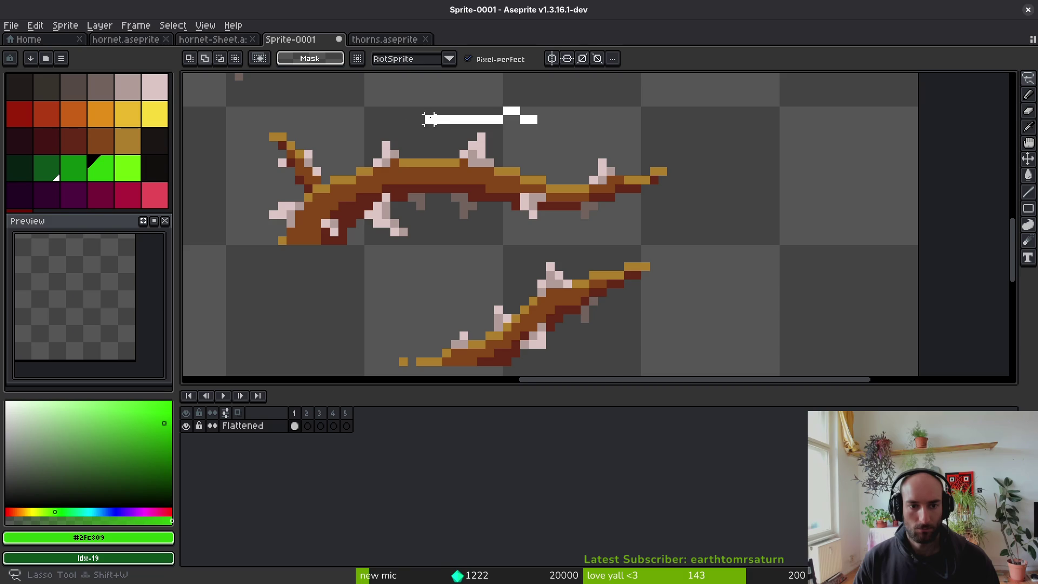
drag(542, 224, 534, 118)
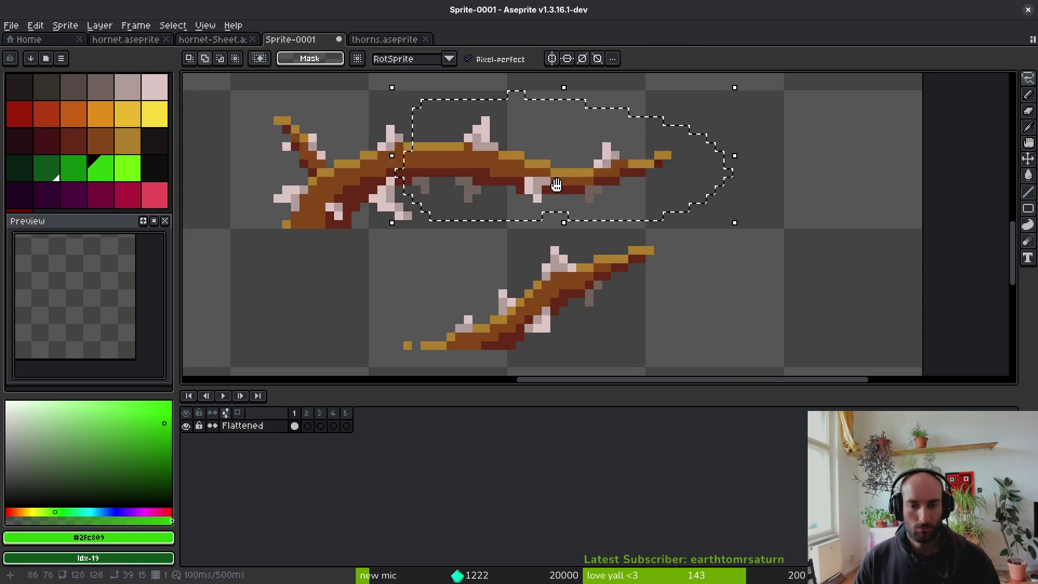
scroll(534, 118, down, 1)
mouse_move(506, 150)
mouse_down()
mouse_move(371, 196)
mouse_move(191, 198)
mouse_up()
click(518, 184)
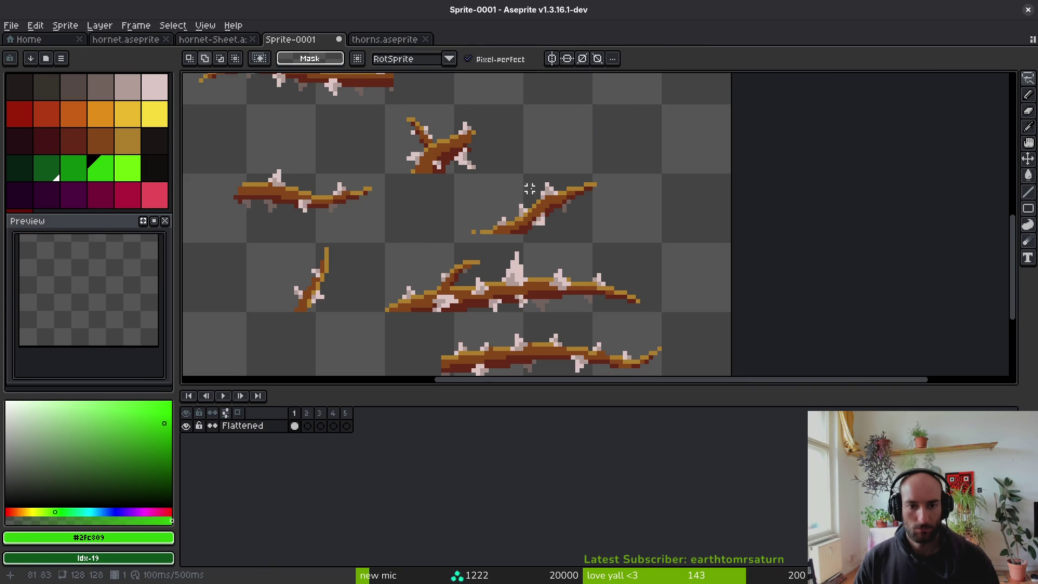
Attach the diagonal twig onto the thorny stub and commit it.
scroll(517, 198, up, 1)
mouse_move(480, 270)
mouse_down()
mouse_move(732, 167)
mouse_move(563, 192)
mouse_up()
scroll(563, 192, down, 1)
click(586, 169)
scroll(613, 254, up, 1)
mouse_move(614, 254)
mouse_down()
mouse_move(573, 167)
mouse_move(552, 178)
mouse_move(591, 171)
mouse_move(574, 169)
mouse_up()
key(Return)
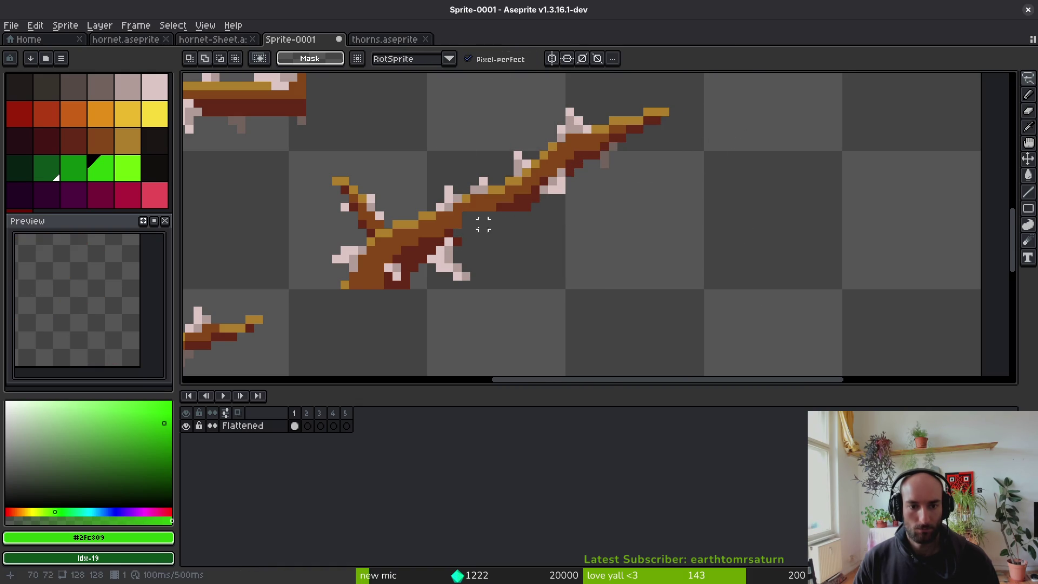
Join the horizontal branch half onto the forked stub.
scroll(573, 216, up, 2)
scroll(676, 214, up, 2)
scroll(677, 214, down, 4)
scroll(548, 226, up, 2)
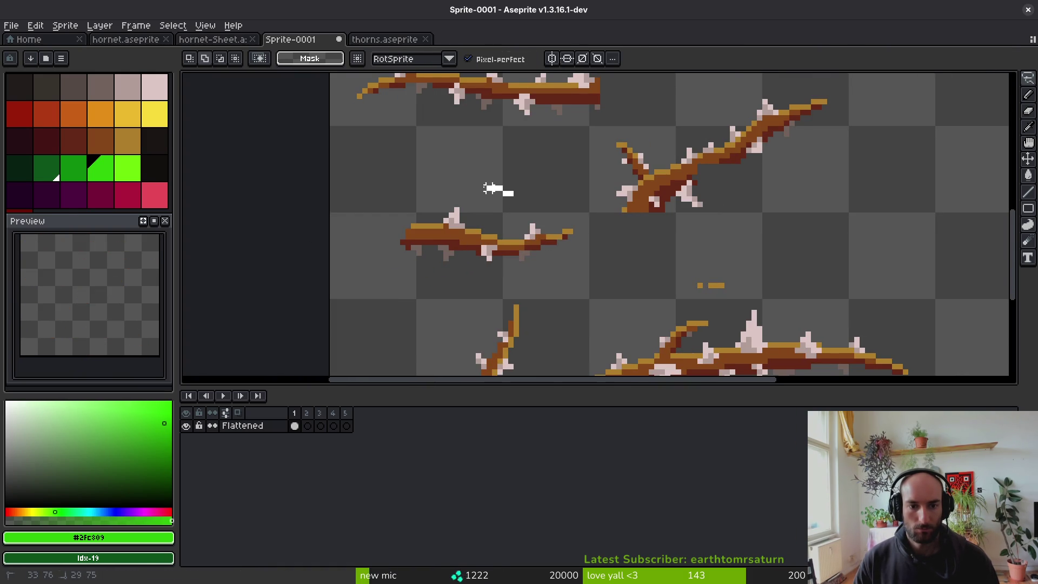
drag(577, 233, 575, 230)
scroll(541, 243, right, 2)
mouse_move(445, 253)
mouse_down()
mouse_move(749, 216)
mouse_move(741, 201)
mouse_up()
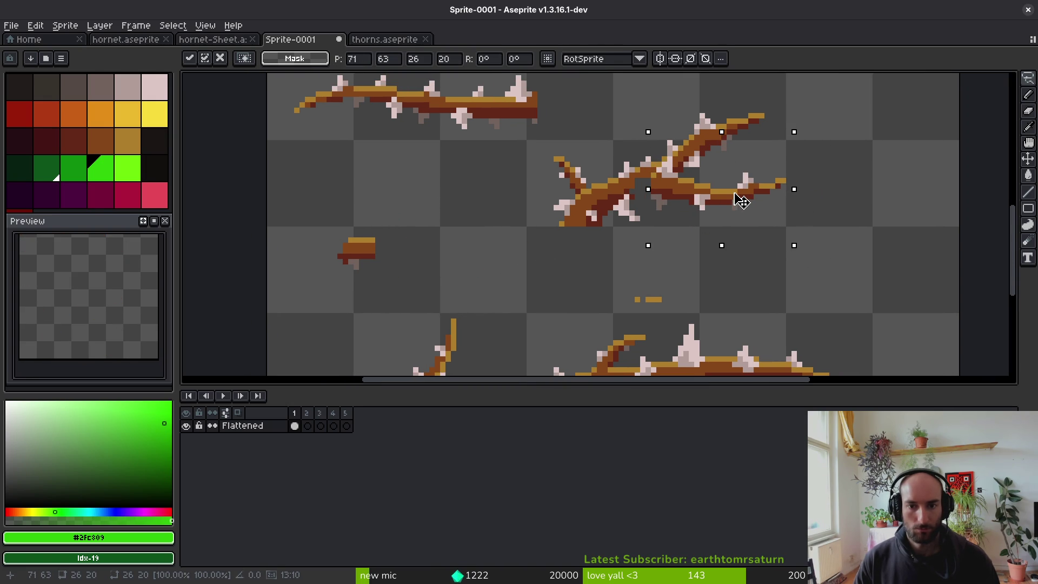
scroll(737, 203, up, 3)
Pick the mid brown from the branch and step to the darker red-brown for the pencil.
key(f)
alt+click(594, 179)
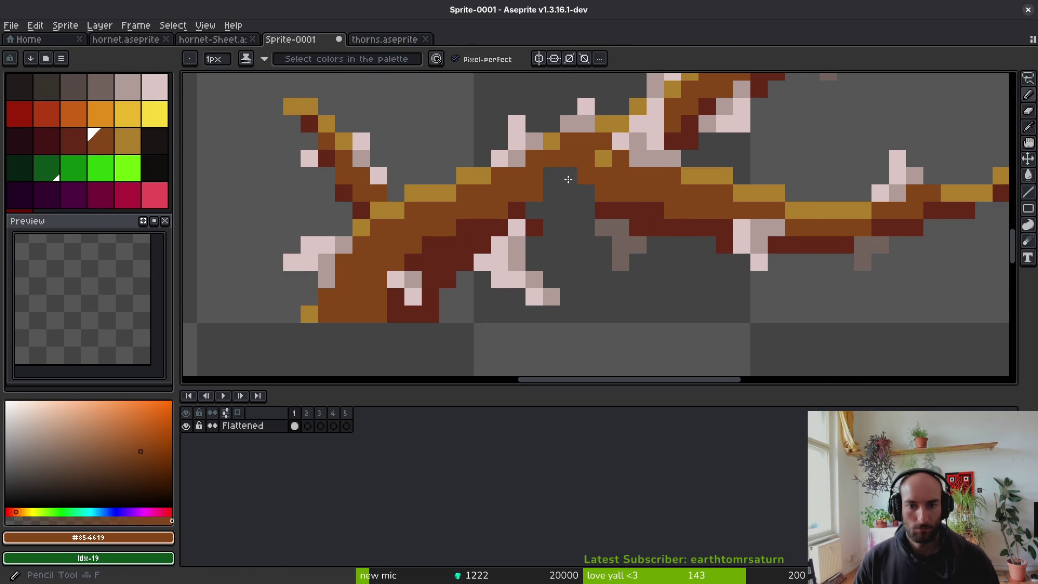
key(bracketleft)
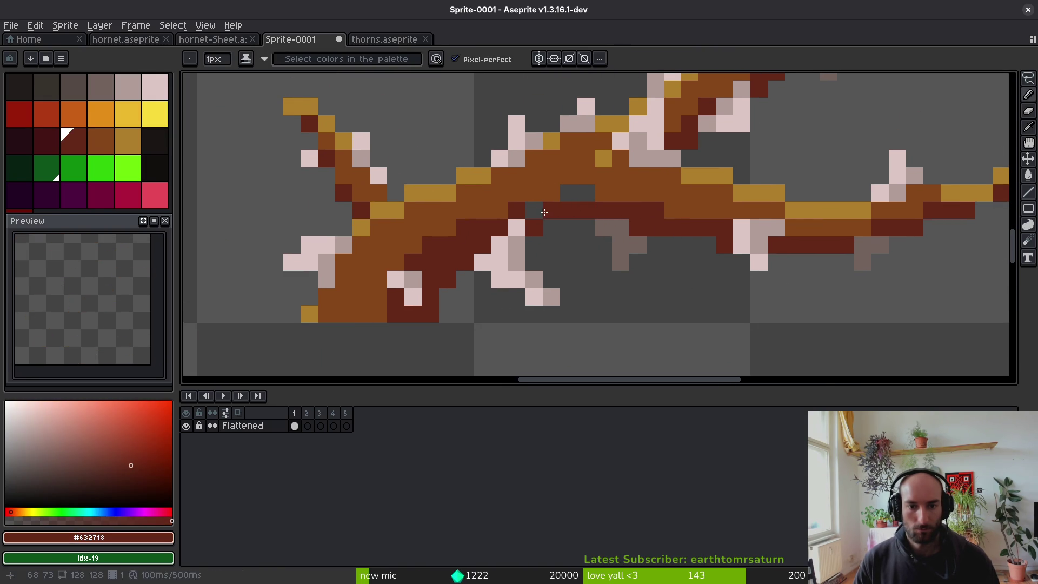
key(ctrl+s)
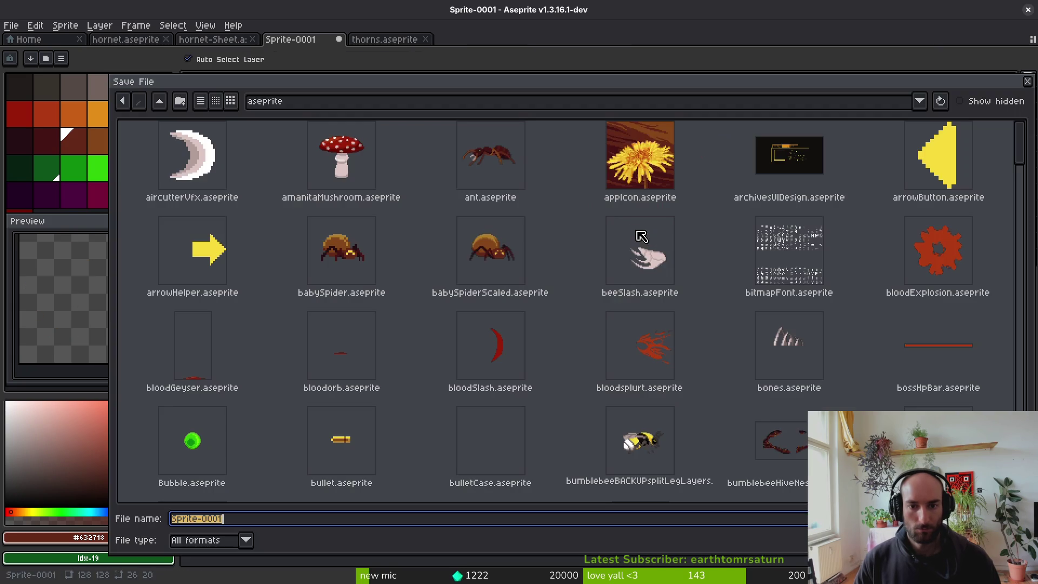
key(Escape)
Eyedrop the branch colour and golden highlight to fill the gap at the twig joint.
scroll(628, 222, up, 2)
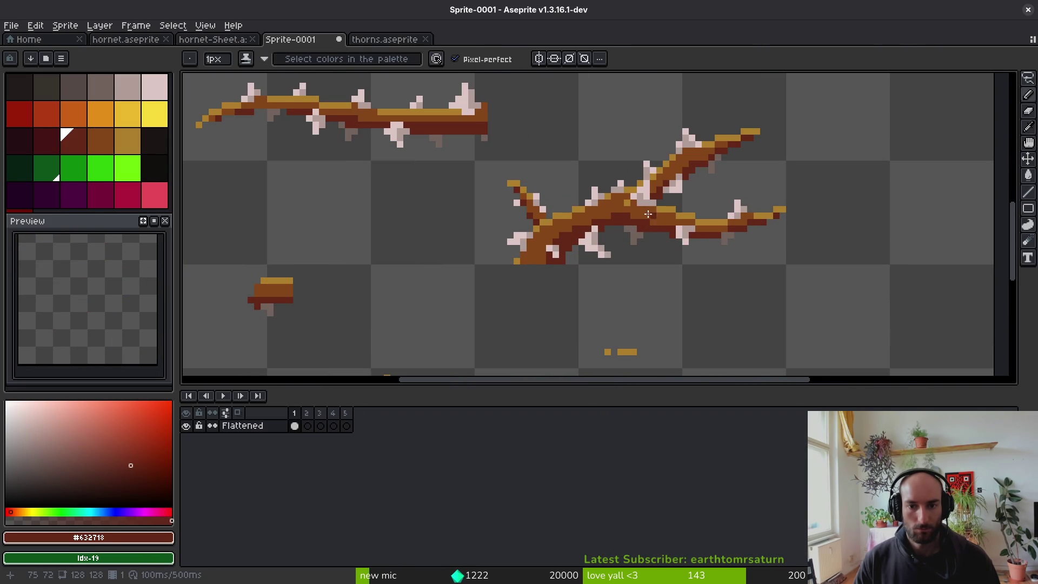
scroll(650, 215, up, 1)
alt+click(637, 184)
alt+click(632, 177)
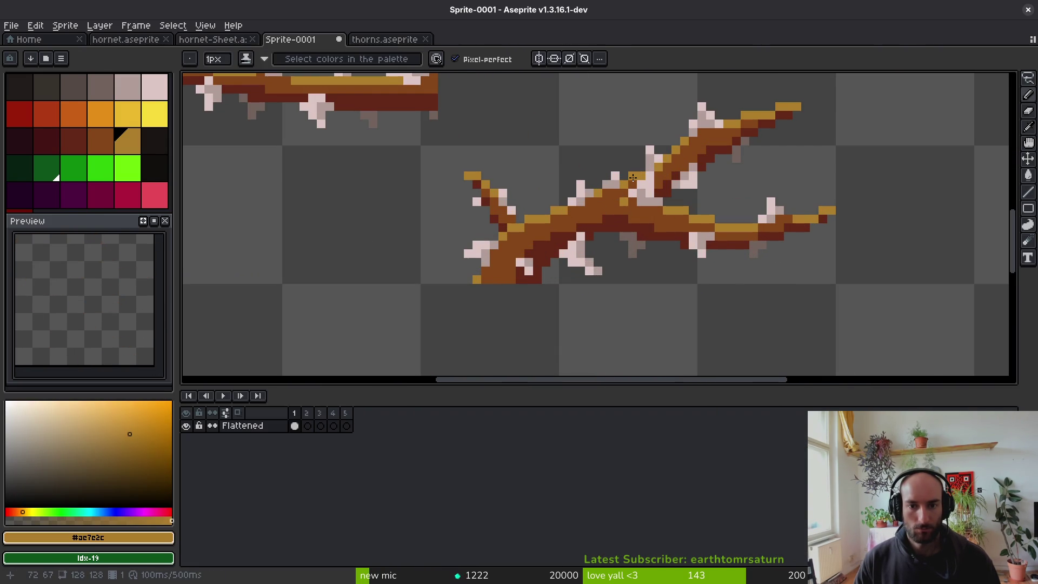
scroll(652, 180, down, 2)
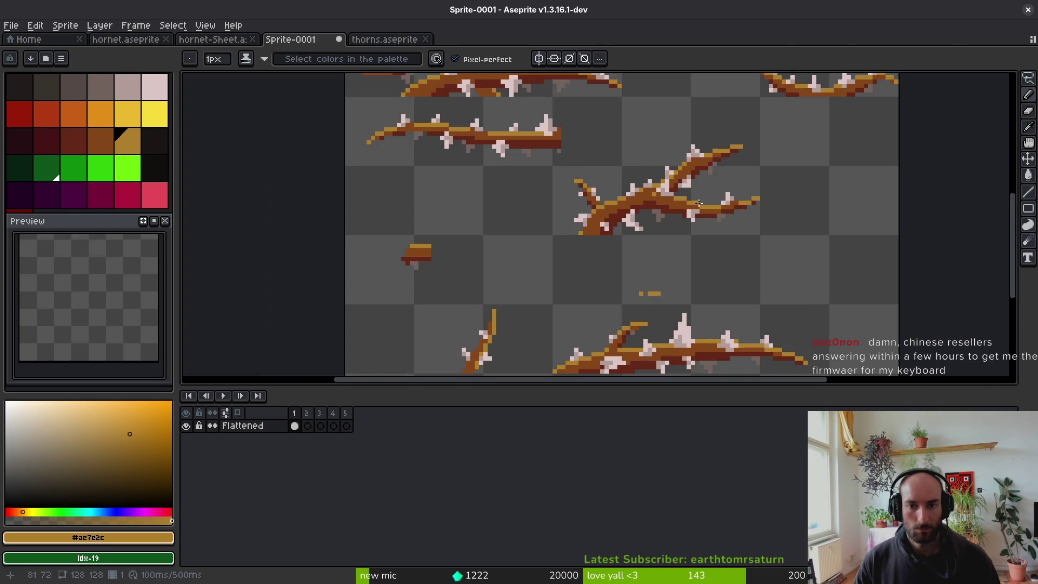
Bring up the Save File dialog for Sprite-0001 in the aseprite folder.
key(ctrl+s)
click(686, 201)
key(Escape)
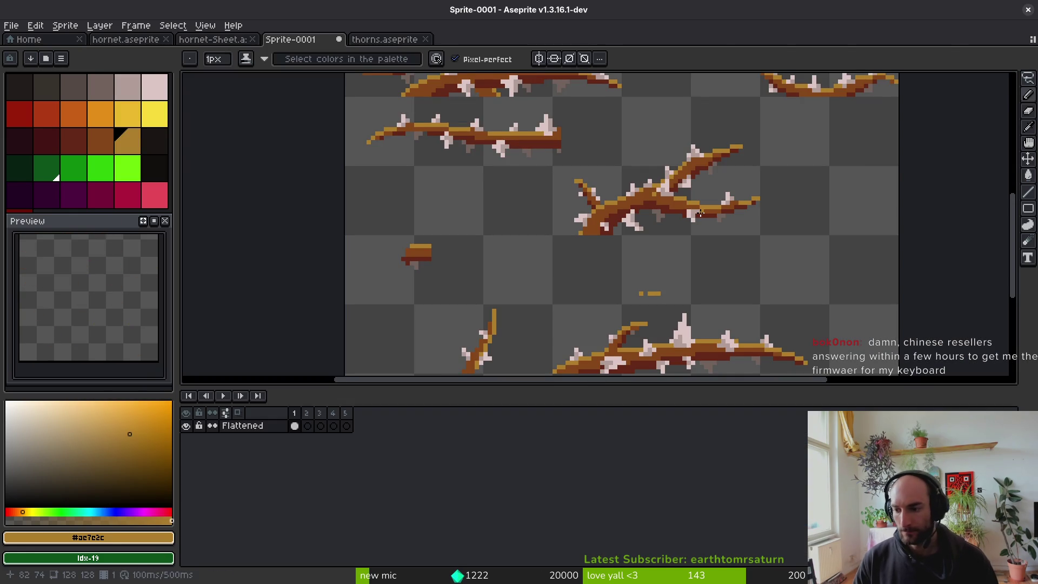
key(ctrl+s)
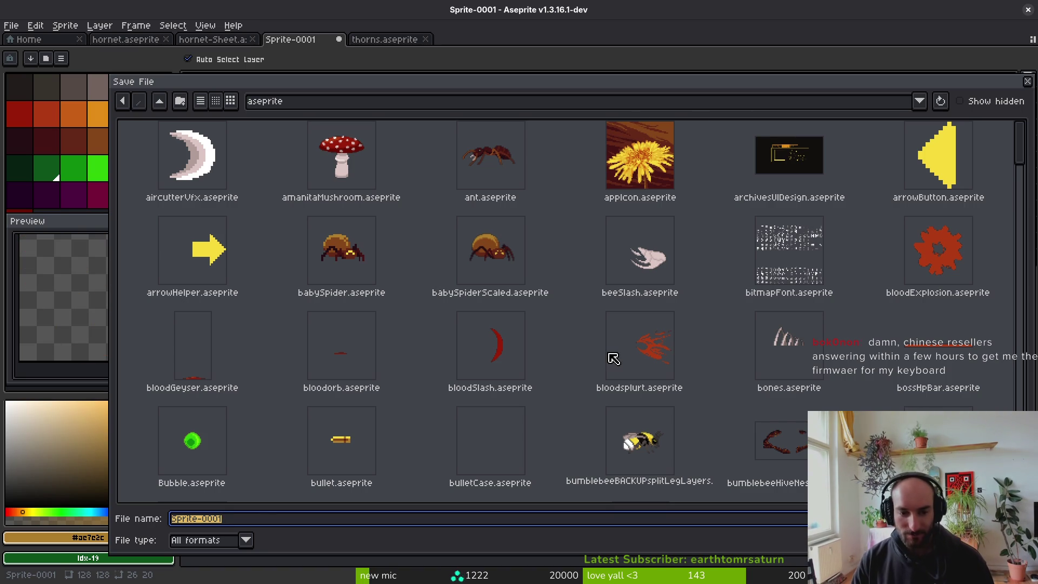
scroll(601, 356, down, 3)
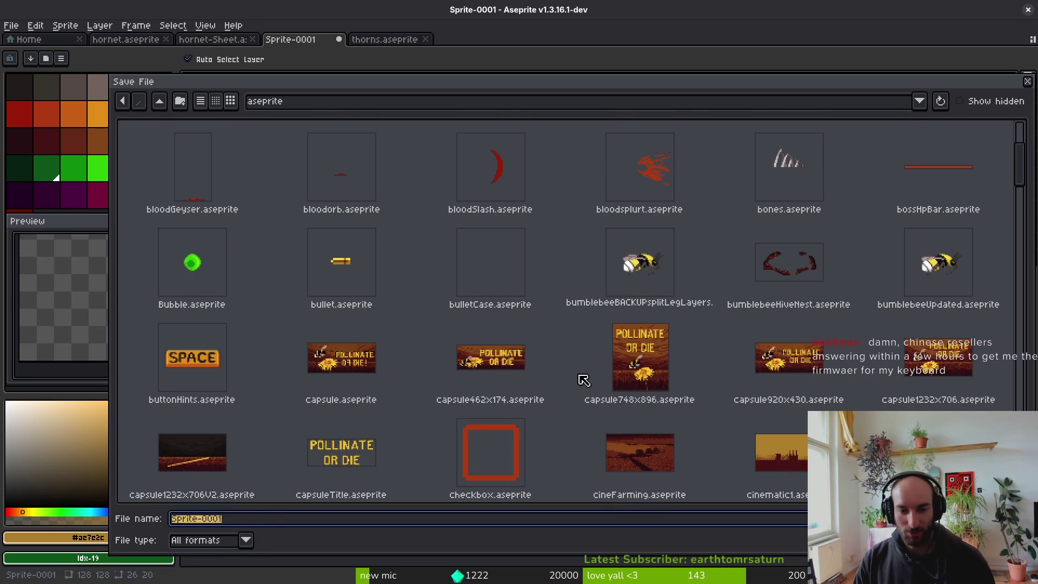
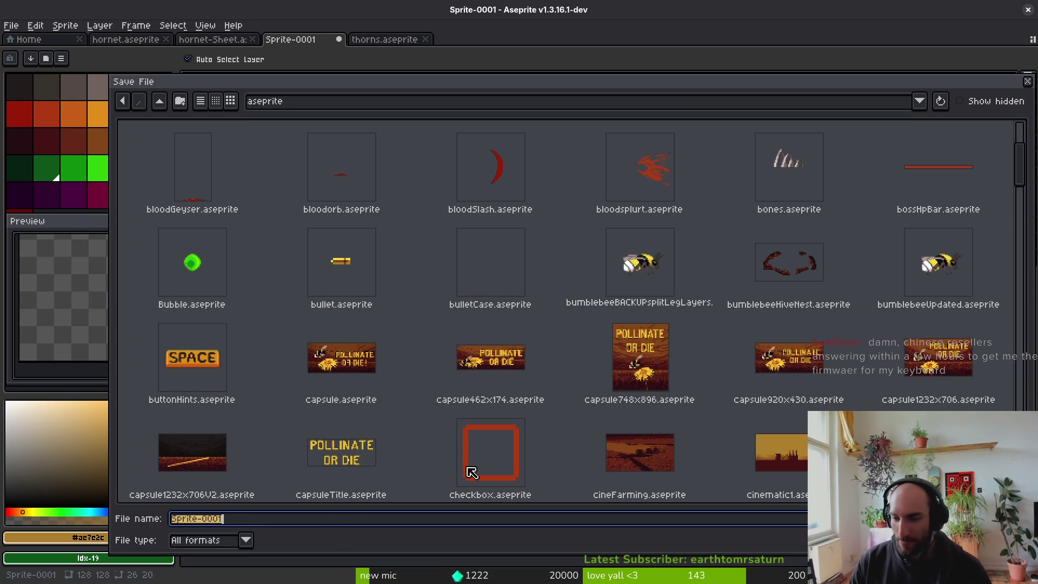
Replace the old file name with hornetThorns and save the sprite as hornetThorns.aseprite.
scroll(471, 472, down, 10)
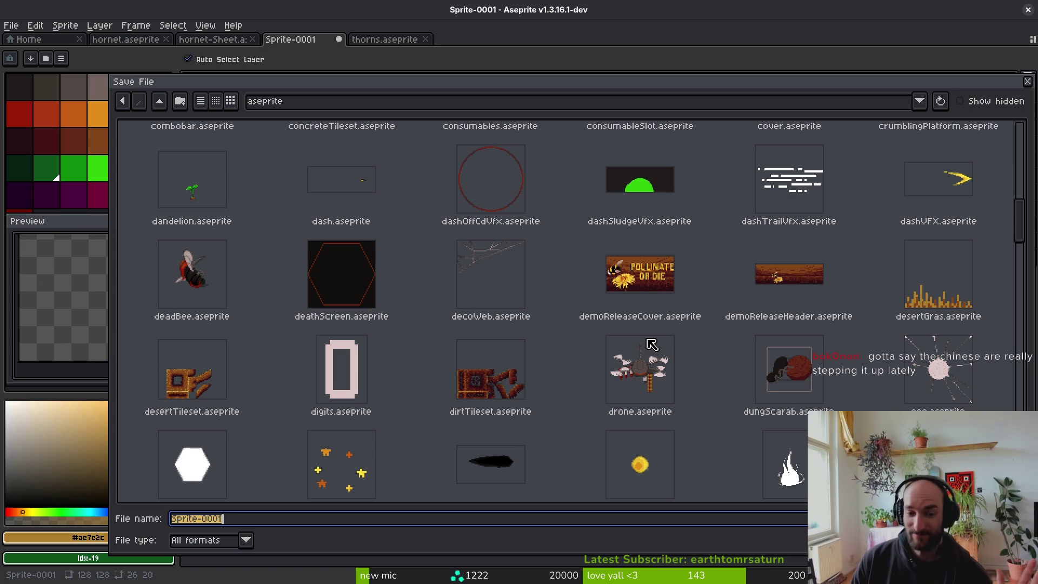
scroll(567, 345, down, 2)
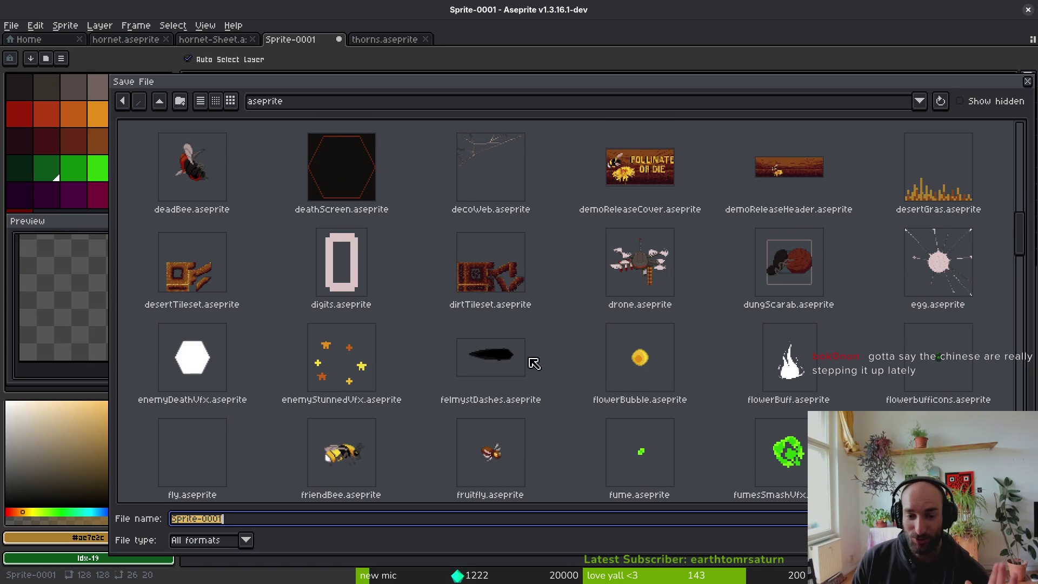
scroll(561, 364, down, 2)
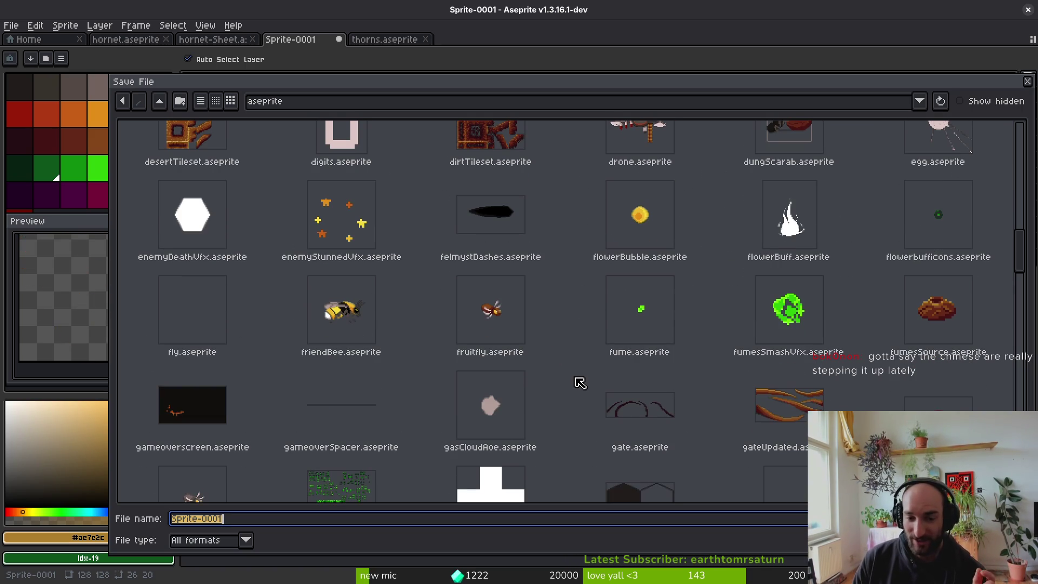
scroll(541, 375, down, 2)
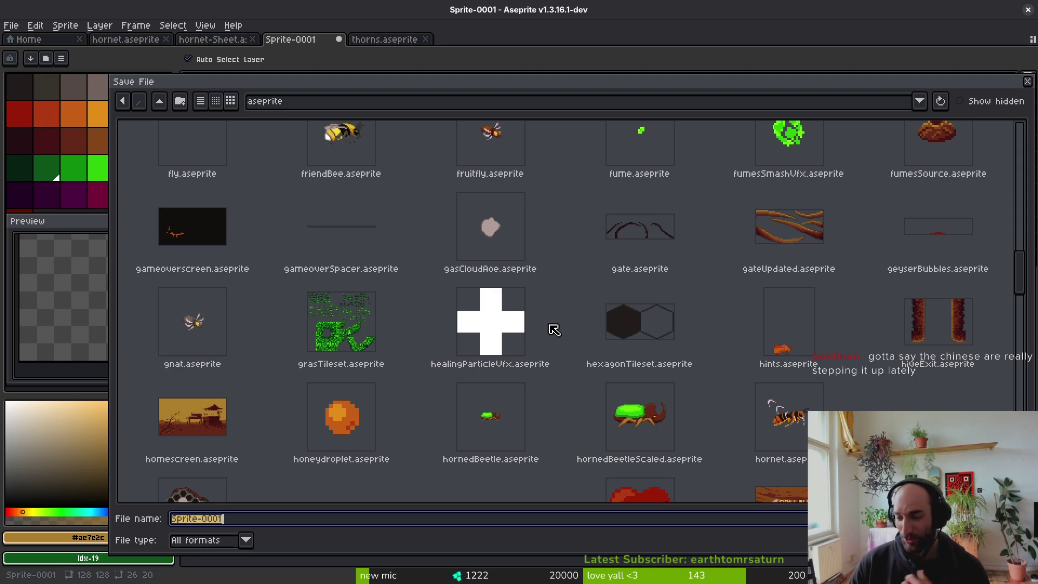
scroll(607, 367, down, 1)
scroll(606, 367, down, 3)
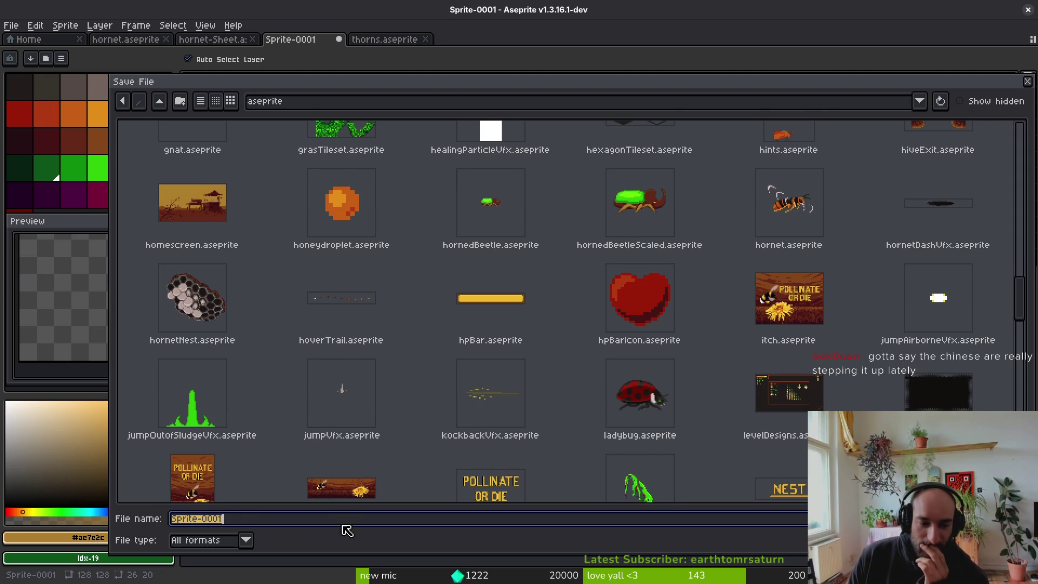
click(236, 520)
key(ctrl+a)
key(BackSpace)
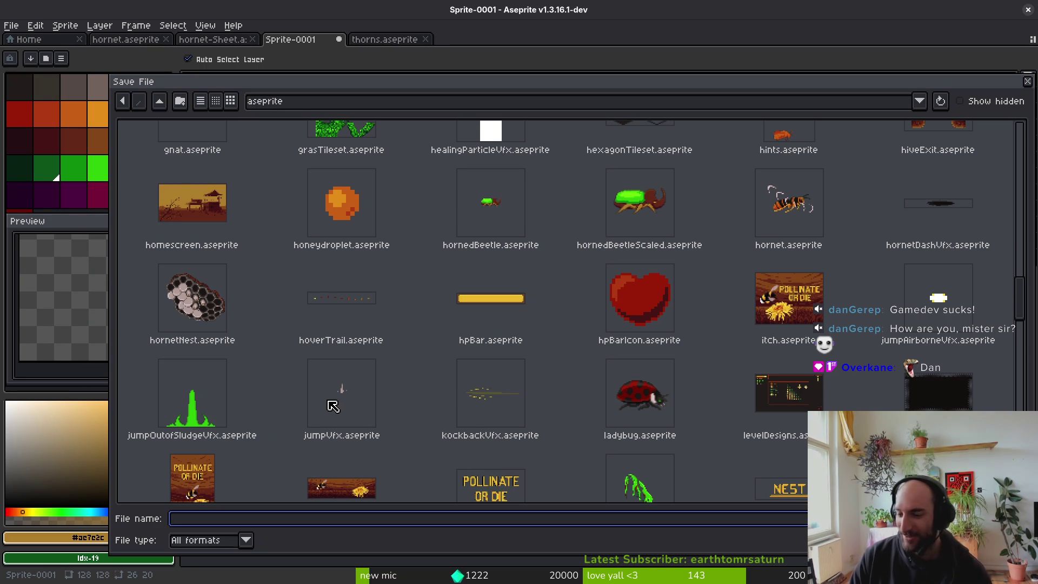
scroll(541, 371, down, 3)
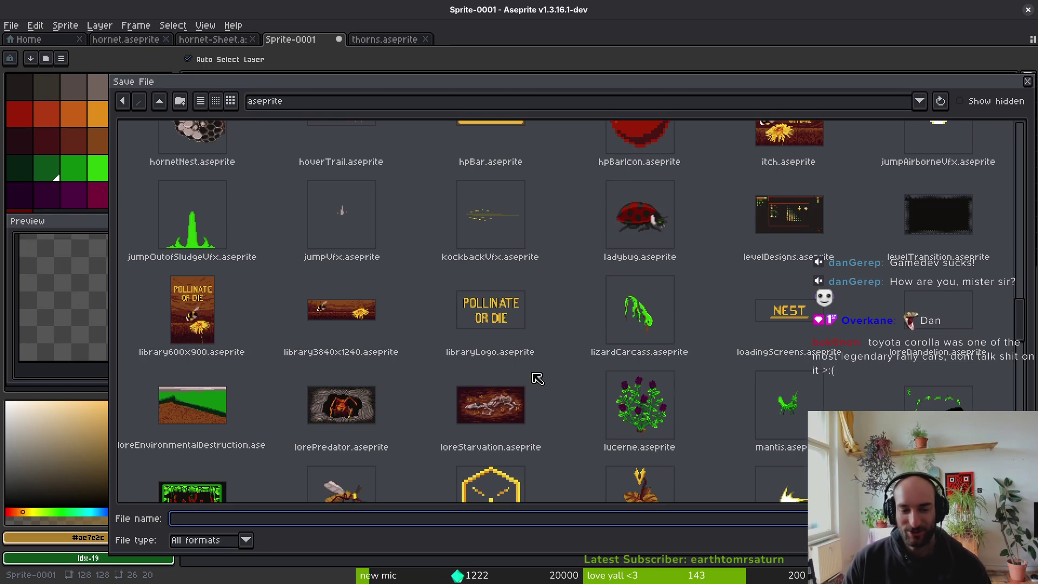
scroll(695, 457, down, 3)
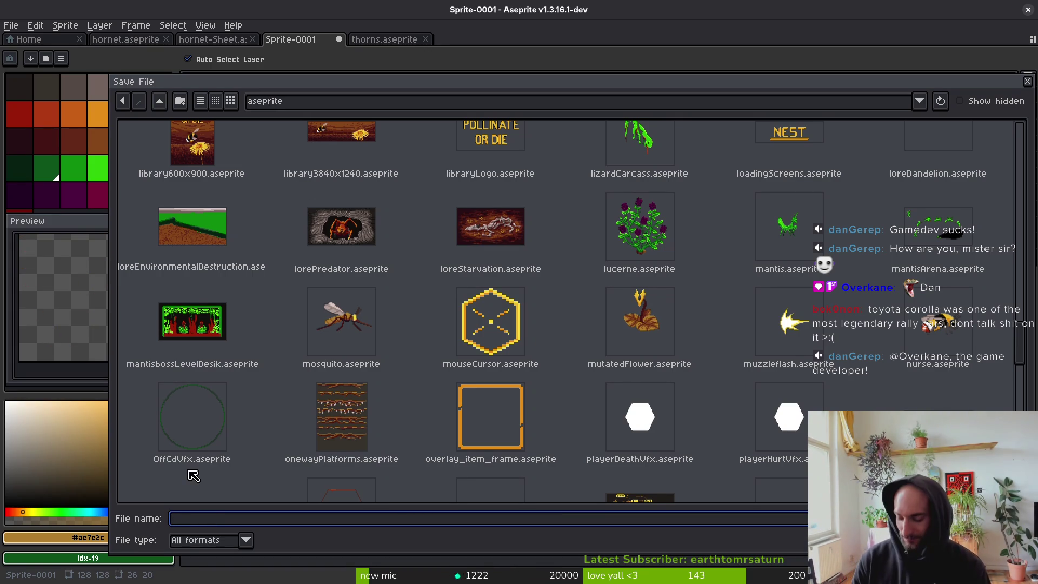
text(hornet)
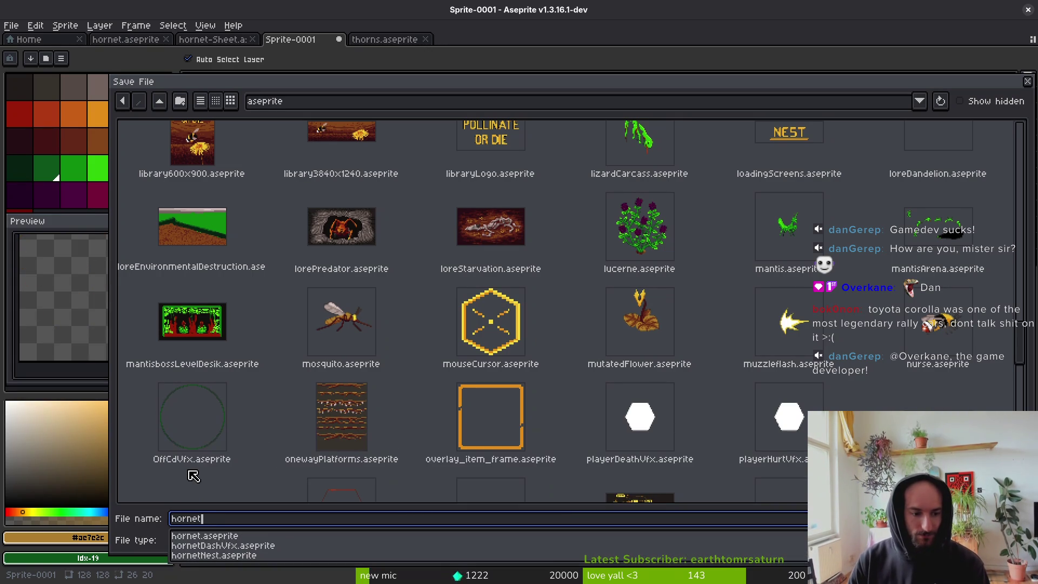
text(Th)
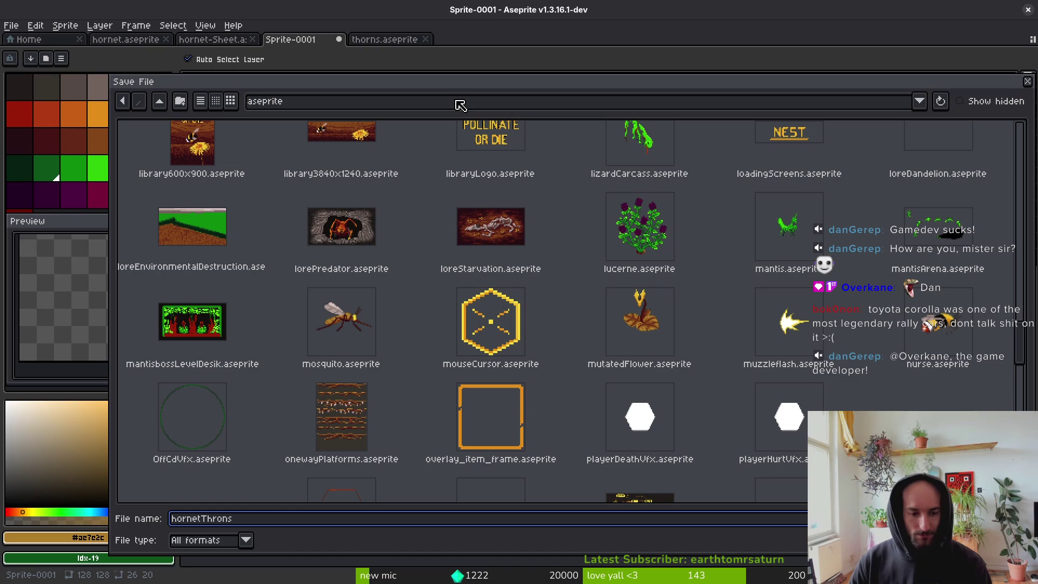
text(orns)
key(Return)
Lasso the top thorn piece and move it down-left onto the lower branch.
scroll(601, 237, down, 6)
scroll(603, 233, up, 5)
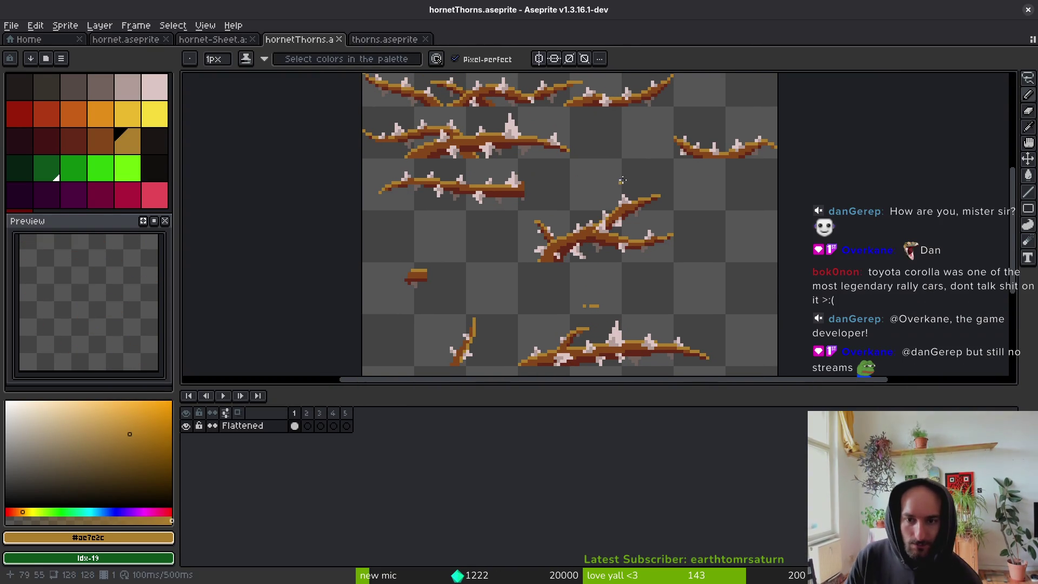
scroll(663, 190, down, 2)
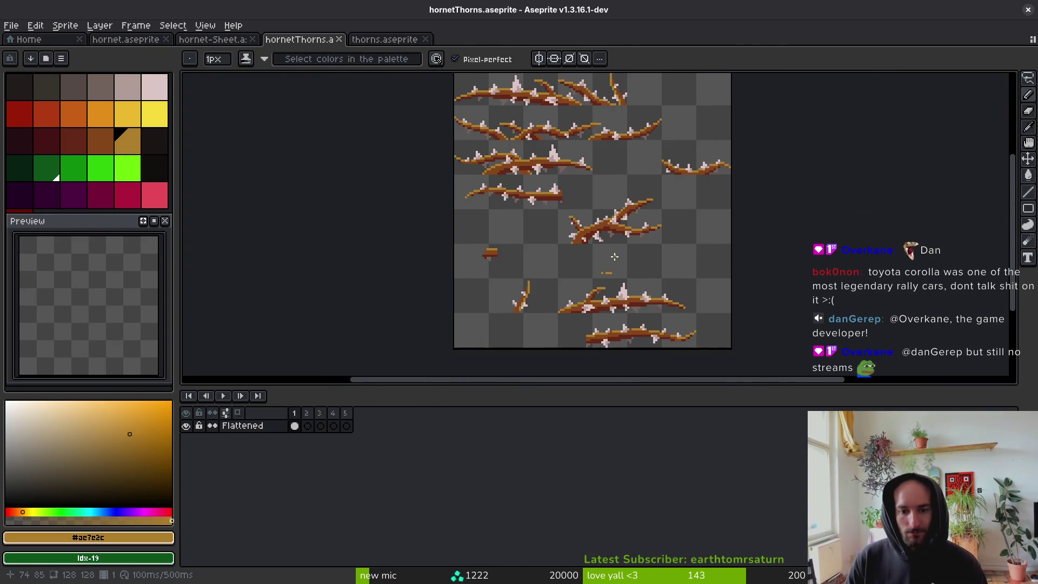
scroll(625, 184, up, 4)
key(q)
mouse_move(521, 114)
mouse_down()
mouse_move(485, 130)
mouse_move(519, 164)
mouse_move(600, 208)
mouse_move(623, 104)
mouse_move(541, 108)
mouse_up()
drag(660, 359, 631, 138)
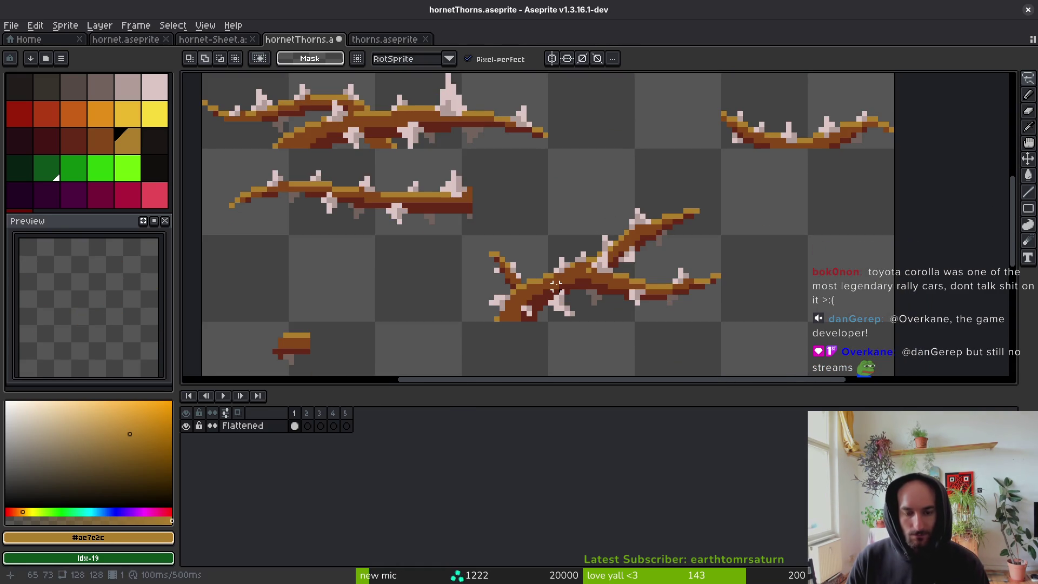
scroll(552, 262, down, 4)
key(ctrl+t)
drag(609, 99, 546, 232)
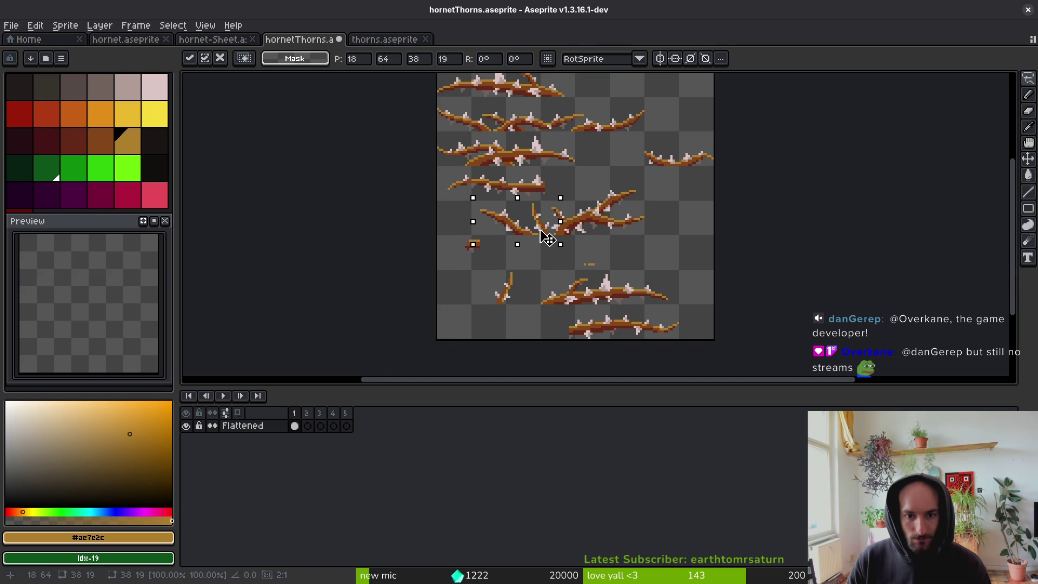
mouse_move(648, 255)
mouse_down()
mouse_move(535, 252)
mouse_move(436, 287)
mouse_move(725, 274)
mouse_move(572, 255)
mouse_up()
Lasso the remaining thorn sketches around the branch and delete them.
scroll(616, 246, up, 5)
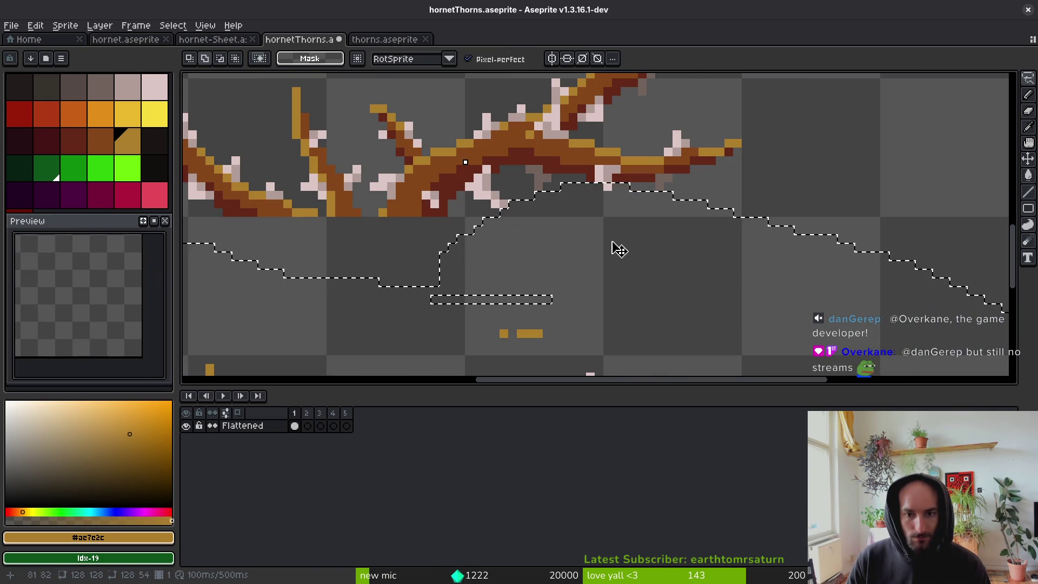
drag(468, 204, 556, 187)
scroll(555, 187, down, 2)
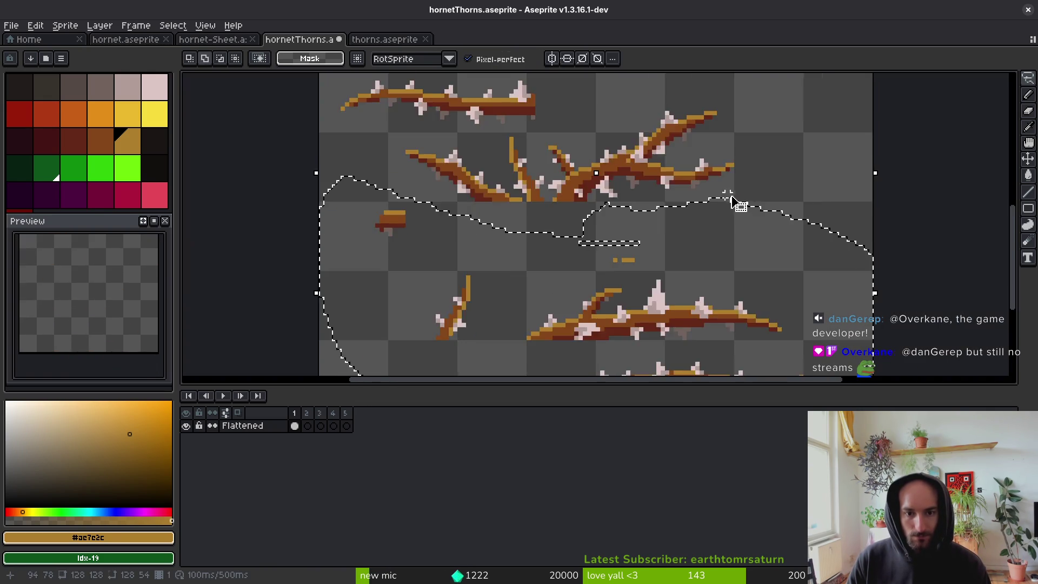
mouse_move(854, 234)
mouse_down()
mouse_move(697, 195)
mouse_move(860, 144)
mouse_up()
mouse_move(534, 261)
mouse_down()
mouse_move(492, 276)
mouse_move(283, 276)
mouse_move(267, 233)
mouse_move(338, 133)
mouse_move(774, 179)
mouse_up()
scroll(266, 233, down, 1)
scroll(640, 214, down, 5)
scroll(640, 211, up, 3)
mouse_move(454, 248)
mouse_down()
mouse_move(695, 192)
mouse_move(507, 178)
mouse_up()
key(Delete)
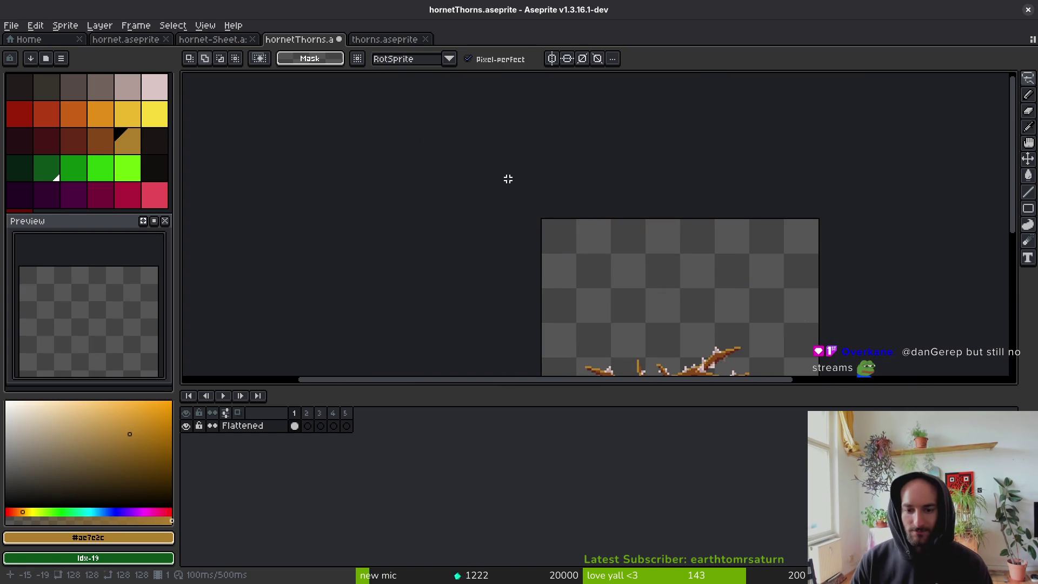
Select the remaining thorny branch with the Rectangular Marquee.
scroll(762, 285, down, 2)
scroll(682, 323, up, 5)
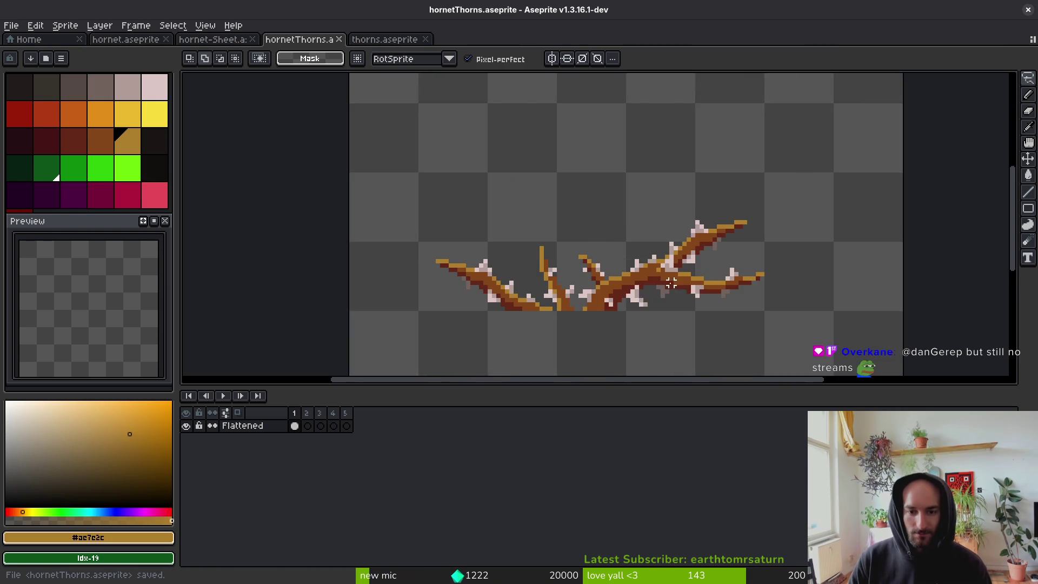
key(m)
mouse_move(366, 159)
mouse_down()
mouse_move(497, 288)
mouse_move(804, 332)
mouse_up()
scroll(735, 303, down, 1)
scroll(736, 302, down, 2)
Move the branch up, then resize the canvas to 96×32 anchored at top centre.
mouse_move(676, 286)
mouse_down()
mouse_move(688, 244)
mouse_move(631, 170)
mouse_move(636, 182)
mouse_move(697, 179)
mouse_up()
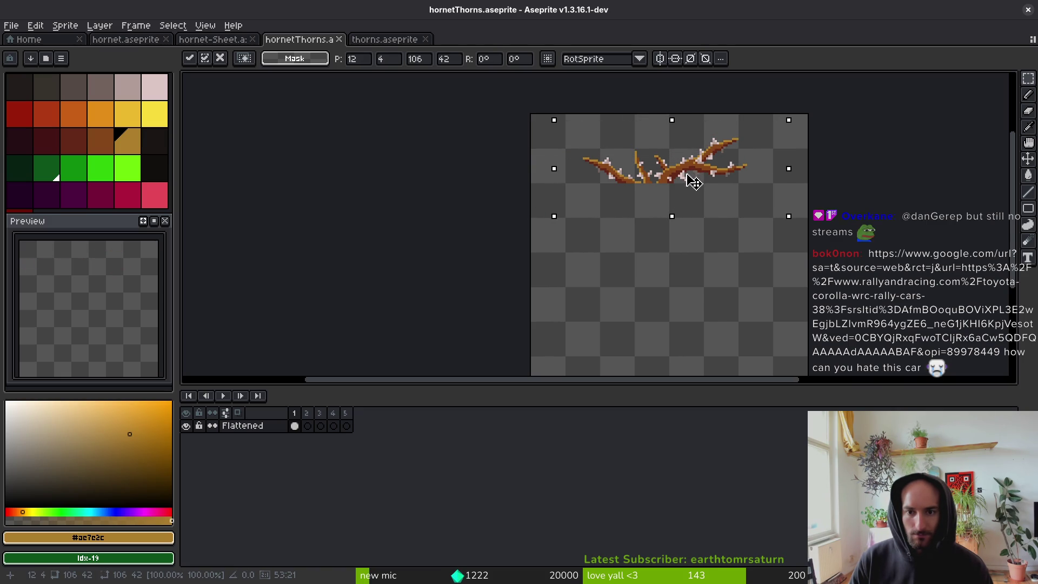
key(ctrl+d)
key(ctrl+alt+c)
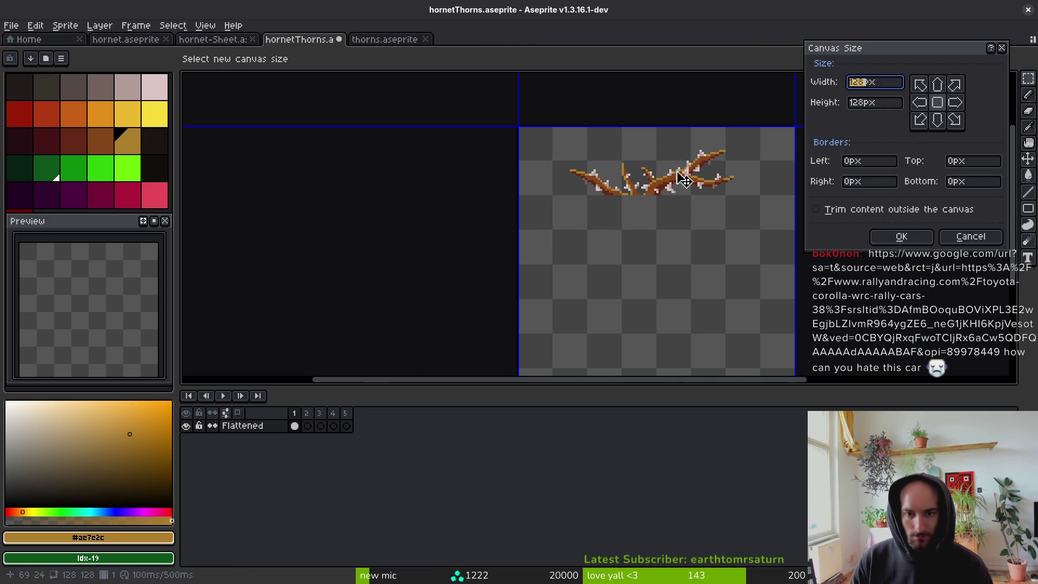
key(Tab)
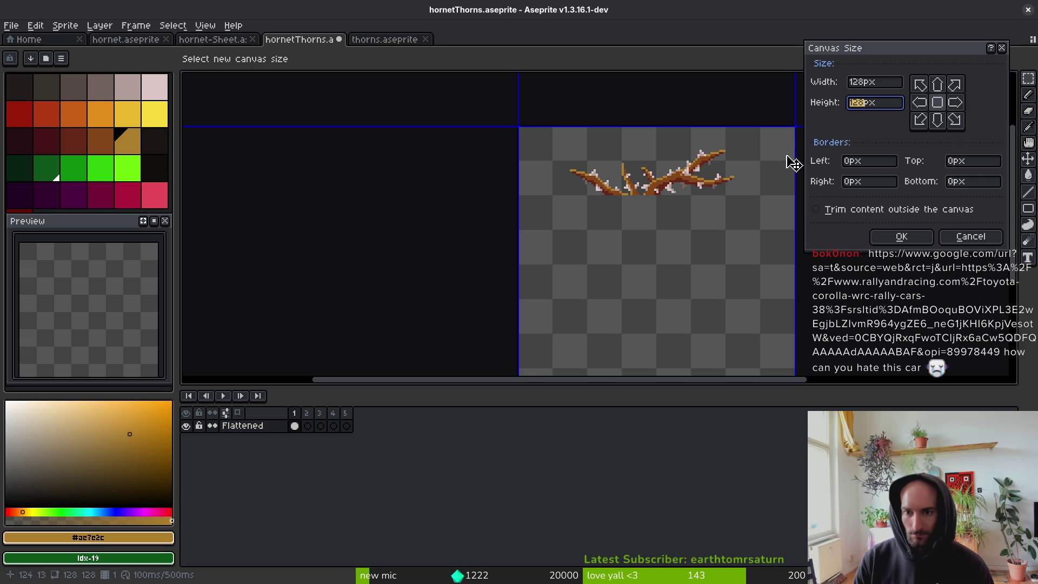
key(shift+Tab)
text(96)
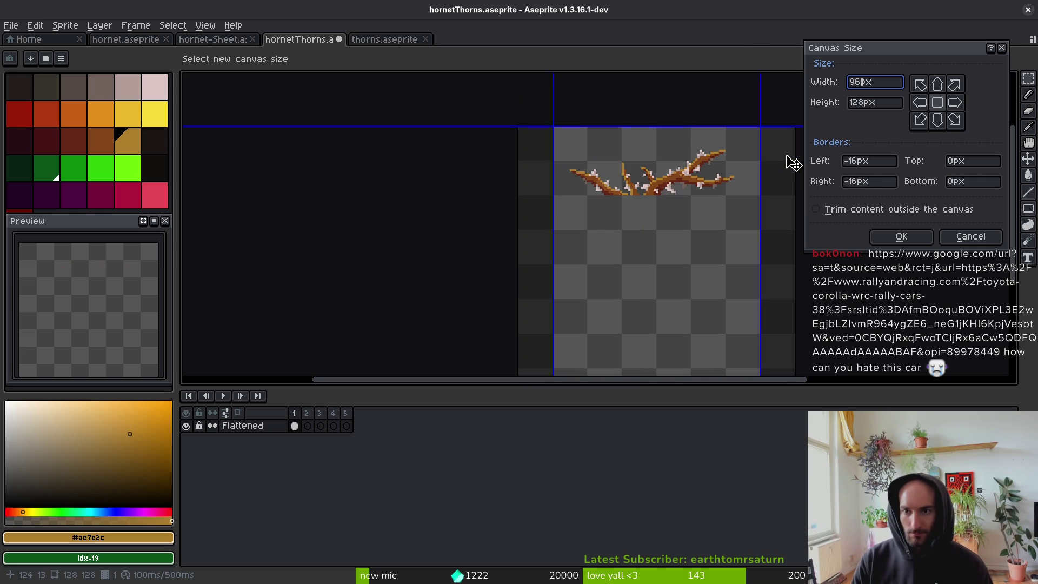
key(Tab)
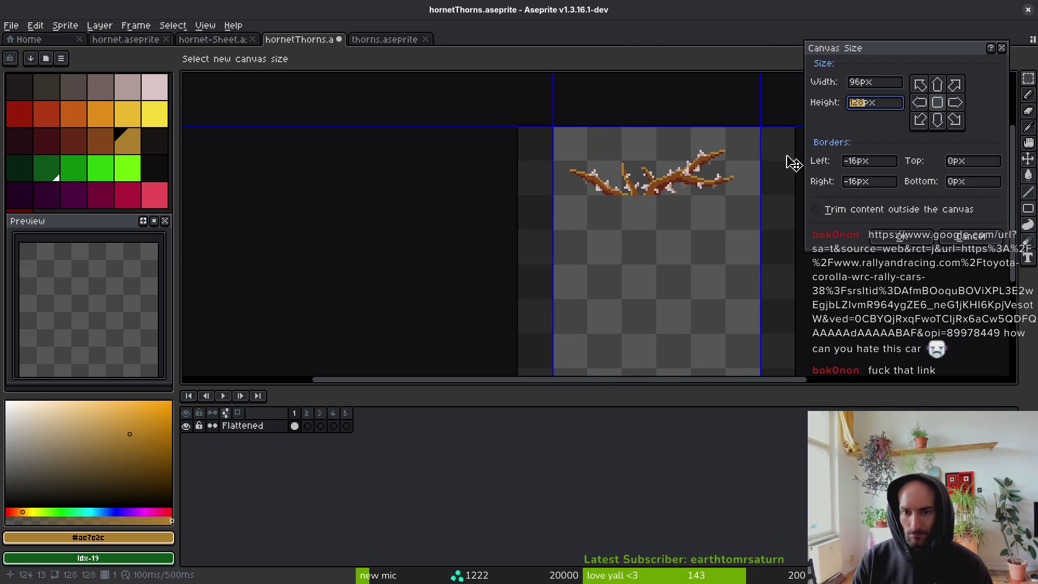
text(32)
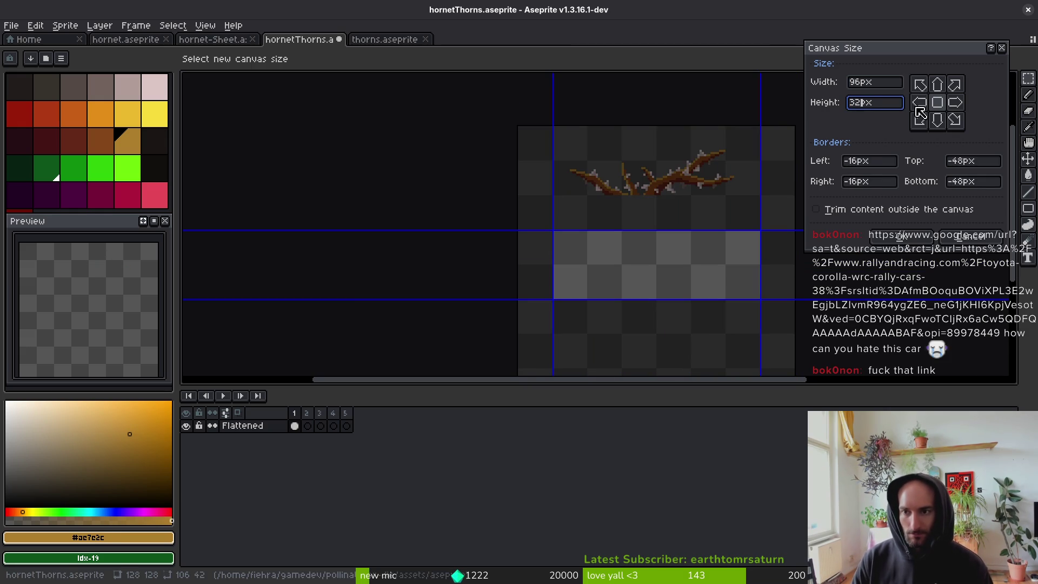
click(938, 88)
scroll(676, 197, up, 2)
scroll(653, 192, up, 2)
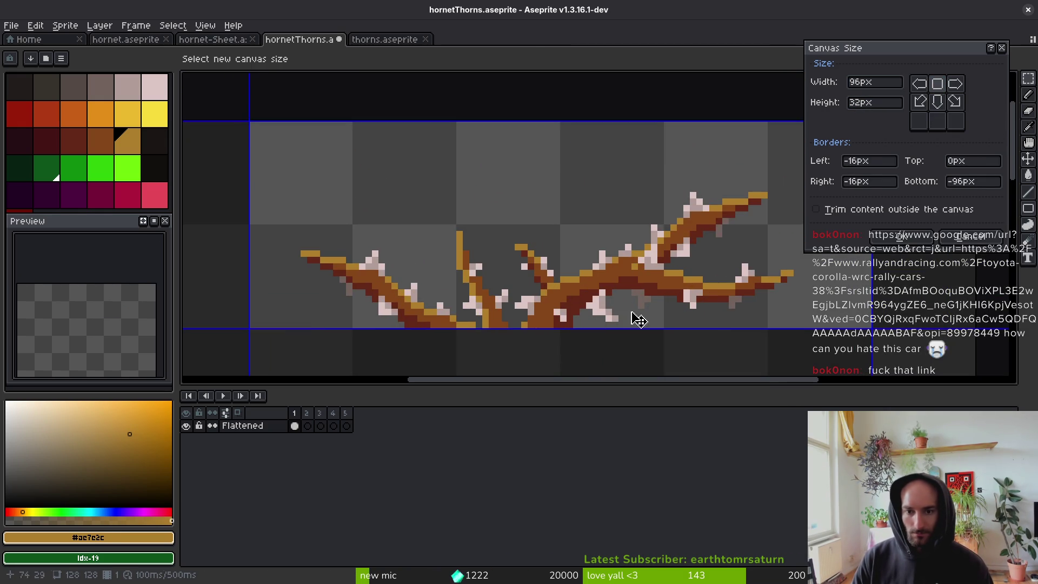
click(900, 238)
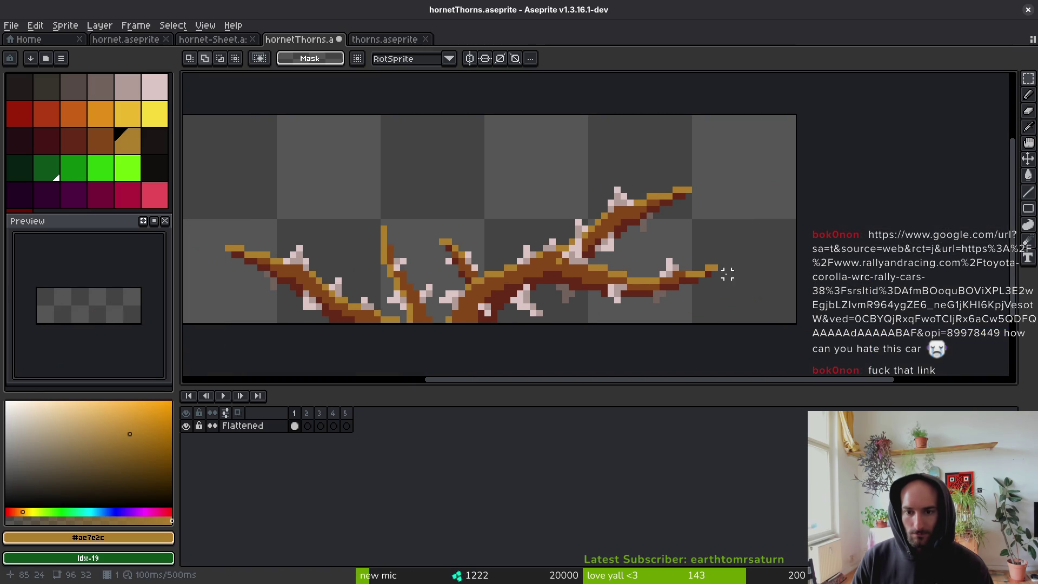
Nudge the whole branch one pixel right, deselect, and save hornetThorns.aseprite.
mouse_move(224, 147)
mouse_down()
mouse_move(308, 248)
mouse_move(746, 363)
mouse_up()
key(Right)
key(ctrl+d)
key(ctrl+s)
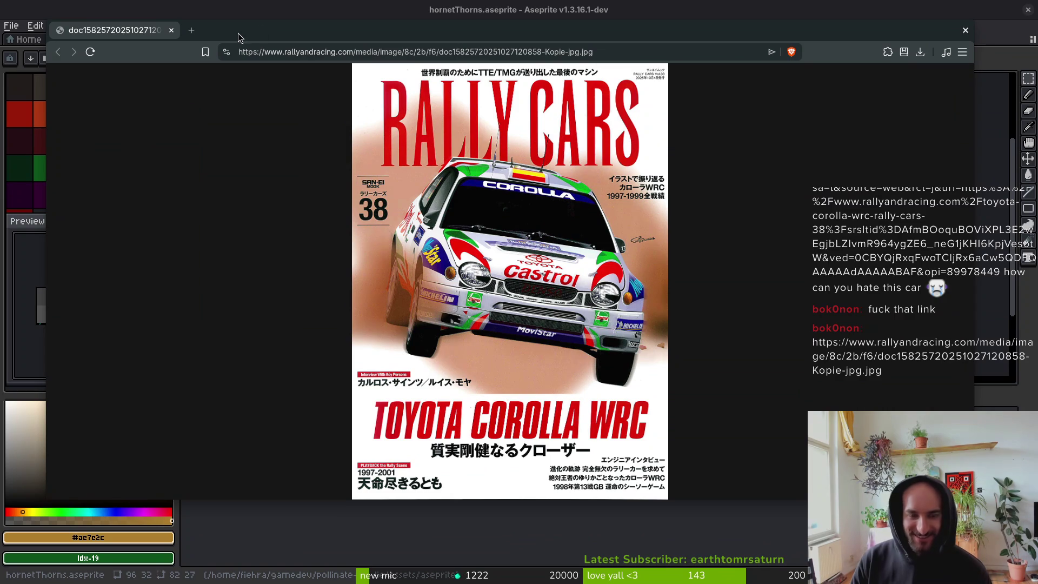
In a new Brave tab, search image results for 'toyota corolla' and scroll through them.
key(ctrl+t)
text(ot)
key(BackSpace)
key(BackSpace)
text(toyota corolla sq)
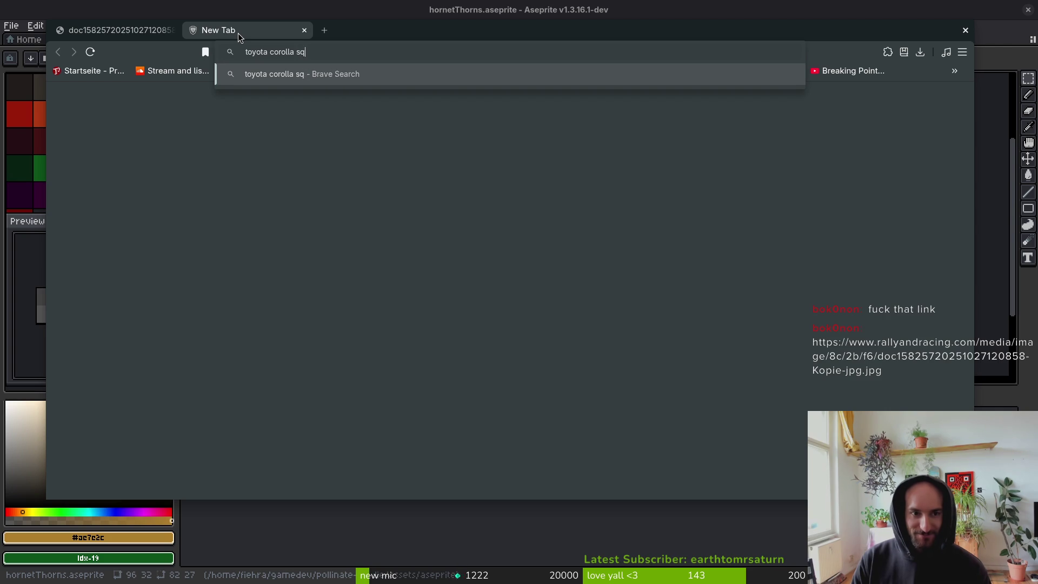
key(Return)
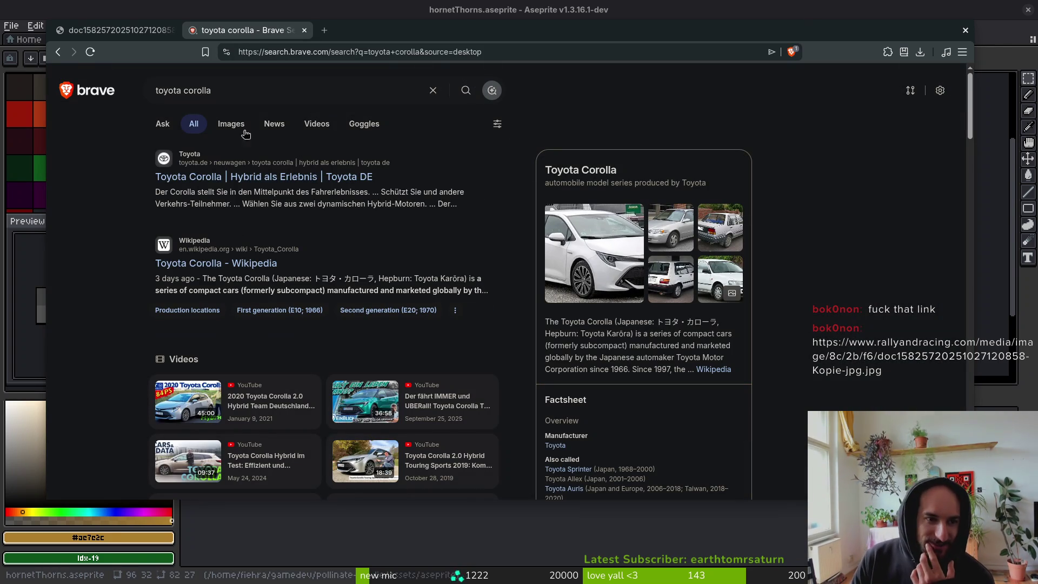
click(223, 124)
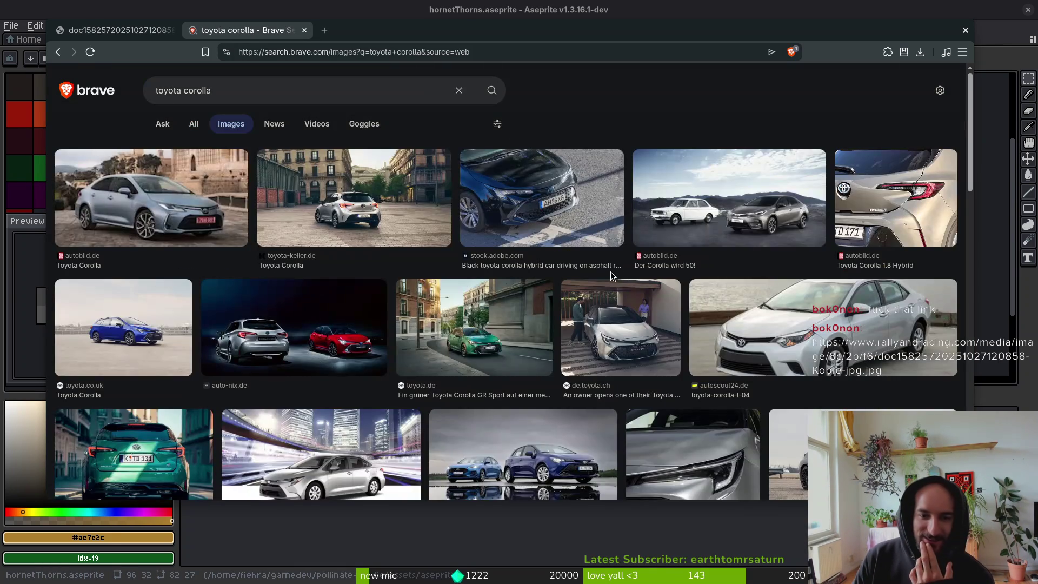
scroll(209, 275, down, 10)
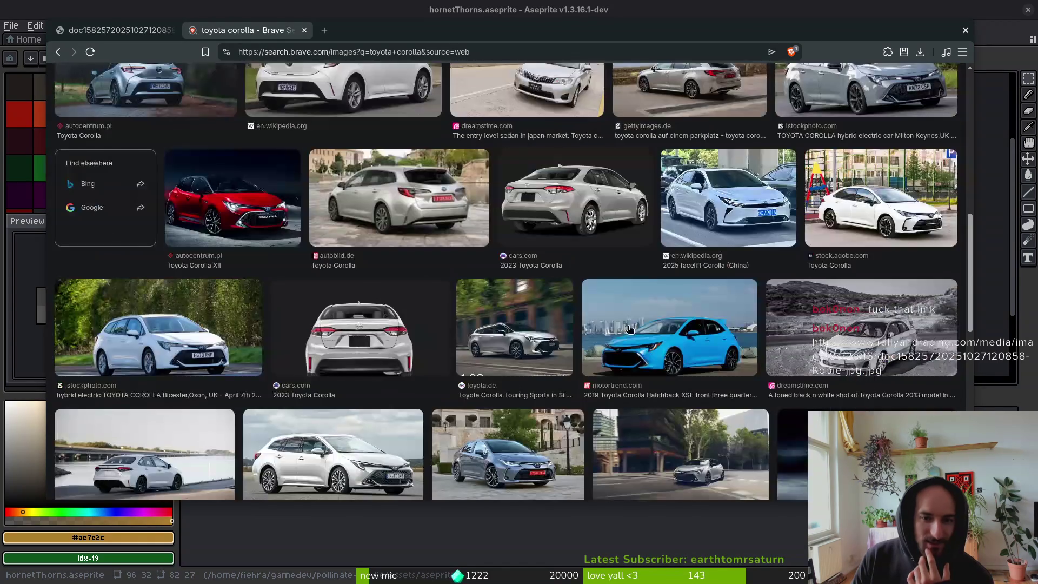
scroll(766, 342, down, 5)
scroll(541, 367, down, 5)
scroll(418, 319, down, 3)
scroll(417, 319, up, 20)
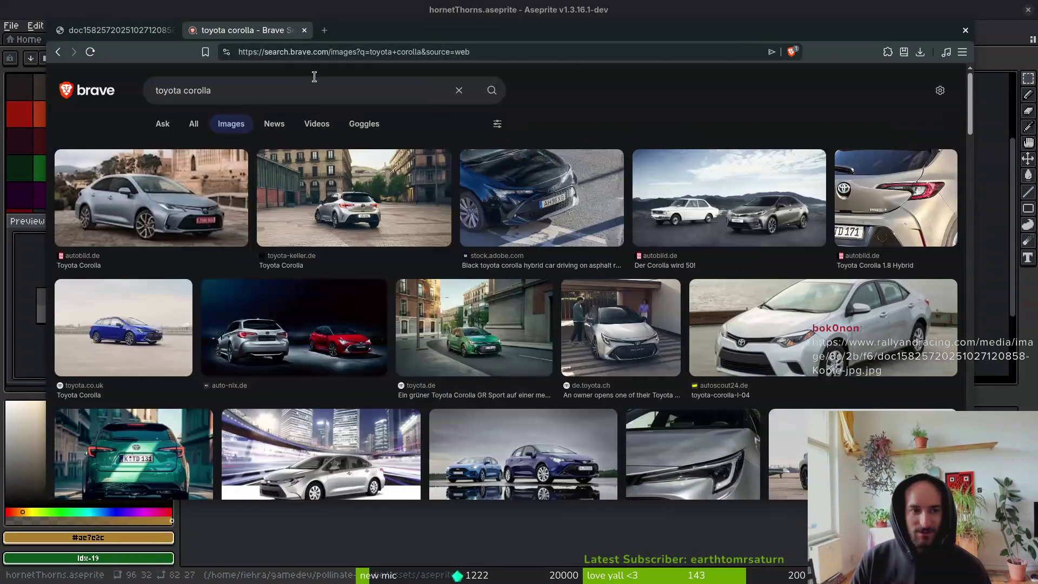
Refine the image search to 'toyota corolla anime'.
click(267, 97)
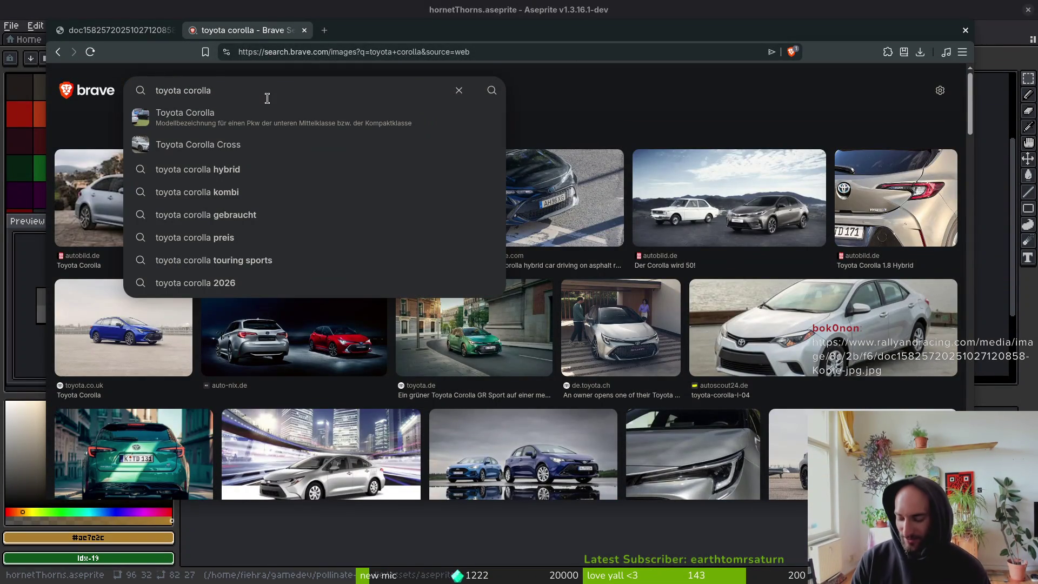
text( anime)
key(Return)
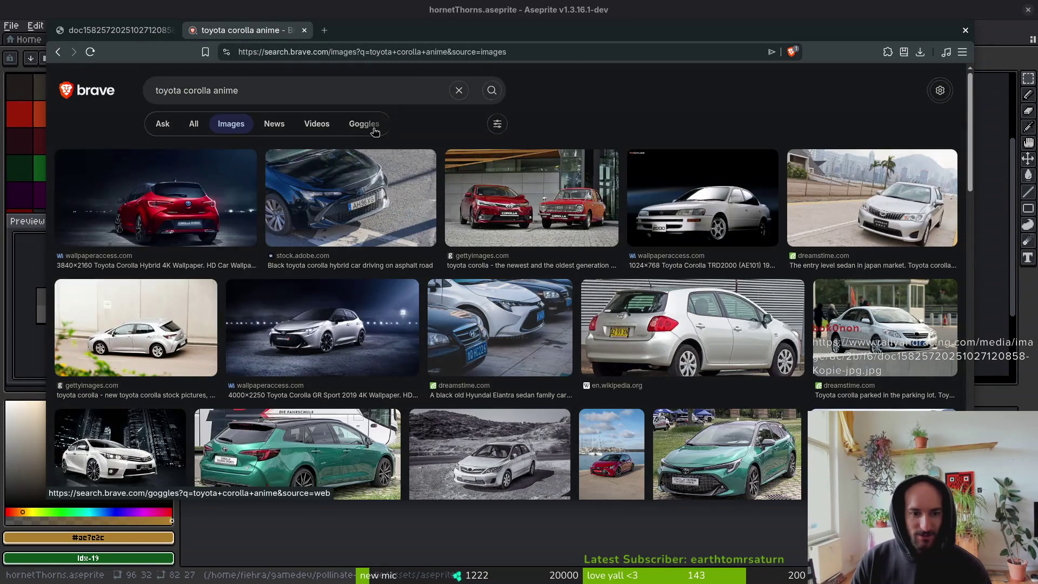
click(248, 94)
click(655, 76)
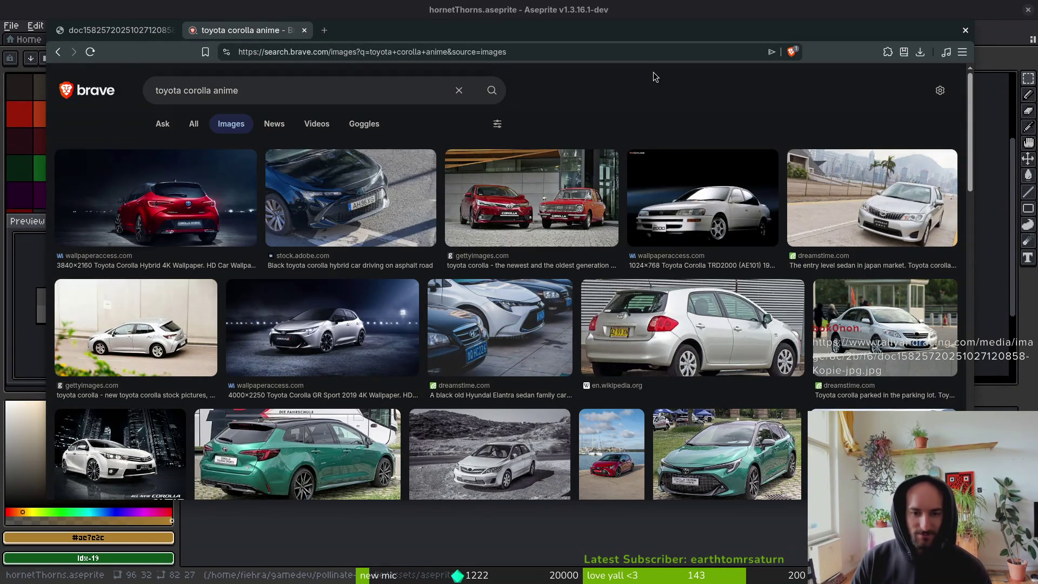
scroll(813, 358, down, 5)
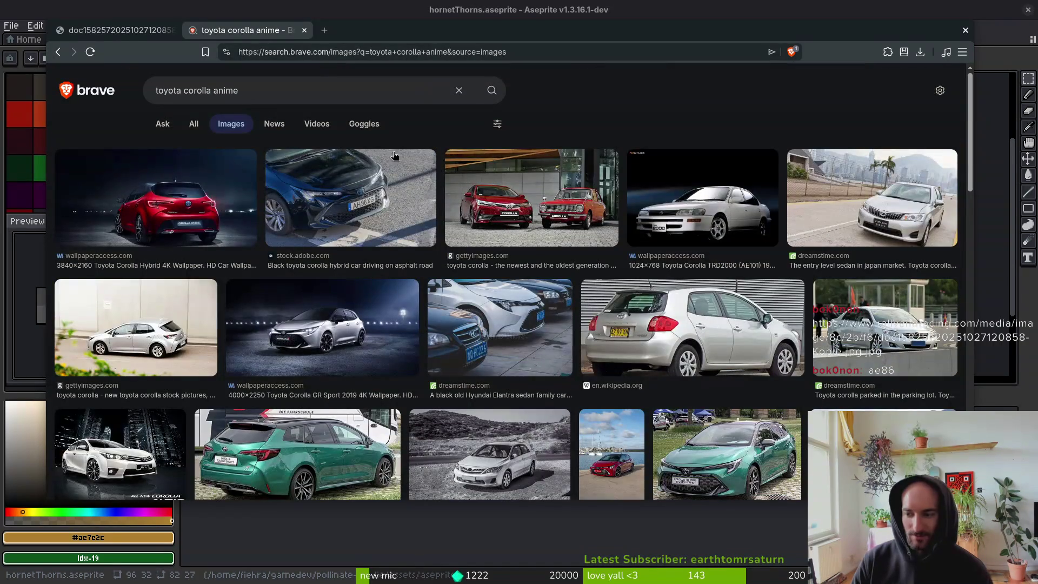
Replace 'anime' with 'ae86', browse the AE86 results, then return to Aseprite.
click(239, 86)
key(BackSpace)
key(BackSpace)
key(BackSpace)
text(ae86)
click(269, 113)
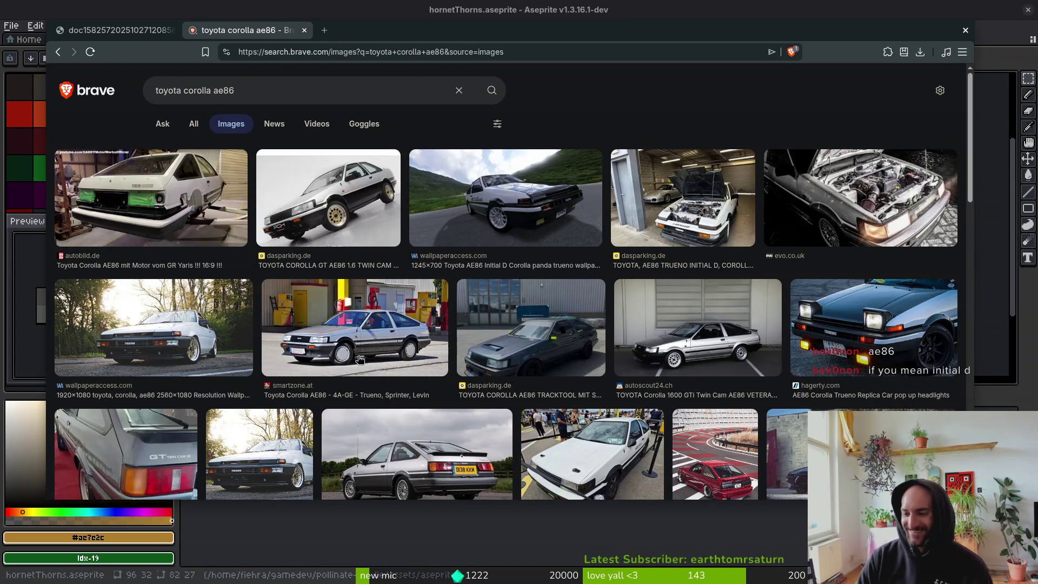
scroll(351, 329, down, 2)
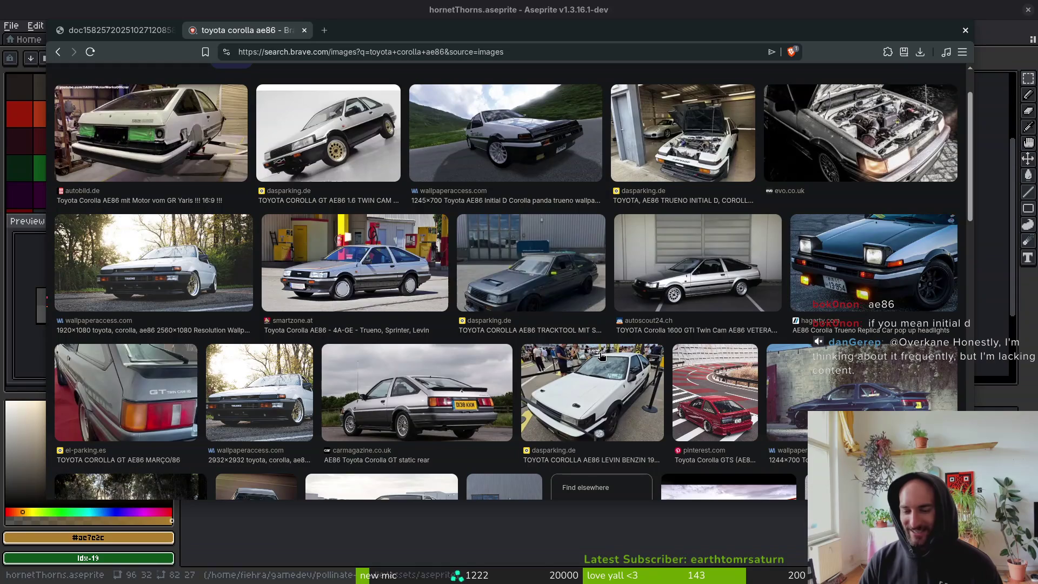
scroll(570, 387, down, 5)
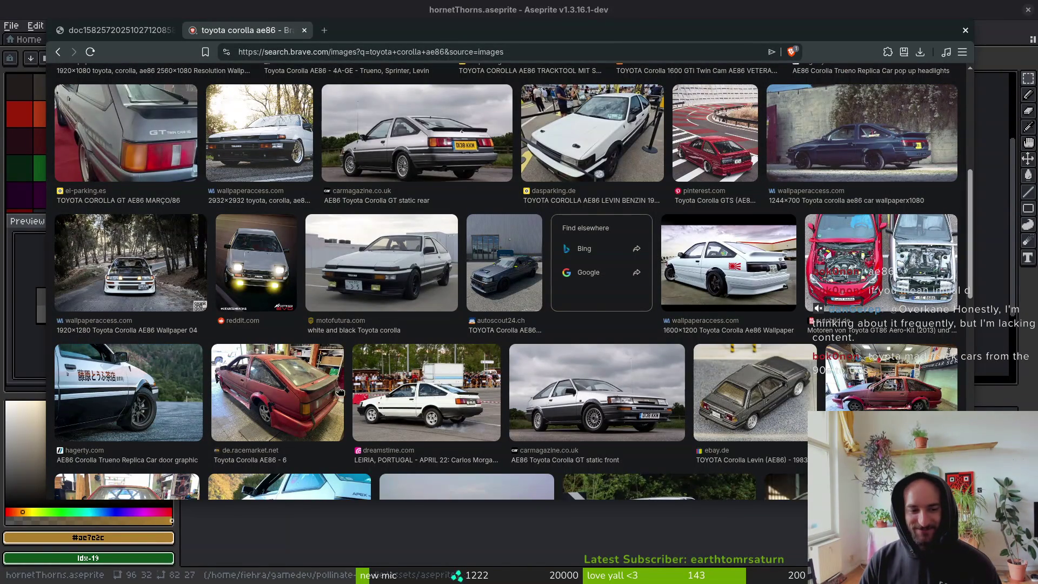
scroll(404, 354, up, 2)
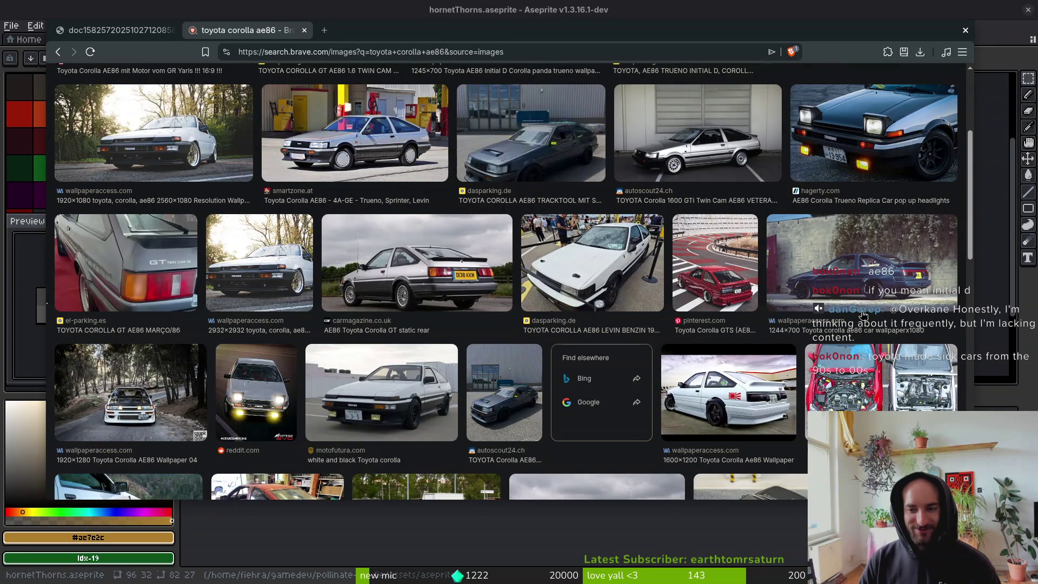
scroll(863, 315, up, 3)
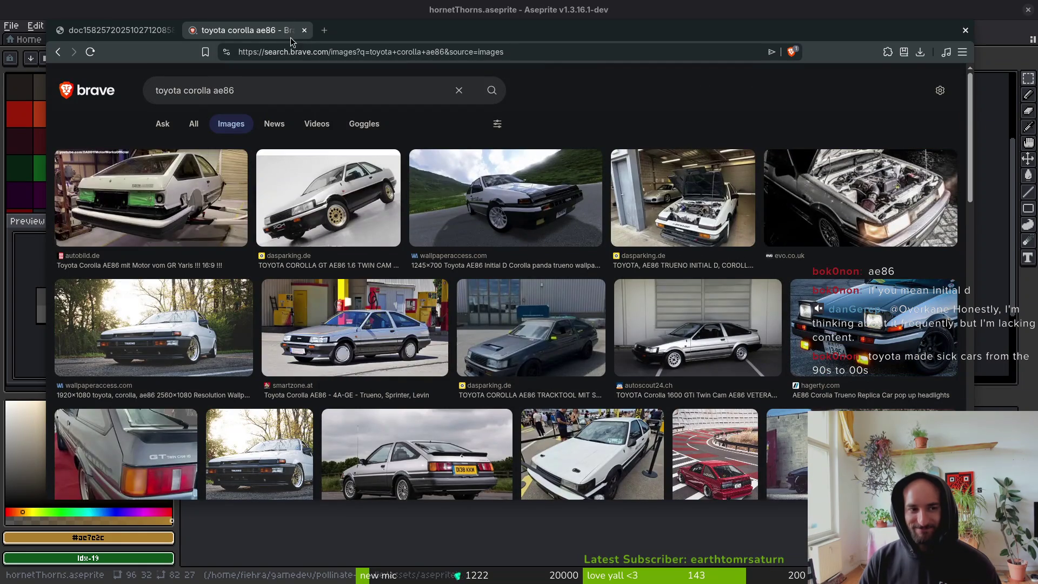
key(super+minus)
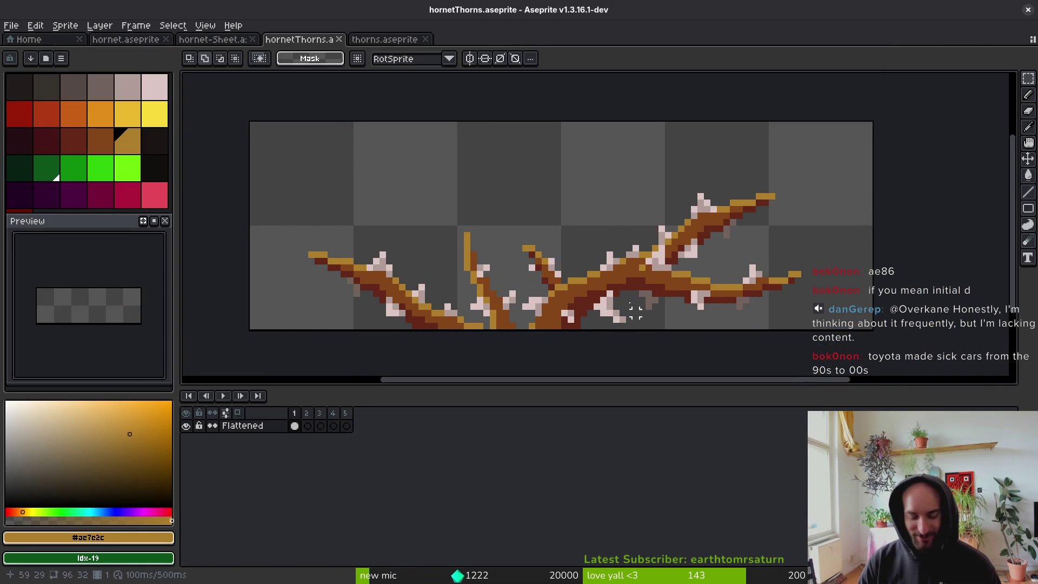
Generate the sprite sheet from hornetThorns, skipping the file export.
key(ctrl+e)
click(350, 197)
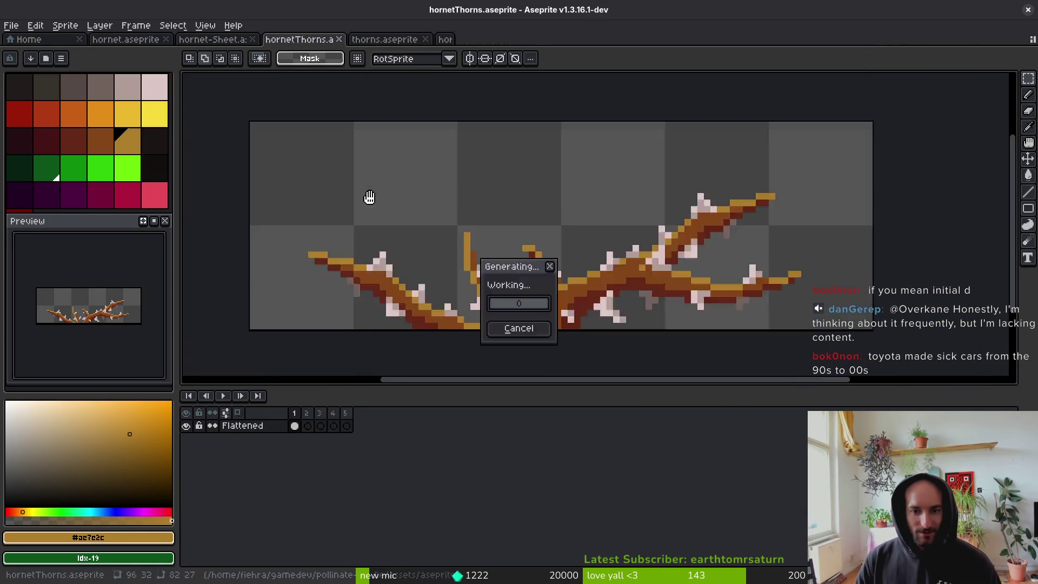
key(ctrl+alt+shift+s)
key(Return)
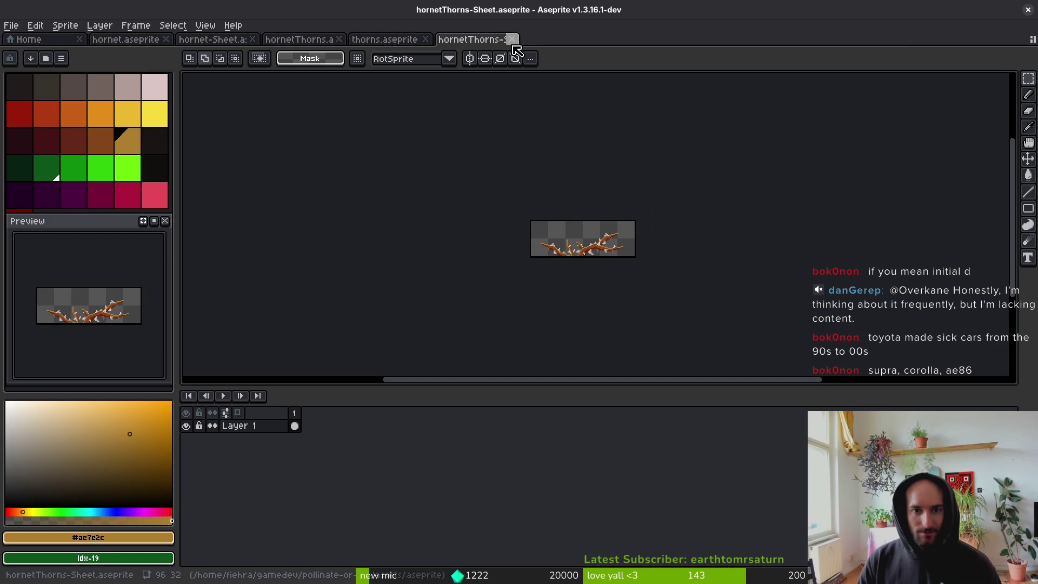
Flip between the thorns, hornetThorns and hornetThorns-Sheet document tabs, ending on the sheet.
click(384, 40)
click(475, 41)
click(298, 40)
click(384, 39)
click(473, 39)
scroll(567, 240, up, 3)
scroll(544, 233, down, 2)
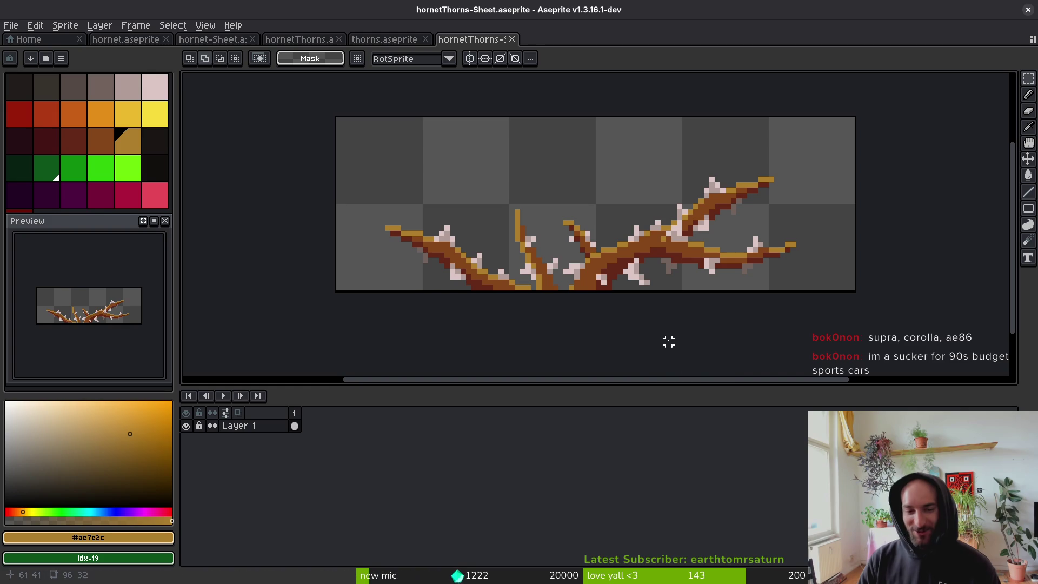
scroll(539, 294, up, 2)
Close the unsaved hornetThorns-Sheet document, discarding its changes.
key(b)
click(505, 289)
scroll(555, 305, down, 2)
key(ctrl+shift+s)
click(600, 294)
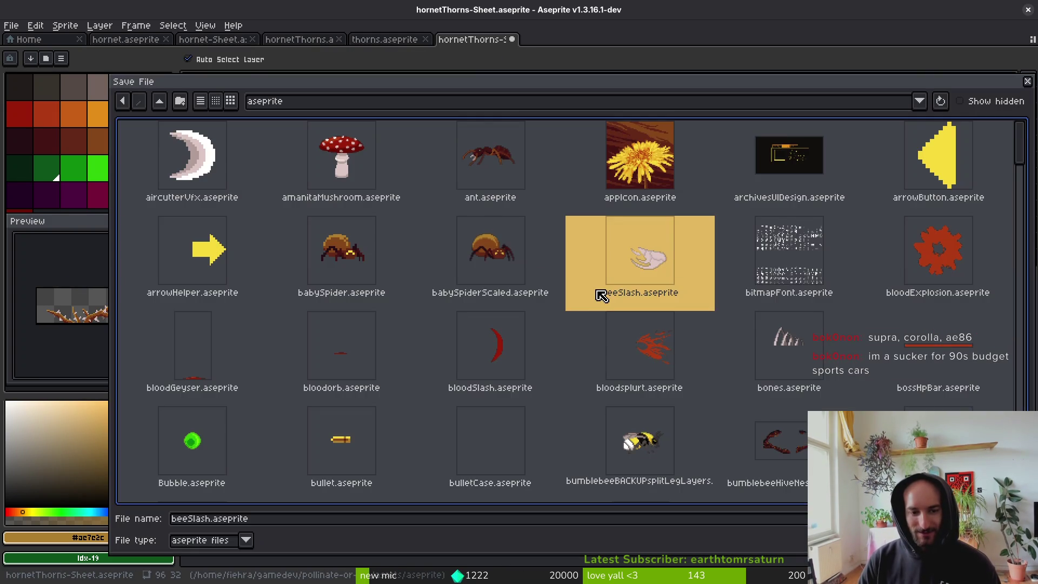
key(Escape)
scroll(563, 327, down, 2)
key(ctrl+e)
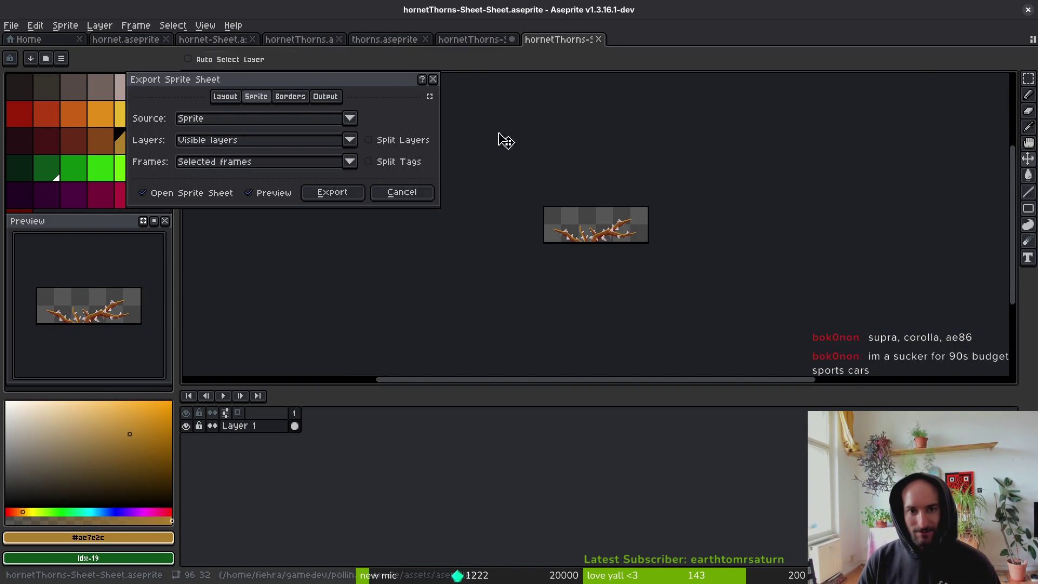
key(Escape)
key(ctrl+w)
click(513, 326)
Close thorns.aseprite and save hornetThorns.aseprite.
scroll(578, 260, up, 2)
scroll(595, 270, down, 3)
key(ctrl+w)
scroll(470, 349, up, 2)
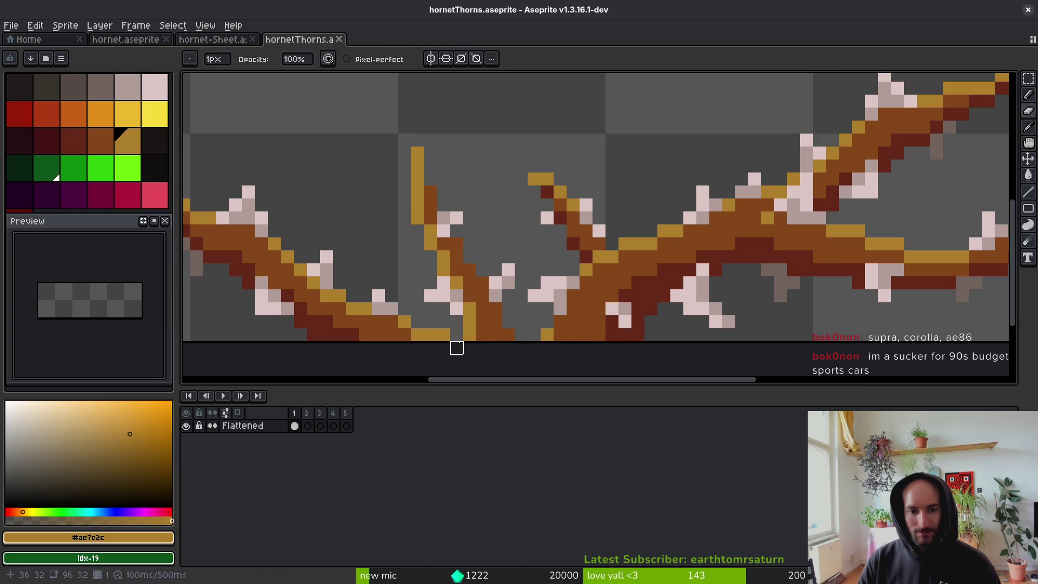
scroll(540, 323, down, 3)
key(ctrl+s)
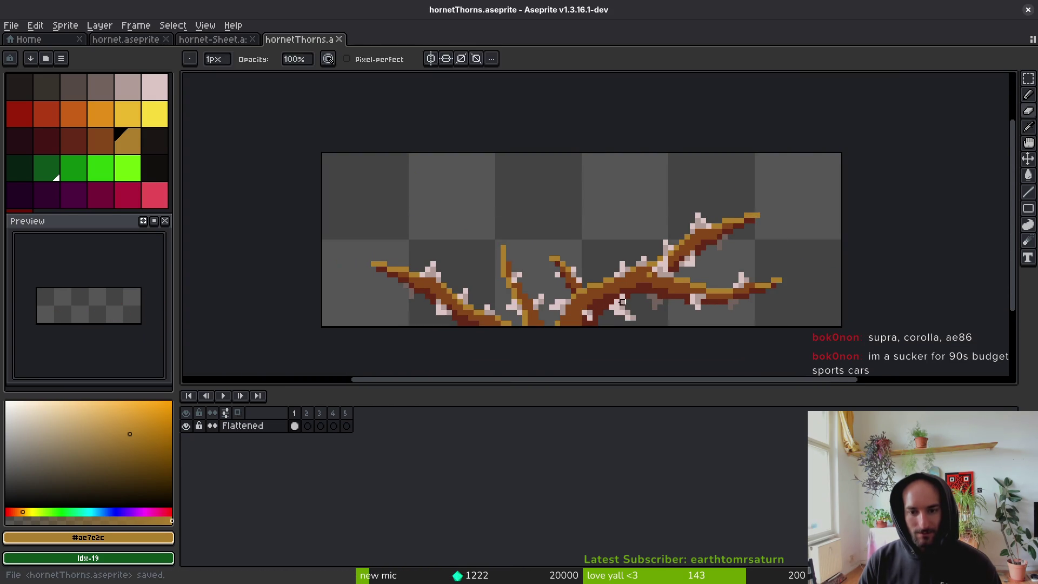
Export the sprite sheet as hornetThorns-Sheet.png into assets/art/environment.
key(ctrl+e)
key(Return)
key(ctrl+shift+e)
click(261, 48)
click(269, 65)
click(160, 102)
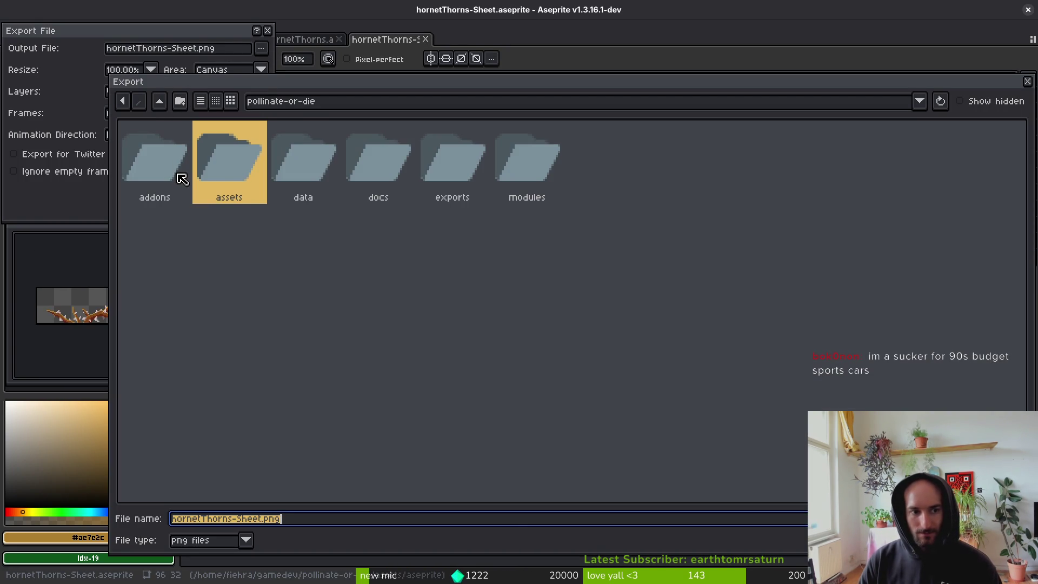
double_click(229, 163)
double_click(138, 160)
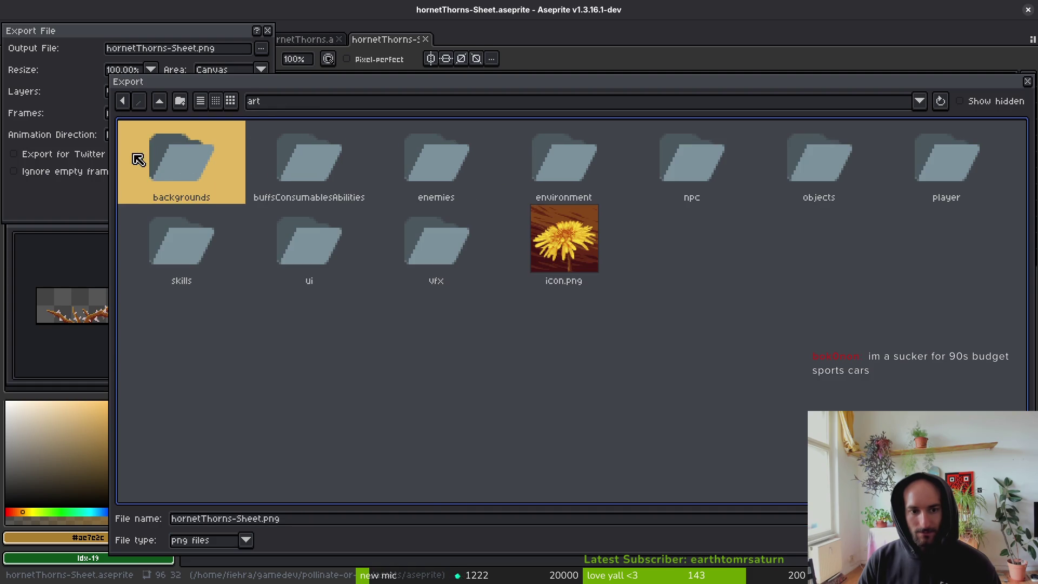
double_click(549, 153)
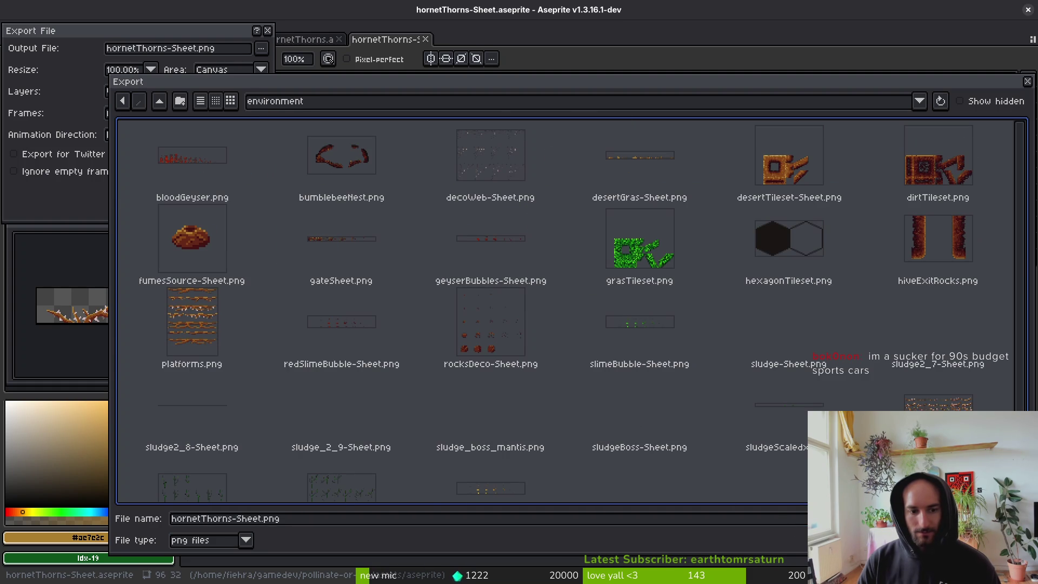
key(Return)
click(162, 192)
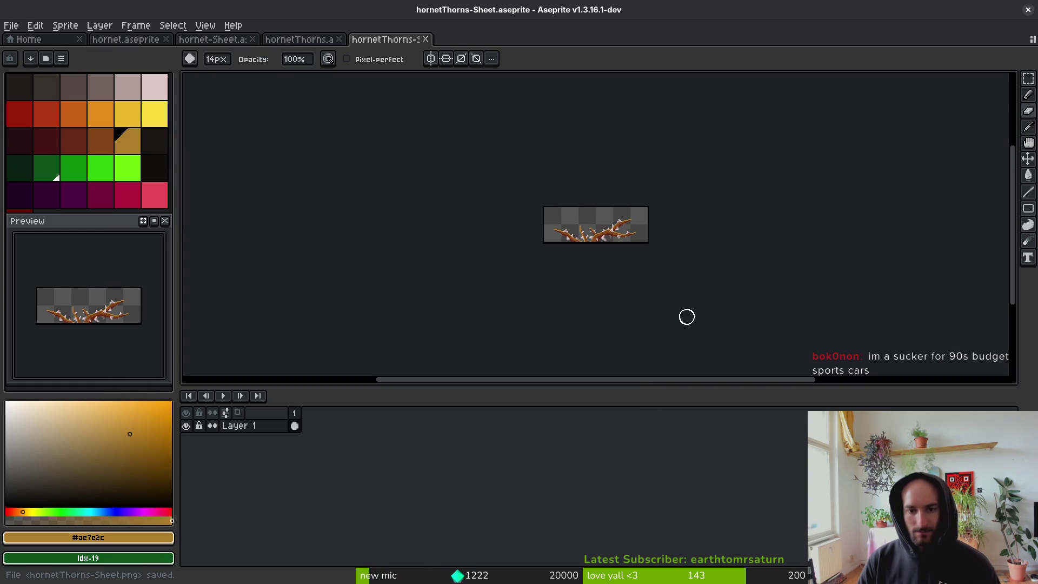
Check hornetThorns.aseprite, then return to the hornetThorns-Sheet document.
key(b)
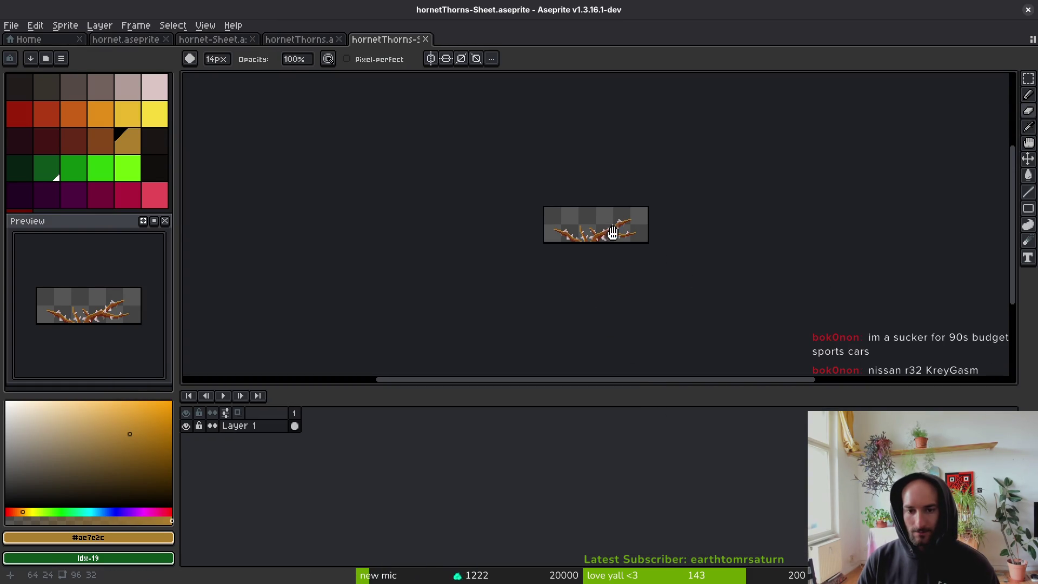
scroll(608, 235, up, 3)
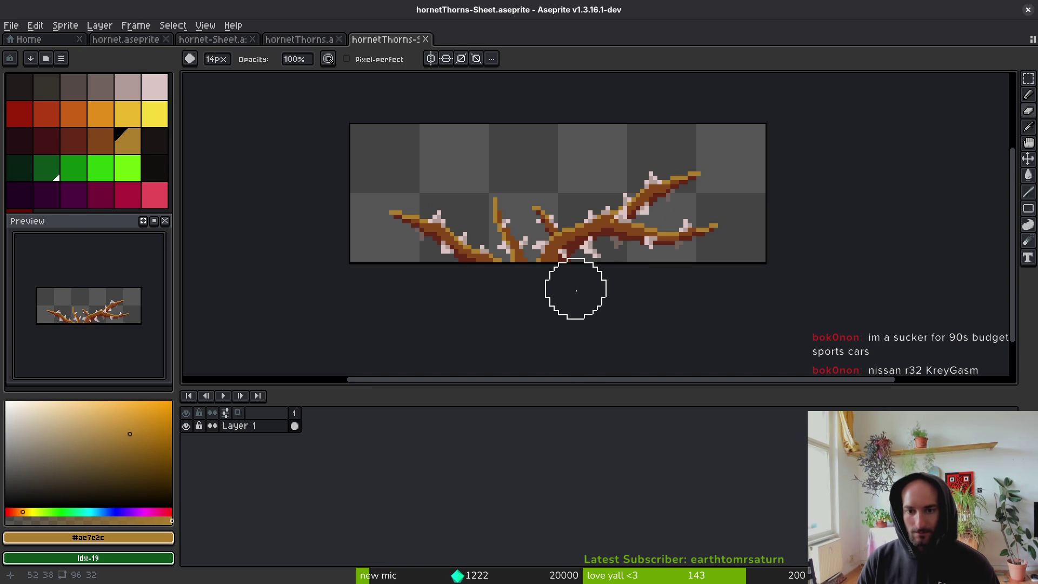
scroll(586, 287, down, 1)
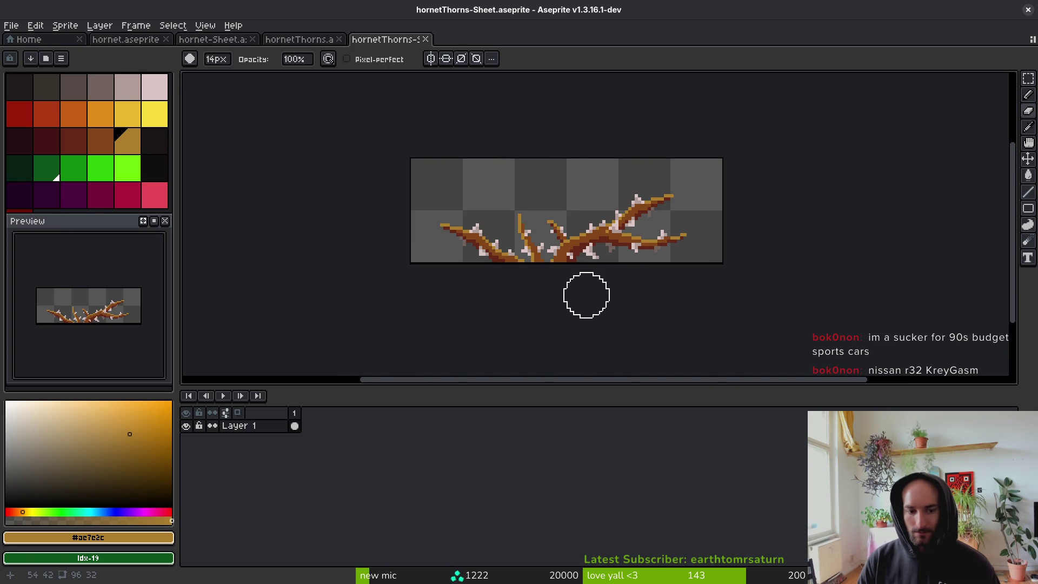
click(301, 39)
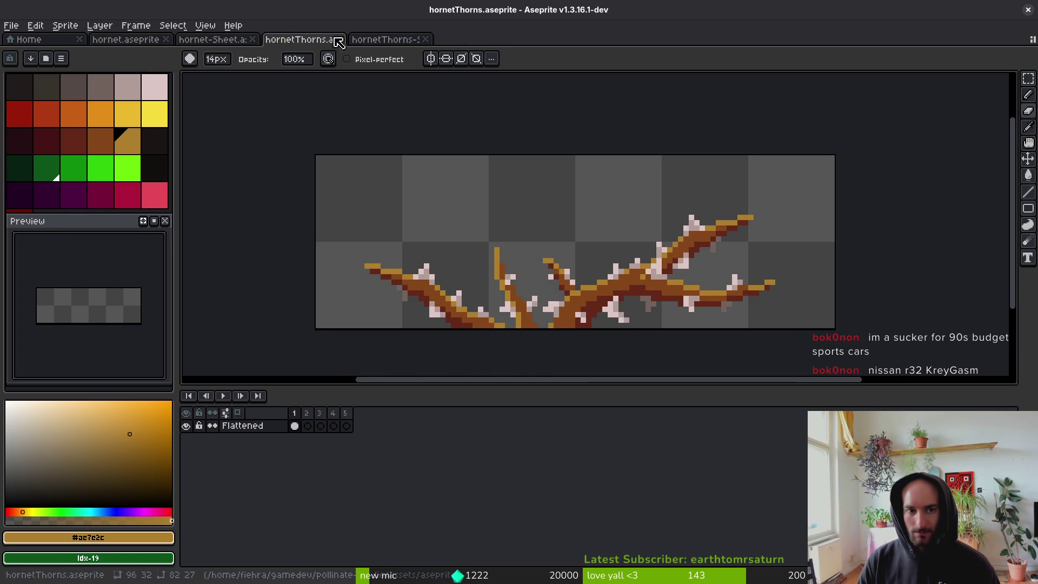
click(378, 39)
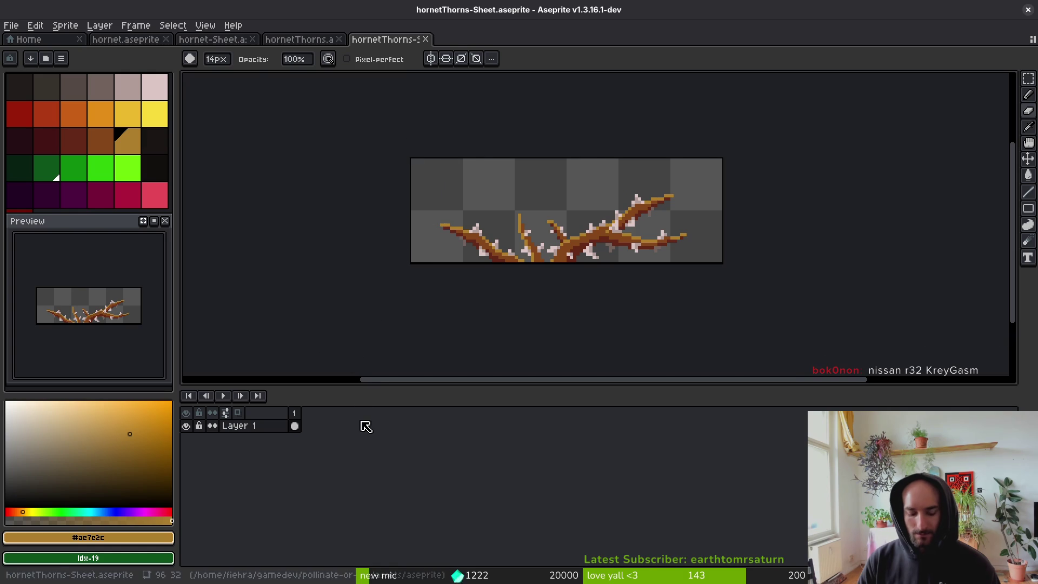
Add empty frames to the sheet after the thorns frame, then view hornetThorns.aseprite.
key(ctrl+alt+v)
key(Escape)
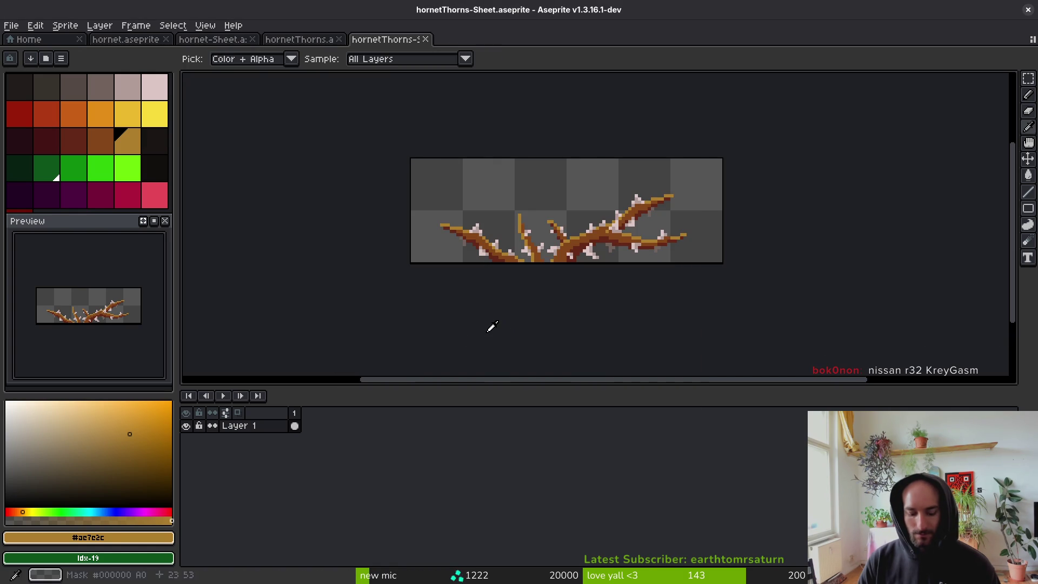
key(alt+shift+n)
key(alt+shift+n)
key(alt+shift+n)
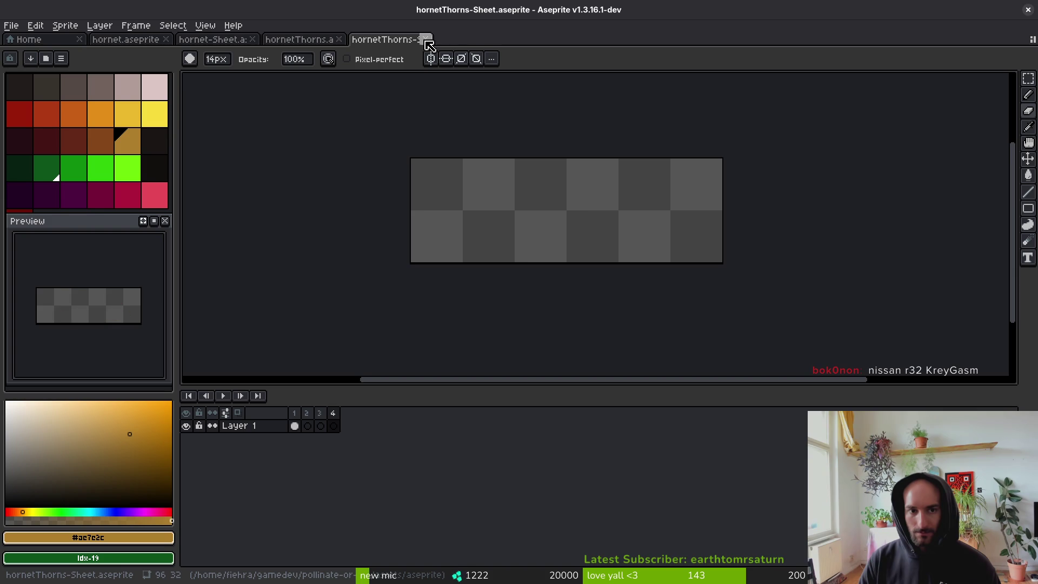
click(318, 39)
On frame 2, lasso the left branch and commit the pending transformation.
scroll(545, 301, down, 2)
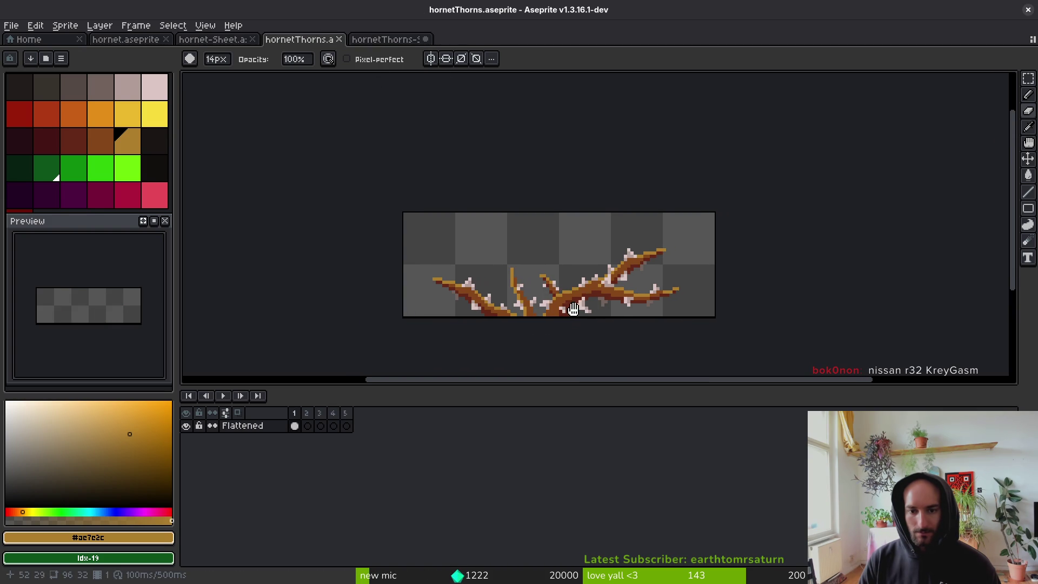
key(Right)
key(i)
key(b)
drag(295, 426, 308, 426)
scroll(468, 357, up, 1)
key(q)
mouse_move(459, 278)
mouse_down()
mouse_move(359, 225)
mouse_move(409, 304)
mouse_move(505, 331)
mouse_move(465, 284)
mouse_move(480, 319)
mouse_up()
key(Return)
Sample the transparent colour, shrink the pencil to 1 pixel, and save hornetThorns.aseprite.
scroll(459, 302, up, 4)
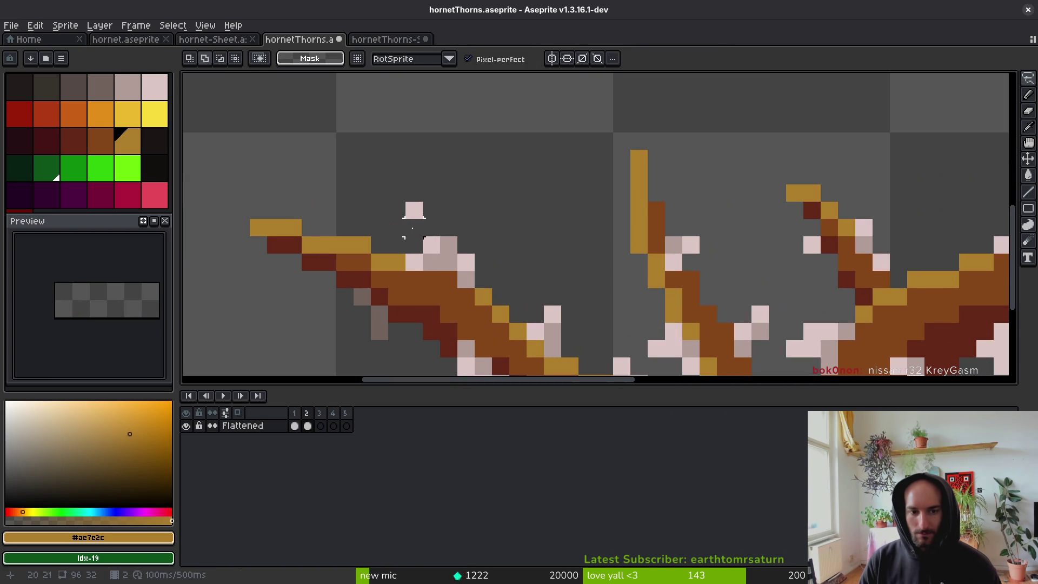
alt+click(424, 222)
key(b)
key(minus)
key(minus)
key(minus)
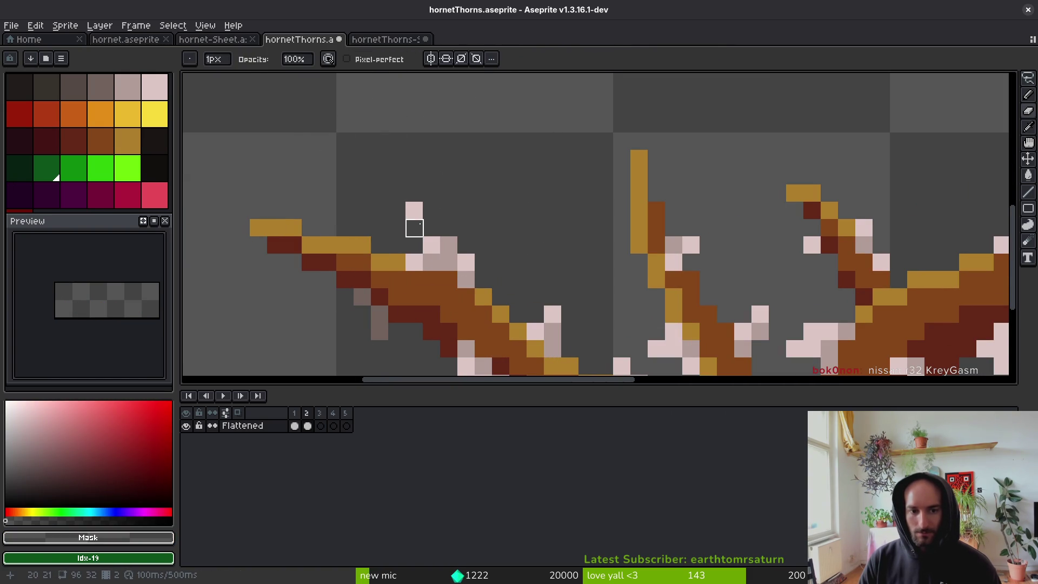
scroll(448, 211, down, 5)
key(ctrl+s)
Paint a pale pink pixel on the left thorn and erase a stray pixel above it.
scroll(484, 234, up, 5)
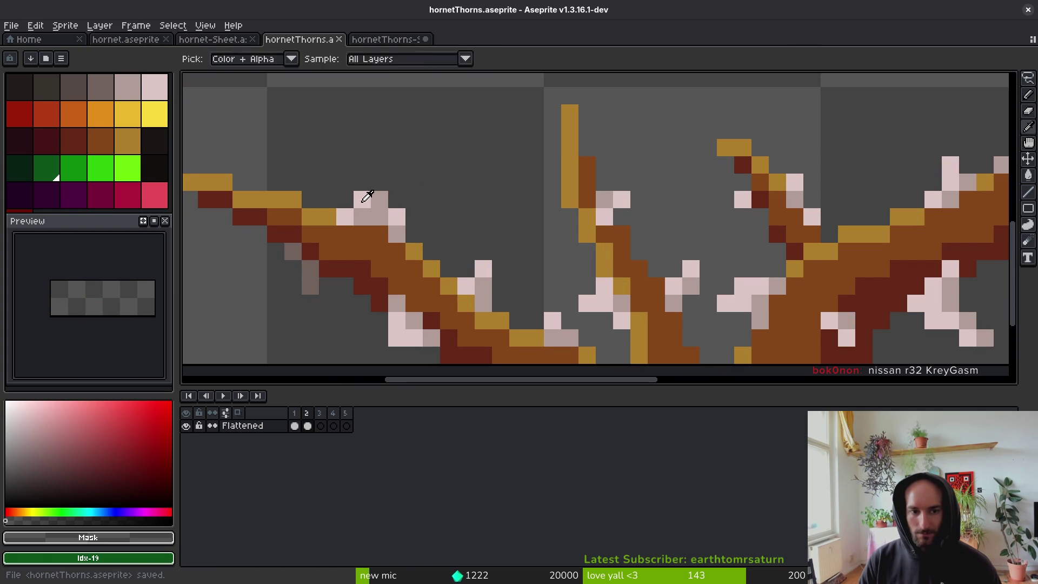
alt+click(362, 200)
click(363, 217)
key(e)
click(362, 200)
key(b)
Try painting a grey-brown pixel gold, undo it, and save the file.
alt+click(319, 216)
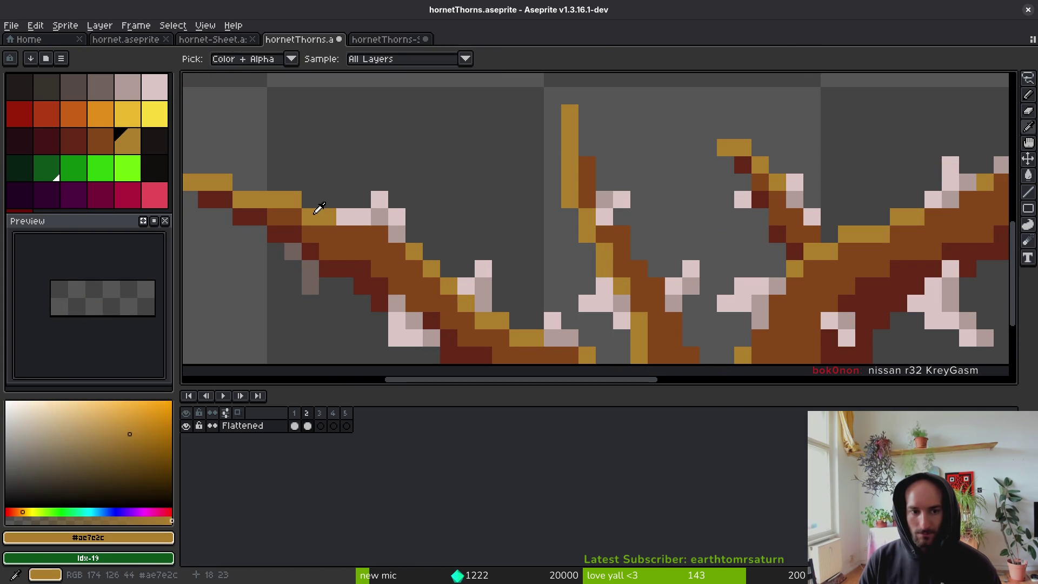
scroll(327, 278, down, 3)
scroll(327, 278, up, 3)
click(326, 280)
key(ctrl+z)
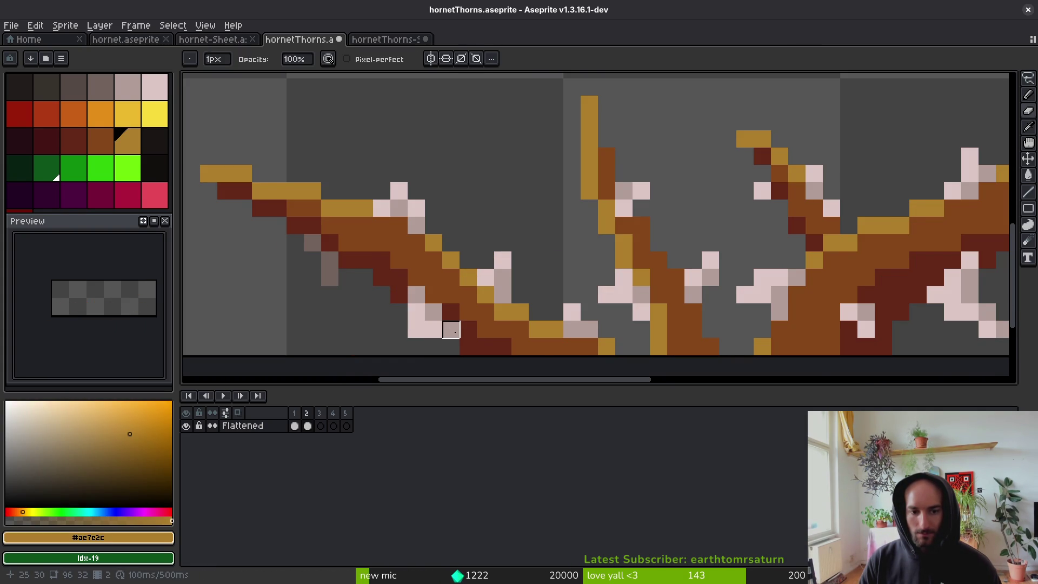
scroll(487, 324, down, 5)
key(ctrl+s)
Trace a freehand selection around the golden stalk.
key(b)
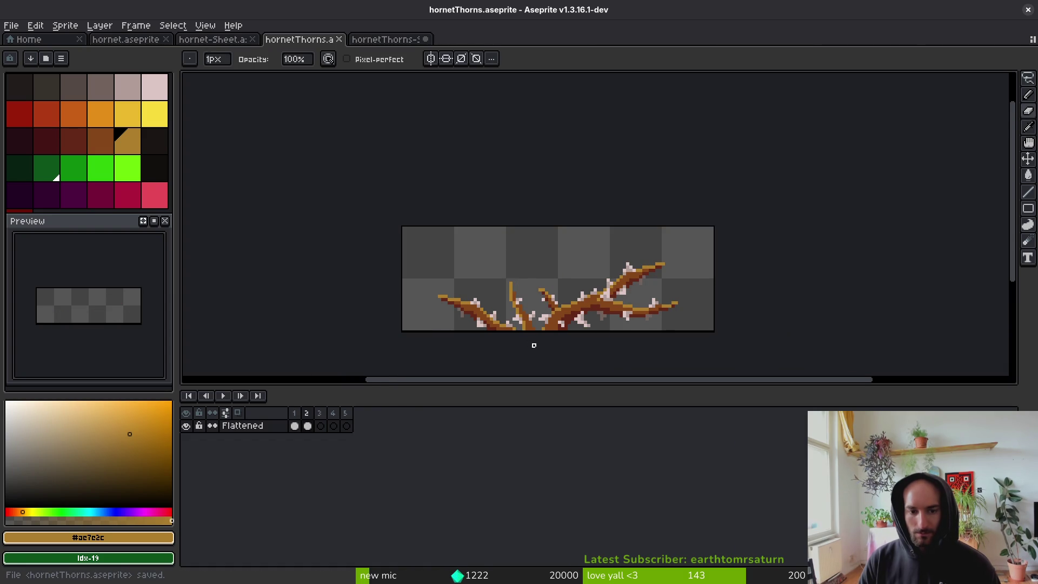
scroll(631, 310, up, 4)
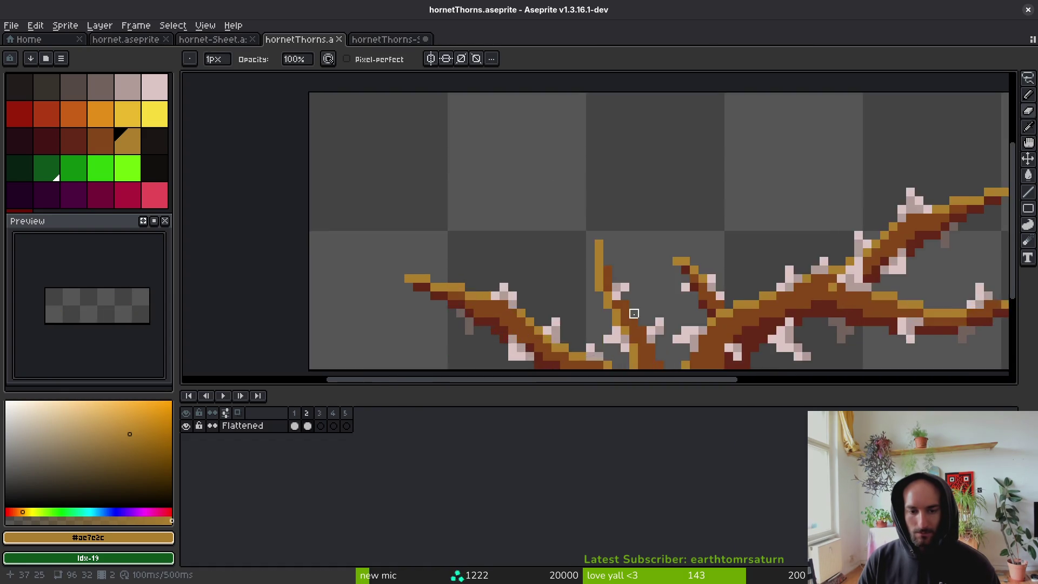
key(m)
scroll(552, 147, up, 2)
mouse_move(552, 147)
mouse_down()
mouse_move(457, 116)
mouse_move(481, 243)
mouse_move(535, 324)
mouse_move(622, 338)
mouse_move(594, 209)
mouse_move(530, 155)
mouse_up()
Undo the last pencil stroke and the earlier transformation, then save hornetThorns.aseprite.
scroll(552, 223, down, 3)
key(ctrl+z)
key(ctrl+z)
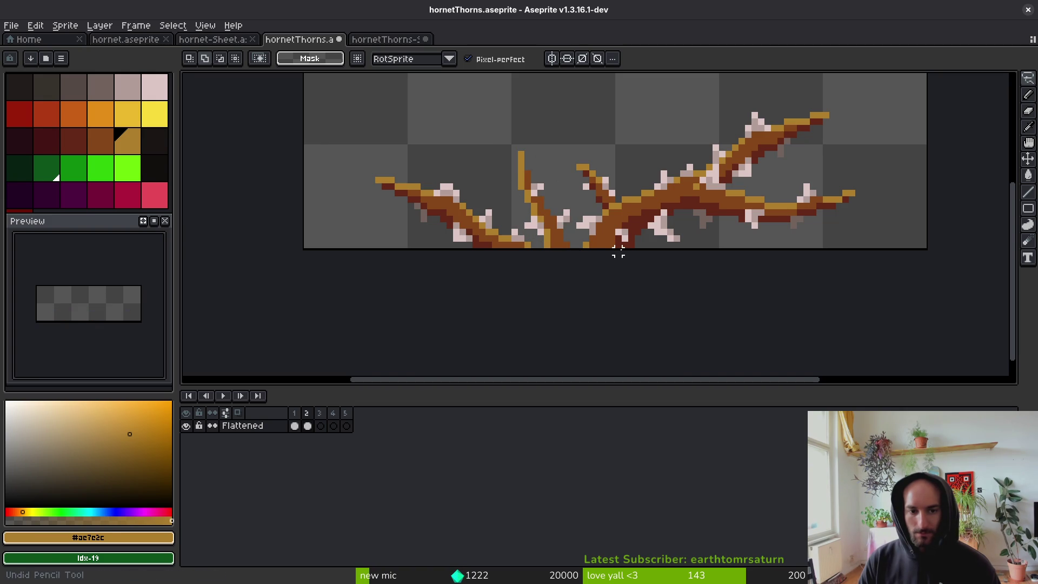
key(ctrl+z)
key(ctrl+z)
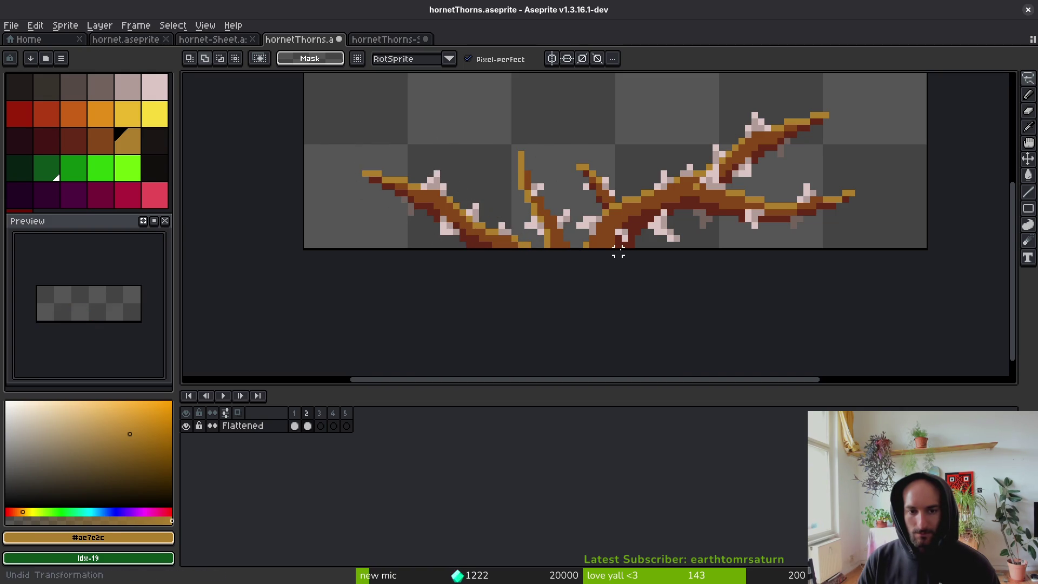
key(ctrl+s)
scroll(622, 250, down, 3)
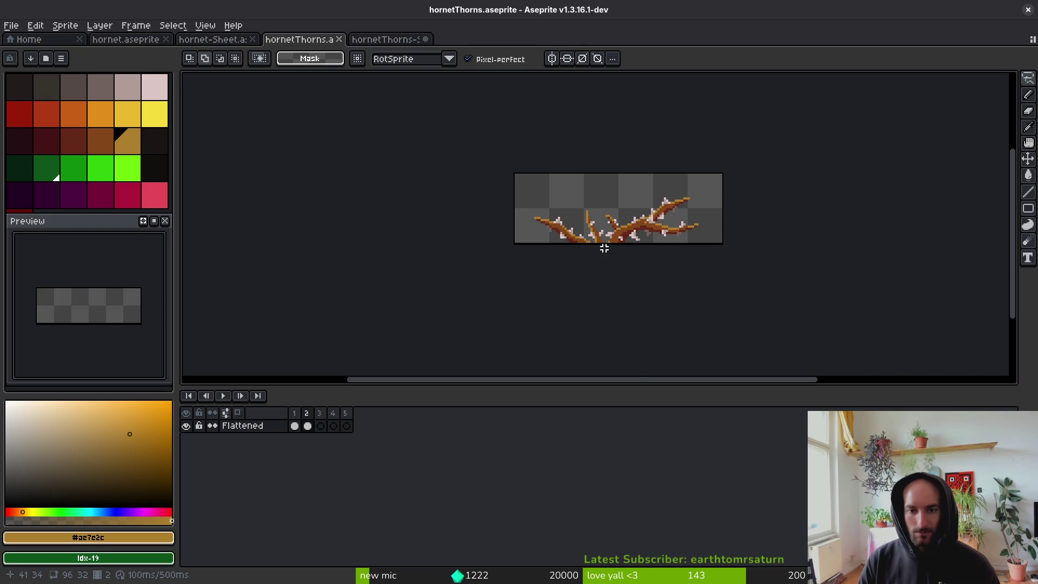
Lasso the left branches then deselect, and slightly rescale the lassoed right branch.
scroll(604, 248, up, 5)
mouse_move(468, 208)
mouse_down()
mouse_move(266, 209)
mouse_move(506, 312)
mouse_up()
drag(507, 265, 519, 255)
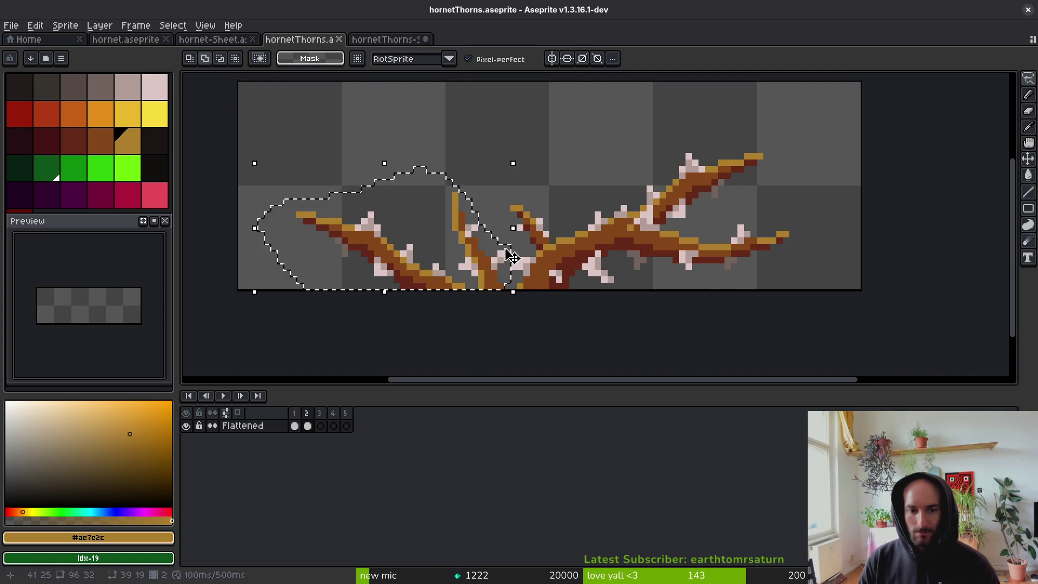
scroll(519, 255, down, 1)
key(ctrl+d)
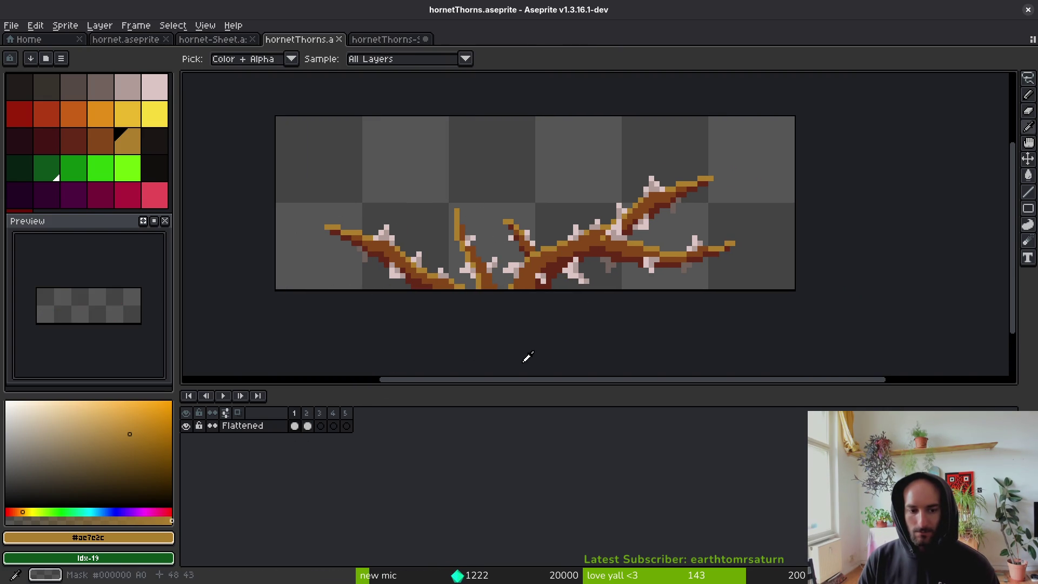
scroll(634, 266, up, 4)
scroll(635, 266, down, 1)
mouse_move(822, 251)
mouse_down()
mouse_move(627, 273)
mouse_move(577, 260)
mouse_move(610, 324)
mouse_move(819, 270)
mouse_move(829, 254)
mouse_move(791, 250)
mouse_up()
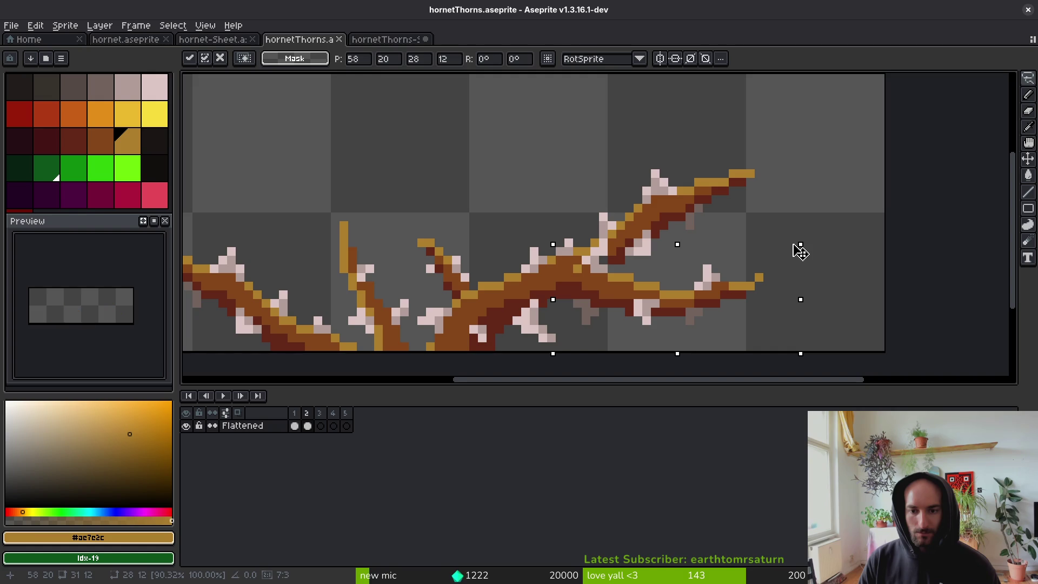
key(Return)
scroll(589, 243, up, 3)
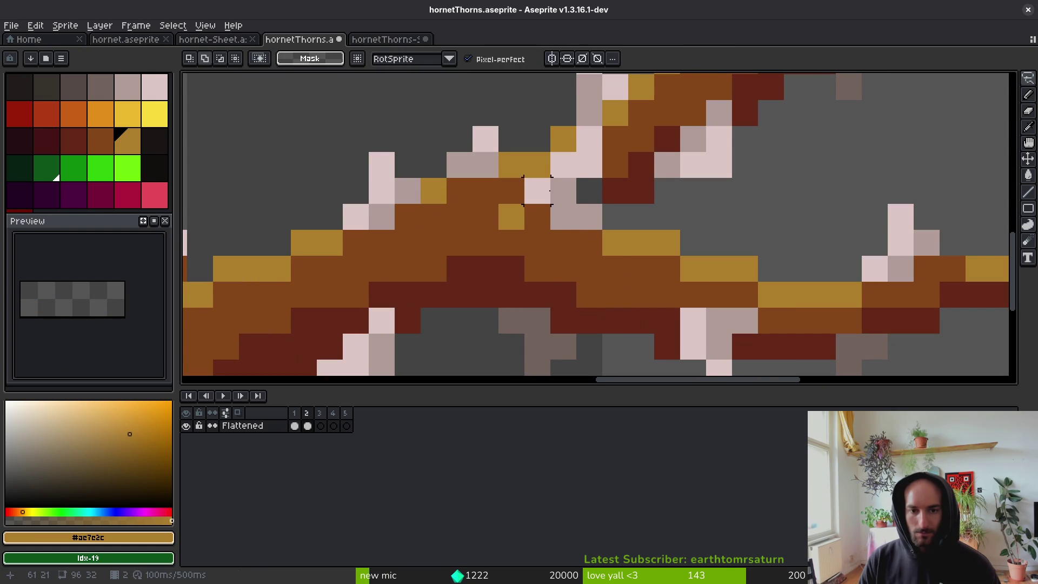
Repaint a right-branch thorn pixel pale pink and fill two branch pixels with brown.
key(i)
click(556, 230)
key(b)
alt+click(562, 249)
click(539, 251)
alt+click(608, 200)
click(597, 197)
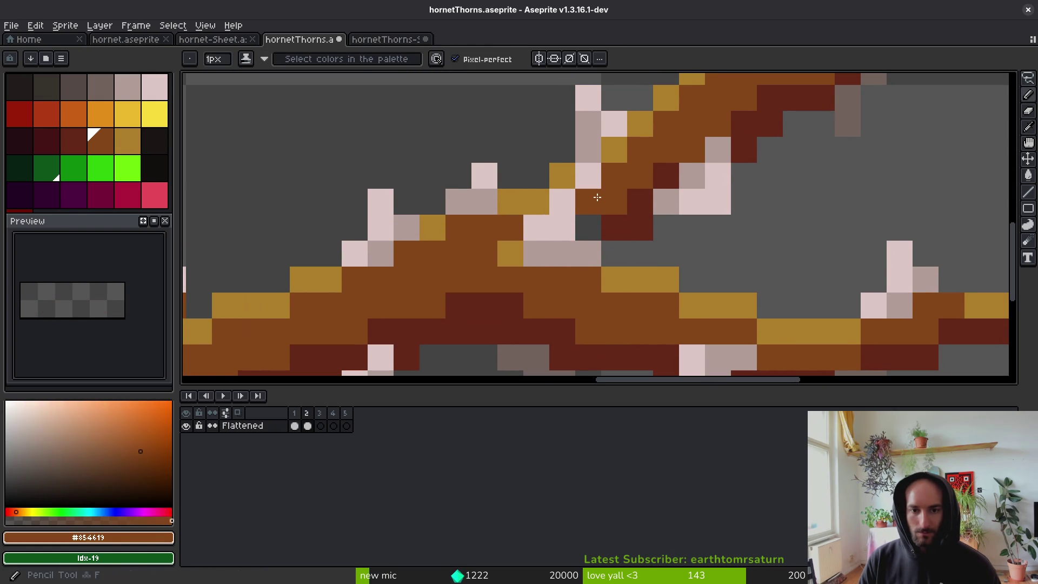
alt+click(608, 222)
Flip between frames 1 and 2 to compare, then pick the brown branch colour.
scroll(666, 261, down, 5)
key(Left)
key(Right)
key(Left)
scroll(666, 261, up, 4)
key(Right)
alt+click(593, 188)
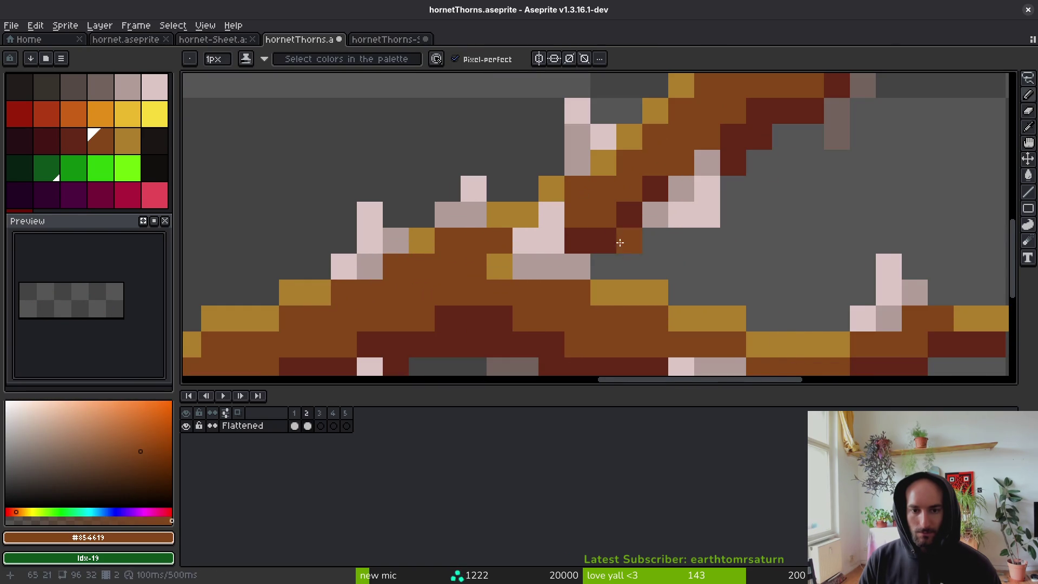
scroll(610, 231, down, 4)
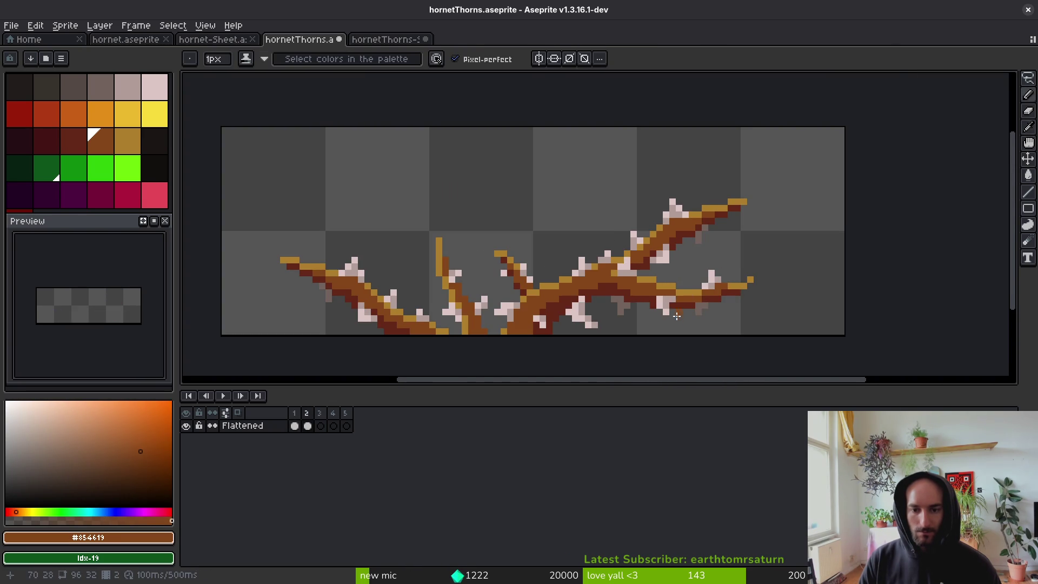
scroll(669, 295, up, 4)
Remove a stray pink thorn pixel and paint two pink pixels dark red.
alt+click(643, 270)
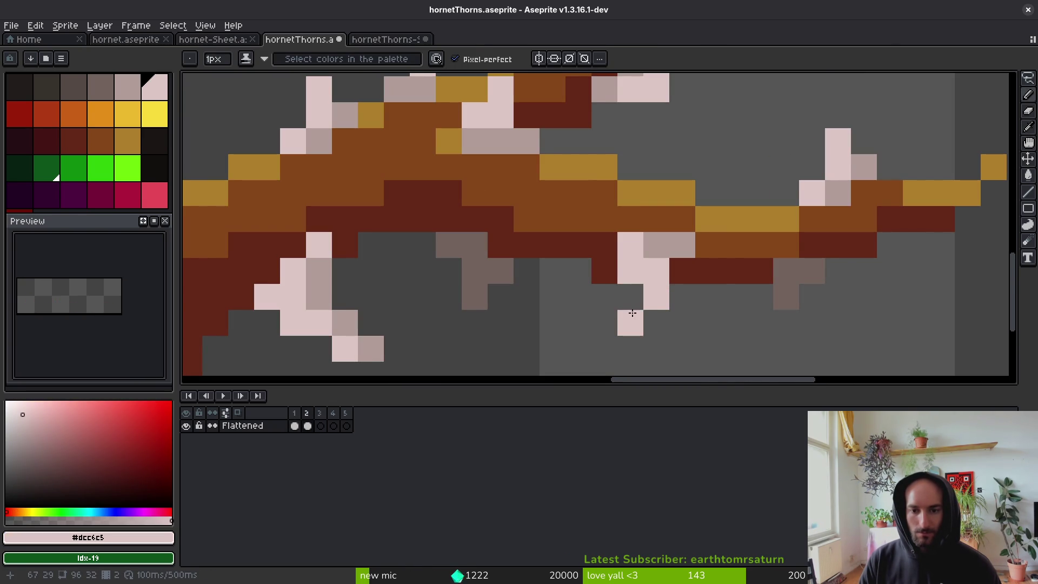
alt+click(628, 312)
click(656, 297)
alt+click(605, 270)
click(629, 270)
scroll(629, 270, down, 4)
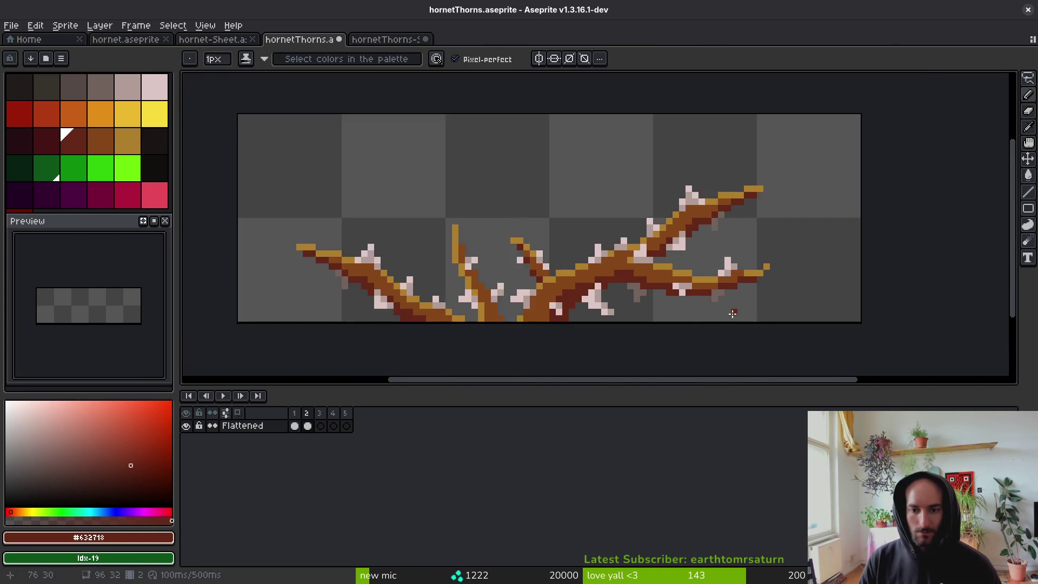
Shift the block of pixels near the right branch tip left and save.
scroll(713, 287, up, 4)
key(m)
drag(651, 123, 859, 304)
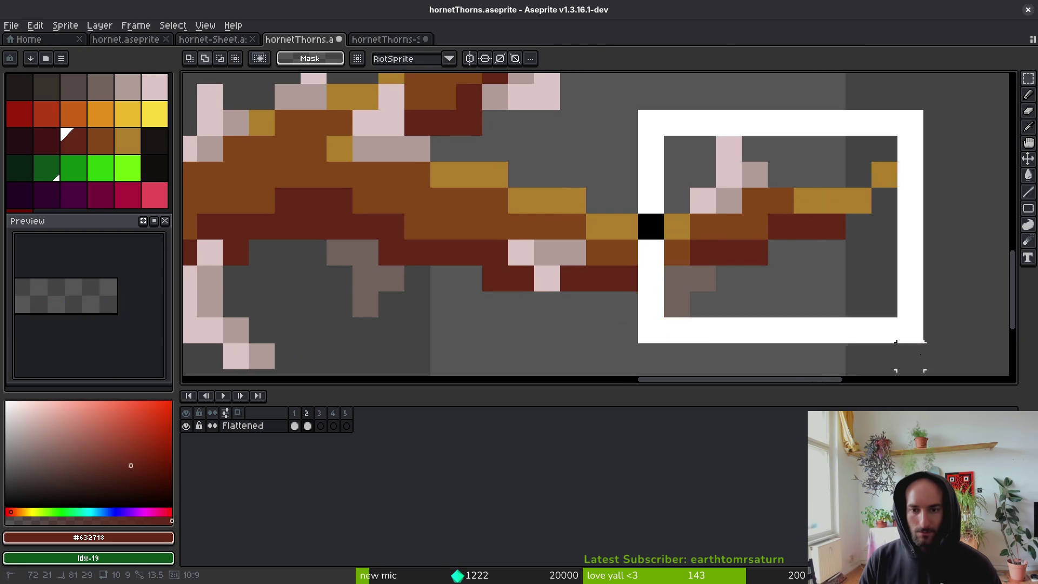
drag(724, 250, 699, 250)
key(ctrl+s)
Move the 6x4 block under the branch up one pixel.
scroll(537, 270, down, 3)
scroll(536, 270, up, 4)
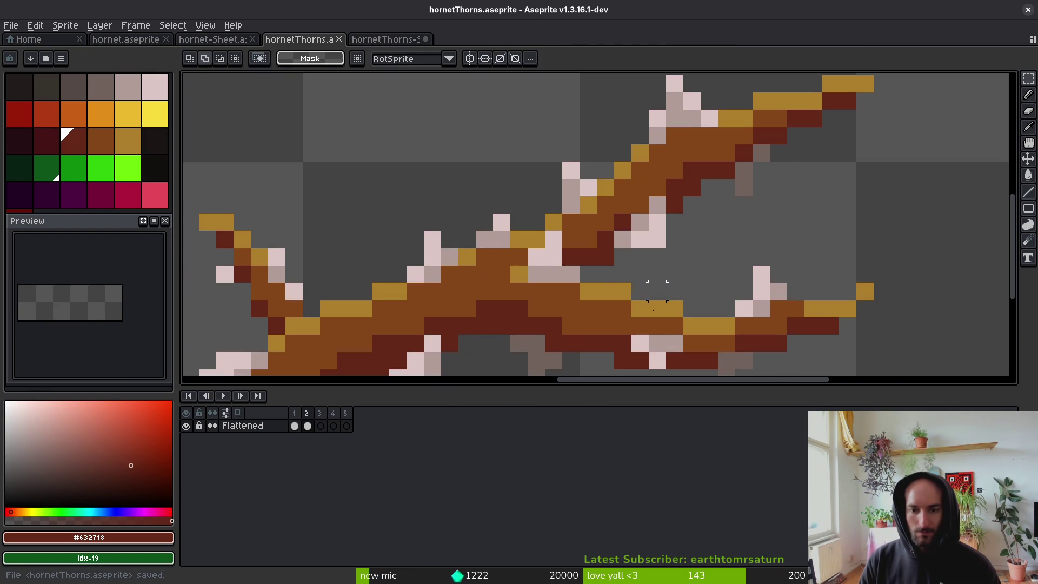
mouse_move(404, 192)
mouse_down()
mouse_move(559, 314)
mouse_move(589, 306)
mouse_up()
drag(526, 254, 513, 243)
key(ctrl+d)
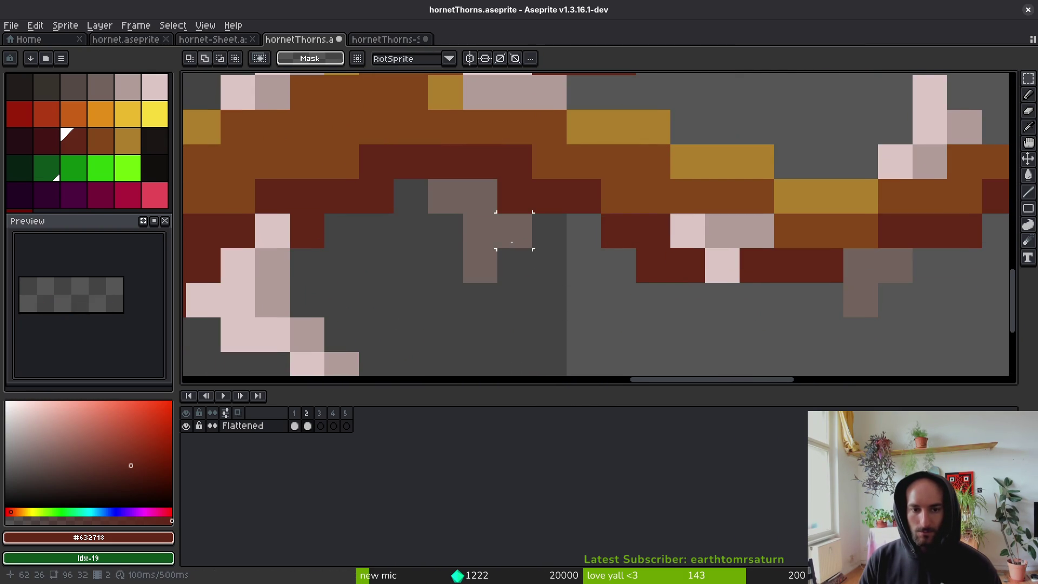
Lasso the pink thorn cluster and shift it one pixel left.
scroll(557, 297, down, 3)
scroll(556, 302, down, 2)
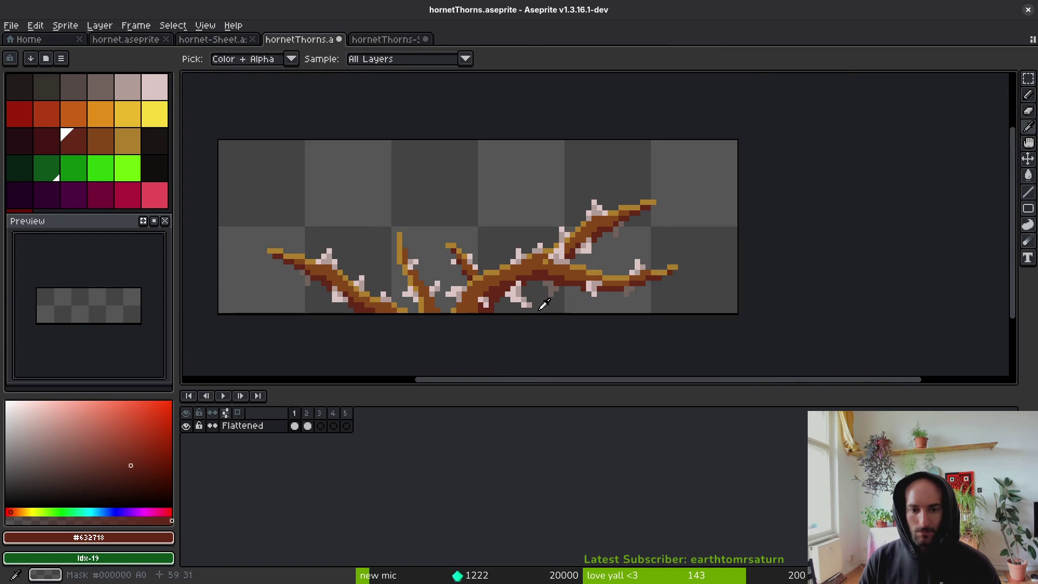
scroll(541, 292, up, 7)
key(shift+w)
drag(576, 262, 559, 262)
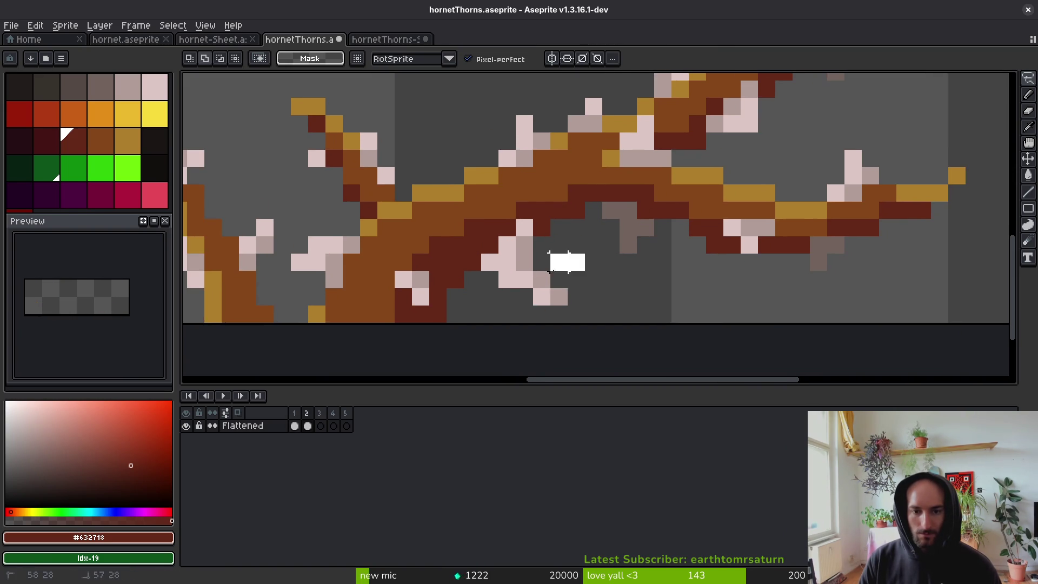
mouse_move(541, 316)
mouse_down()
mouse_move(502, 275)
mouse_move(524, 241)
mouse_up()
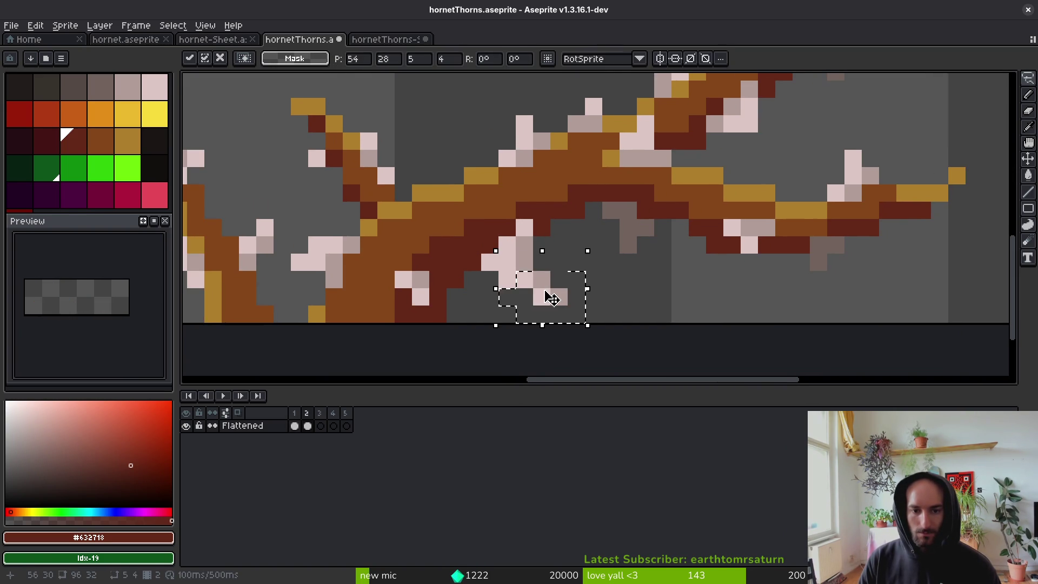
mouse_move(542, 222)
mouse_down()
mouse_move(497, 292)
mouse_move(537, 248)
mouse_move(526, 250)
mouse_up()
key(ctrl+d)
Narrow the upper-right branch by one pixel with a freehand selection transform.
scroll(544, 204, down, 3)
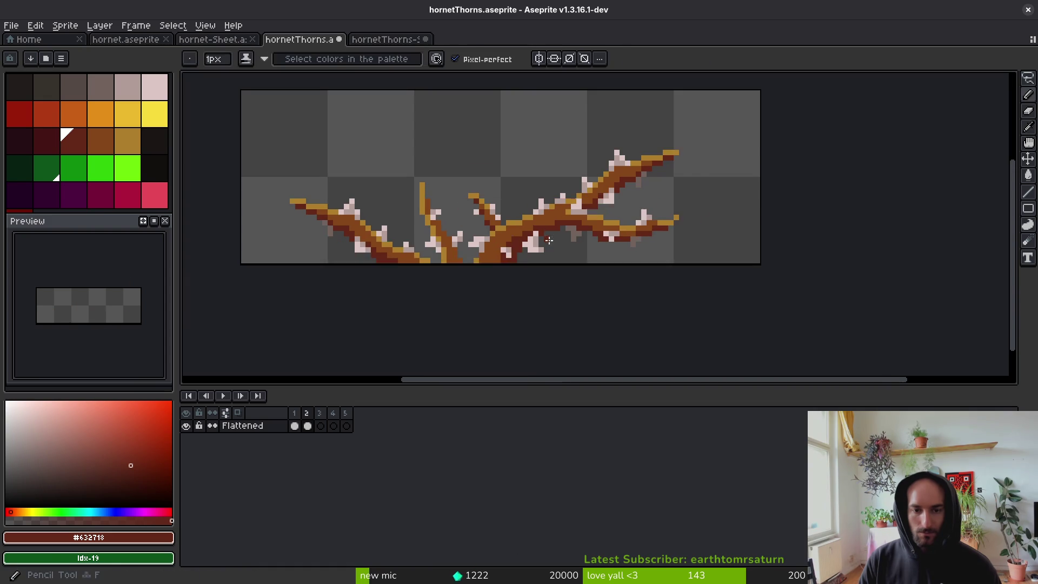
scroll(733, 118, up, 2)
drag(733, 118, 485, 210)
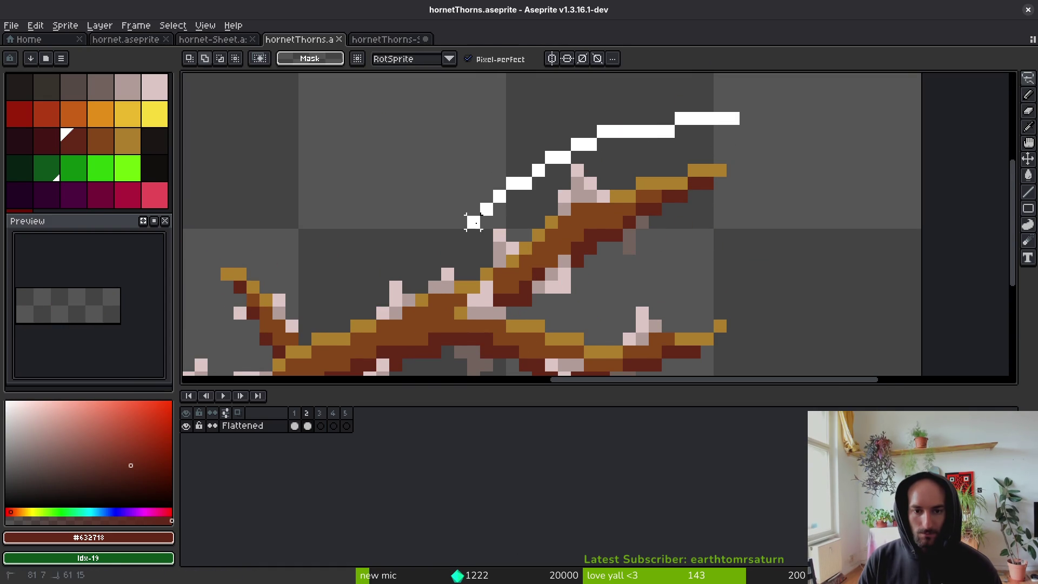
drag(681, 117, 680, 116)
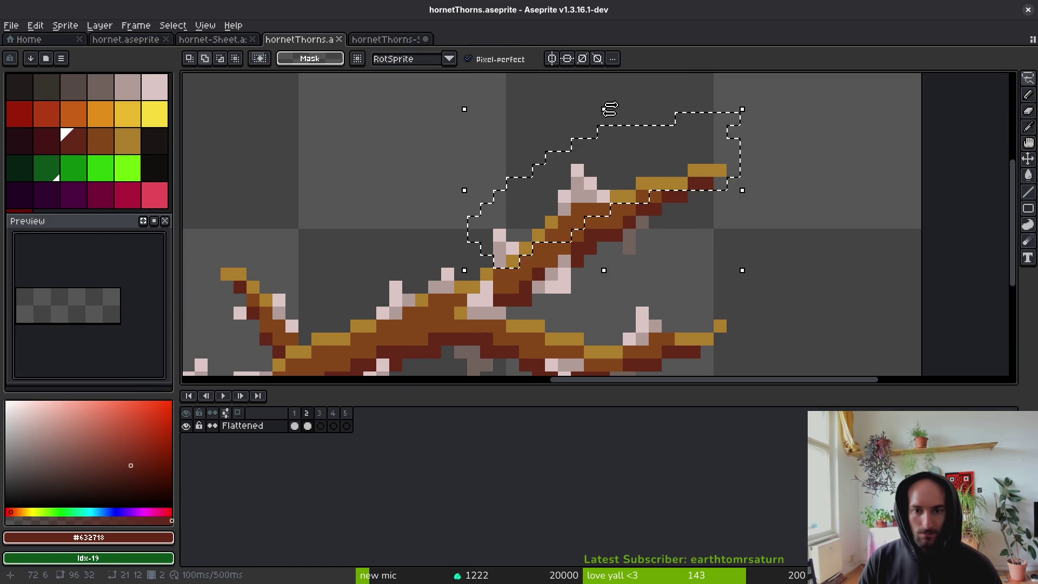
click(606, 107)
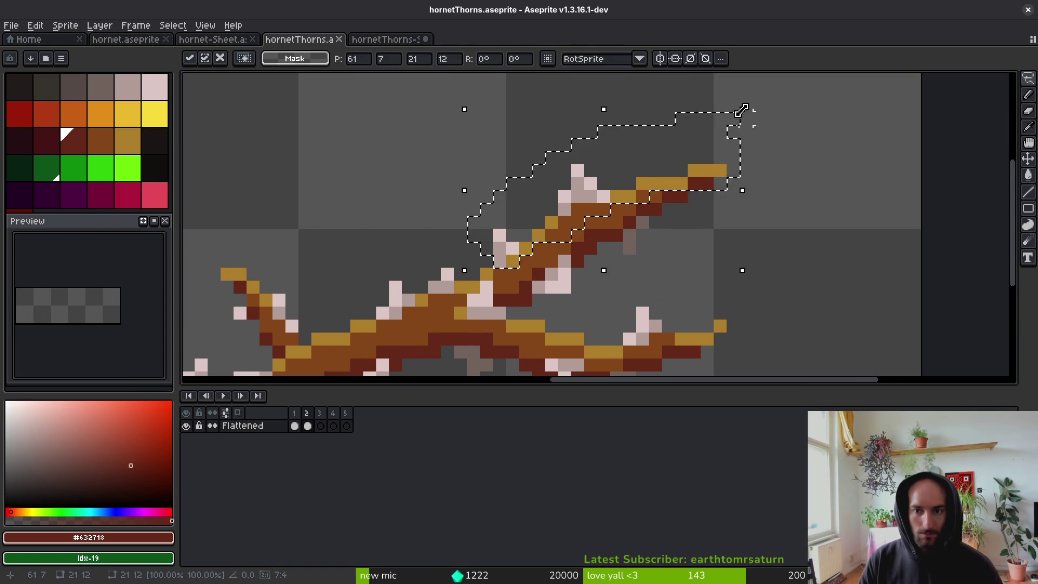
drag(735, 117, 723, 118)
click(667, 221)
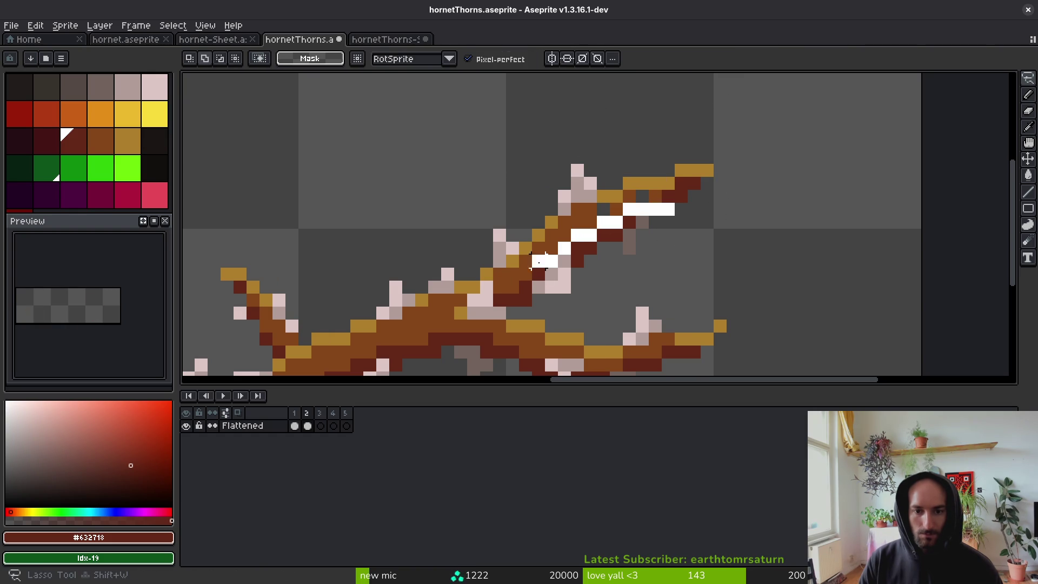
Recolour a grey pixel on the upper-right branch with the brown branch colour.
drag(603, 274, 600, 264)
click(588, 265)
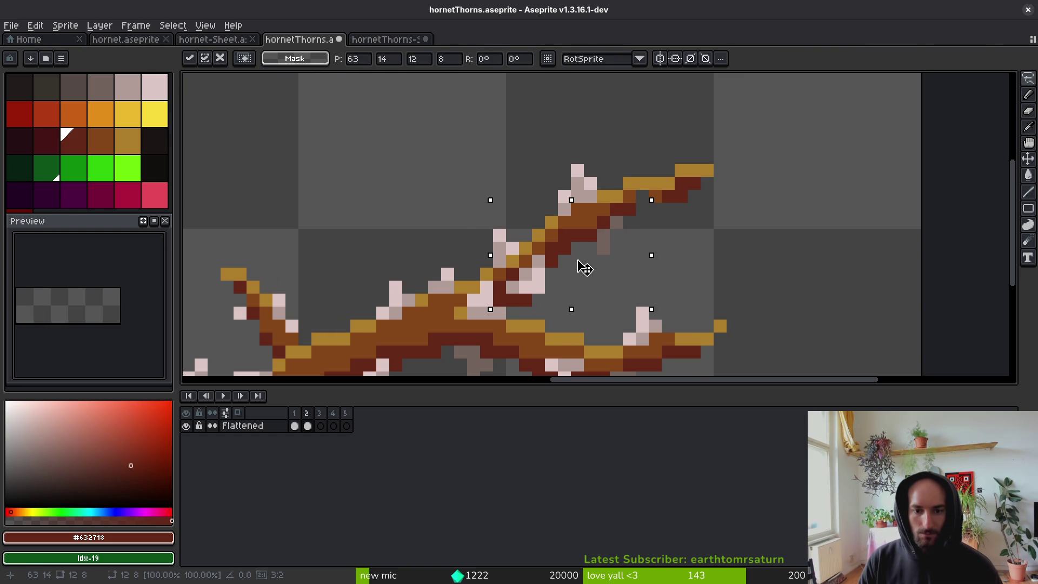
key(Return)
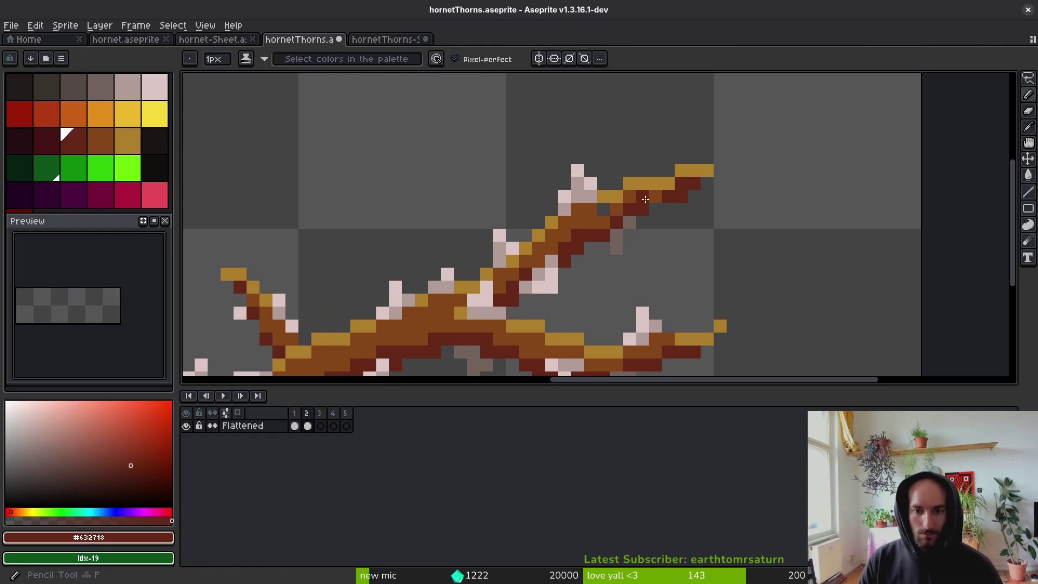
alt+click(658, 191)
click(640, 196)
Nudge a small patch of pixels near the branch tip one pixel left.
key(m)
drag(590, 209, 655, 261)
key(Left)
key(Return)
scroll(627, 235, down, 4)
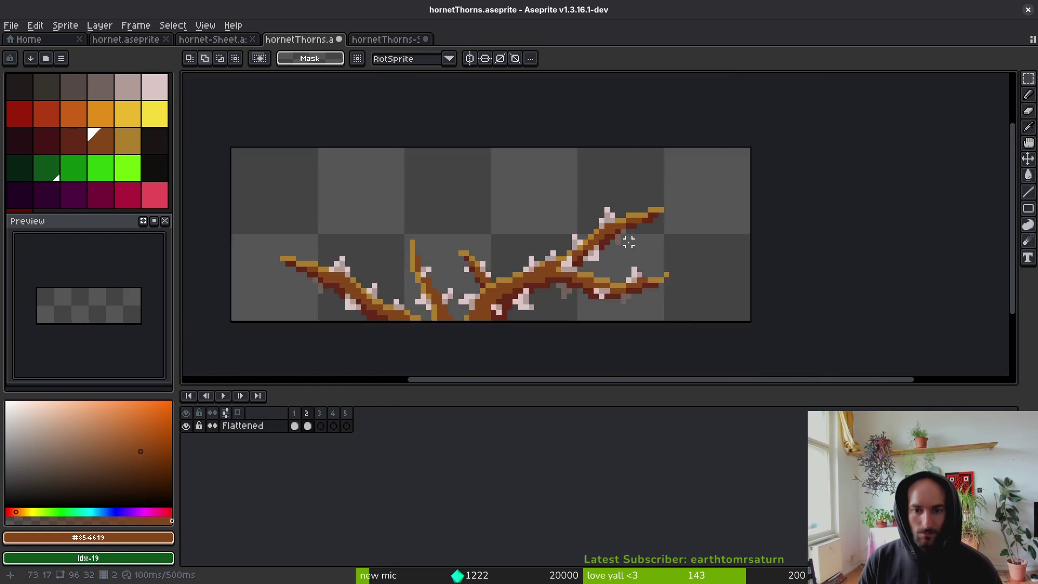
scroll(620, 238, up, 5)
Try a grey shadow pixel below the branch, then undo it.
key(b)
alt+click(600, 218)
click(626, 234)
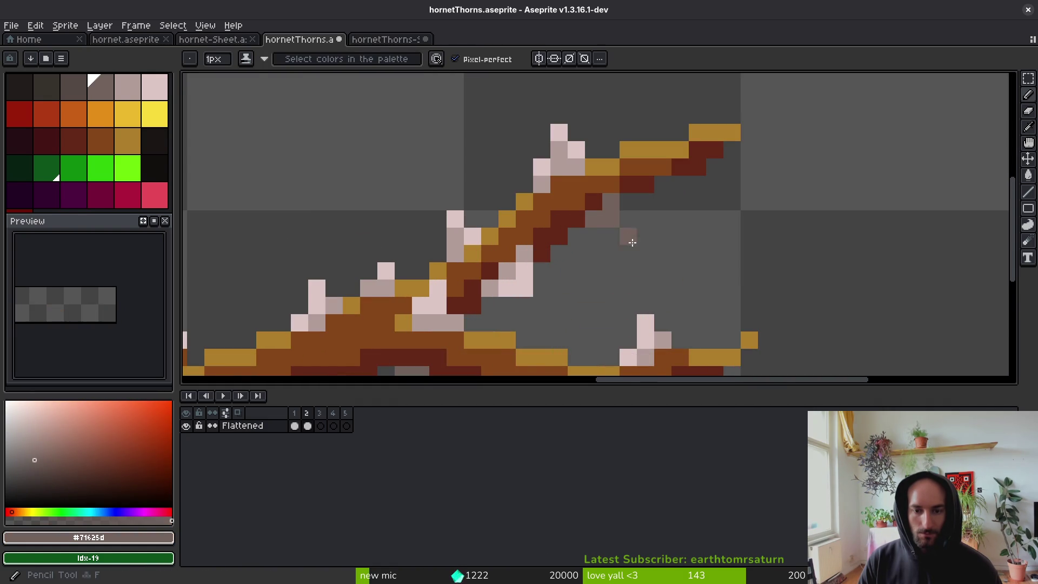
scroll(638, 249, down, 5)
key(ctrl+z)
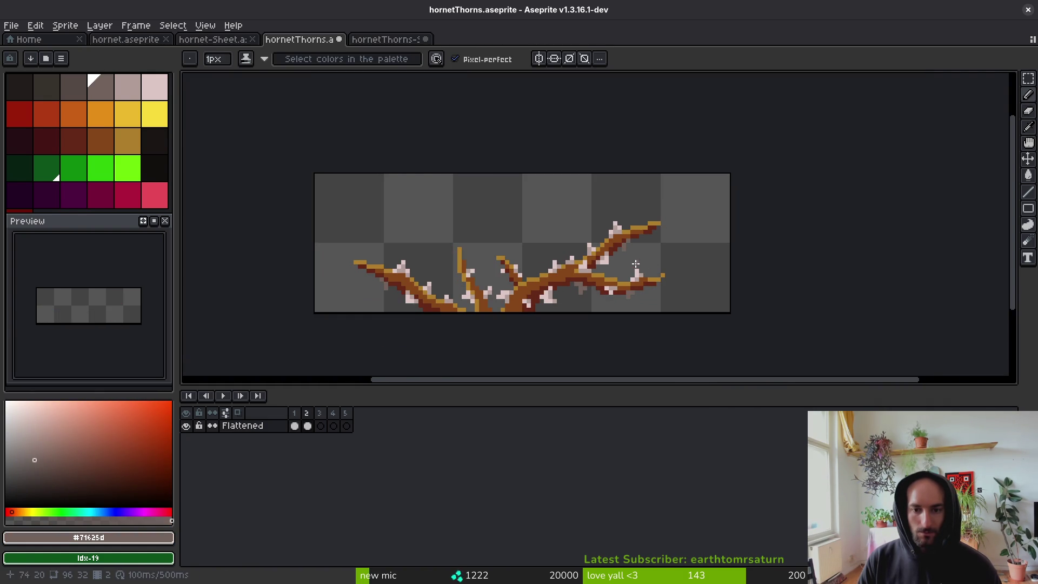
key(alt)
scroll(638, 249, up, 3)
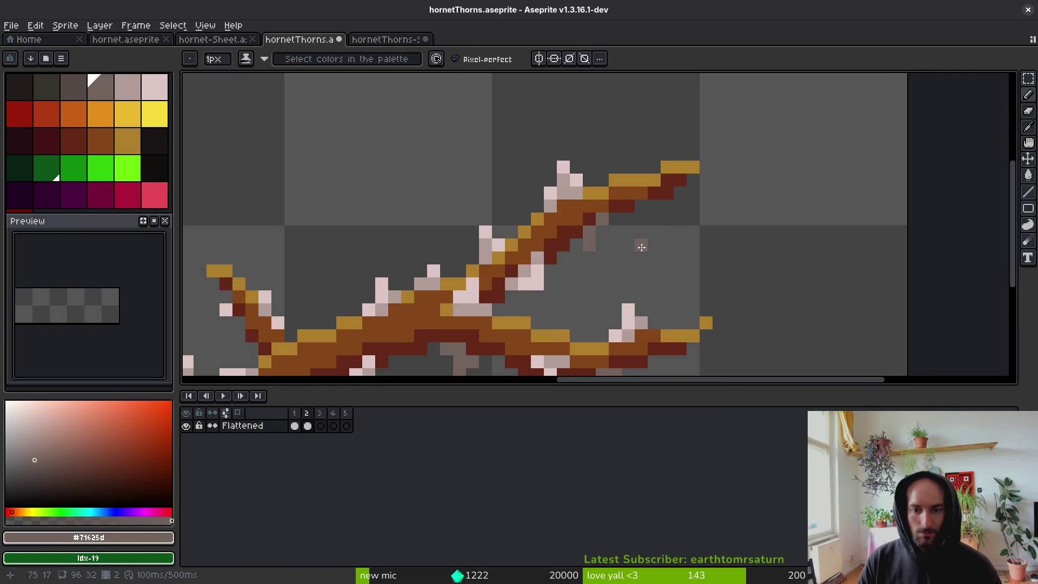
Touch up the thorn on frame 2 with the pale thorn colour.
key(.)
alt+click(579, 173)
alt+click(586, 192)
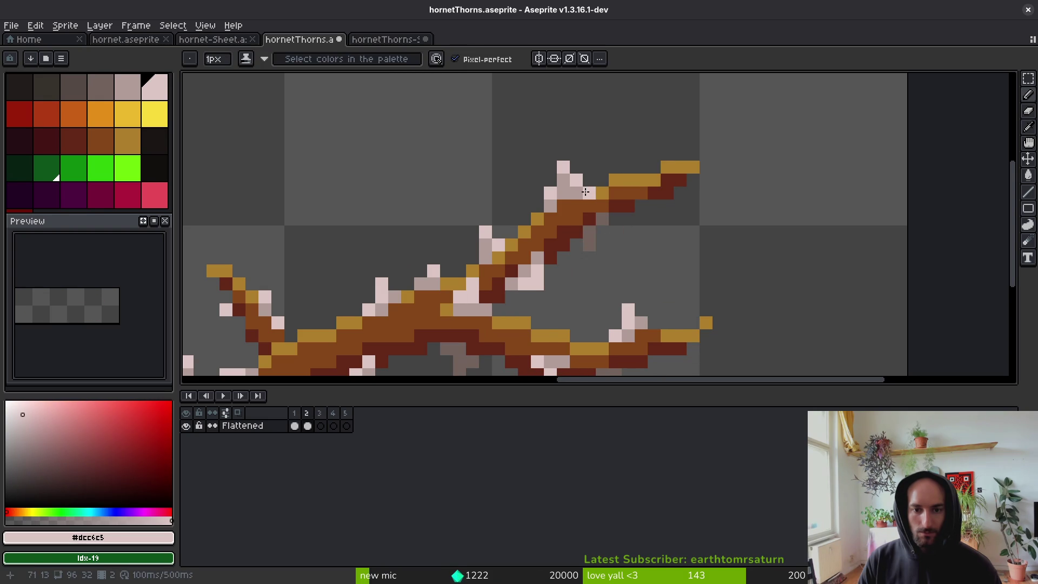
scroll(578, 196, down, 4)
key(comma)
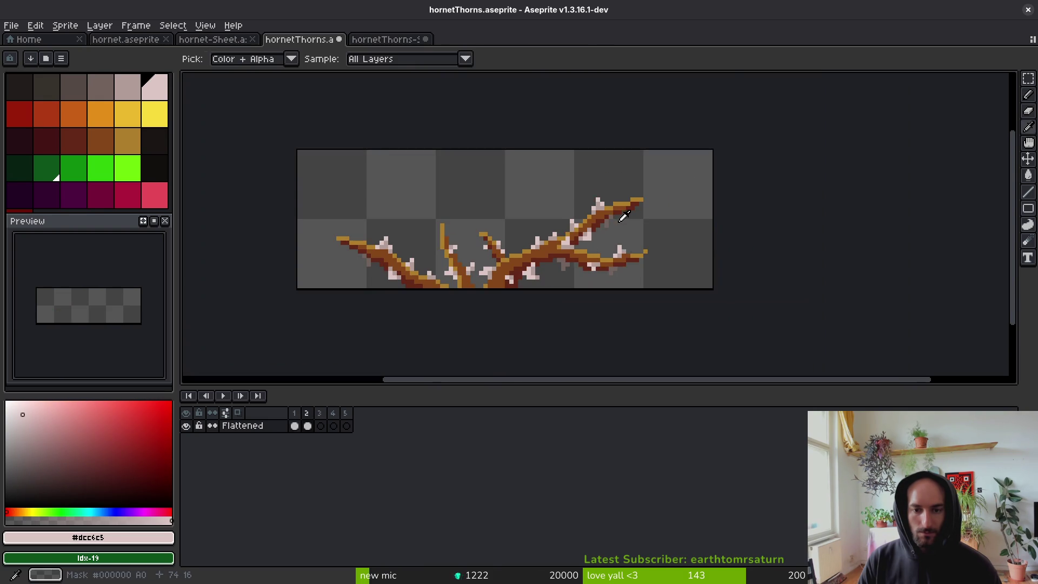
key(alt)
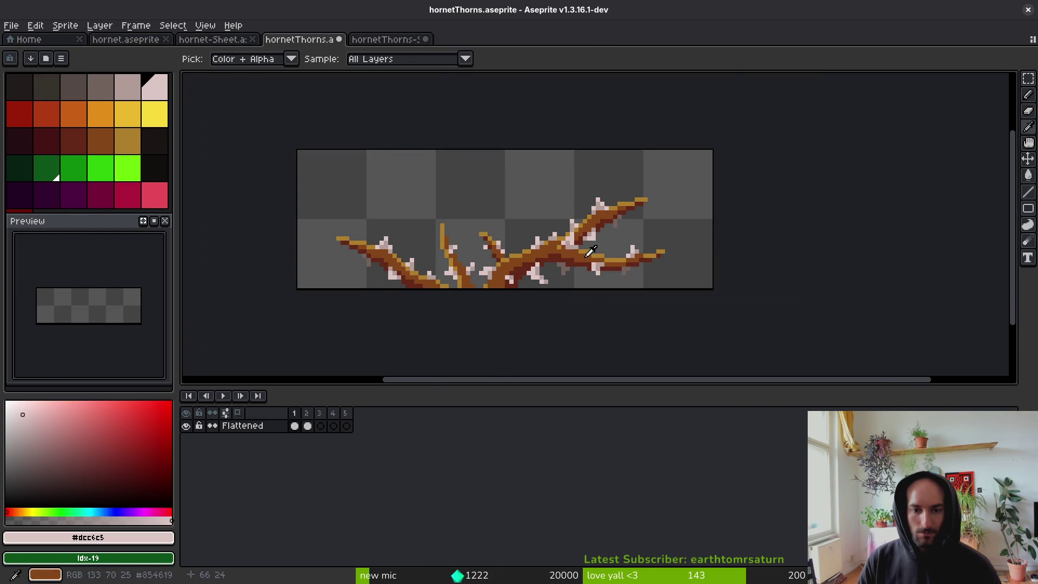
scroll(580, 206, up, 4)
key(alt)
On frame 2, nudge part of the branch one pixel down and one left.
key(period)
key(shift+w)
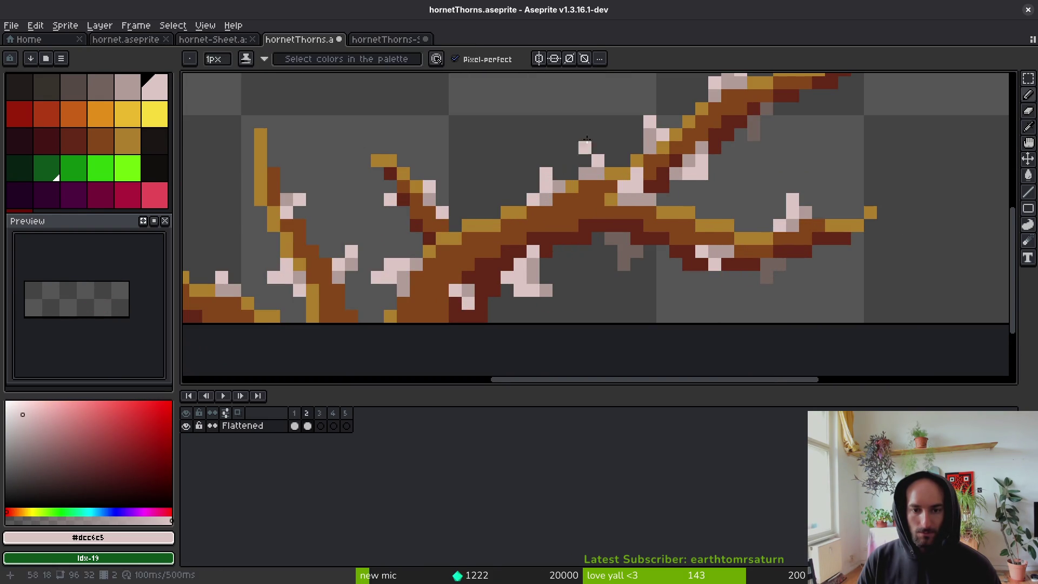
drag(597, 134, 493, 187)
drag(583, 198, 583, 198)
key(Down)
key(Left)
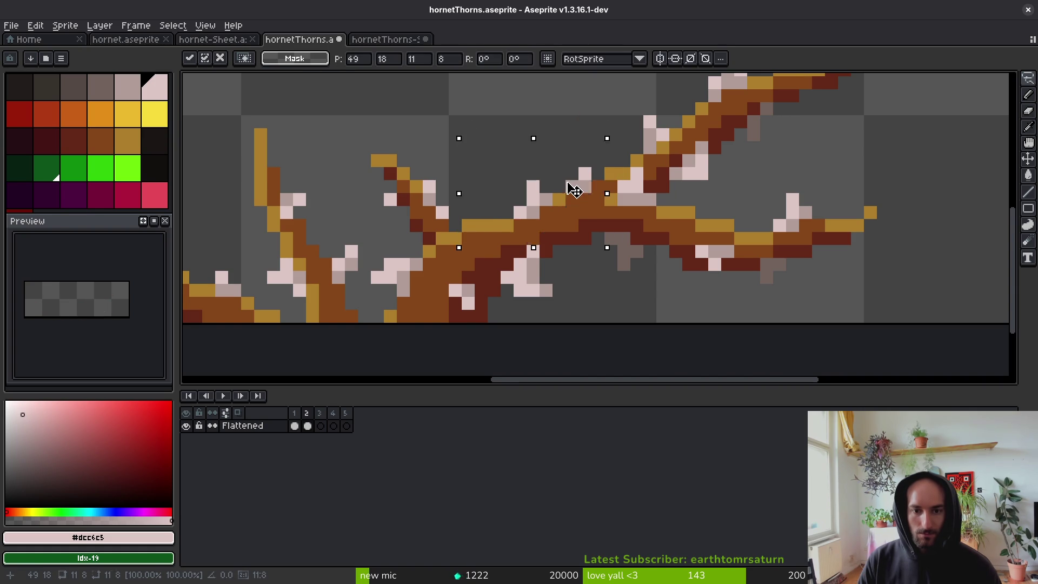
key(ctrl+d)
key(f)
alt+click(607, 170)
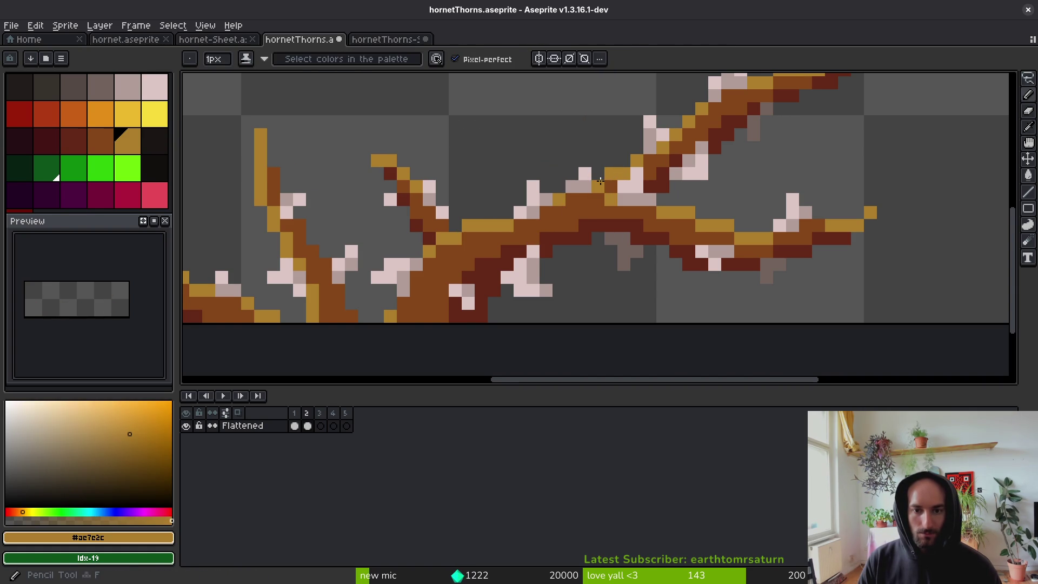
Move the small hook one pixel right and one pixel down.
scroll(473, 238, left, 5)
key(shift+w)
drag(516, 126, 478, 152)
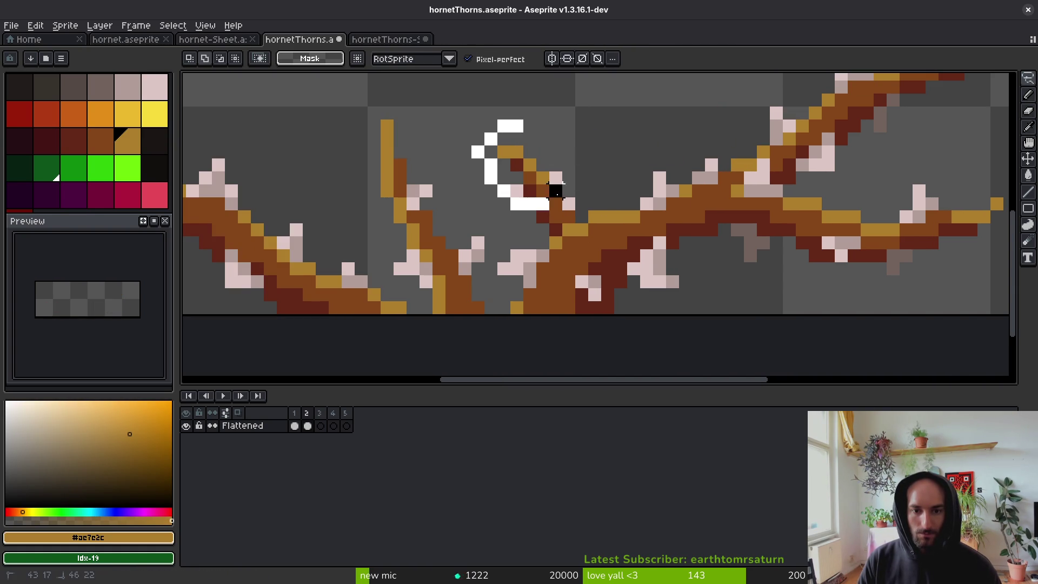
drag(556, 186, 556, 192)
key(Right)
key(Down)
key(ctrl+d)
Select the hook's pale pixels with a rectangular selection.
key(e)
key(m)
drag(603, 151, 545, 231)
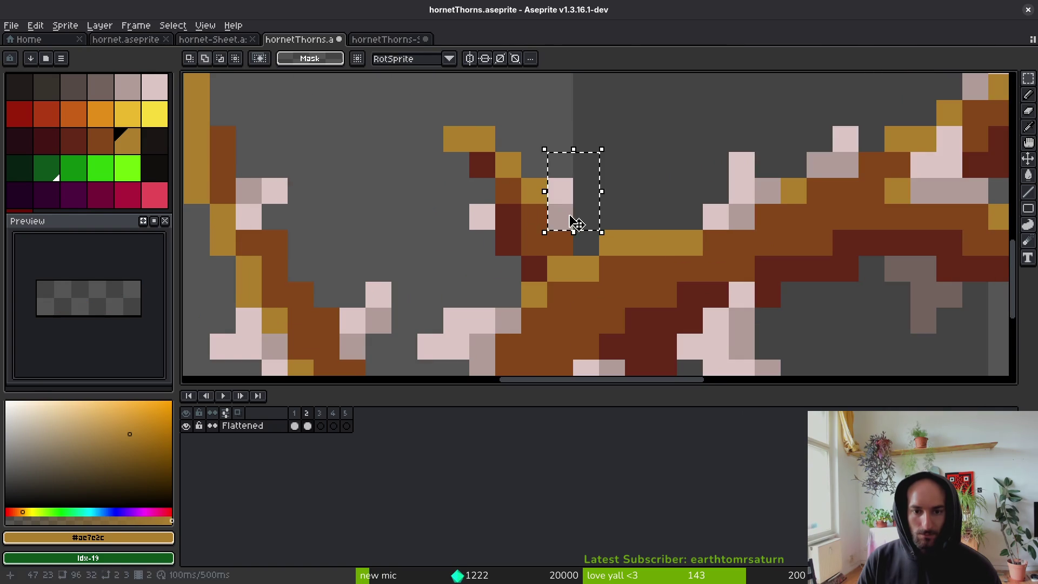
scroll(587, 230, down, 4)
key(alt)
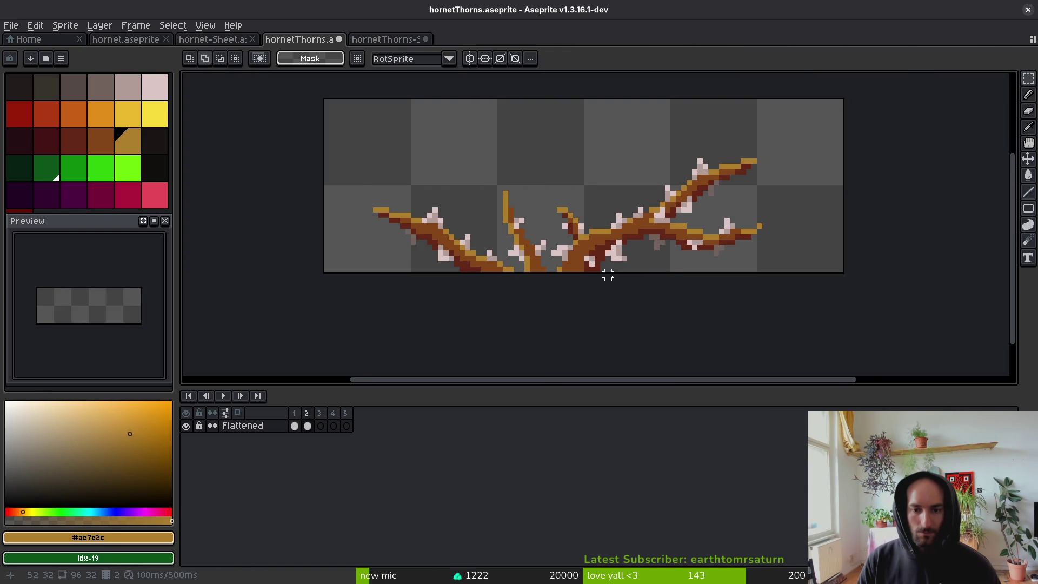
scroll(605, 278, down, 2)
scroll(682, 219, up, 4)
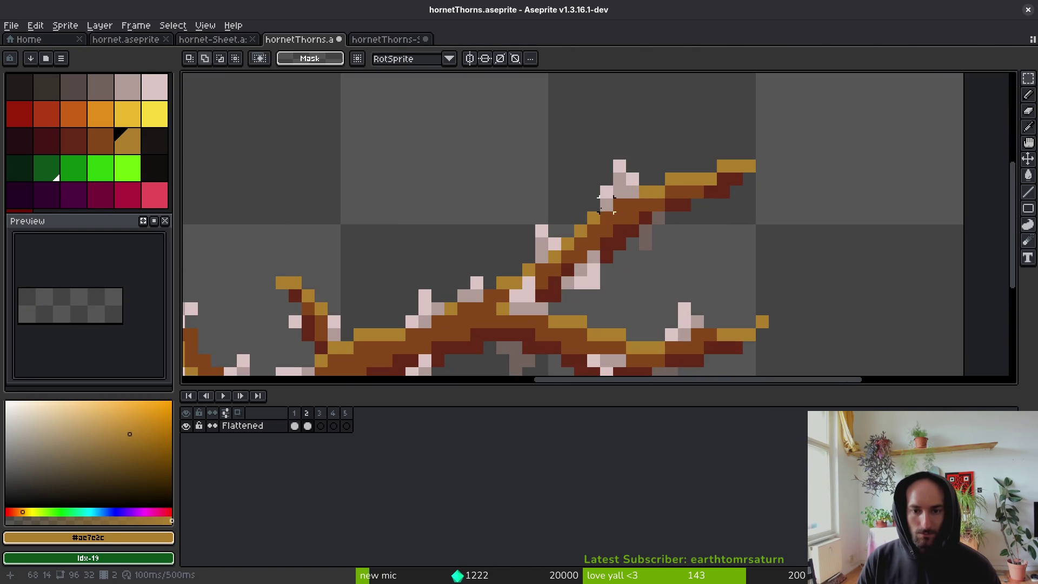
Shift the upper branch tip on frame 2 one pixel left.
key(q)
drag(632, 139, 529, 204)
drag(632, 192, 615, 208)
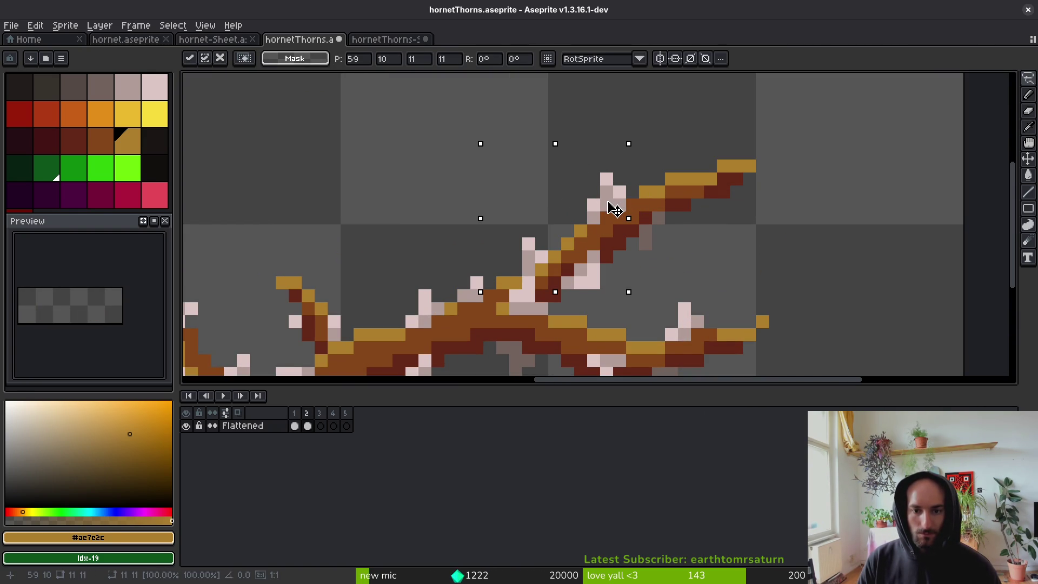
scroll(614, 209, down, 4)
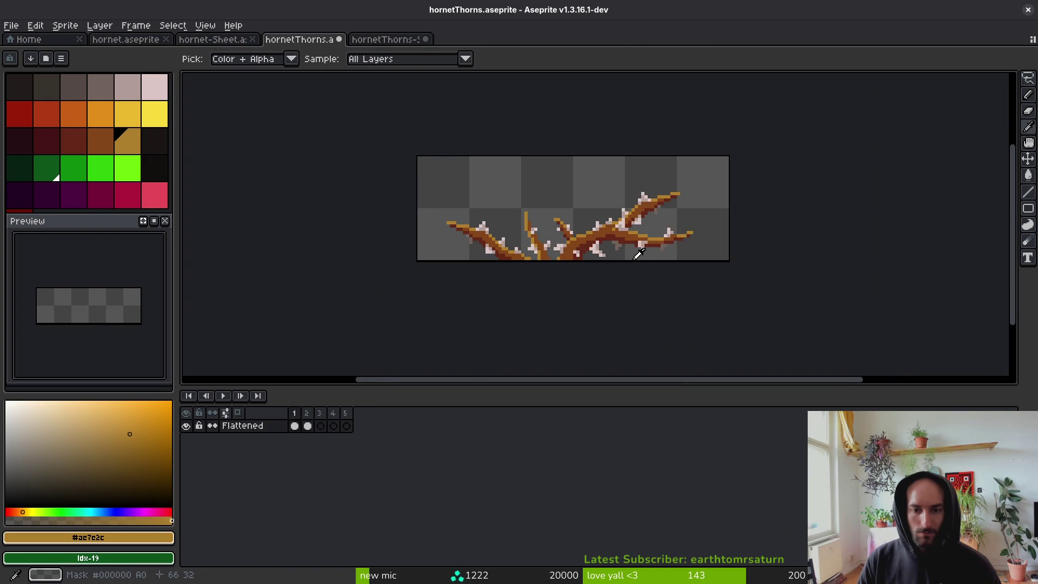
scroll(671, 213, up, 4)
mouse_move(641, 149)
mouse_down()
mouse_move(724, 204)
mouse_move(723, 229)
mouse_up()
mouse_move(685, 198)
mouse_down()
mouse_move(656, 197)
mouse_move(666, 197)
mouse_up()
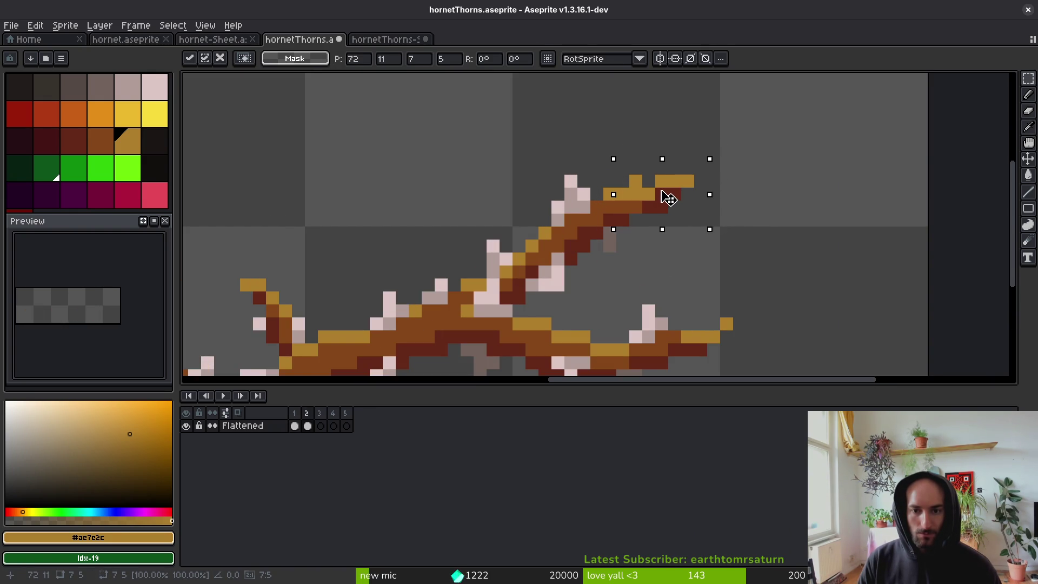
key(Return)
Save hornetThorns.aseprite.
key(b)
scroll(635, 180, down, 3)
key(i)
scroll(652, 212, up, 3)
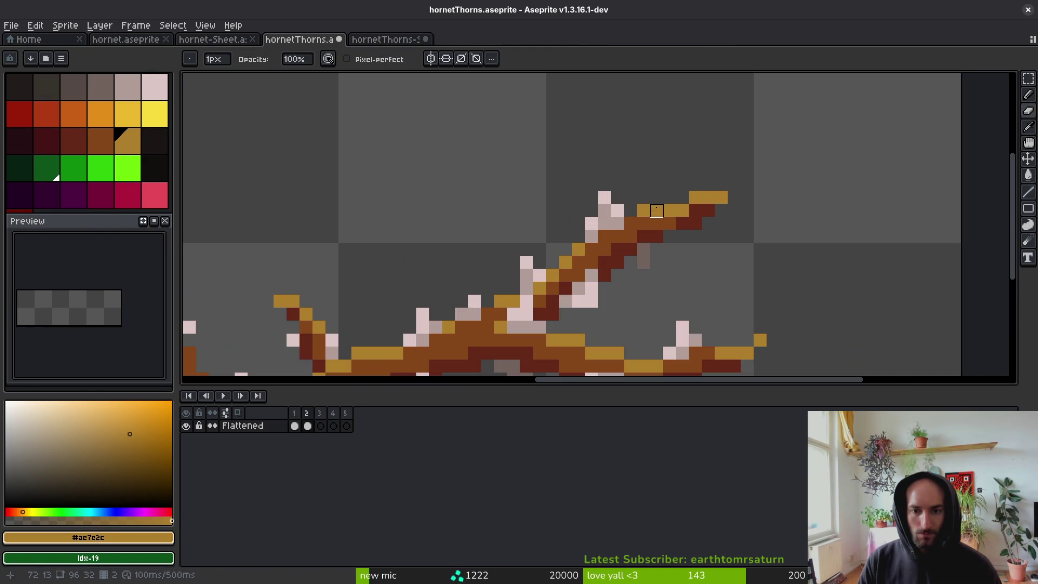
key(b)
scroll(674, 228, down, 5)
key(i)
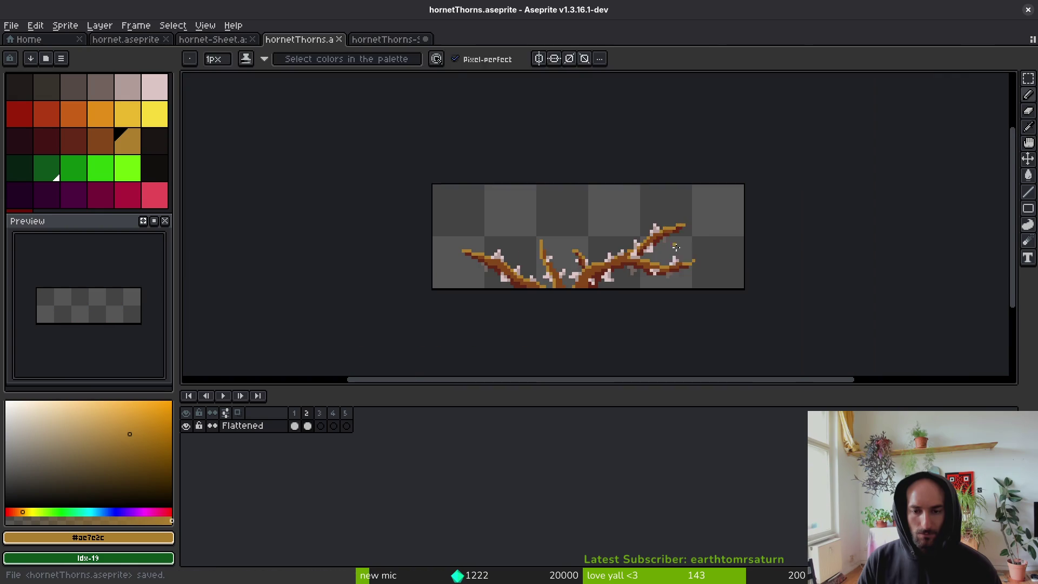
key(b)
key(ctrl+s)
key(i)
Bring the trunk base at the bottom of the branch into view.
key(b)
key(i)
key(b)
scroll(603, 315, up, 5)
drag(603, 315, 618, 256)
key(shift+w)
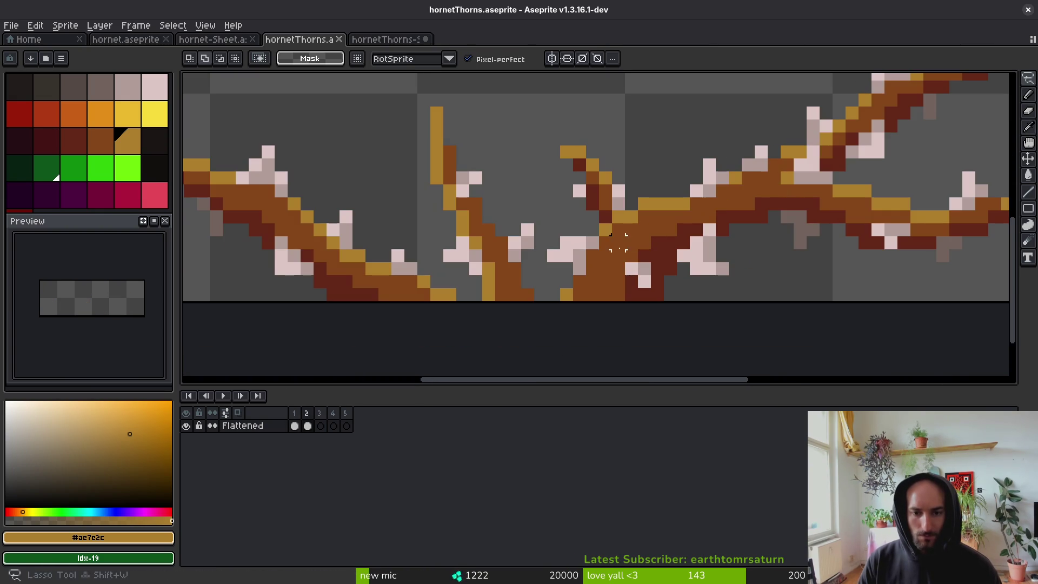
Erase the left-hand branches from frame 2.
drag(578, 306, 597, 271)
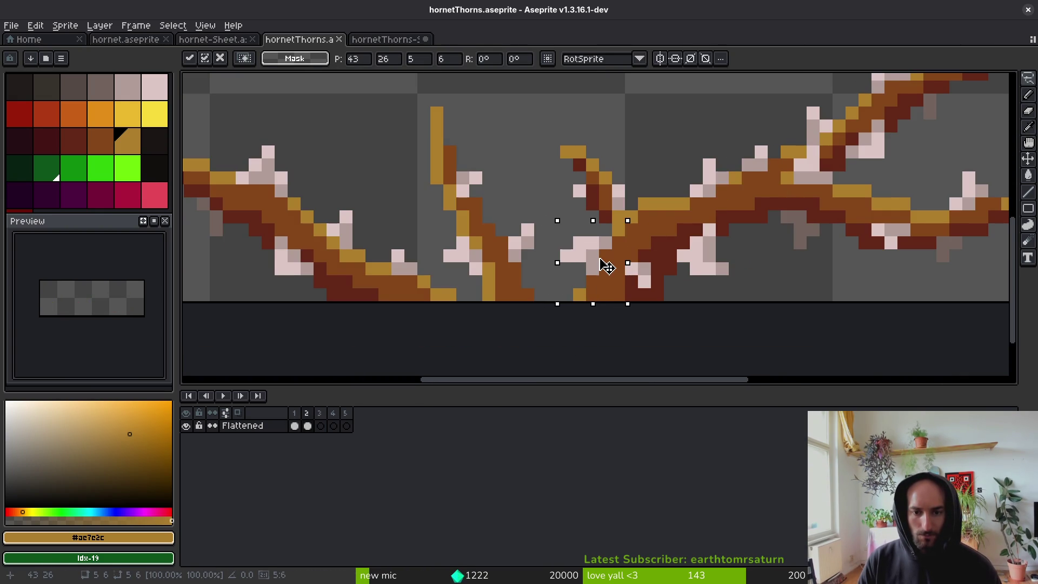
key(i)
key(m)
scroll(640, 271, up, 3)
click(640, 271)
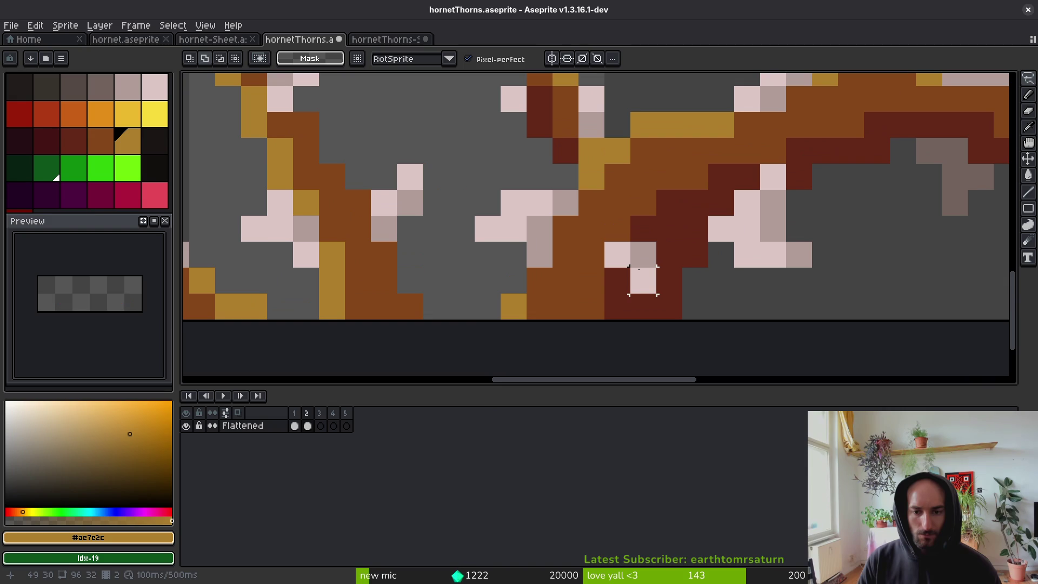
scroll(659, 294, down, 3)
mouse_move(481, 211)
mouse_down()
mouse_move(418, 157)
mouse_move(290, 331)
mouse_up()
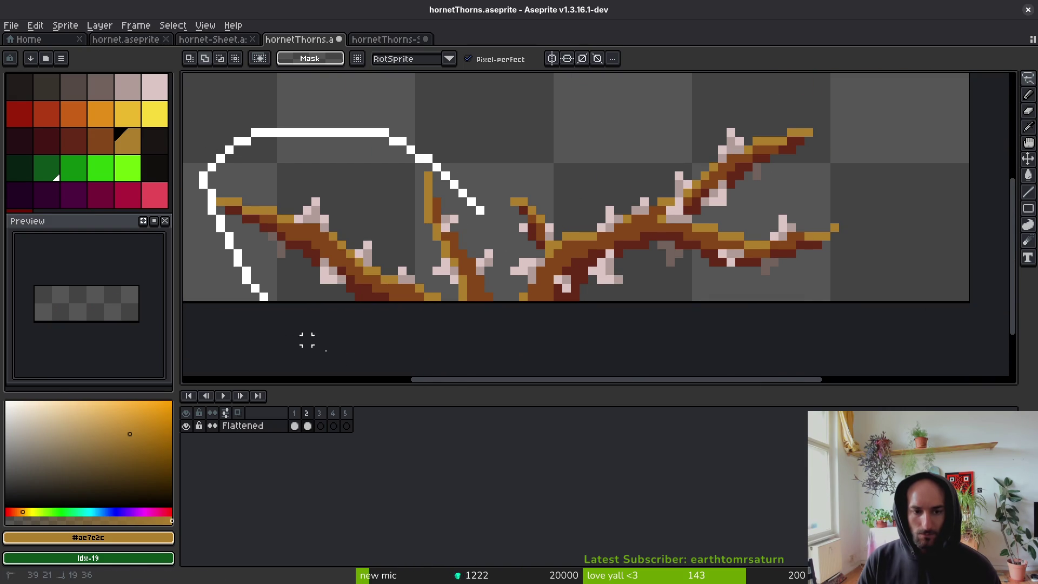
drag(497, 305, 484, 214)
key(Delete)
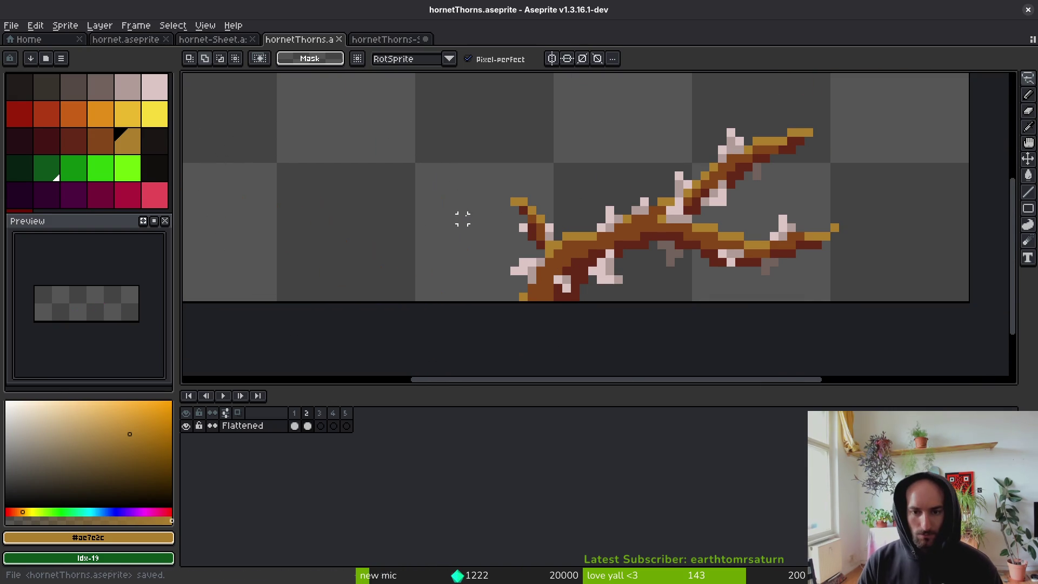
Move frame 2's remaining right branch left toward the canvas centre and save.
scroll(634, 354, down, 1)
key(m)
drag(545, 184, 814, 279)
drag(700, 274, 624, 261)
key(ctrl+s)
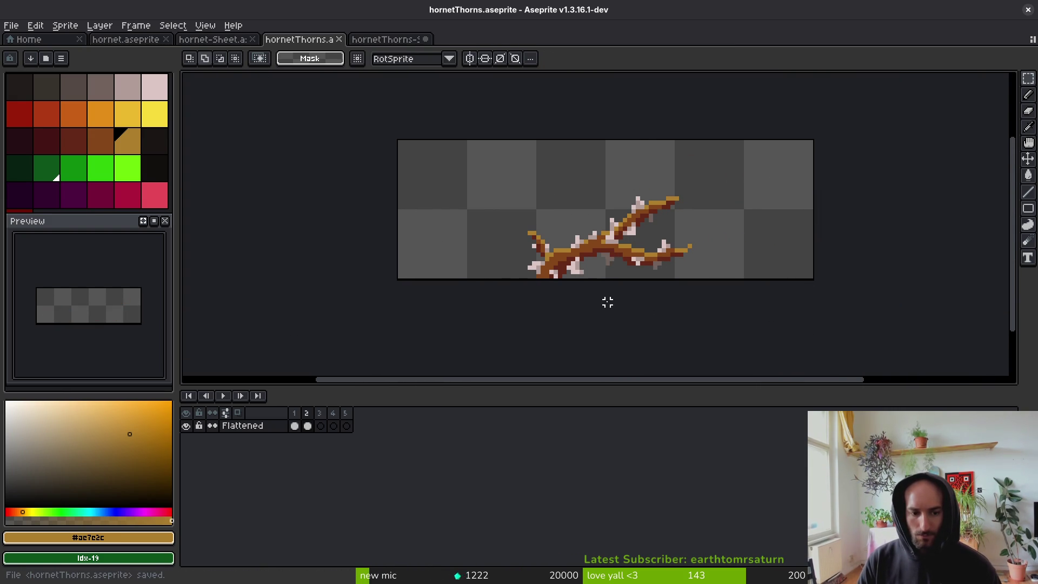
key(Left)
key(Right)
key(Left)
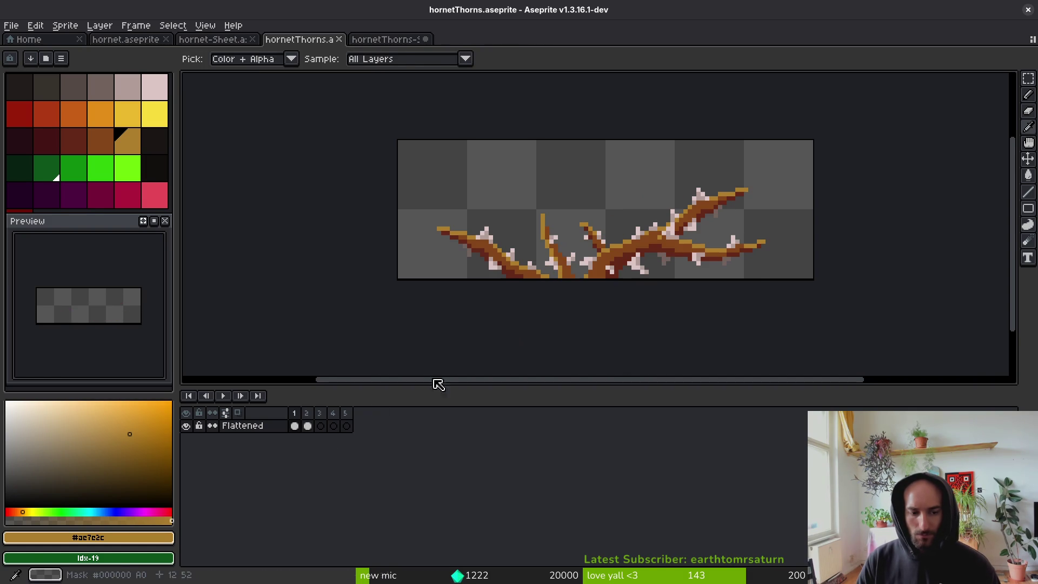
Delete the left-hand branches from frame 1 and save.
key(m)
key(q)
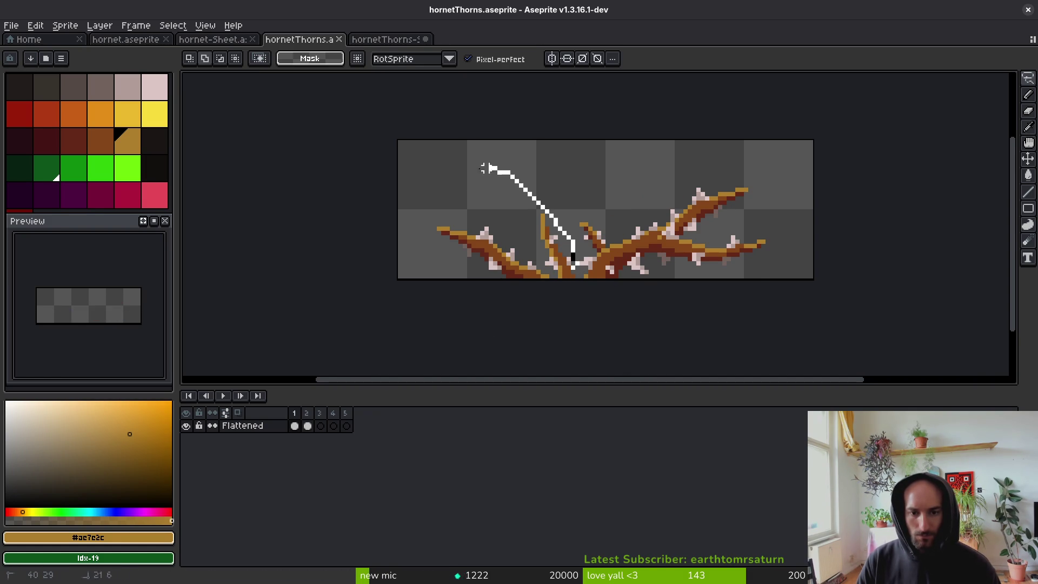
drag(572, 271, 589, 331)
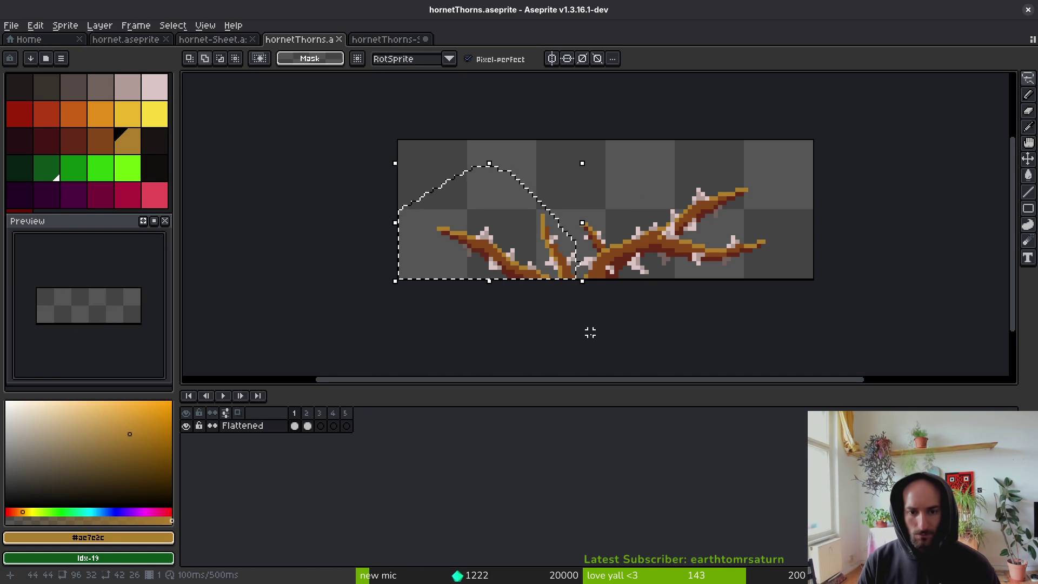
key(Delete)
key(ctrl+s)
key(ctrl+z)
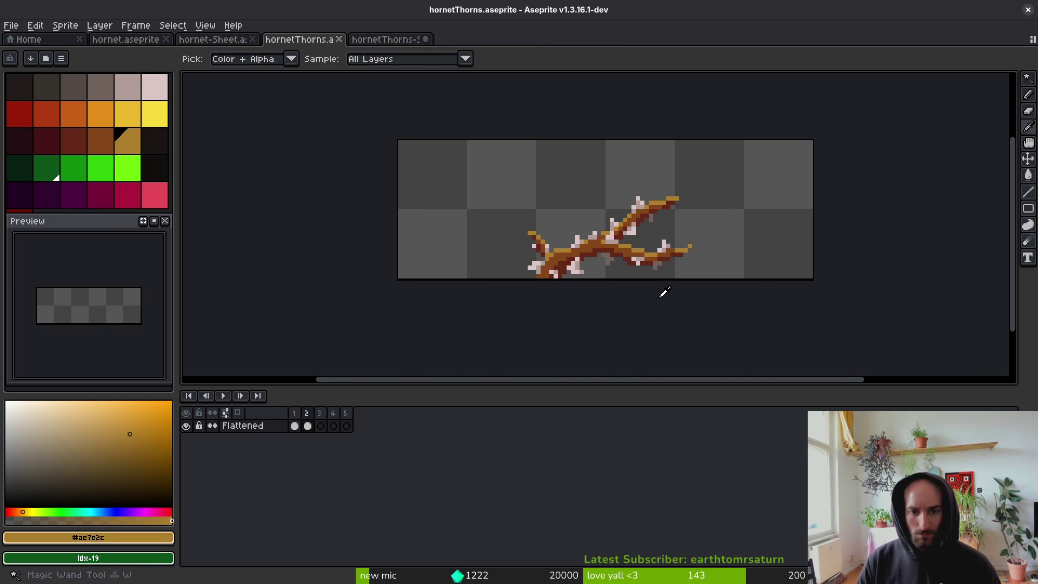
key(ctrl+y)
Slide the remaining branch left toward the centre, then adjust it slightly right and up.
key(m)
mouse_move(655, 241)
mouse_down()
mouse_move(579, 232)
mouse_move(590, 241)
mouse_up()
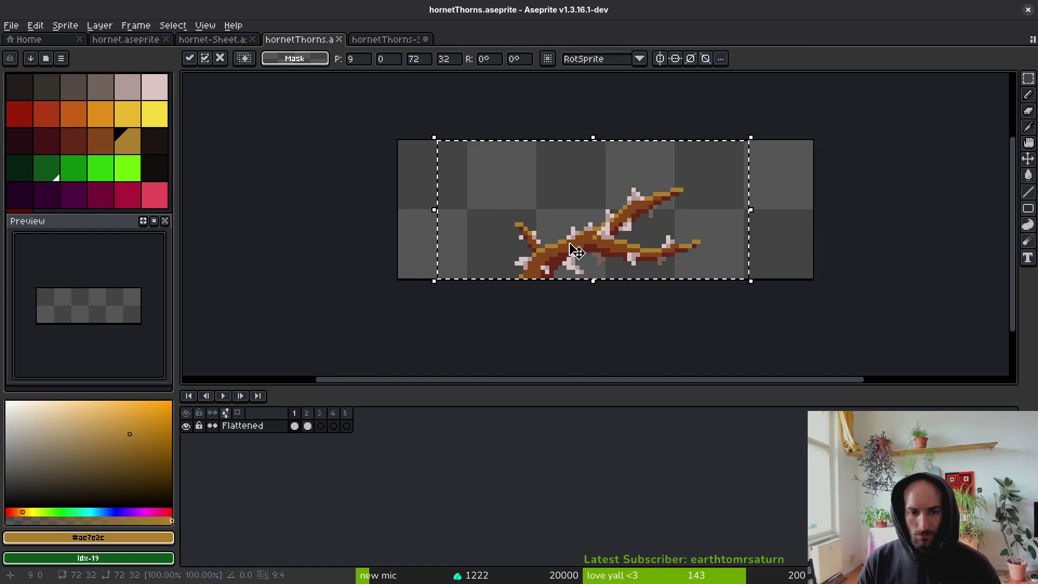
scroll(606, 281, up, 4)
mouse_move(491, 248)
mouse_down()
mouse_move(530, 241)
mouse_move(581, 185)
mouse_move(540, 229)
mouse_move(514, 238)
mouse_move(544, 202)
mouse_move(572, 215)
mouse_up()
key(ctrl+d)
scroll(572, 215, down, 4)
key(ctrl+v)
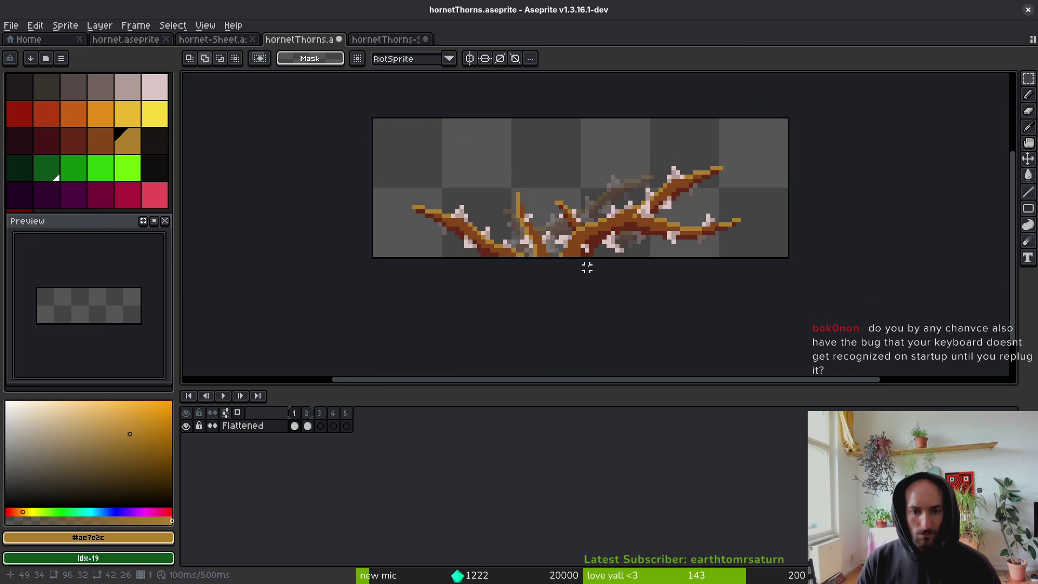
Paste the thorns into frame 2, nudge them down-right and commit.
key(Right)
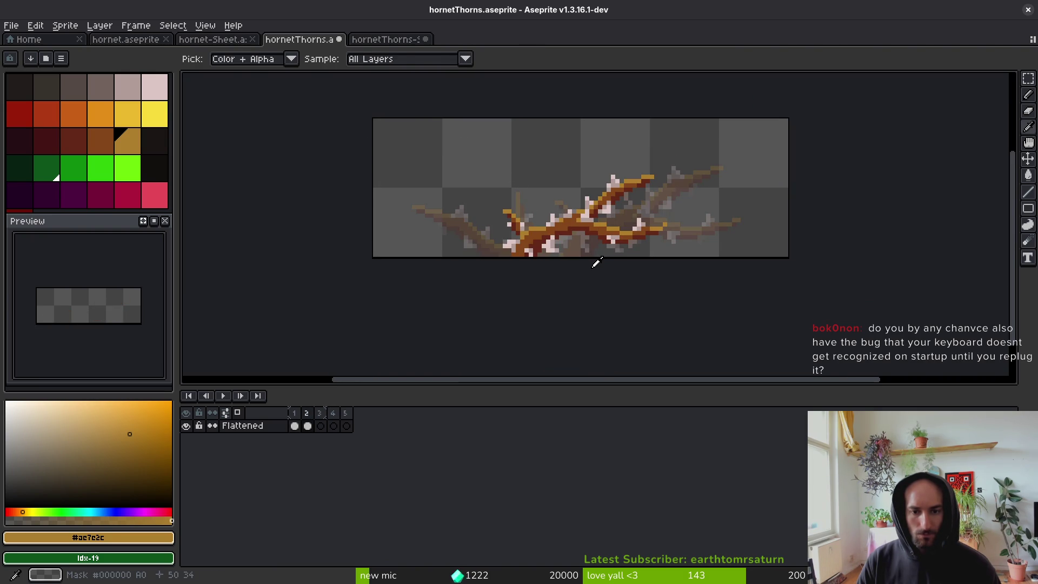
key(ctrl+v)
key(Down)
key(Right)
key(Right)
key(Right)
key(Return)
In frame 1, lasso the left branch with its thorns and cut it away.
scroll(547, 254, up, 2)
key(Left)
key(b)
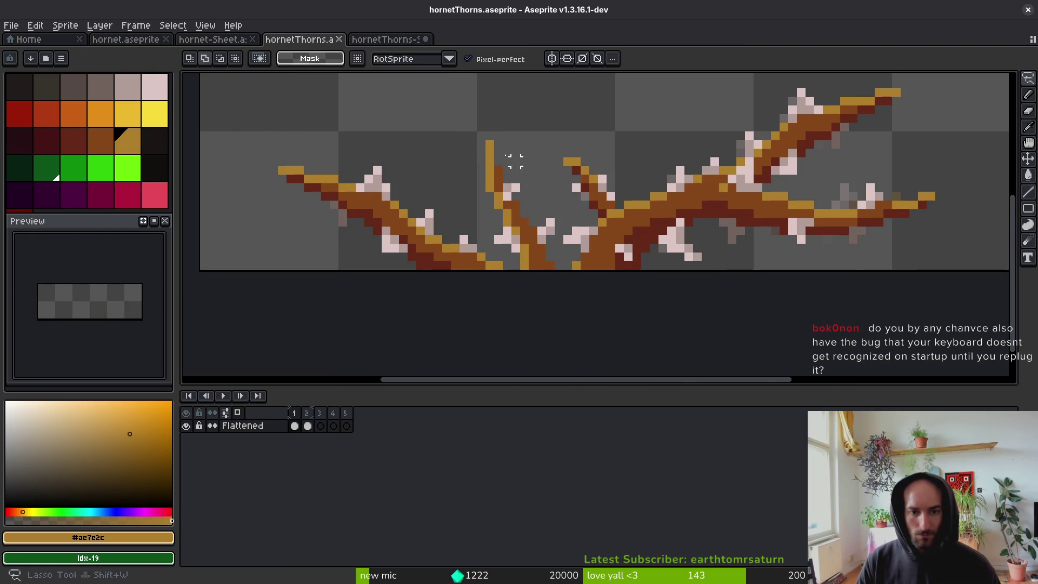
drag(524, 167, 411, 325)
drag(533, 188, 498, 150)
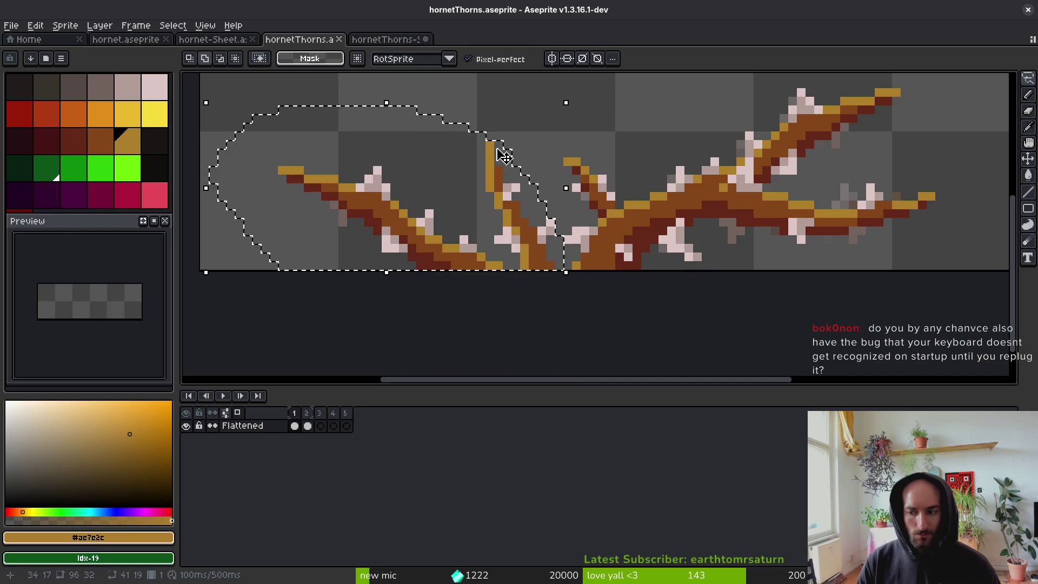
key(ctrl+x)
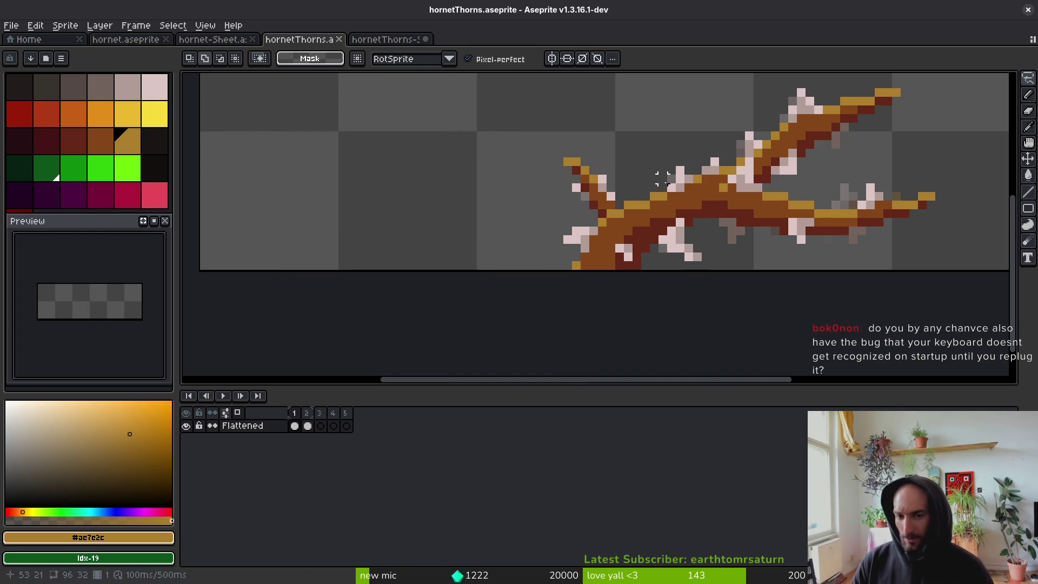
Nudge small rectangular patches of the upper branch's pixels upward, committing each move.
scroll(654, 179, down, 2)
scroll(754, 173, up, 5)
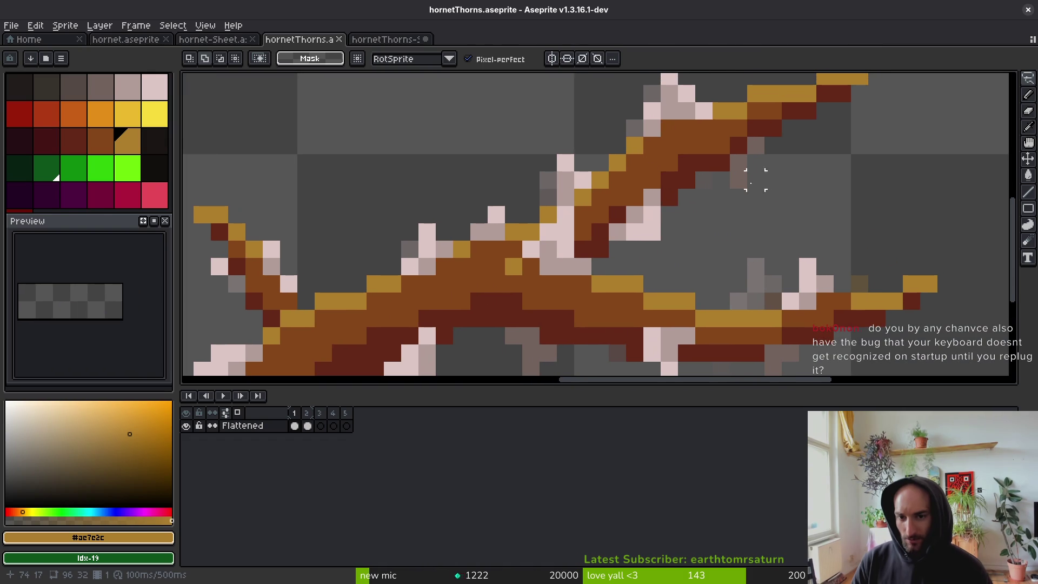
key(m)
drag(661, 120, 727, 171)
drag(658, 135, 751, 183)
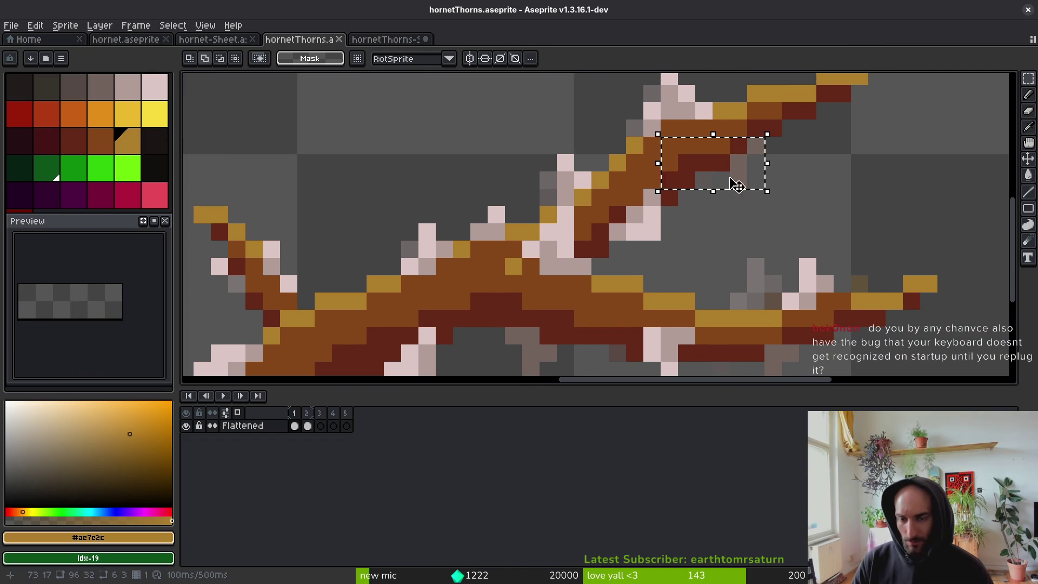
key(Return)
drag(712, 135, 782, 189)
mouse_move(710, 191)
mouse_down()
mouse_move(767, 116)
mouse_move(709, 192)
mouse_move(717, 182)
mouse_up()
key(Return)
scroll(737, 144, down, 3)
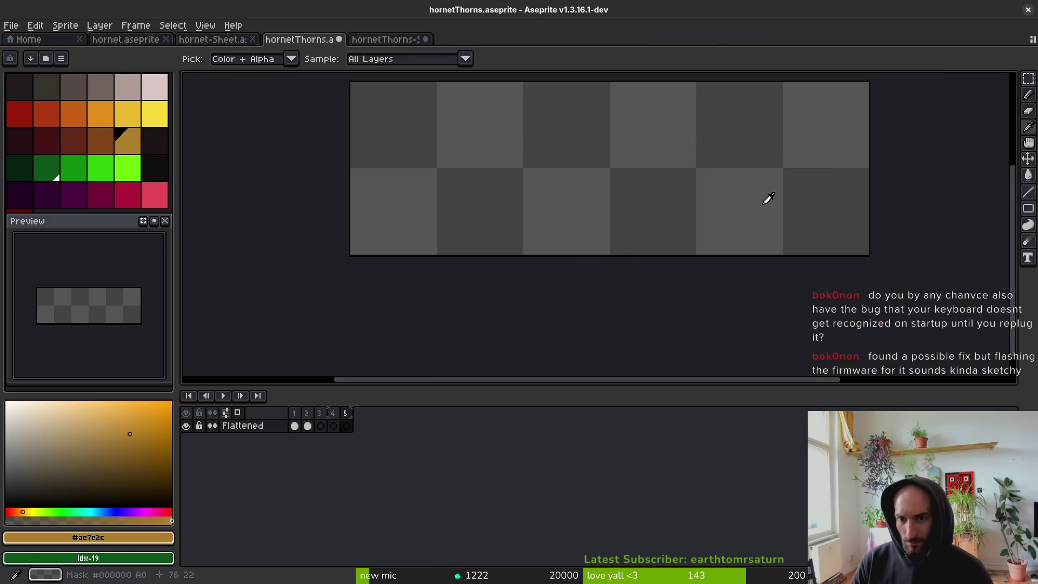
Select frames 1 and 2 and shift the branch further left in both.
key(m)
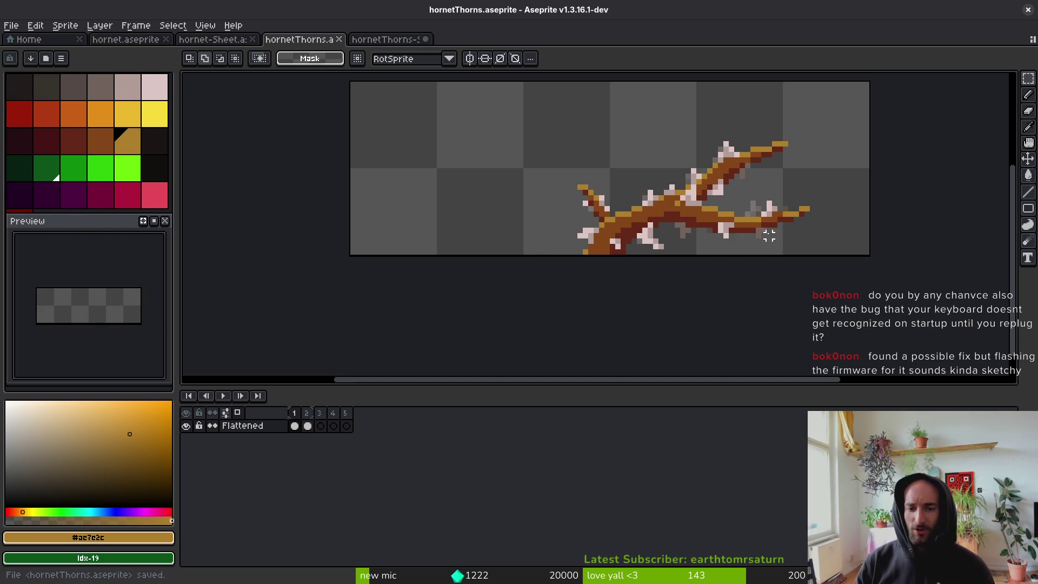
key(Return)
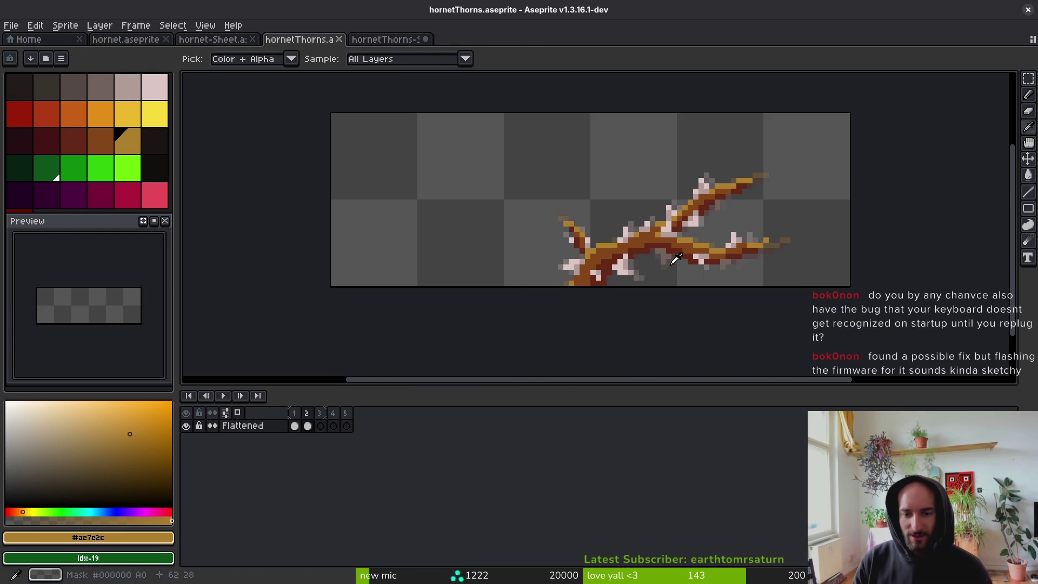
drag(294, 426, 306, 429)
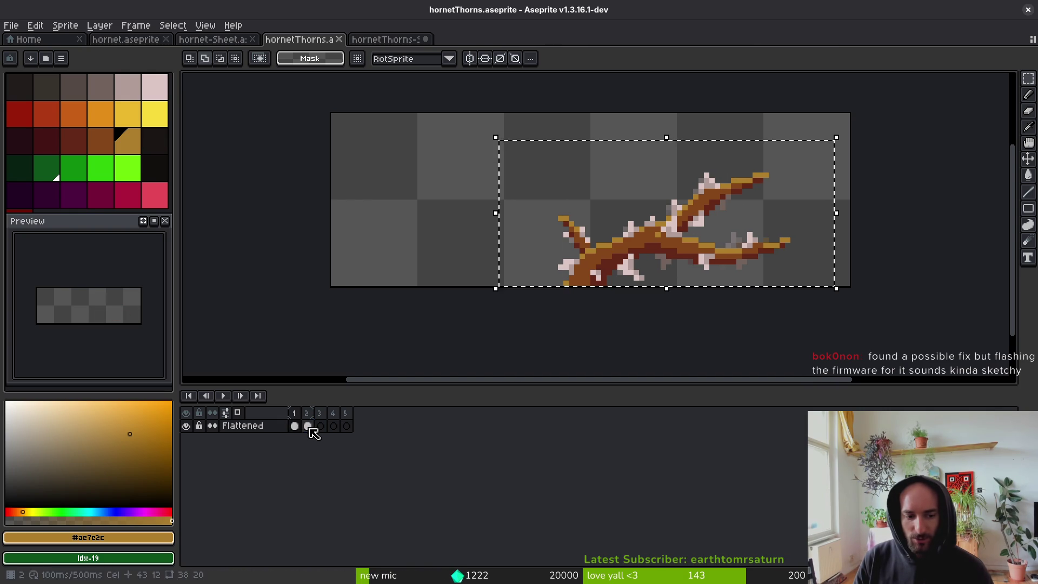
mouse_move(676, 264)
mouse_down()
mouse_move(593, 252)
mouse_move(586, 266)
mouse_move(599, 265)
mouse_up()
key(Return)
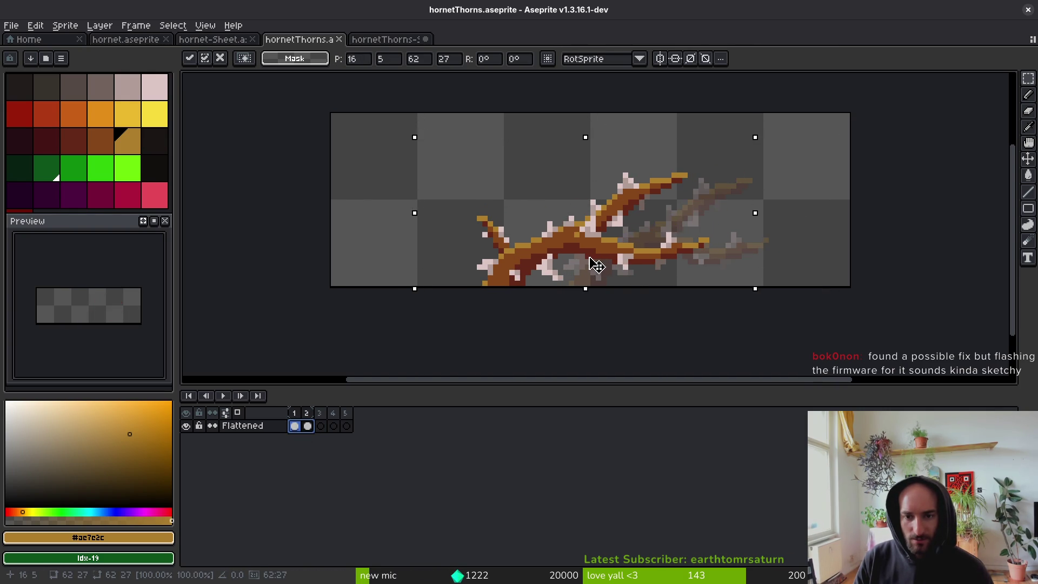
scroll(641, 245, down, 1)
Save hornetThorns and close the hornetThorns-Sheet document.
key(i)
key(Right)
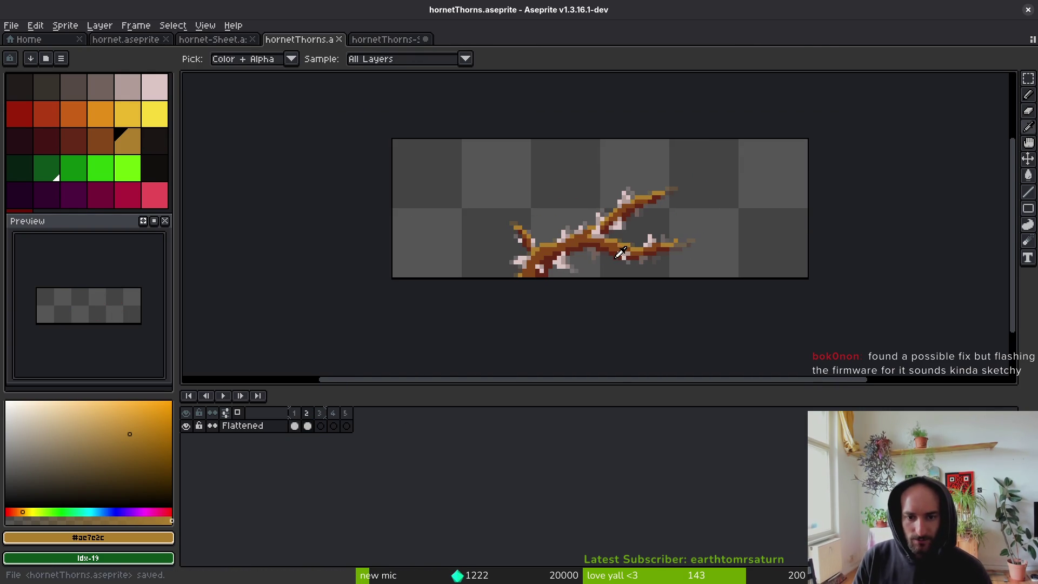
key(Right)
scroll(614, 232, down, 1)
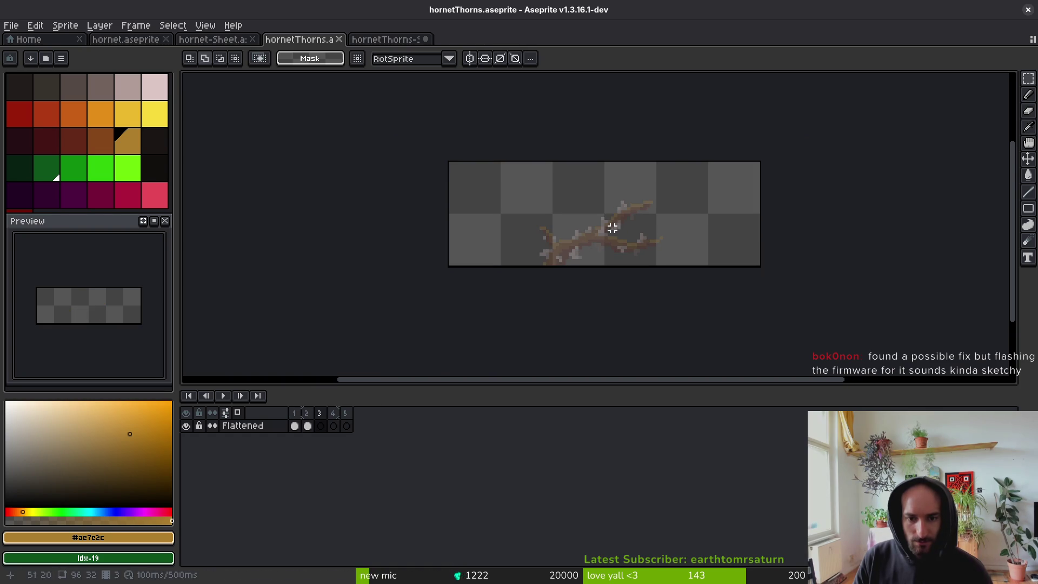
click(359, 42)
key(ctrl+w)
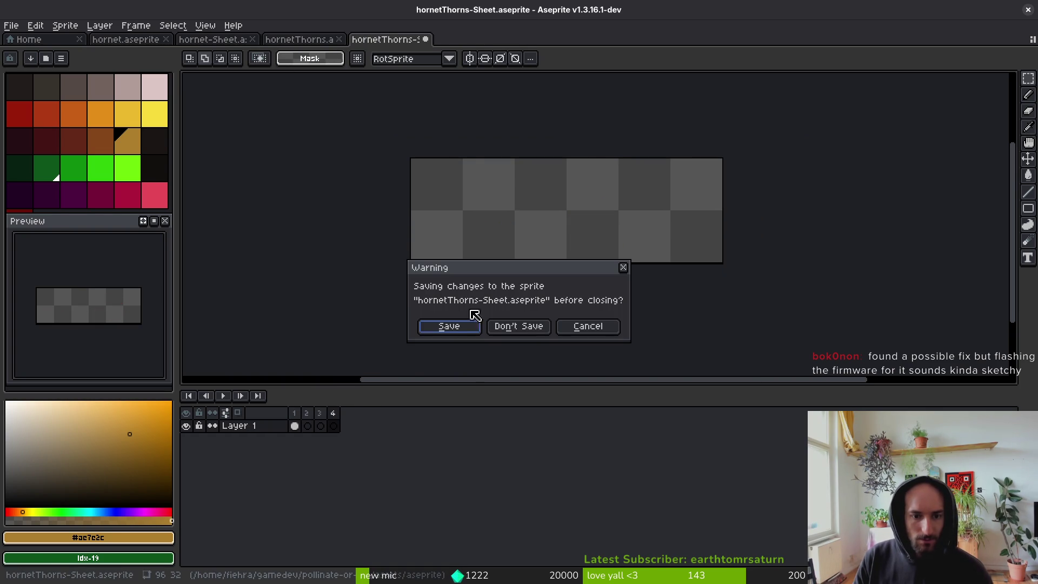
Discard the hornetThorns-Sheet changes and bring up the Open File dialog.
click(530, 325)
click(156, 43)
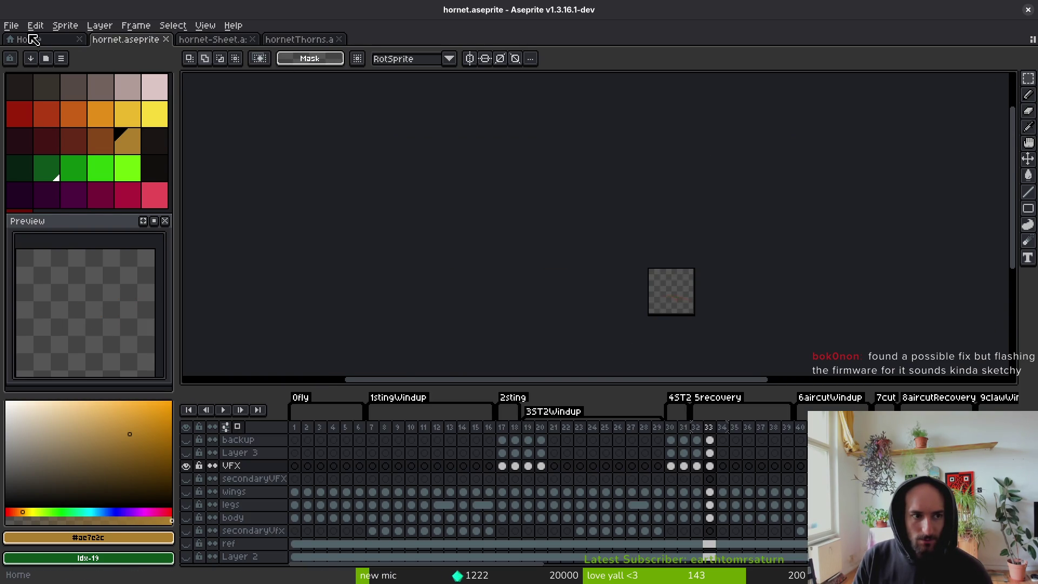
click(11, 25)
click(32, 50)
scroll(639, 243, down, 1)
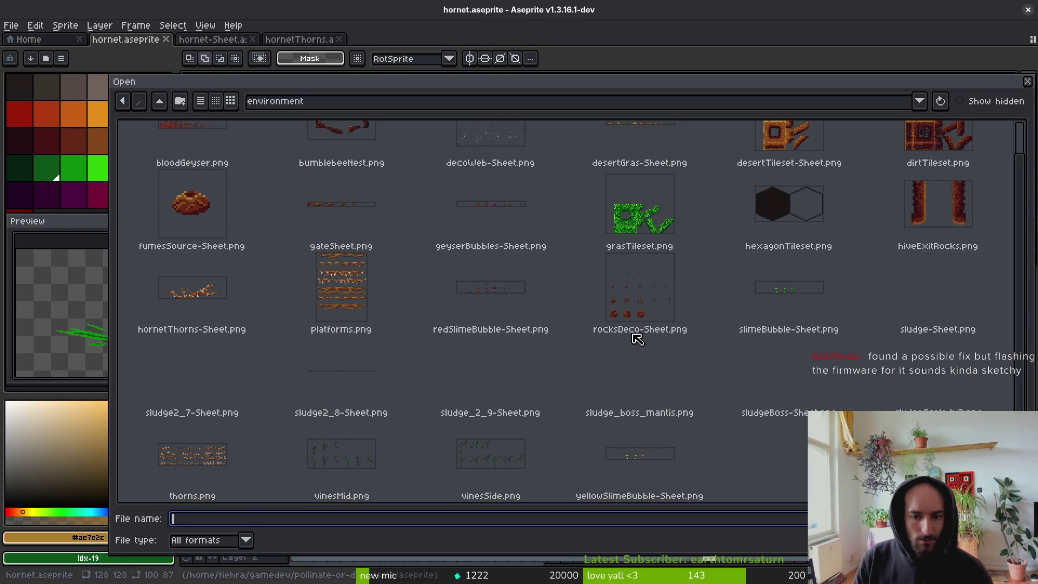
Go up to assets/aseprite and open thornsTiny.aseprite.
click(539, 312)
click(159, 102)
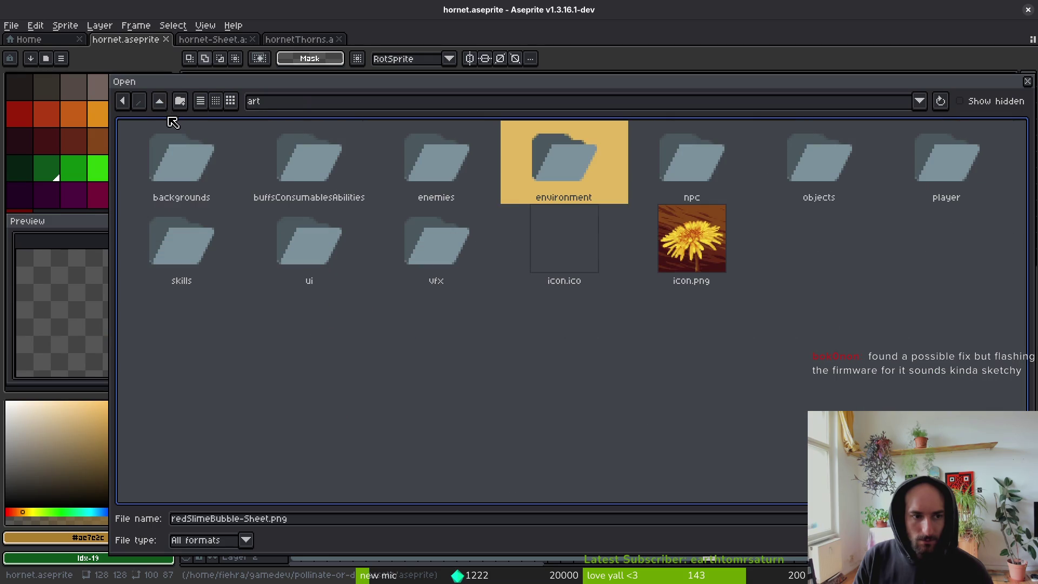
click(159, 103)
double_click(219, 147)
scroll(721, 282, down, 10)
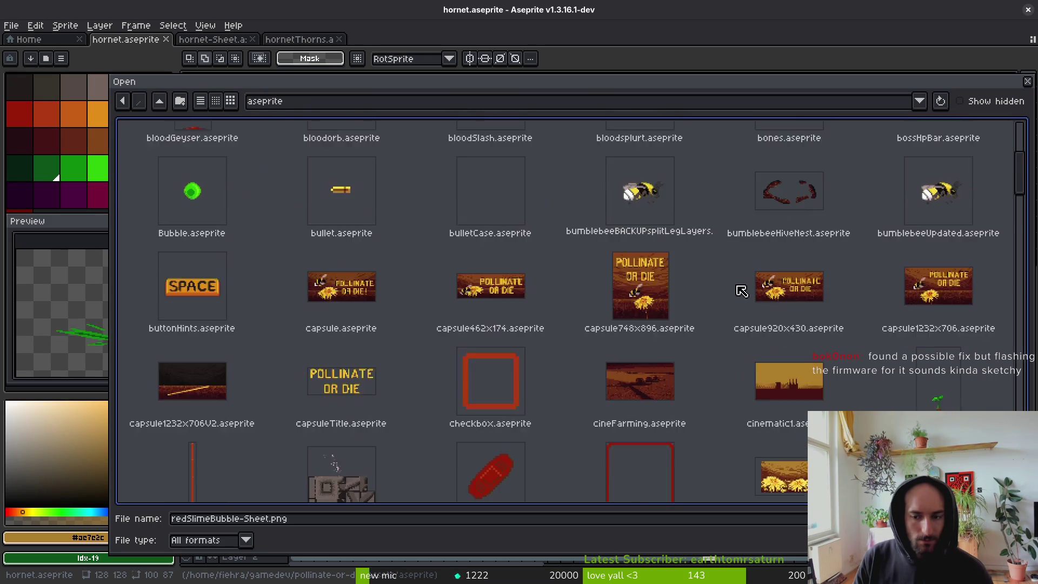
scroll(745, 301, down, 15)
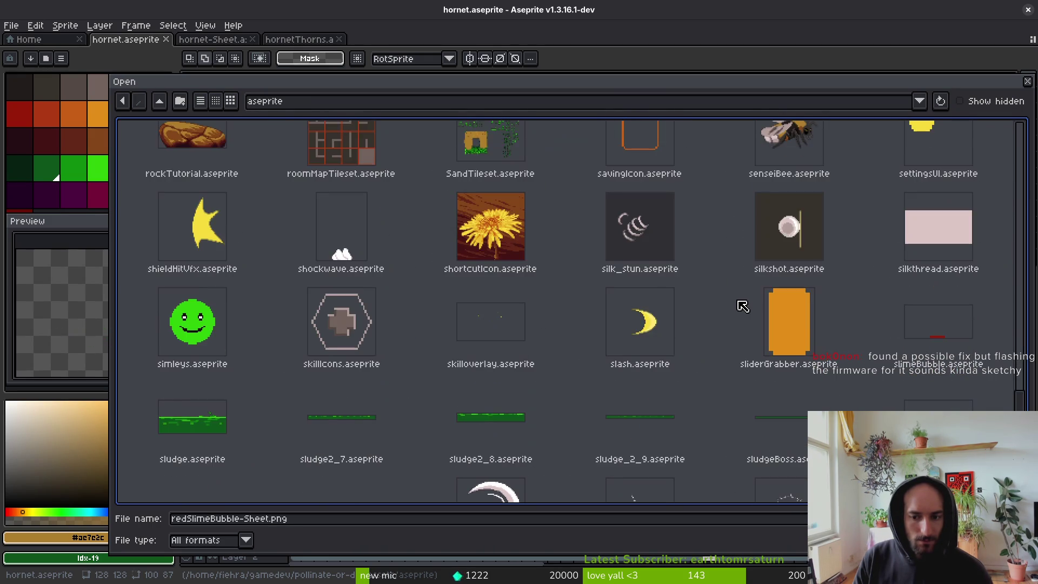
scroll(738, 310, down, 5)
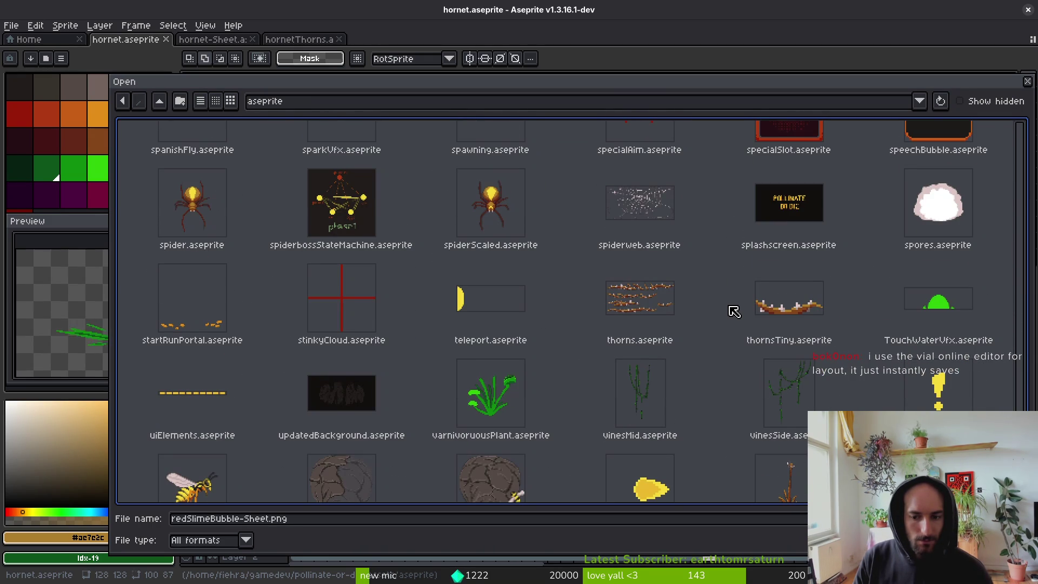
click(729, 306)
double_click(729, 306)
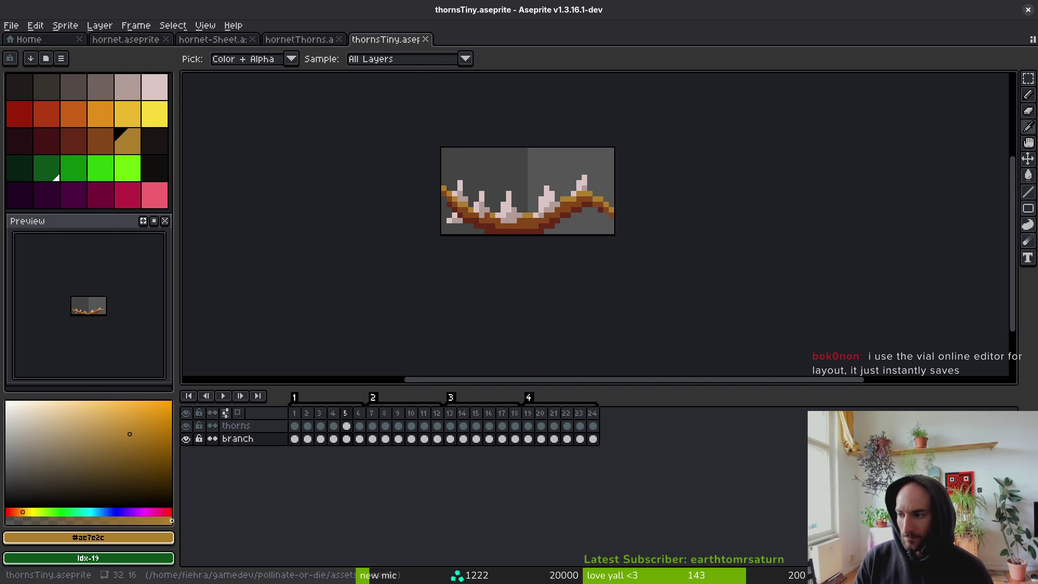
In Godot, quick-open the thorns.tscn scene by searching 'thorns'.
key(alt+Tab)
key(alt+shift+o)
text(thorns)
key(Down)
key(Down)
key(Down)
key(Return)
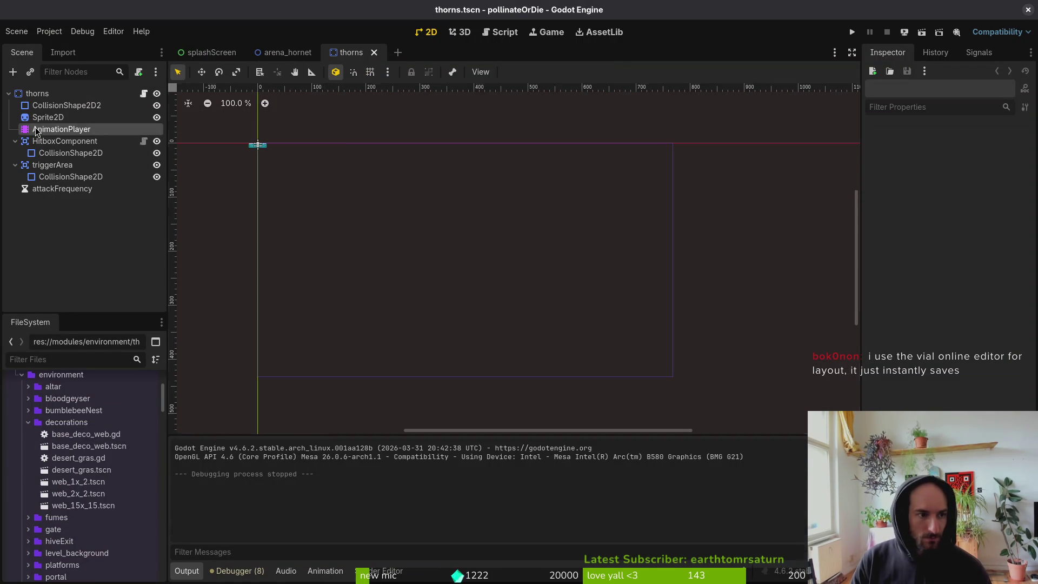
Show the thorns AnimationPlayer's track in Godot, rewind it to 0.0, and return to Aseprite.
click(35, 131)
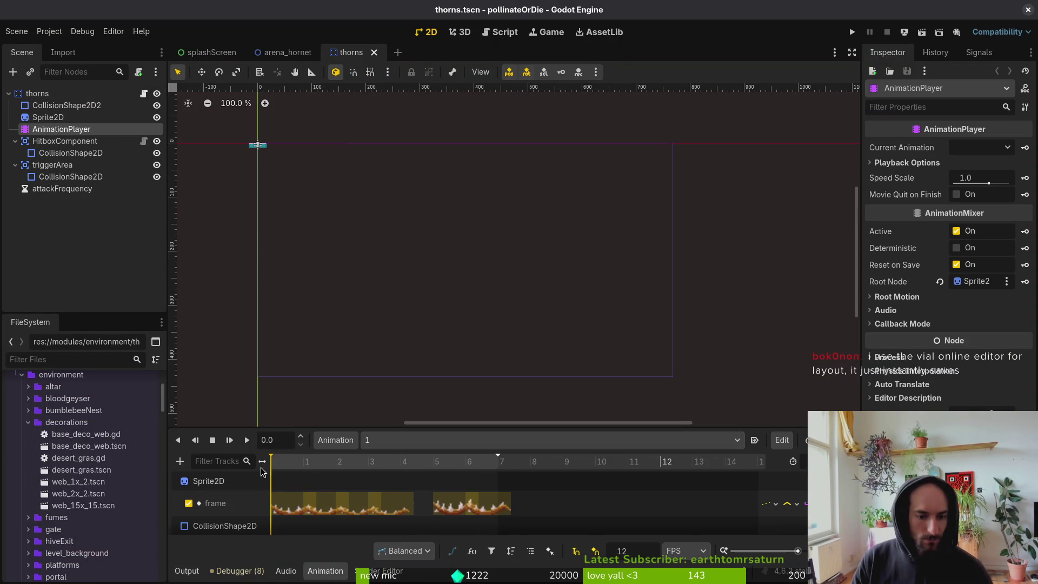
key(s)
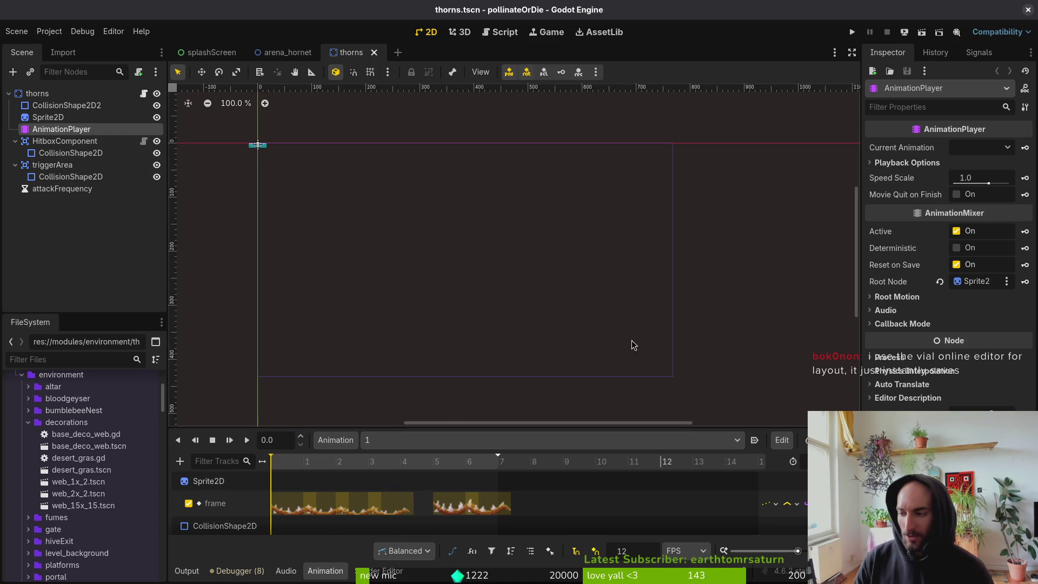
key(alt+Tab)
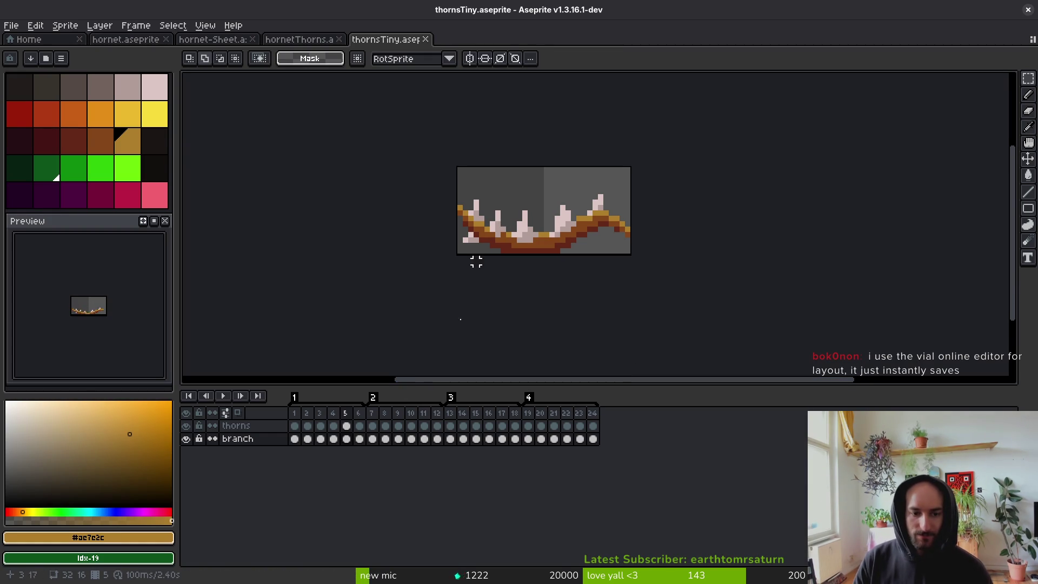
Copy frame 1's branch cel into frame 3 of hornetThorns and save the file.
click(294, 426)
key(i)
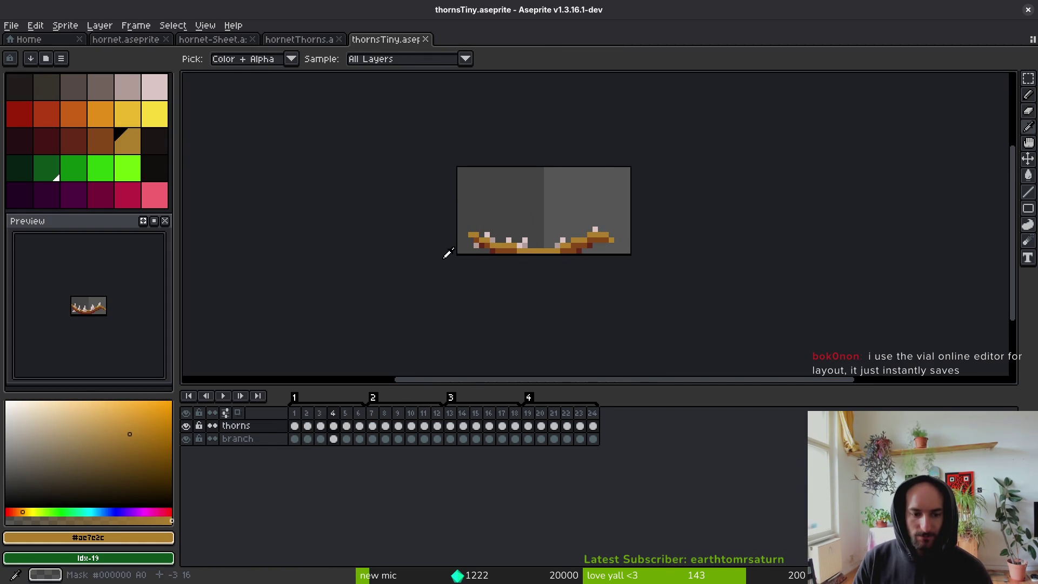
click(284, 40)
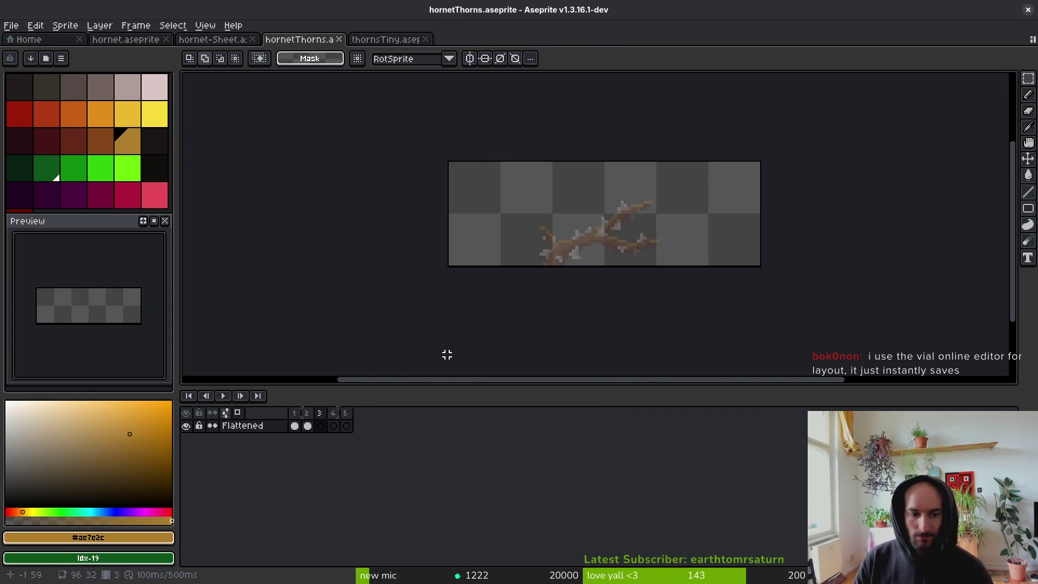
click(392, 40)
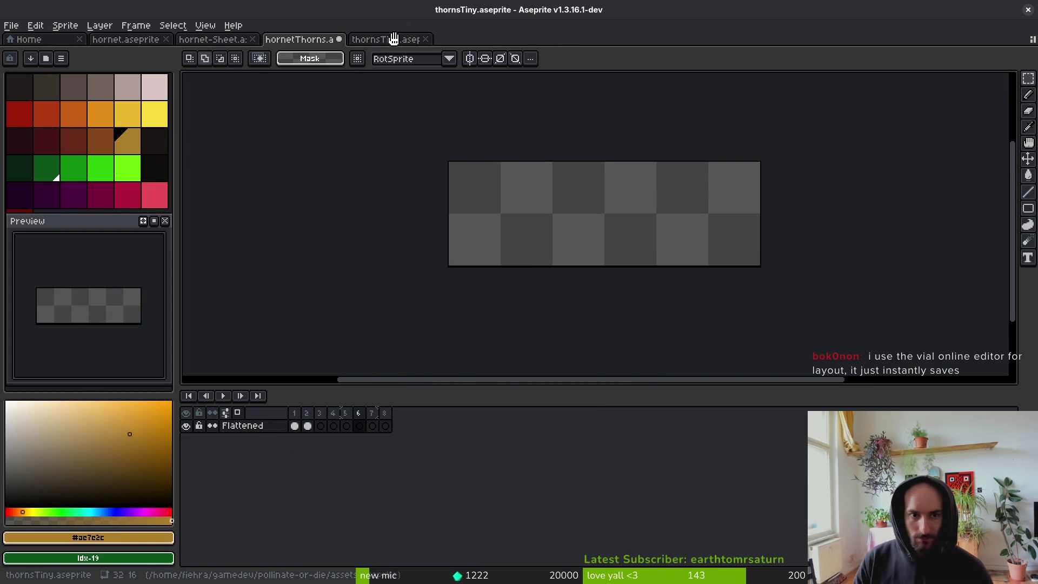
click(325, 40)
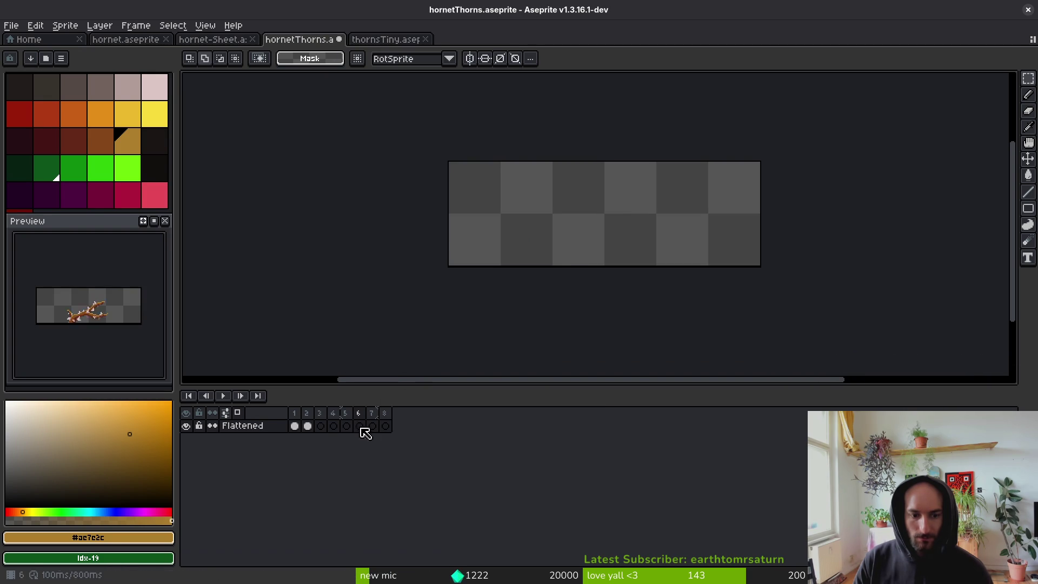
click(299, 431)
drag(315, 435, 324, 430)
key(ctrl+s)
scroll(586, 276, up, 2)
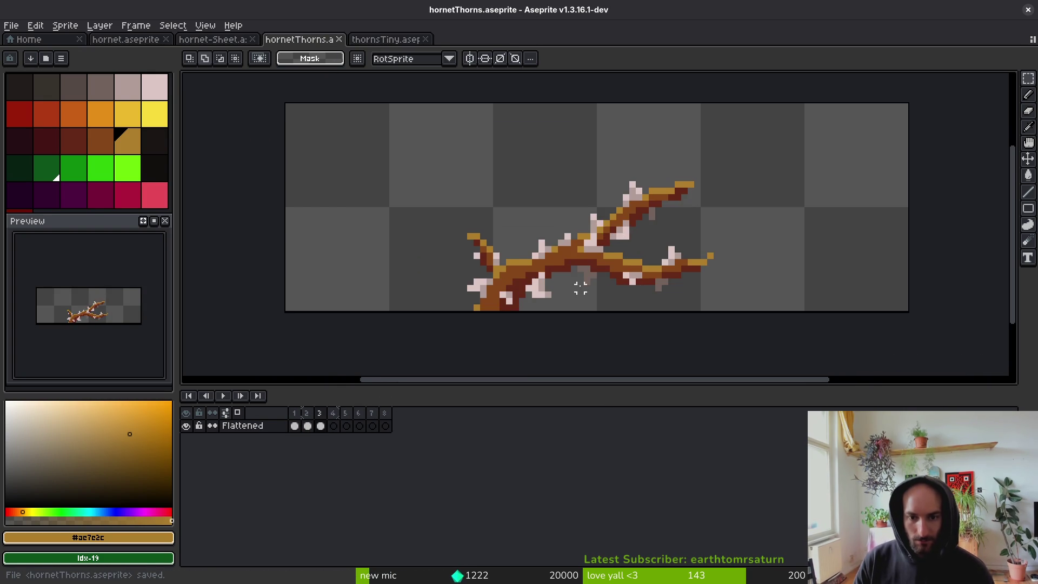
scroll(718, 190, up, 3)
Lasso frame 3's lower-left thorn and nudge it one pixel down-right.
key(e)
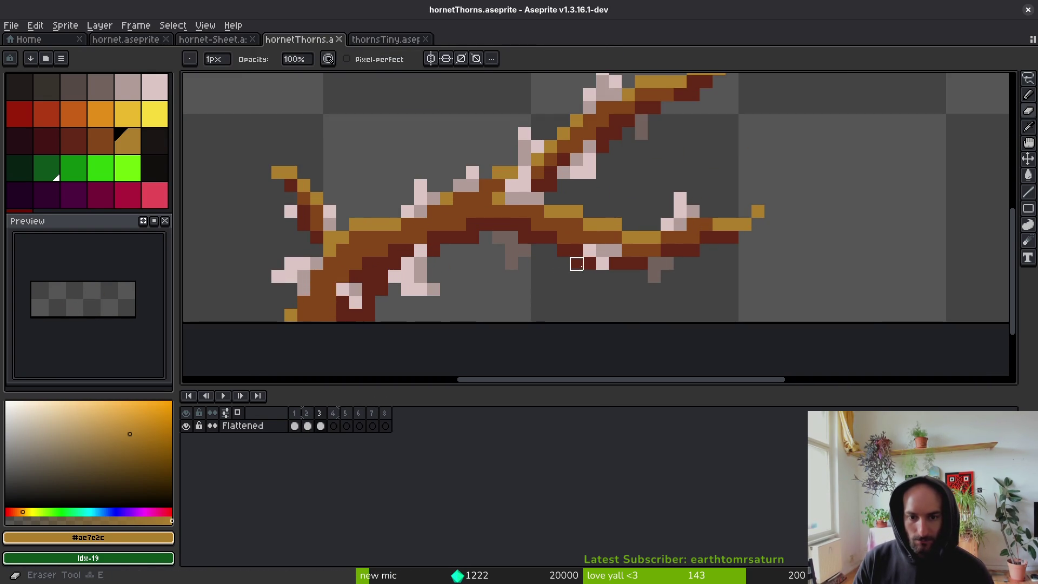
key(m)
scroll(610, 224, down, 2)
mouse_move(687, 96)
mouse_down()
mouse_move(430, 149)
mouse_move(371, 297)
mouse_up()
scroll(371, 296, up, 2)
mouse_move(384, 160)
mouse_down()
mouse_move(359, 262)
mouse_move(389, 303)
mouse_up()
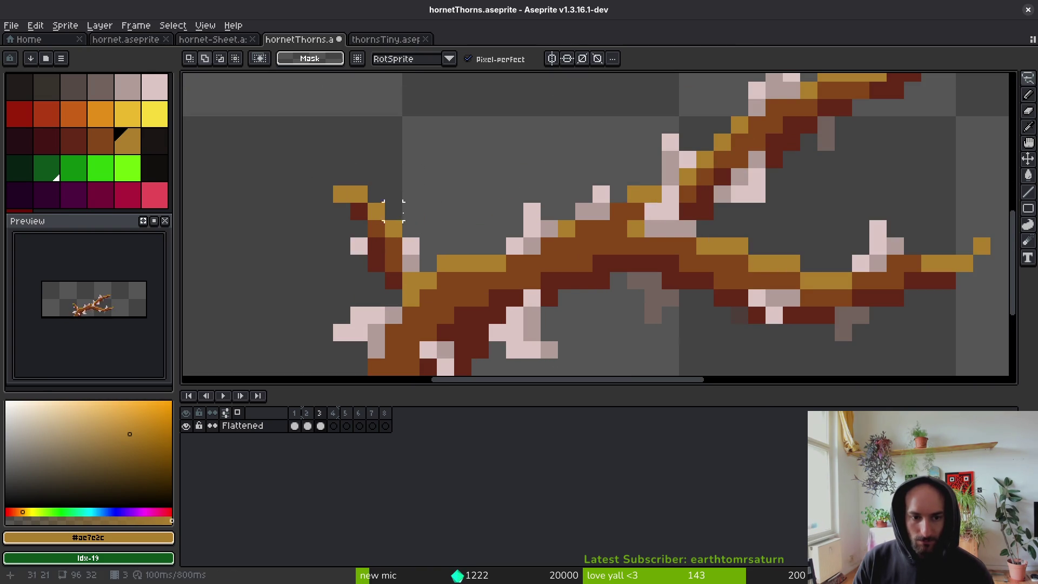
drag(416, 124, 325, 229)
drag(411, 280, 411, 280)
drag(375, 232, 393, 249)
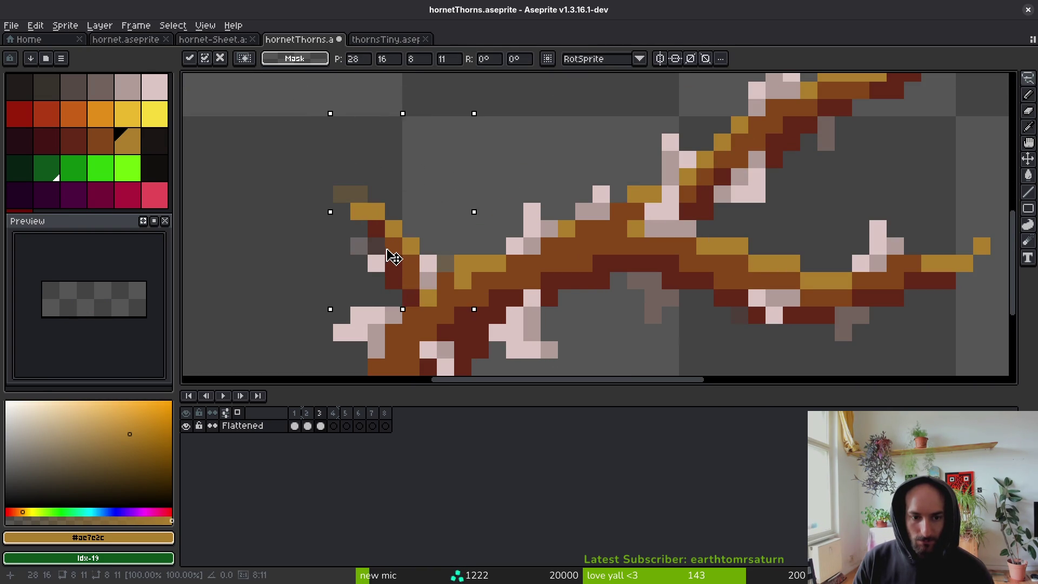
Shift the lower-left thorn and a 4x4 pixel block beside it, committing each move.
scroll(461, 231, down, 3)
key(e)
key(m)
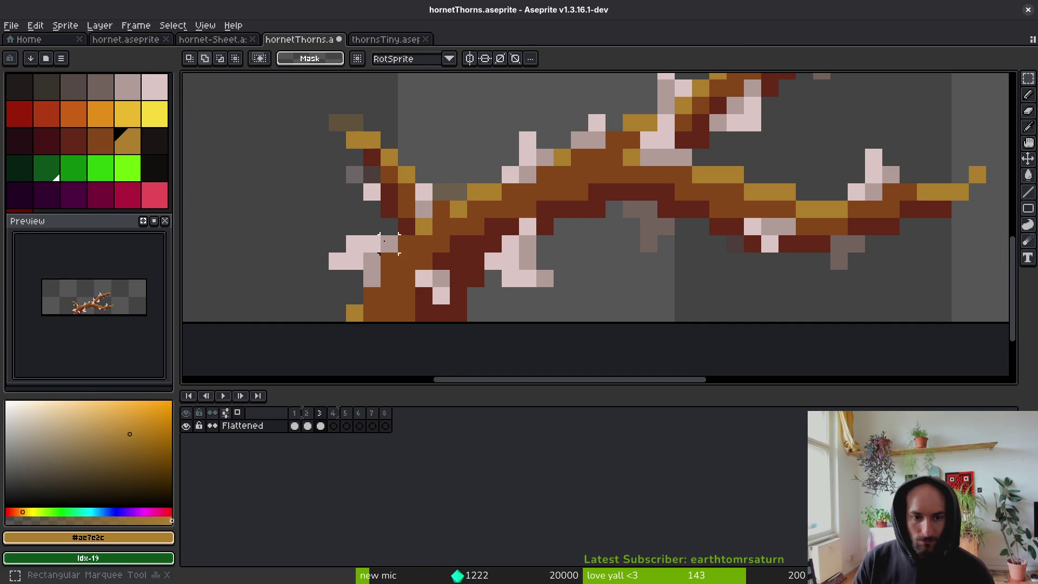
drag(302, 244, 395, 319)
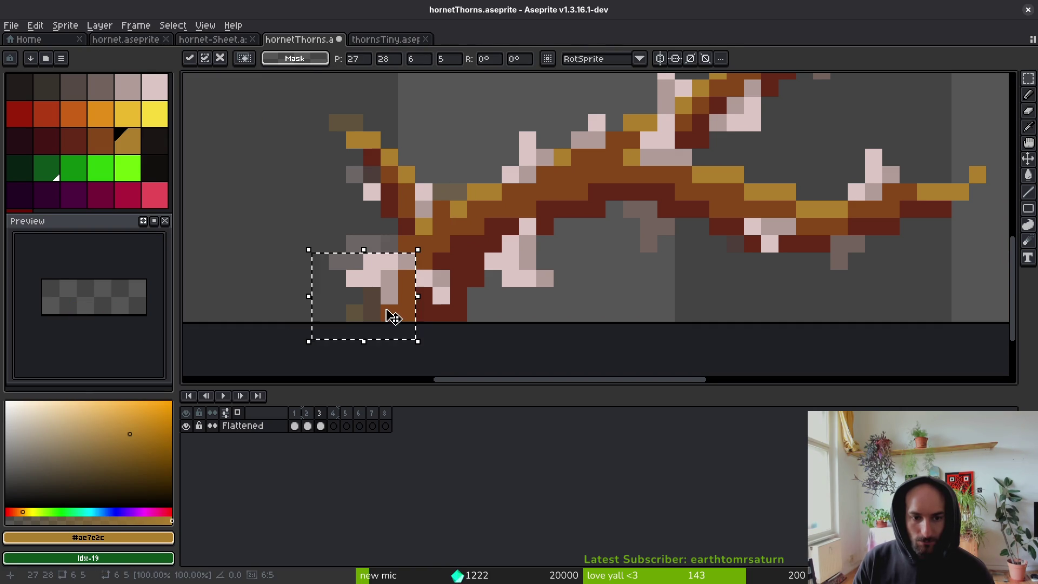
click(509, 278)
key(e)
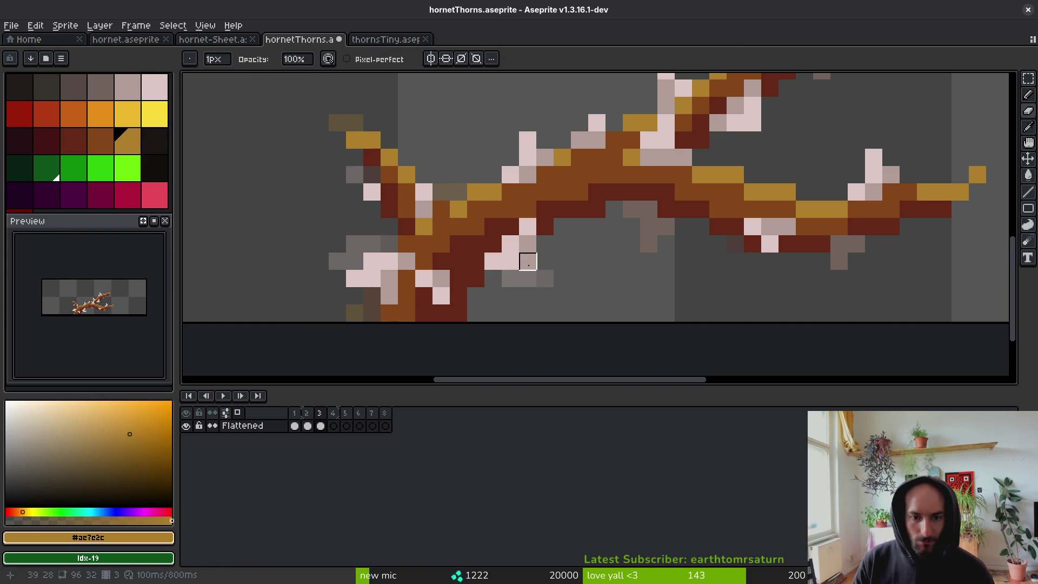
key(m)
mouse_move(551, 216)
mouse_down()
mouse_move(486, 285)
mouse_move(518, 273)
mouse_up()
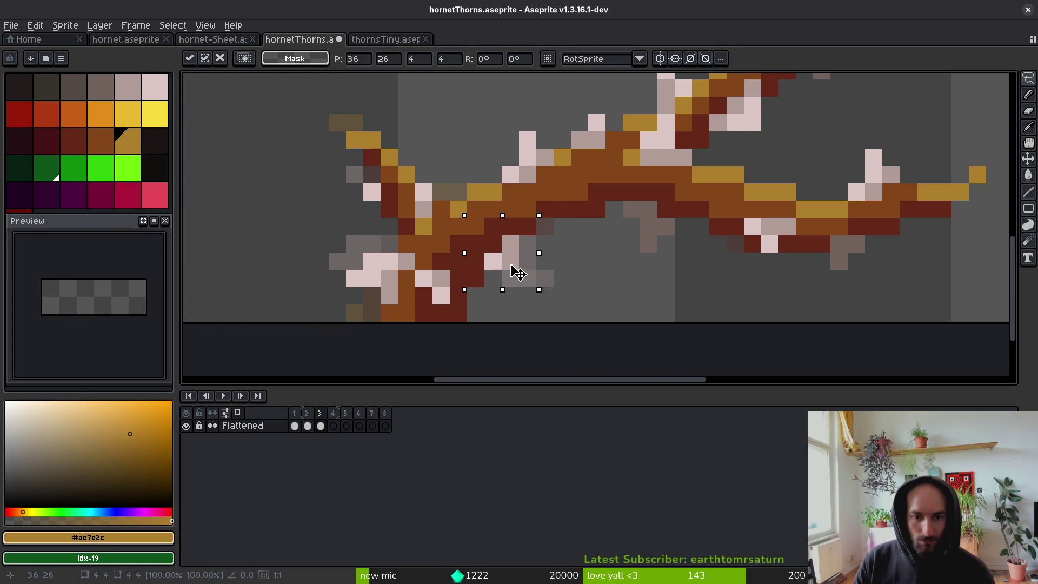
mouse_move(447, 197)
mouse_down()
mouse_move(537, 256)
mouse_move(556, 290)
mouse_up()
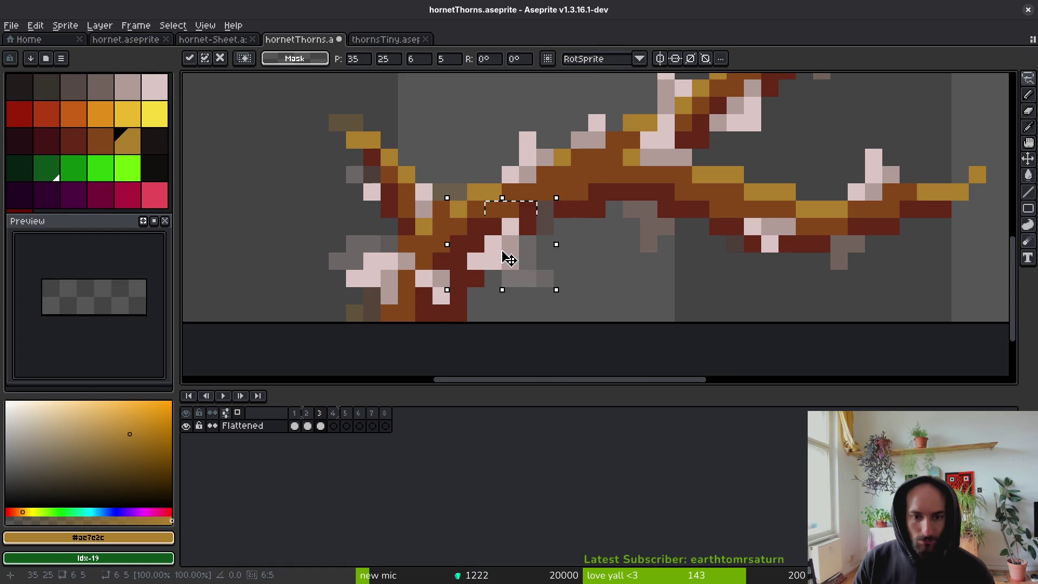
key(Return)
Lasso the lower-right branch section and squeeze it narrower, undoing a stray pencil stroke.
click(67, 135)
drag(701, 228, 621, 280)
key(q)
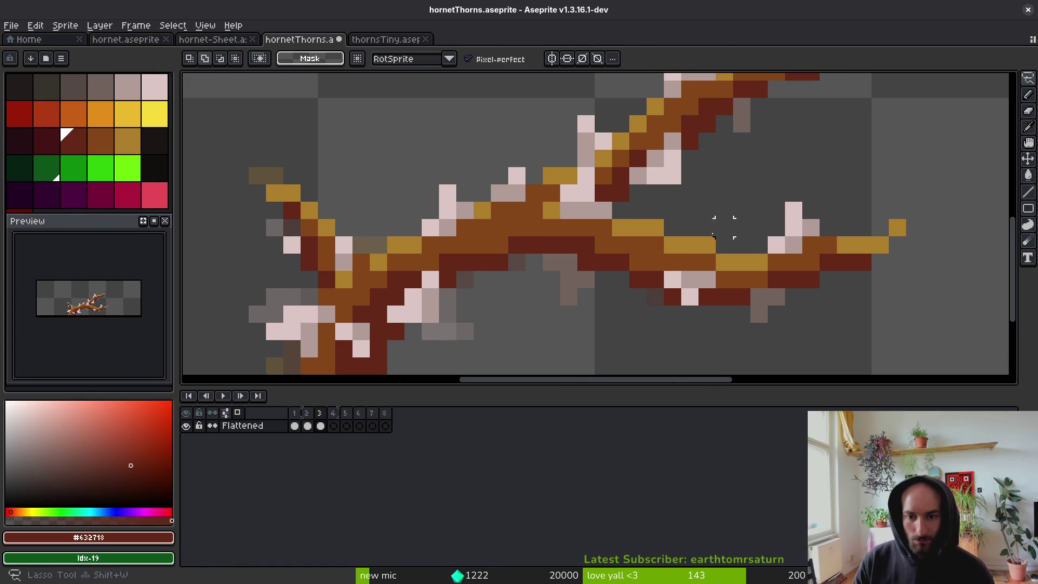
drag(808, 306, 708, 318)
mouse_move(849, 331)
mouse_down()
mouse_move(568, 263)
mouse_move(828, 279)
mouse_move(859, 302)
mouse_up()
mouse_move(940, 294)
mouse_down()
mouse_move(919, 270)
mouse_move(773, 257)
mouse_move(776, 310)
mouse_move(736, 301)
mouse_move(774, 318)
mouse_up()
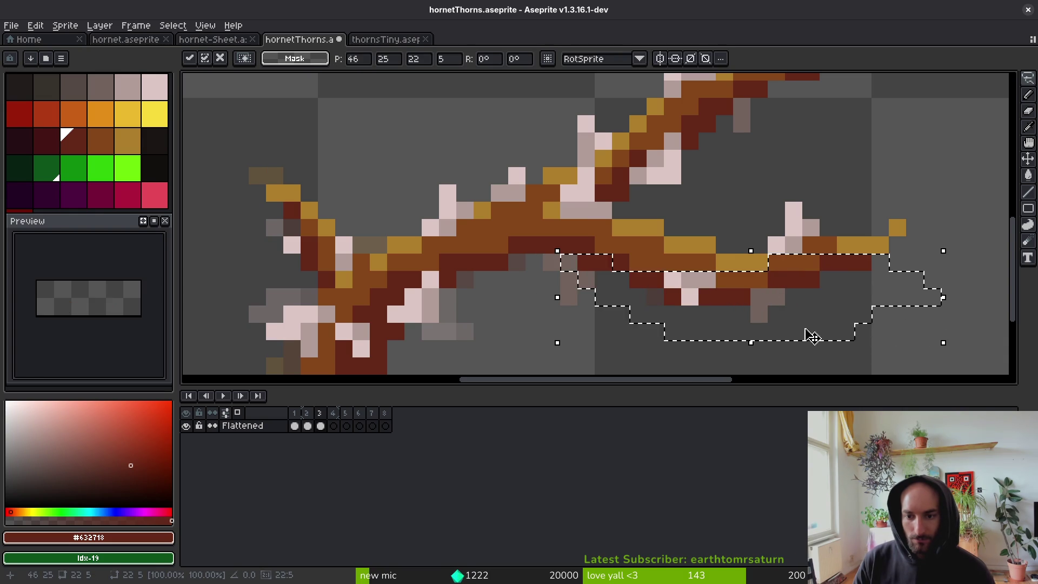
mouse_move(932, 349)
mouse_down()
mouse_move(908, 335)
mouse_move(923, 336)
mouse_up()
key(b)
mouse_move(854, 176)
mouse_down()
mouse_move(767, 176)
mouse_move(600, 249)
mouse_move(897, 219)
mouse_up()
key(ctrl+z)
key(ctrl+z)
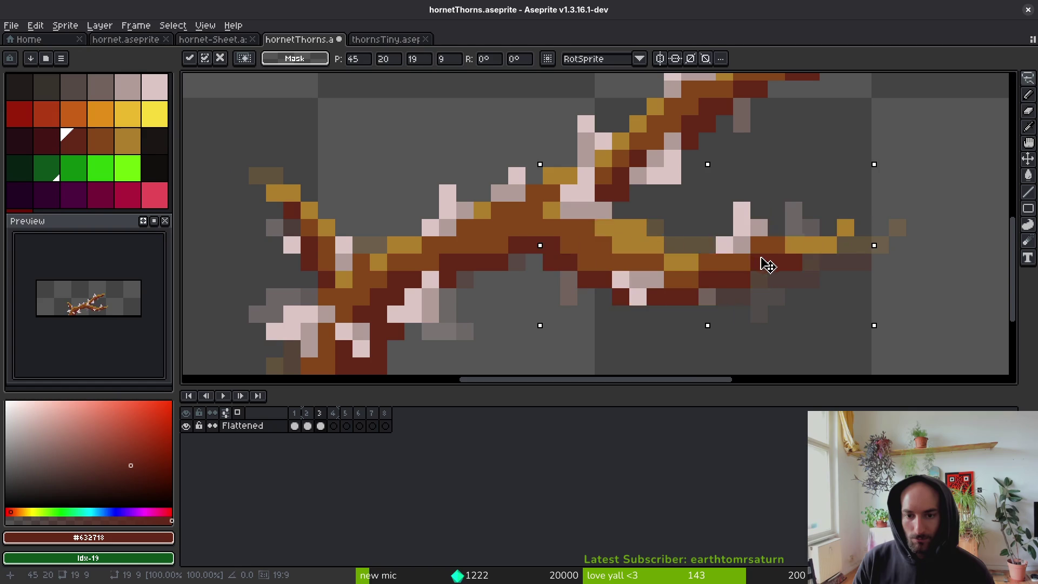
scroll(753, 279, down, 4)
drag(753, 278, 755, 285)
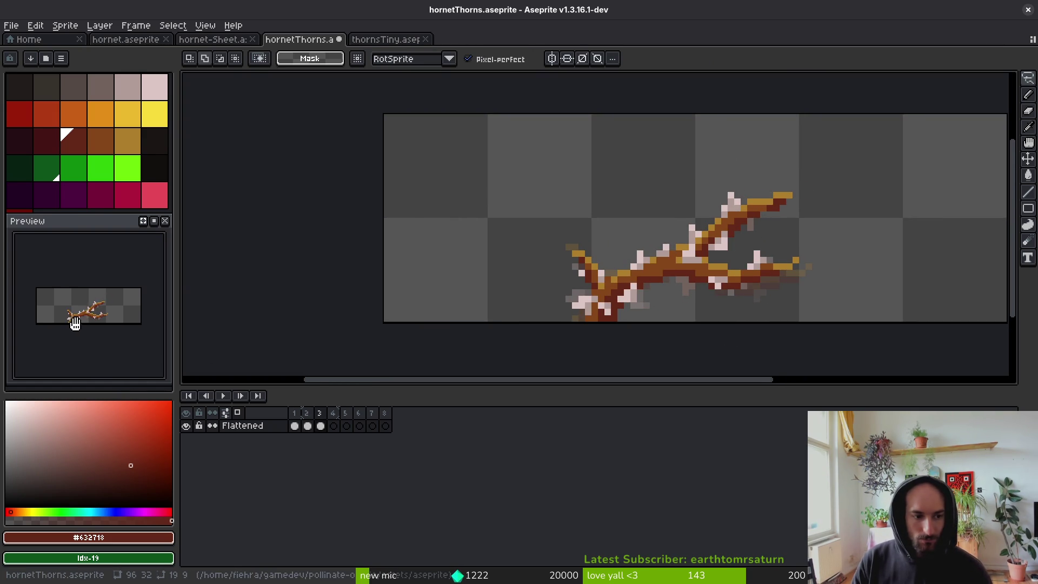
Lasso frame 3's upper-right thorn and move it down-left against the branch.
scroll(730, 254, up, 5)
mouse_move(844, 110)
mouse_down()
mouse_move(532, 238)
mouse_move(433, 329)
mouse_move(701, 220)
mouse_up()
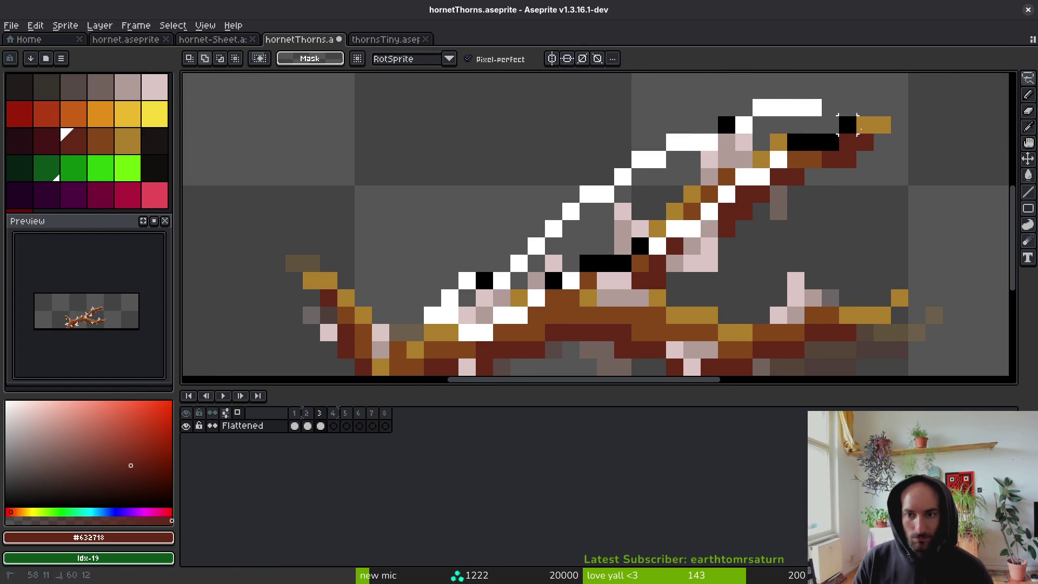
drag(848, 142, 846, 141)
drag(753, 173, 684, 213)
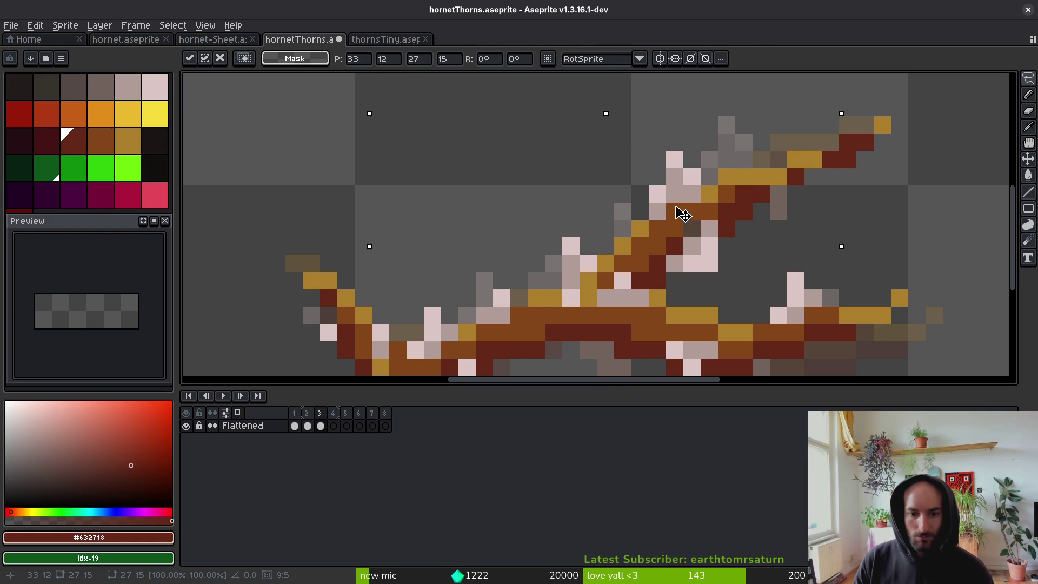
key(Return)
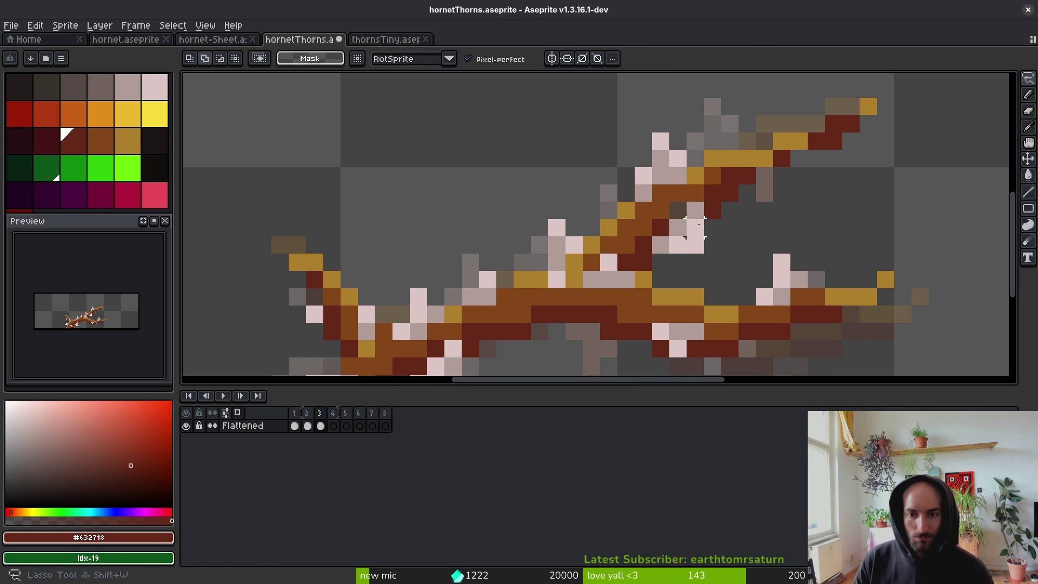
Paint two dark red pixels beneath the moved thorn.
key(e)
key(b)
drag(677, 211, 695, 210)
key(e)
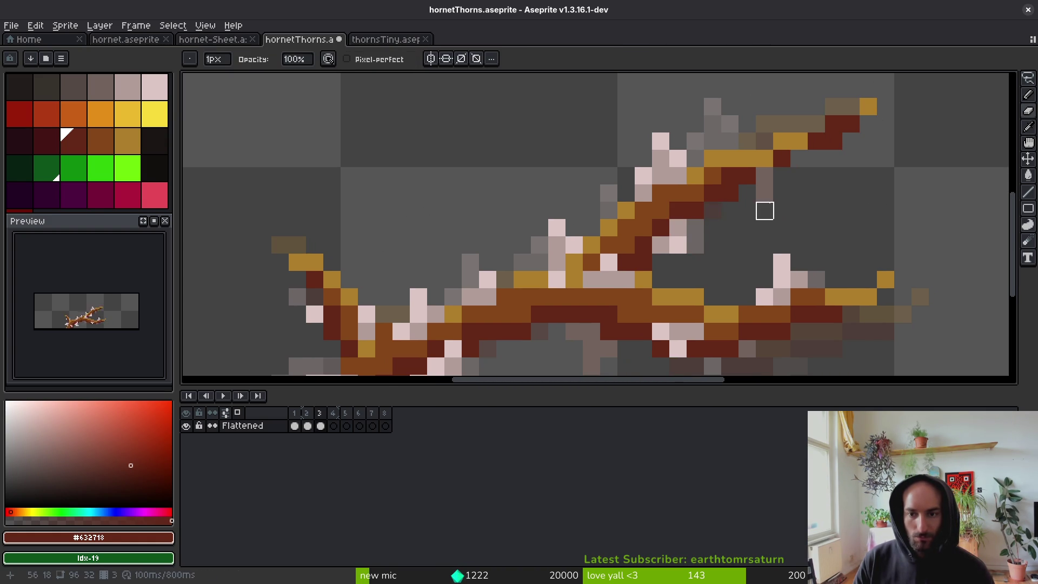
drag(764, 211, 730, 265)
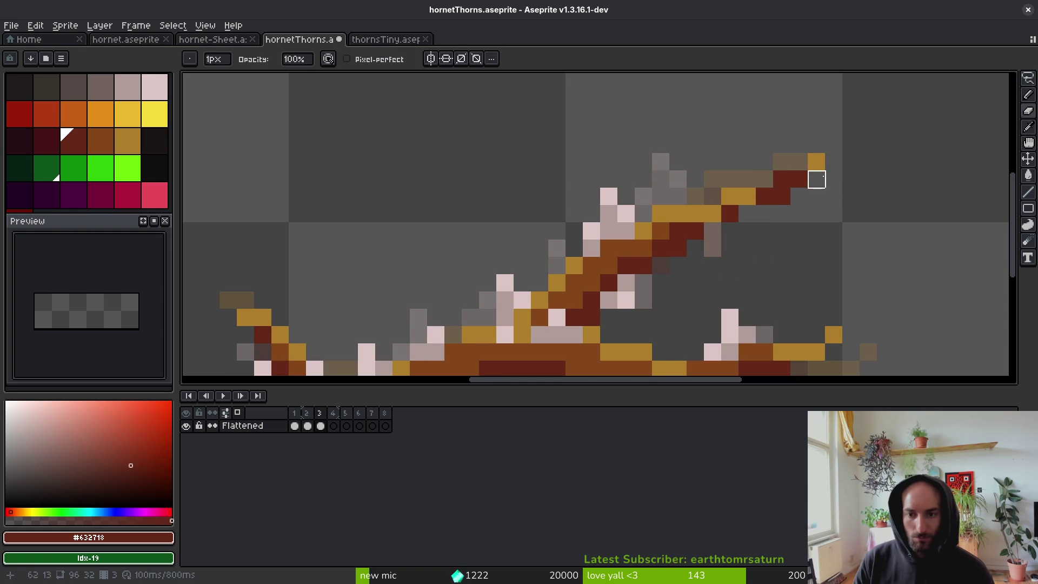
Select the thorn tip, deselect, and repaint a dark red pixel brown #854619.
key(q)
mouse_move(817, 144)
mouse_down()
mouse_move(727, 243)
mouse_move(676, 252)
mouse_up()
click(730, 265)
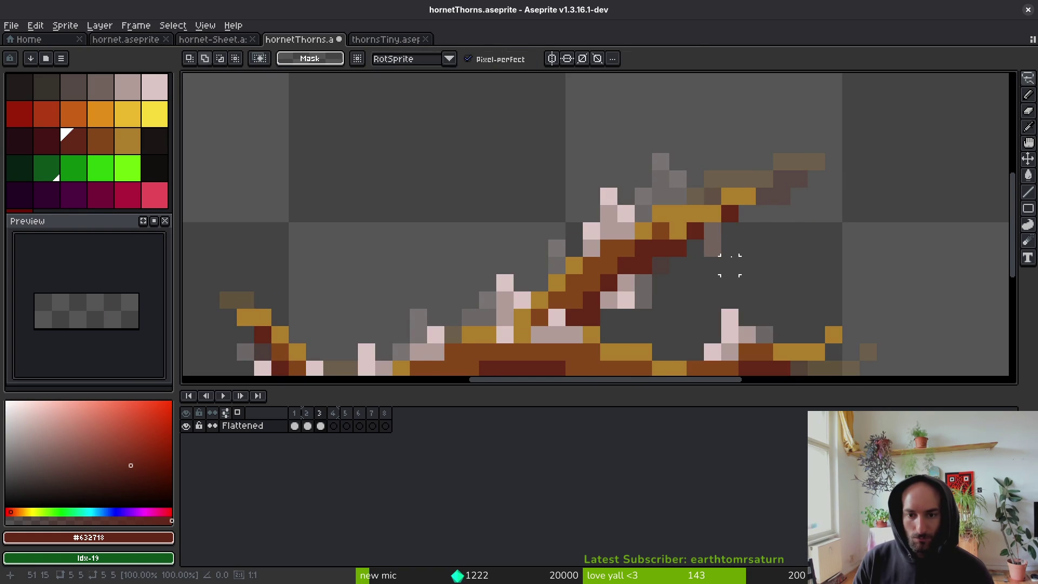
key(b)
alt+click(660, 230)
click(721, 212)
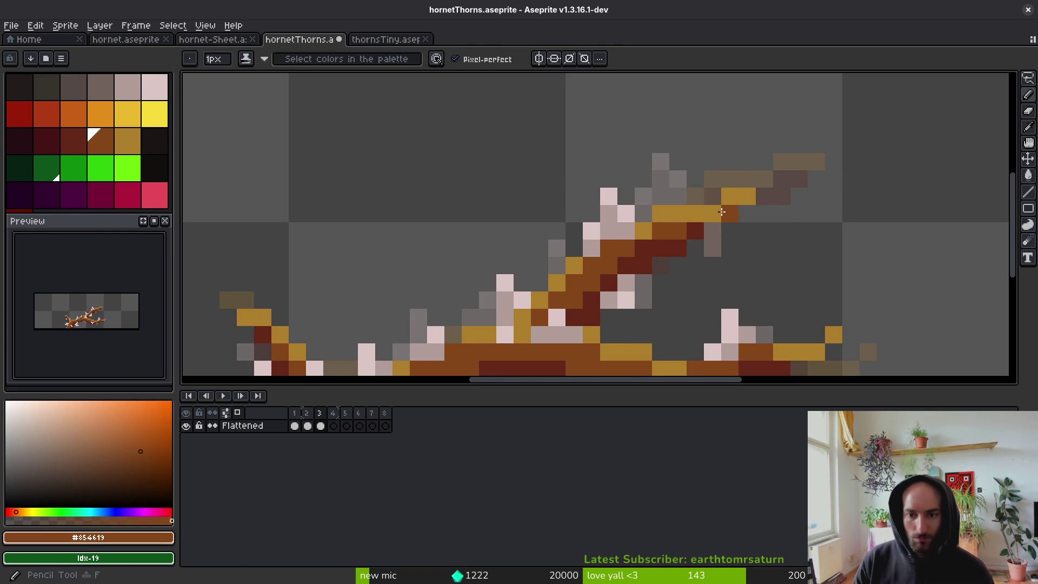
scroll(743, 222, down, 4)
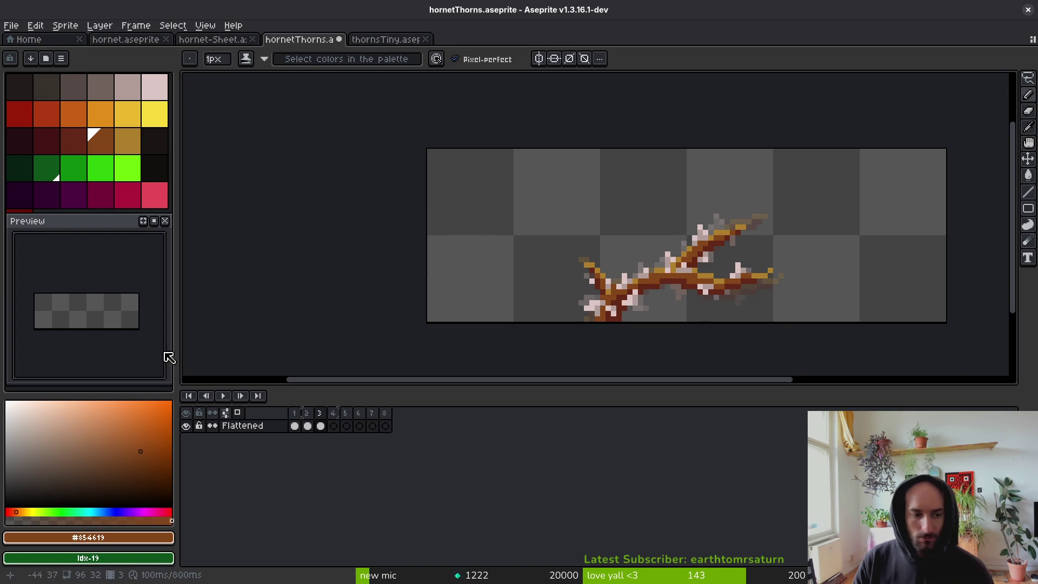
scroll(99, 332, up, 2)
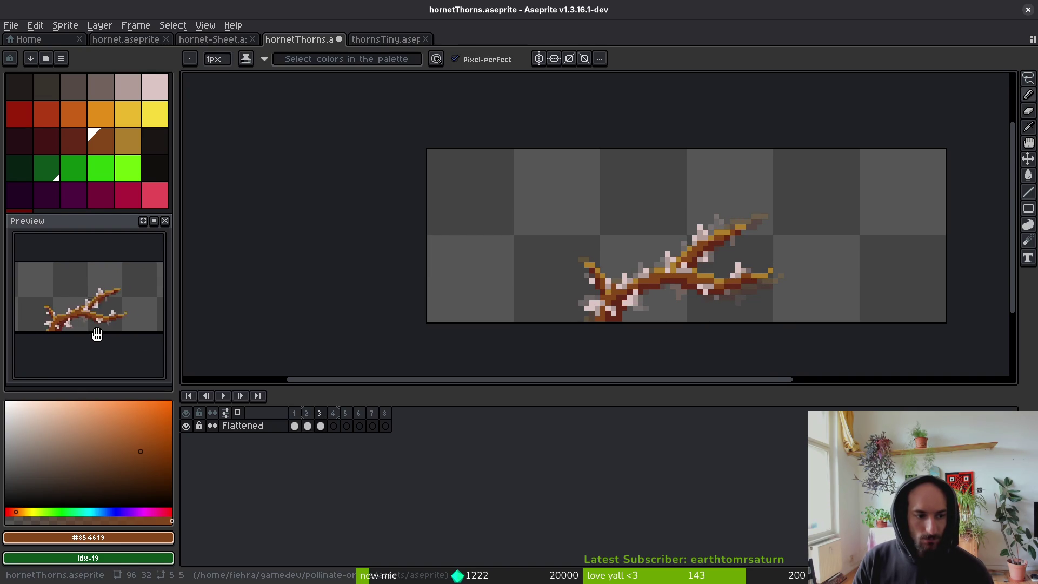
Touch up pixels below the branch using grey #71625d, dark red #632718 and brown #854619.
key(i)
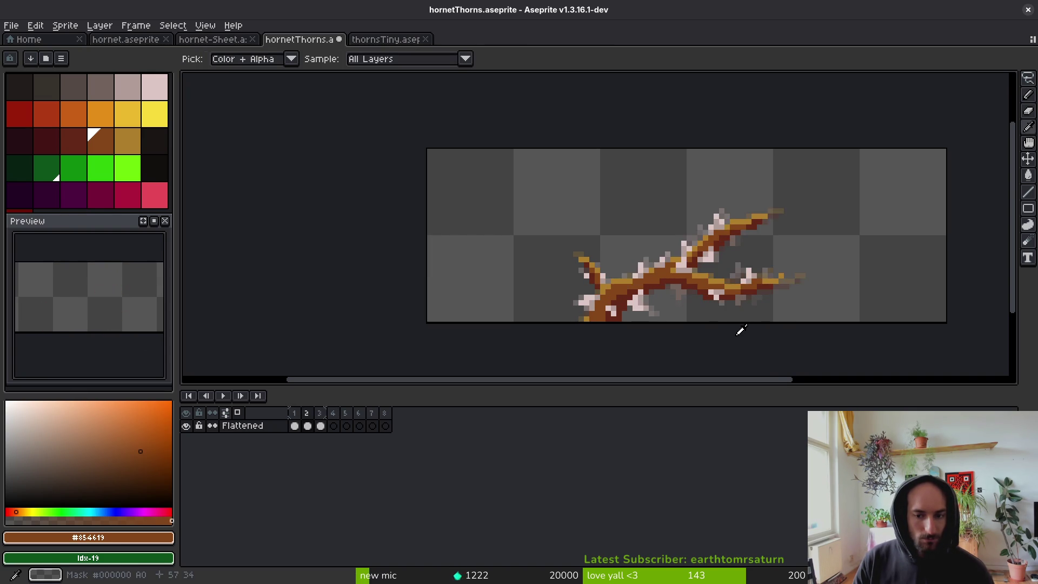
key(m)
scroll(707, 312, up, 4)
mouse_move(660, 250)
mouse_down()
mouse_move(698, 335)
mouse_move(642, 283)
mouse_move(670, 297)
mouse_up()
key(b)
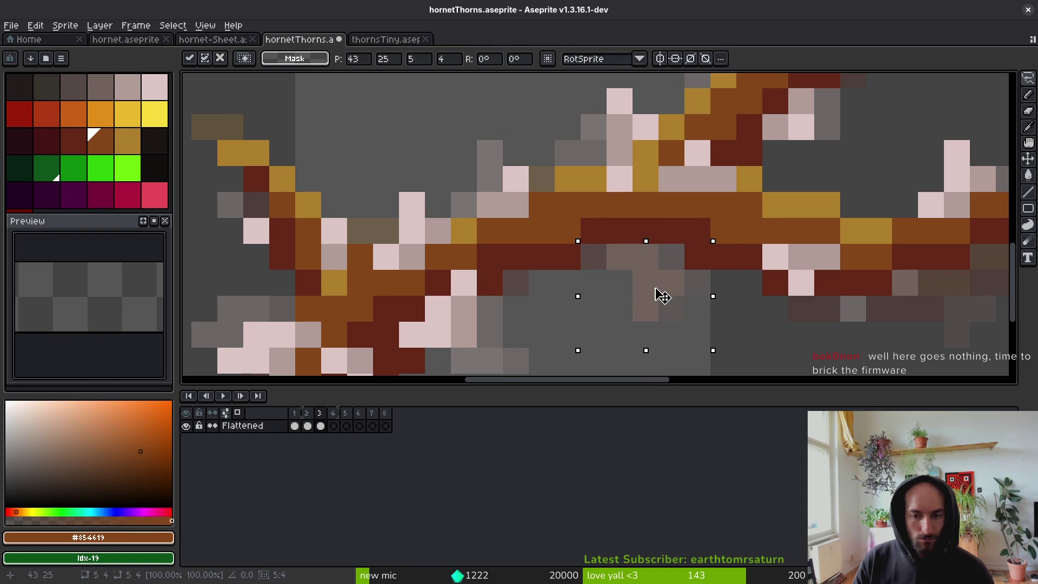
alt+click(676, 261)
click(672, 308)
key(m)
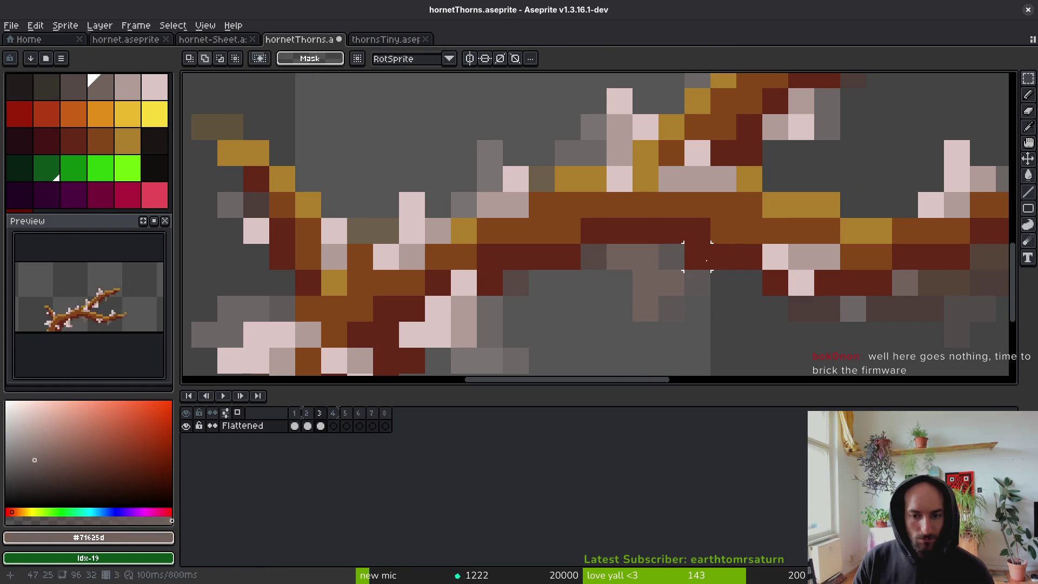
key(ctrl+d)
alt+click(667, 250)
key(e)
alt+click(723, 231)
key(b)
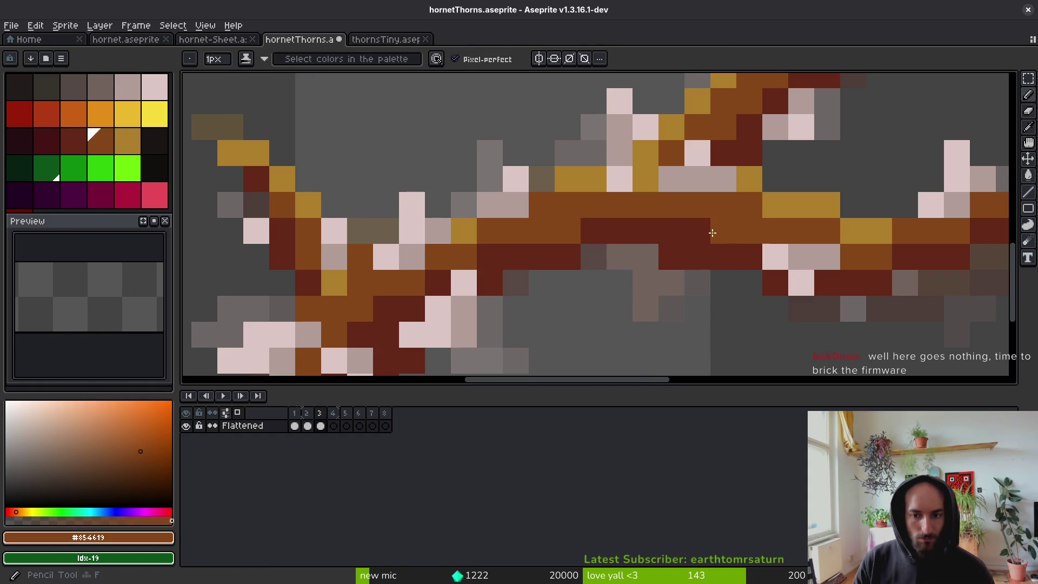
scroll(776, 289, down, 7)
Save, erase a stray golden pixel near the tip, and save hornetThorns.aseprite again.
key(ctrl+s)
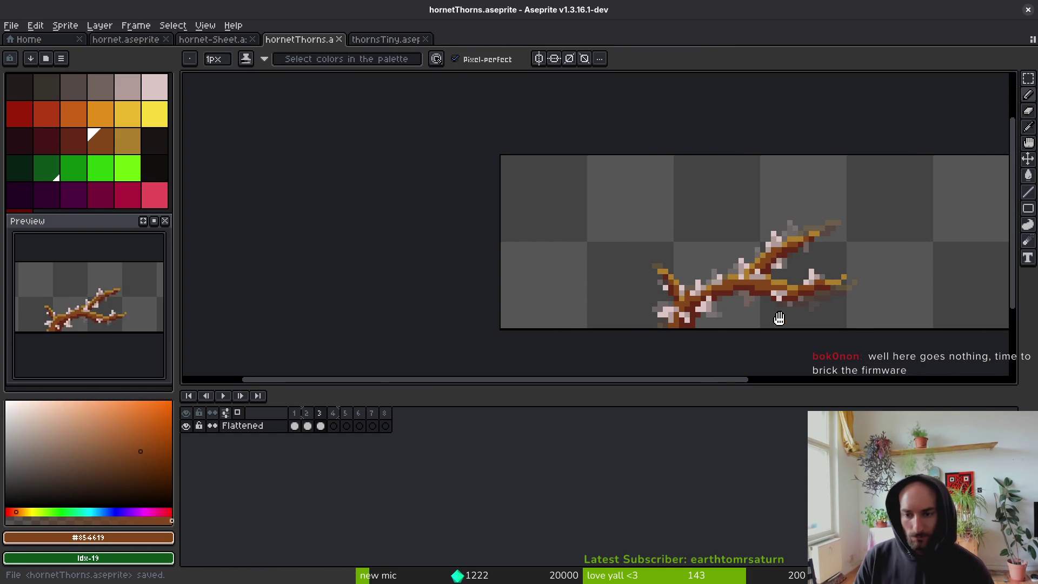
scroll(757, 282, up, 5)
key(e)
click(702, 210)
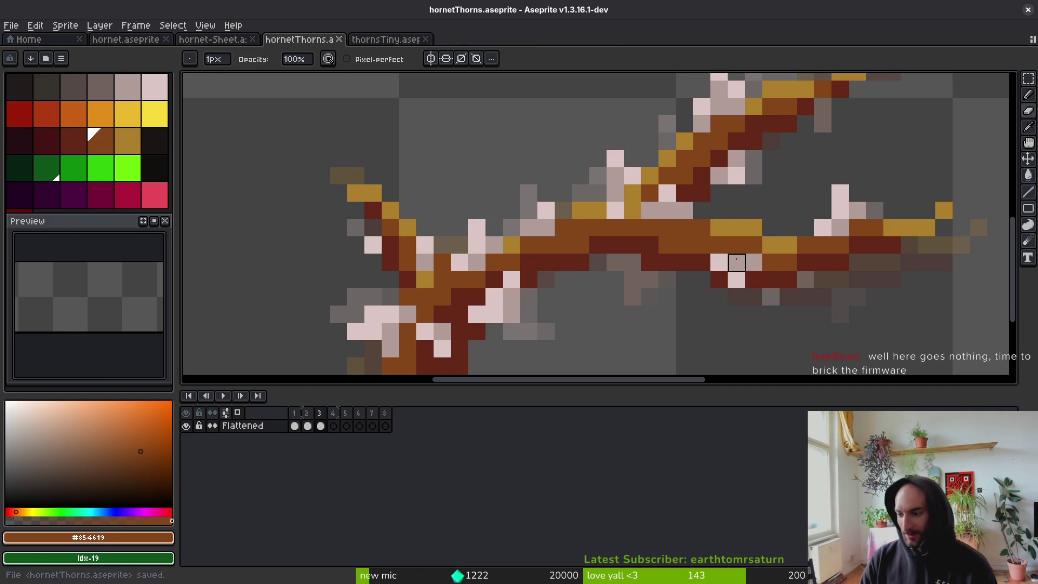
scroll(684, 279, right, 3)
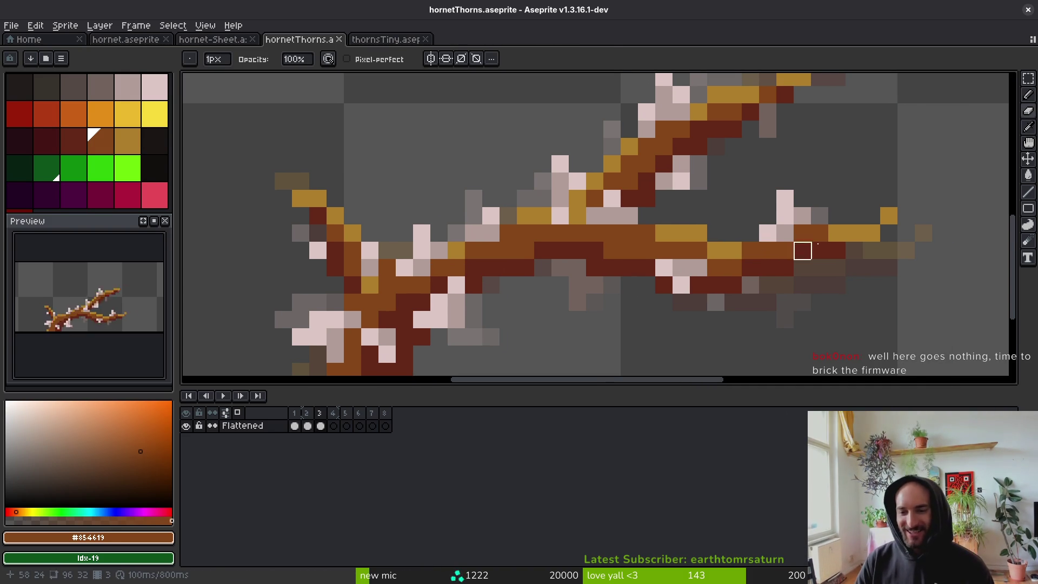
key(f)
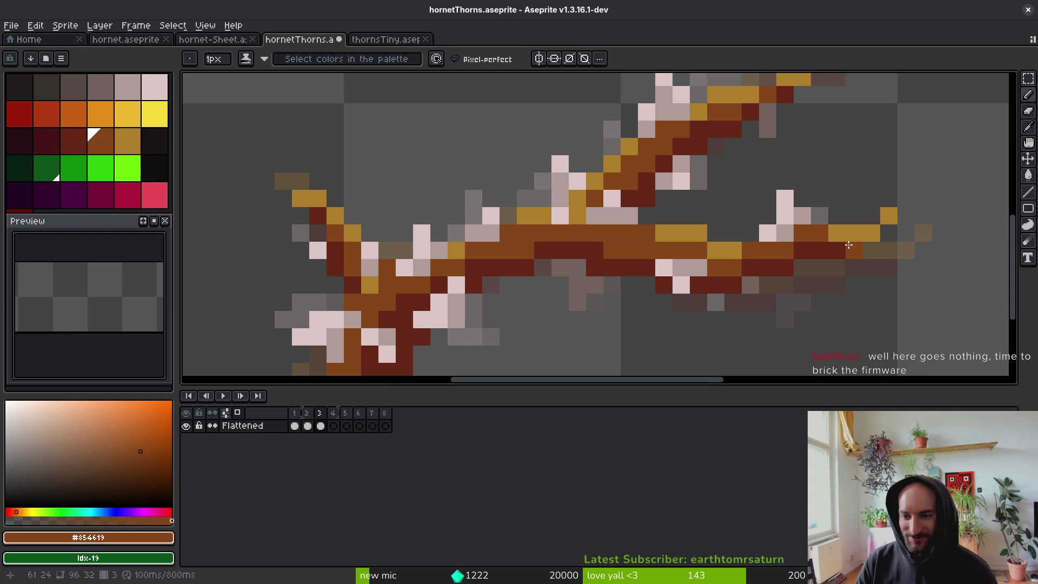
key(ctrl+s)
scroll(841, 271, down, 3)
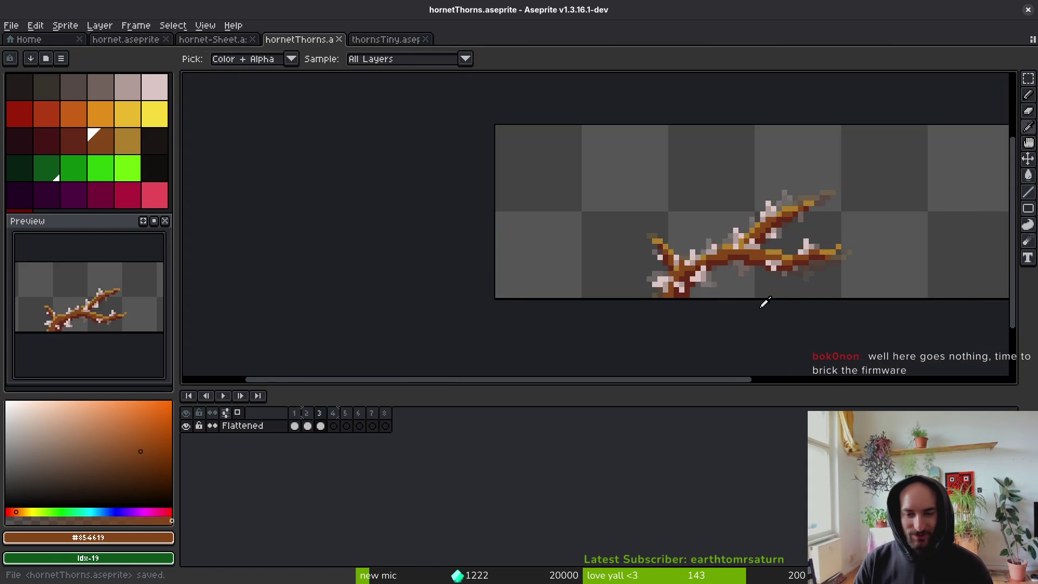
Copy the whole branch from frame 3 and paste it onto frame 4.
key(Right)
scroll(708, 270, up, 3)
key(shift+w)
key(Left)
scroll(824, 193, down, 2)
mouse_move(875, 139)
mouse_down()
mouse_move(713, 310)
mouse_move(919, 162)
mouse_up()
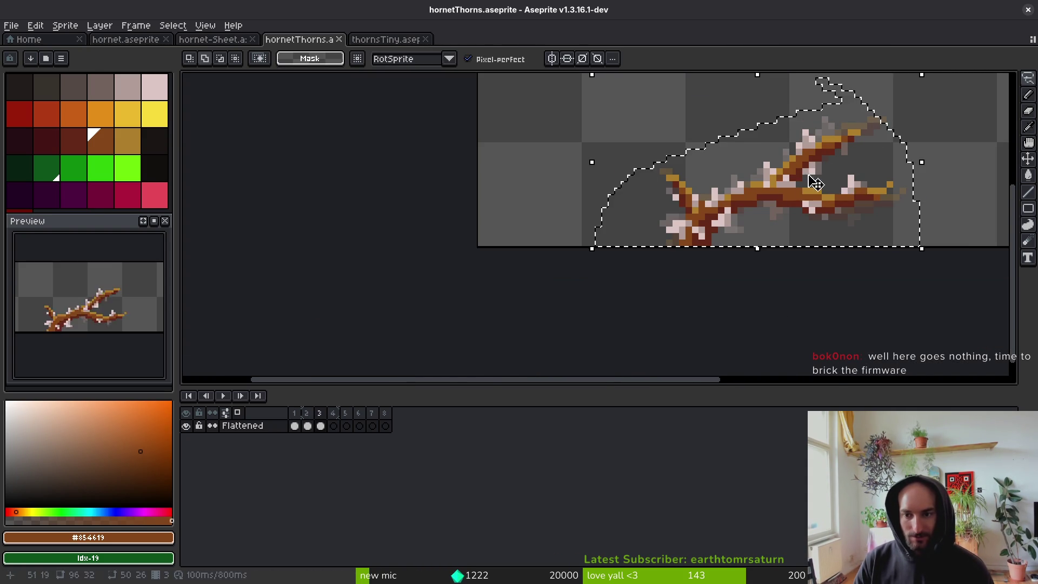
key(ctrl+c)
click(334, 426)
key(ctrl+v)
Nudge the pasted branch left, down and right by one pixel, commit, and deselect.
scroll(713, 301, up, 3)
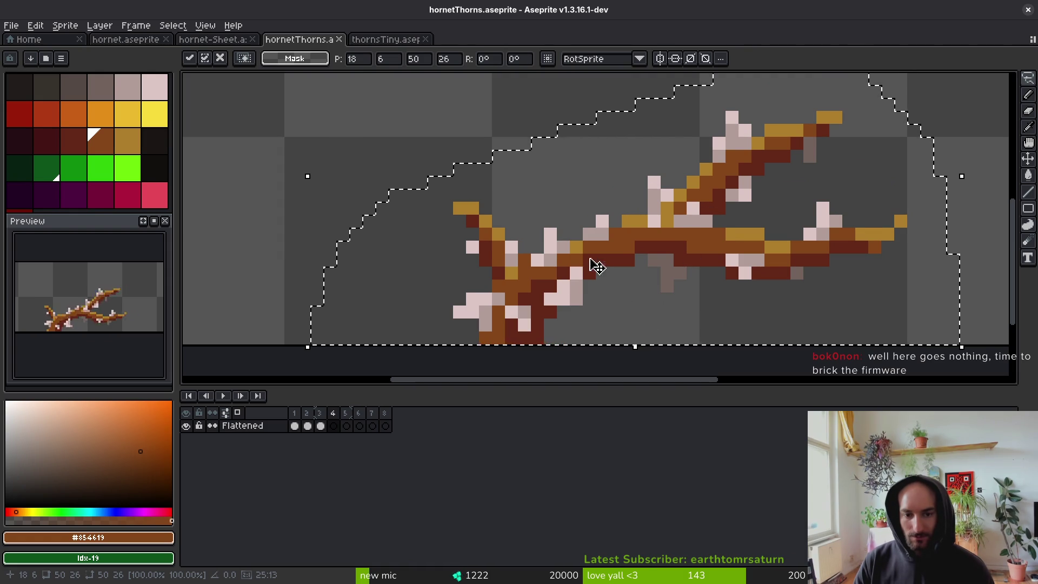
key(Left)
key(Down)
key(Right)
key(Return)
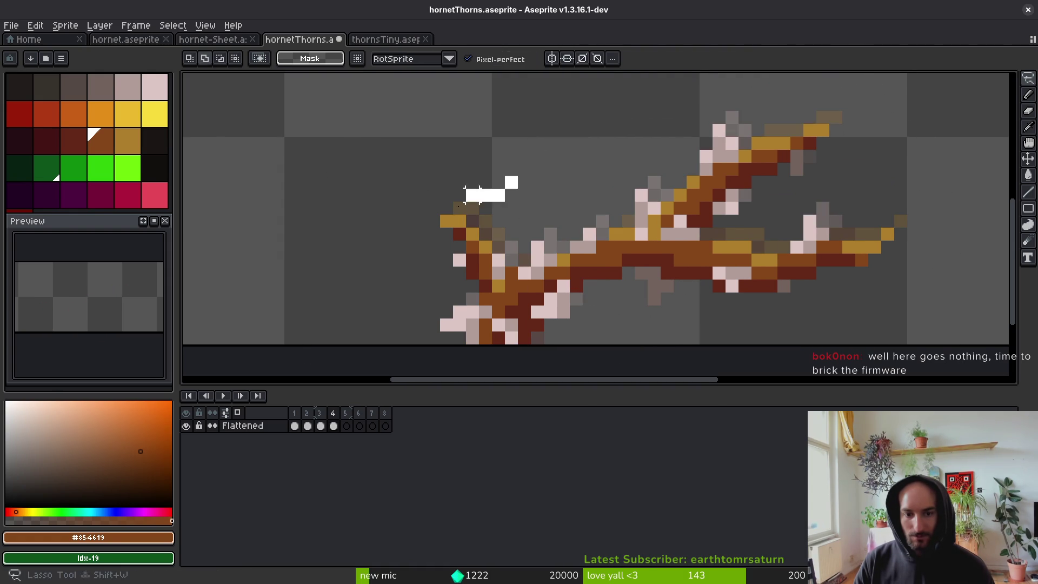
scroll(576, 334, down, 2)
drag(602, 163, 590, 111)
scroll(590, 325, up, 2)
click(540, 304)
key(ctrl+d)
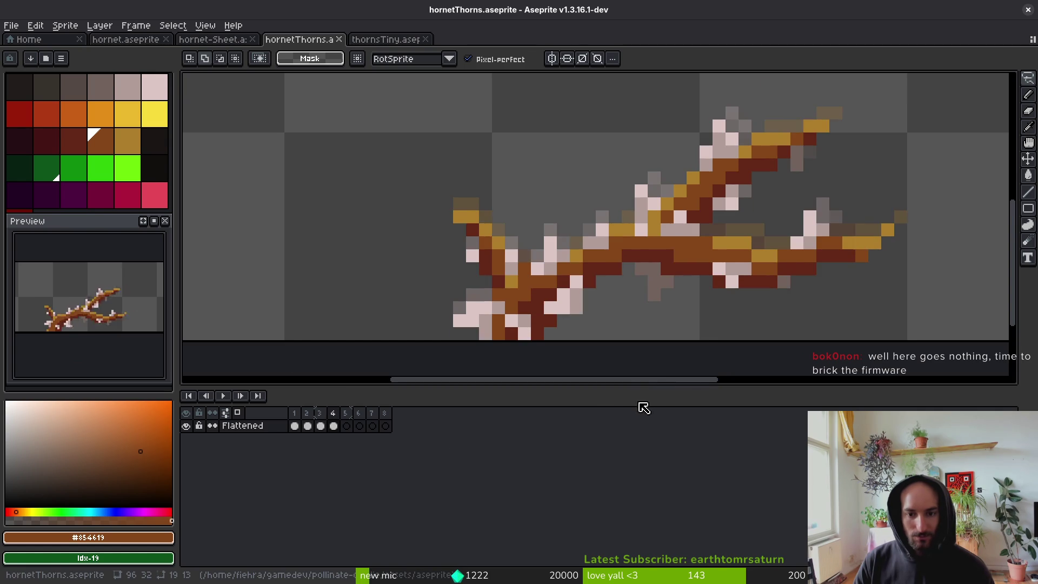
Shift the right thorn branch's pixels by one pixel, commit, and save the sprite.
scroll(689, 292, down, 3)
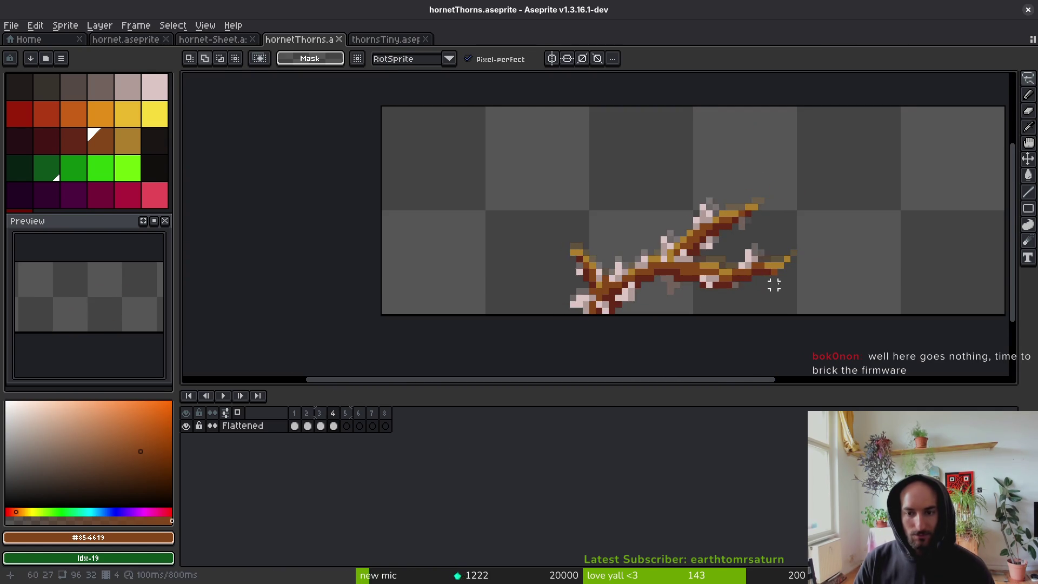
scroll(767, 283, up, 4)
mouse_move(713, 226)
mouse_down()
mouse_move(622, 237)
mouse_move(767, 327)
mouse_move(832, 216)
mouse_up()
drag(666, 266, 656, 266)
key(Return)
key(b)
key(ctrl+s)
Lasso the lower thorn pixels, then move the upper thorn's tip slightly up-left and commit.
scroll(647, 246, up, 3)
key(shift+w)
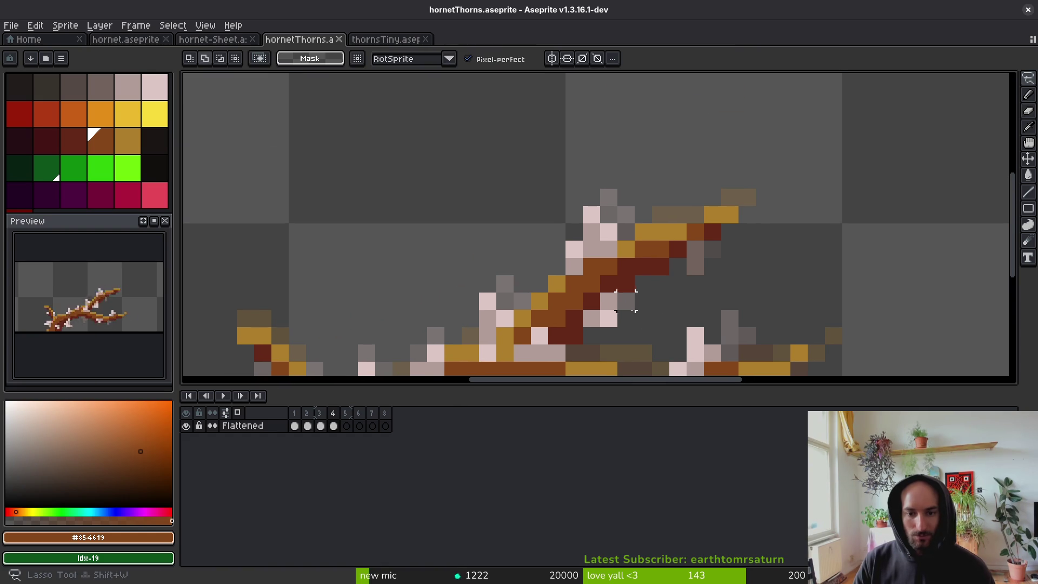
mouse_move(643, 301)
mouse_down()
mouse_move(579, 301)
mouse_move(655, 306)
mouse_move(598, 332)
mouse_up()
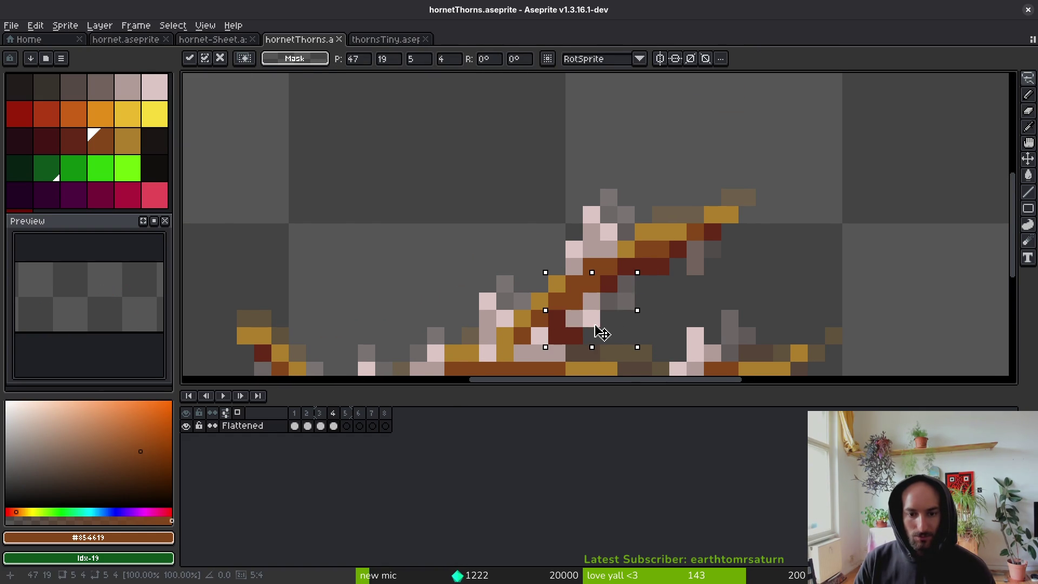
key(Return)
drag(647, 270, 643, 273)
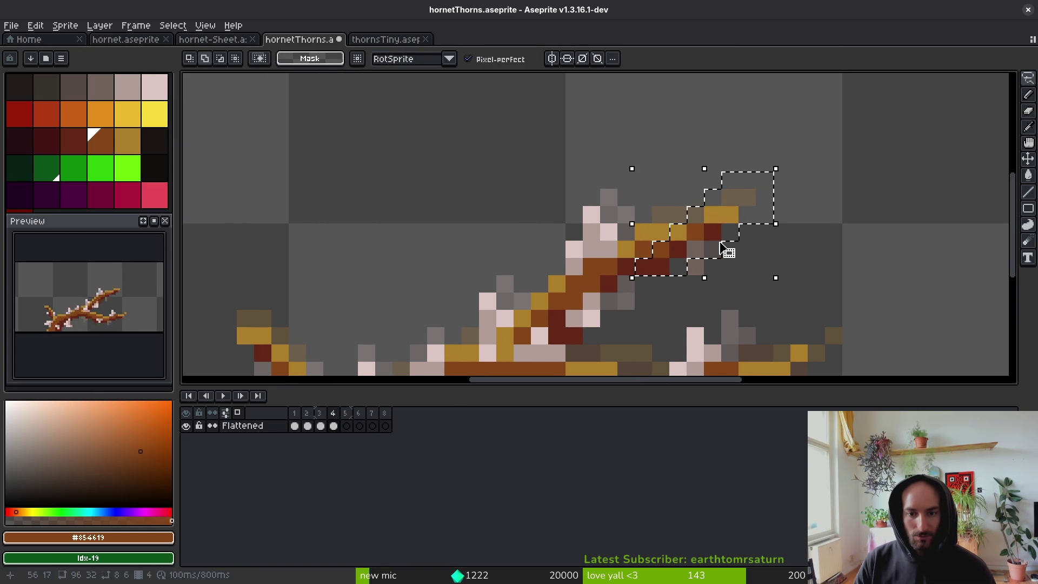
drag(701, 252, 686, 243)
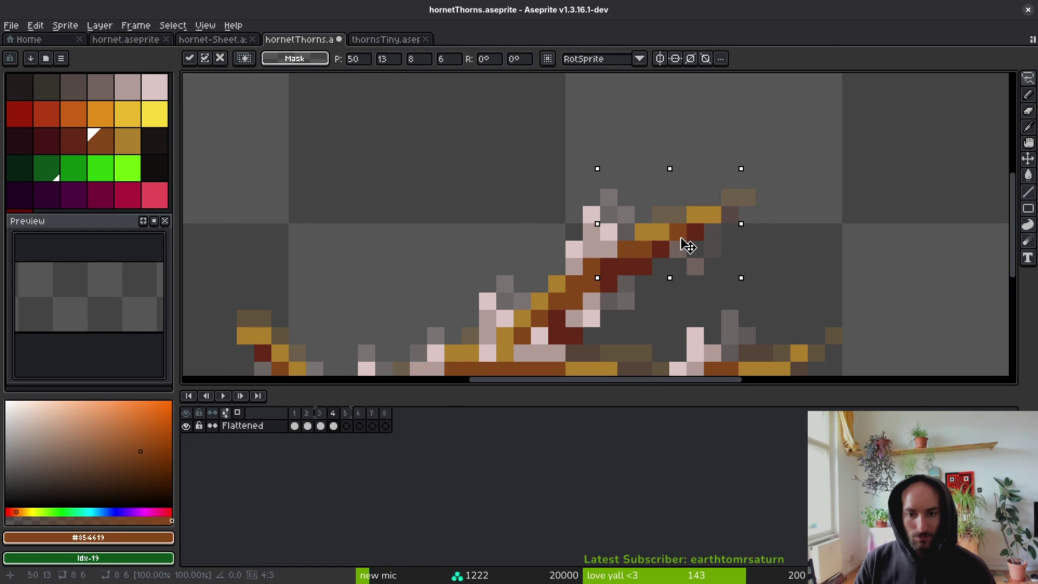
key(Return)
scroll(658, 294, down, 1)
scroll(655, 284, up, 1)
Pick ochre, save, select the thorn tip area, and paint one thorn pixel light pink.
key(b)
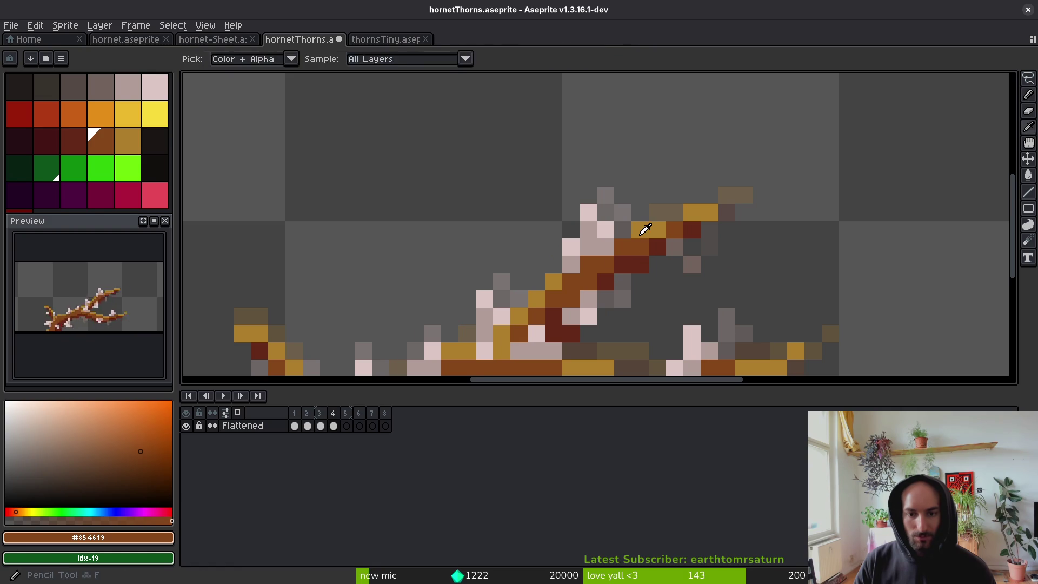
alt+click(644, 227)
key(ctrl+s)
scroll(678, 220, down, 3)
scroll(678, 220, up, 5)
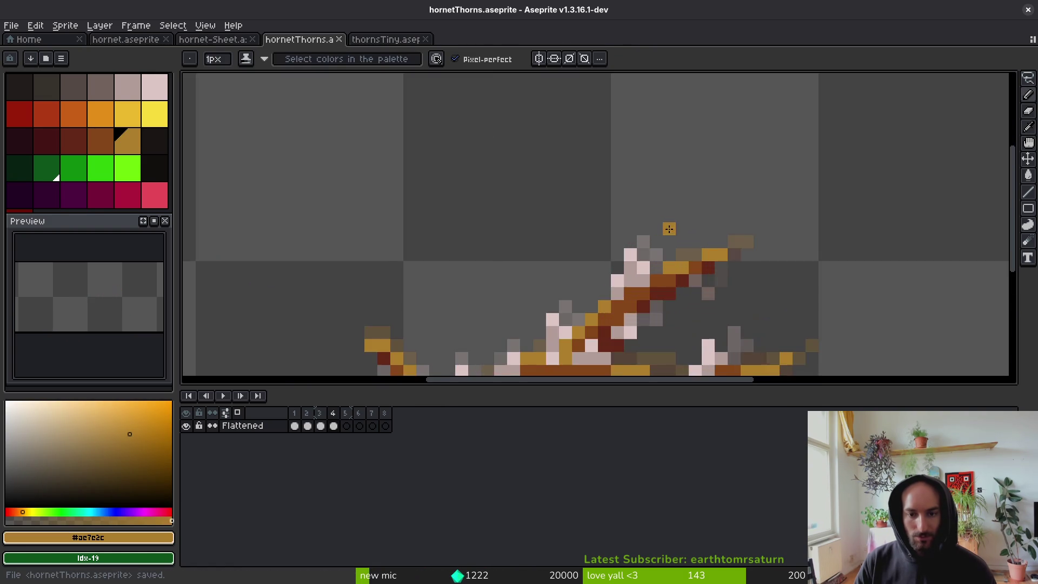
key(m)
mouse_move(584, 111)
mouse_down()
mouse_move(665, 224)
mouse_move(625, 243)
mouse_move(637, 232)
mouse_up()
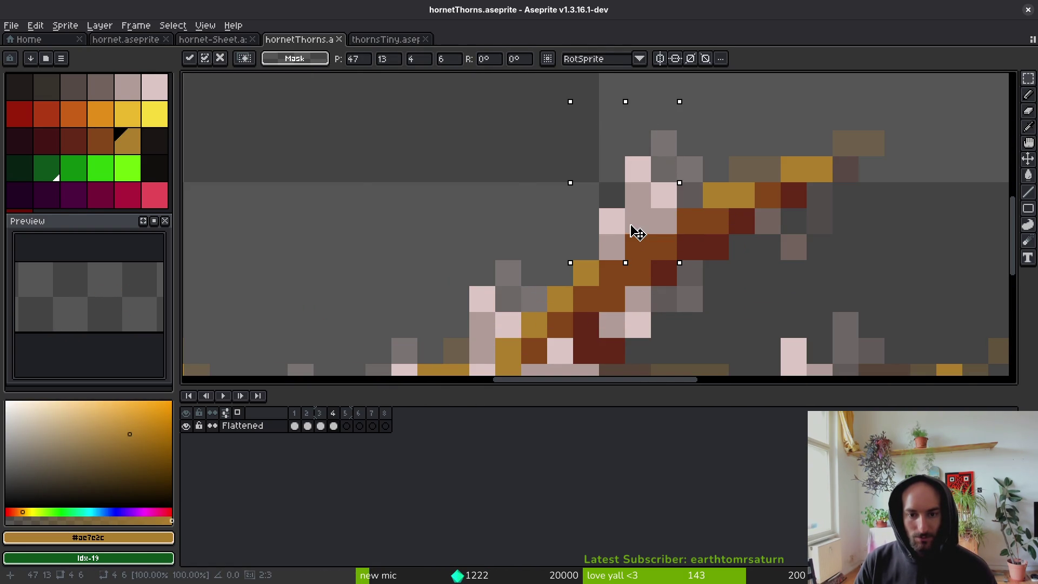
key(e)
key(b)
click(642, 196)
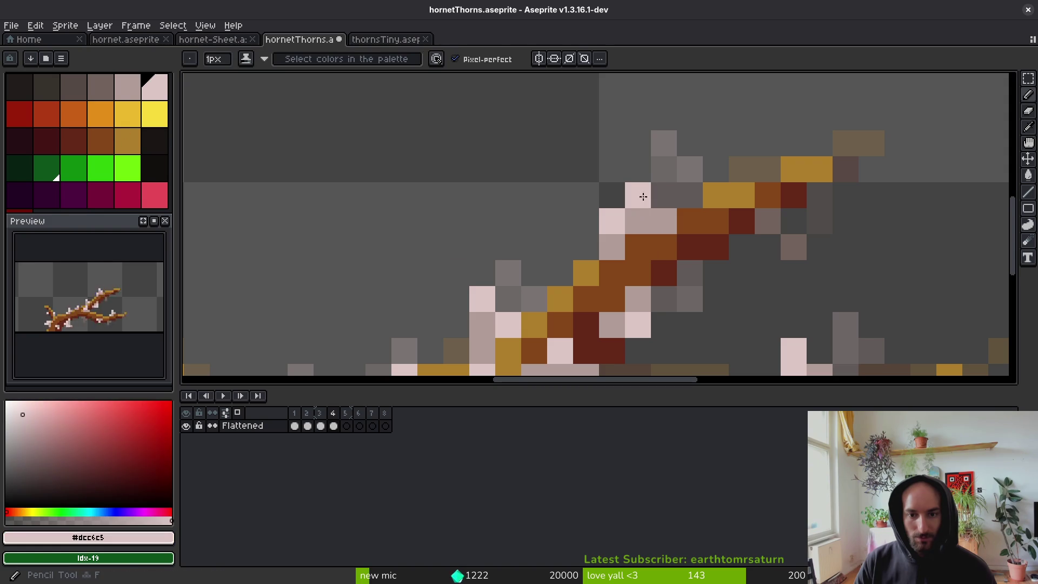
Sample gold and brown from the branch and paint one branch pixel brown.
key(i)
click(719, 189)
scroll(681, 217, down, 6)
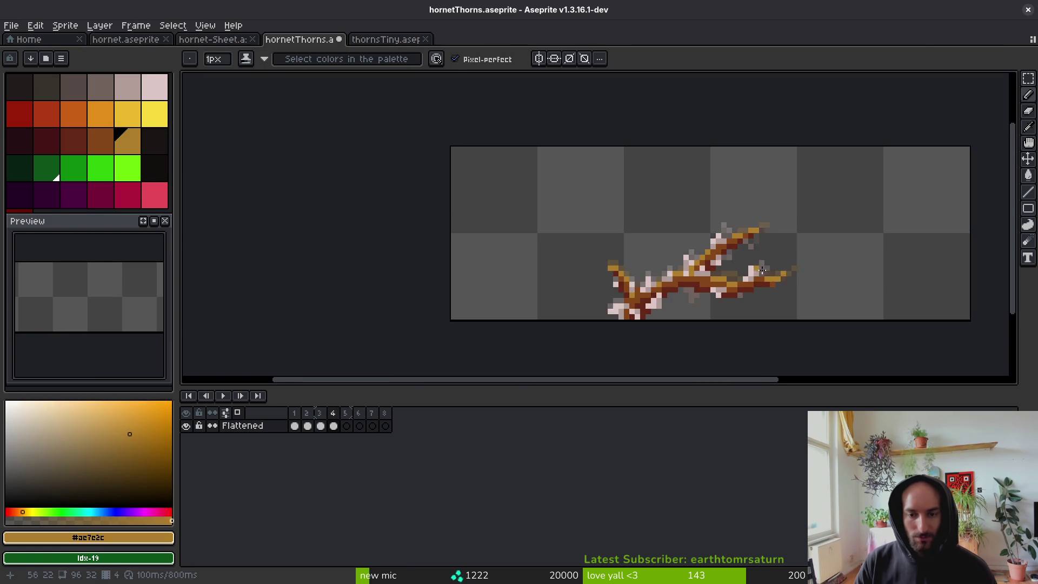
scroll(703, 292, up, 4)
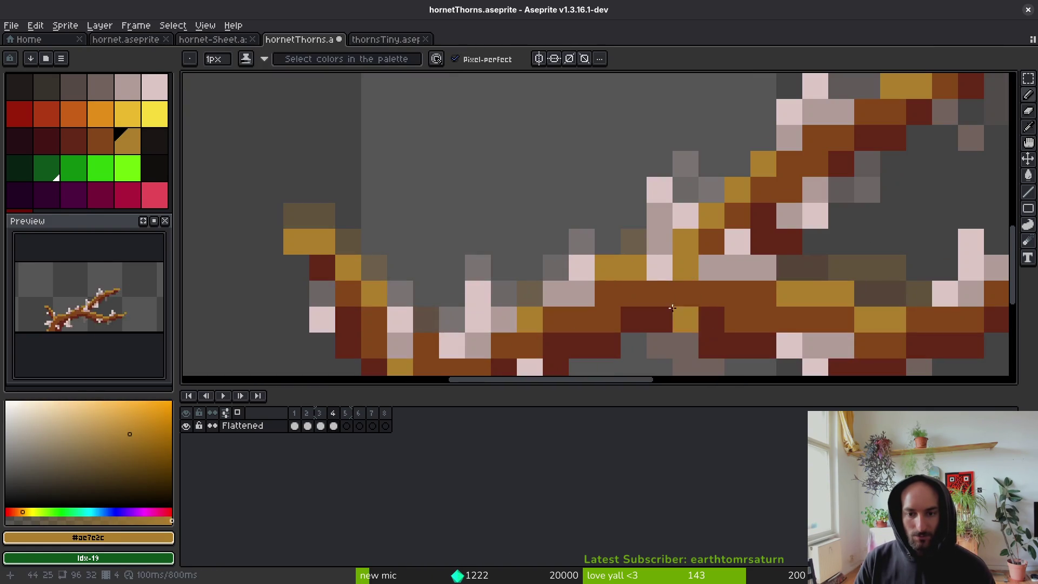
key(b)
alt+click(657, 292)
scroll(698, 275, down, 3)
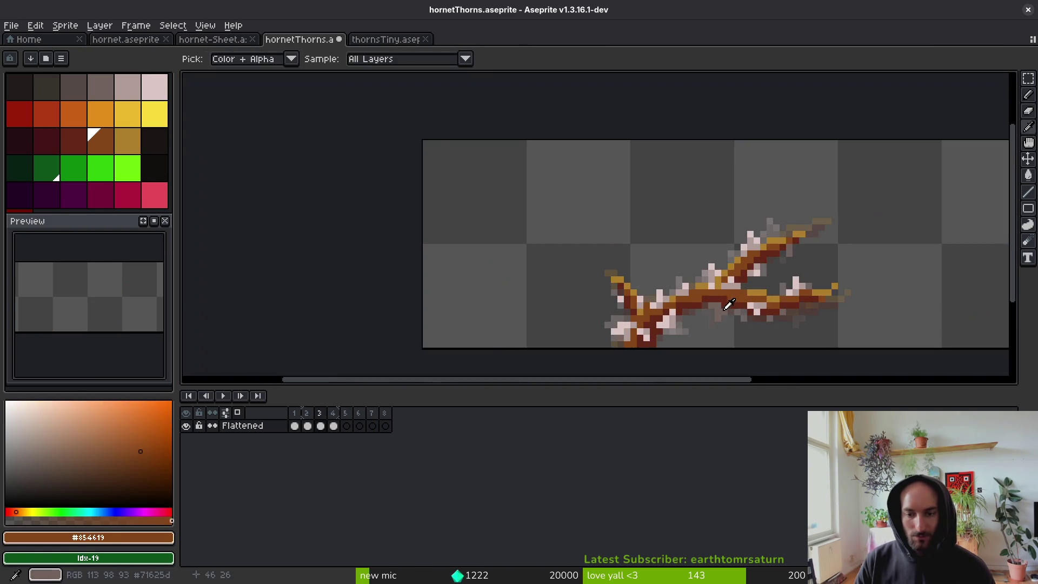
scroll(708, 275, up, 2)
click(710, 275)
Flip between frames 2 to 4 to compare the thorns, ending on frame 4.
key(Left)
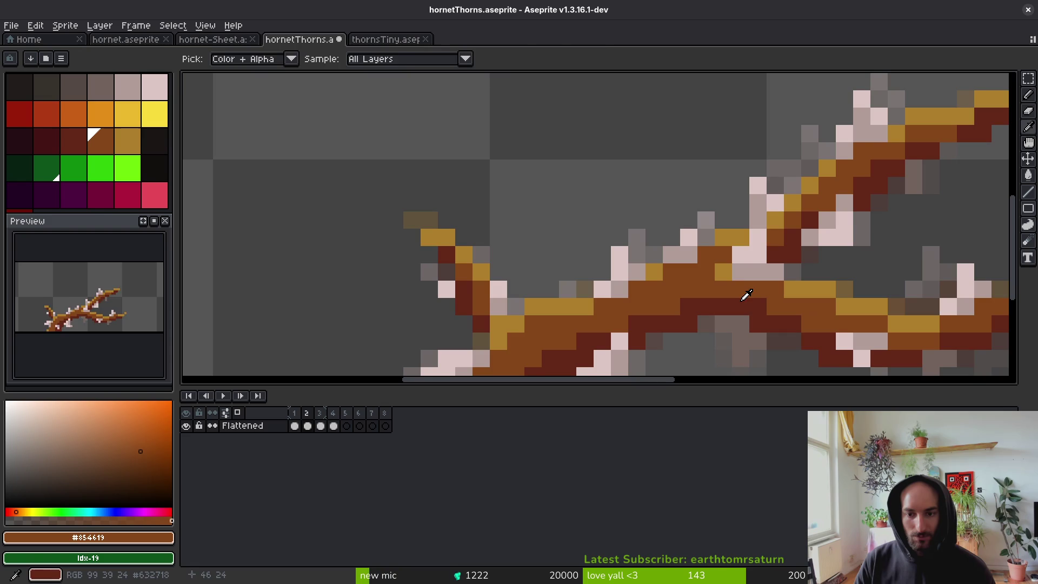
key(Right)
key(Left)
scroll(762, 246, down, 3)
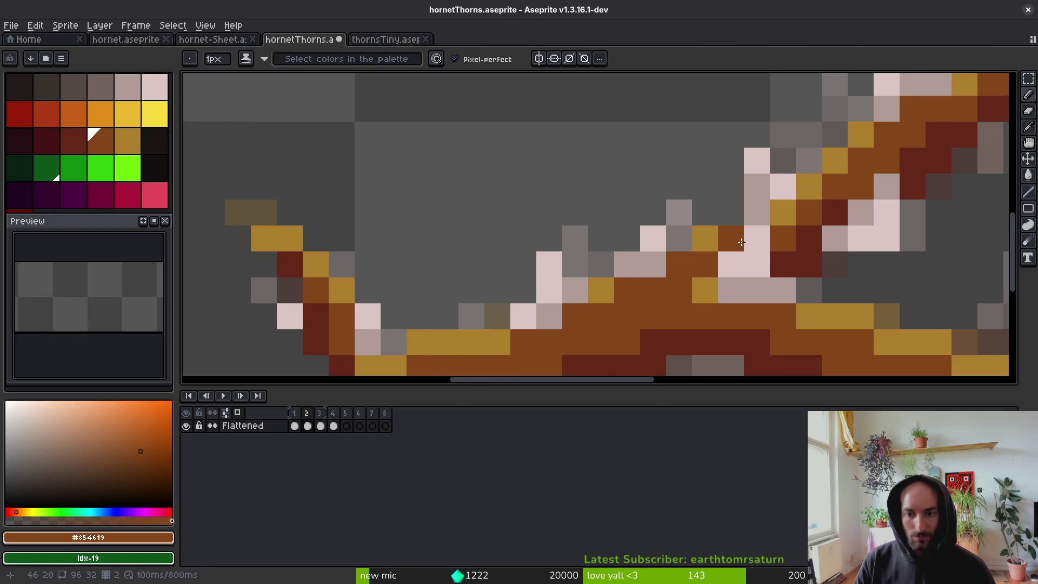
key(alt)
key(Right)
key(Right)
key(Right)
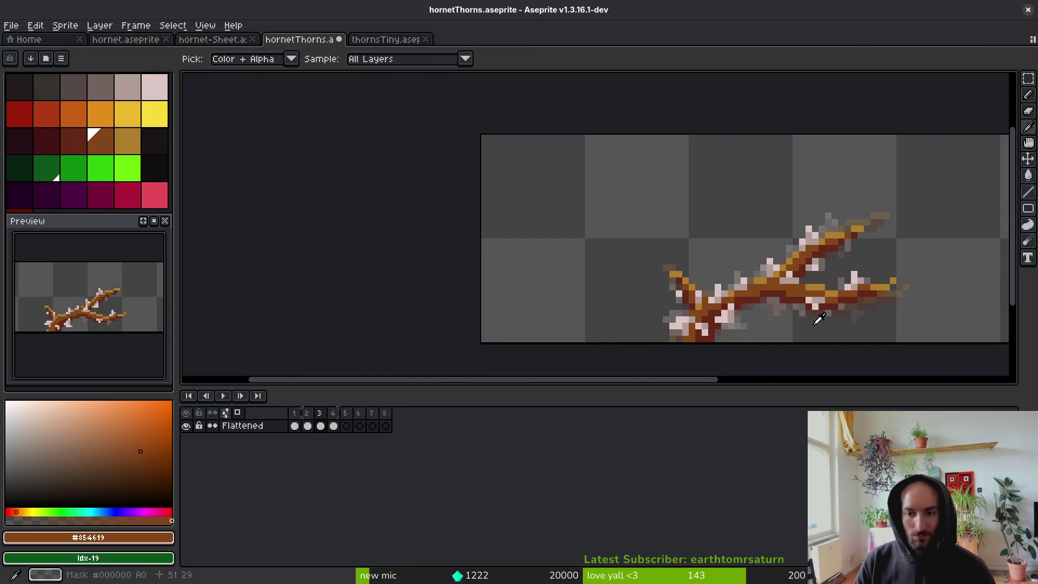
key(Right)
key(Right)
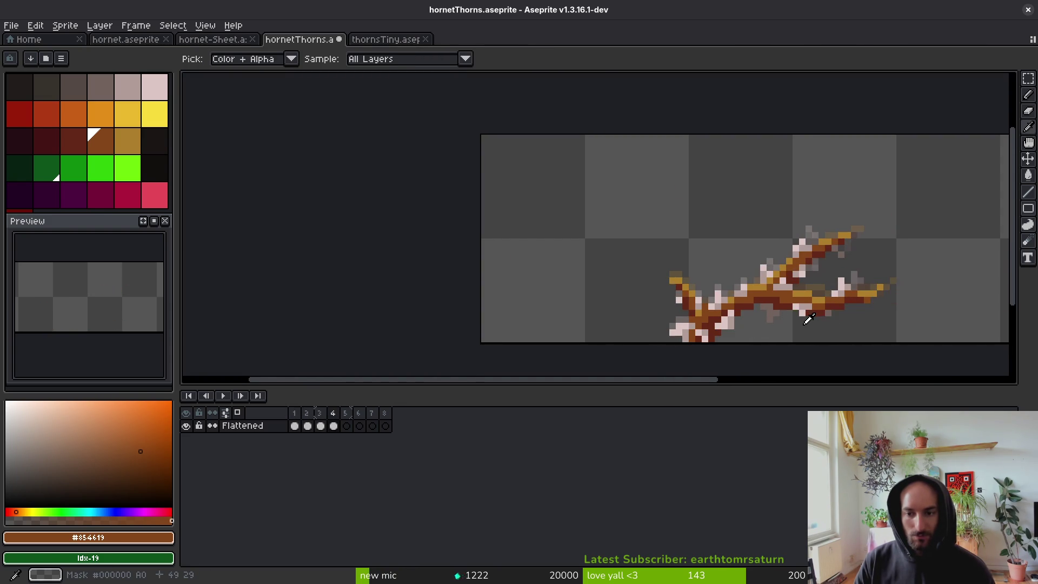
scroll(789, 303, down, 2)
scroll(730, 285, up, 5)
scroll(620, 185, up, 3)
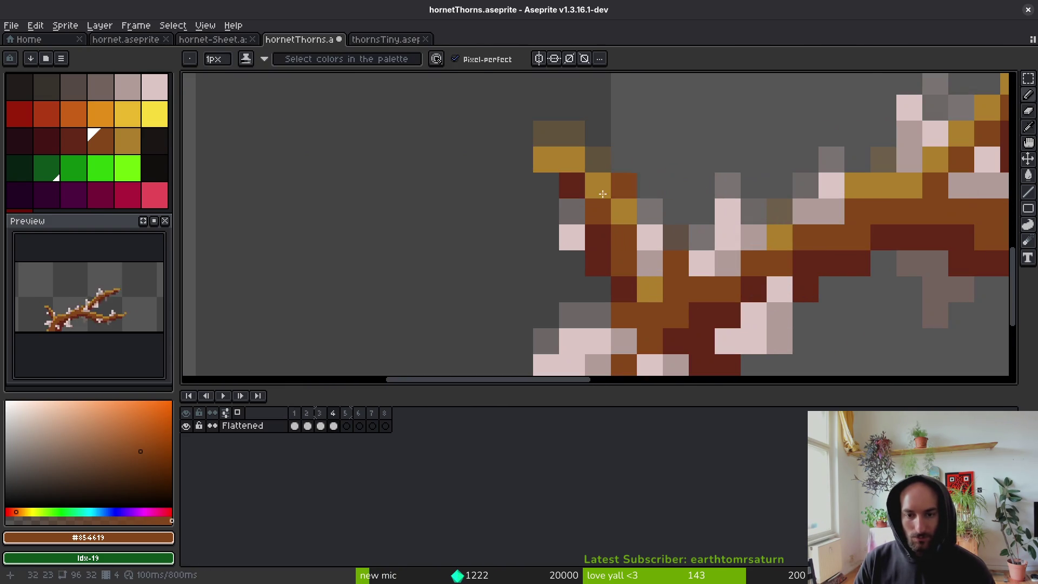
Sample greyish-pink #b19d99, dark red #632718 and gold from the branch.
key(e)
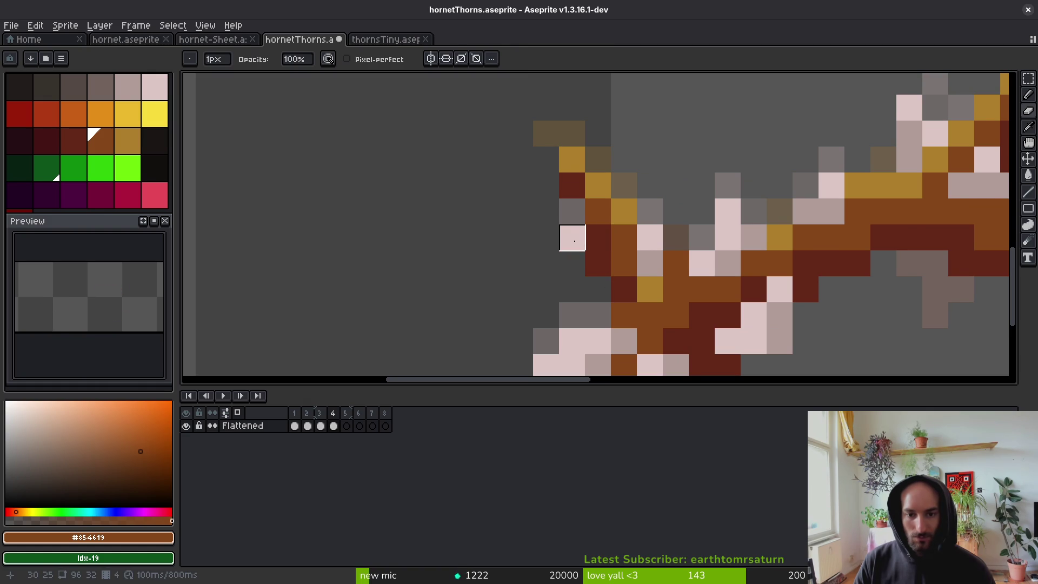
key(alt)
alt+click(633, 339)
scroll(645, 298, down, 5)
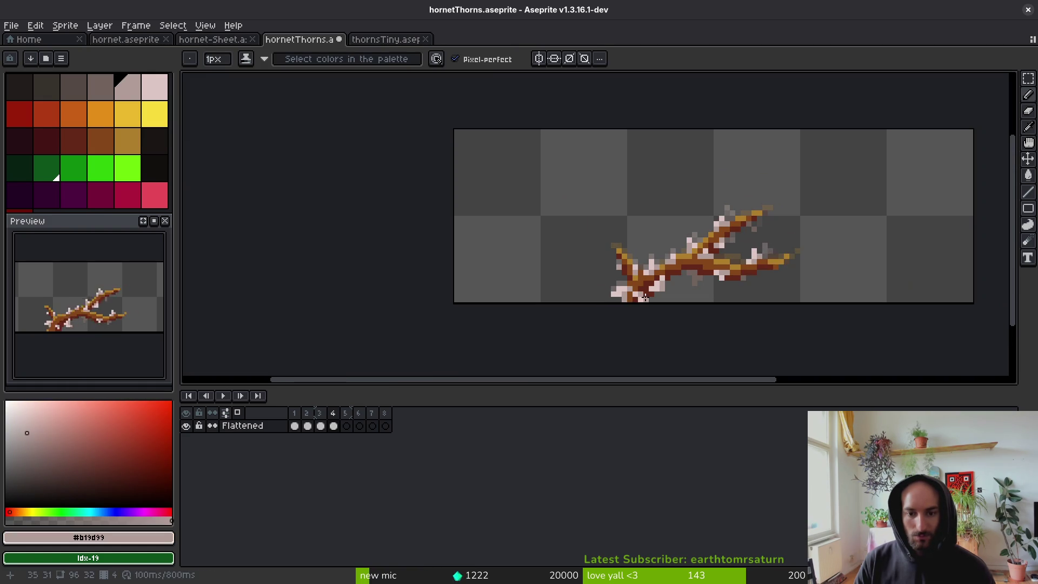
scroll(657, 304, up, 4)
key(alt)
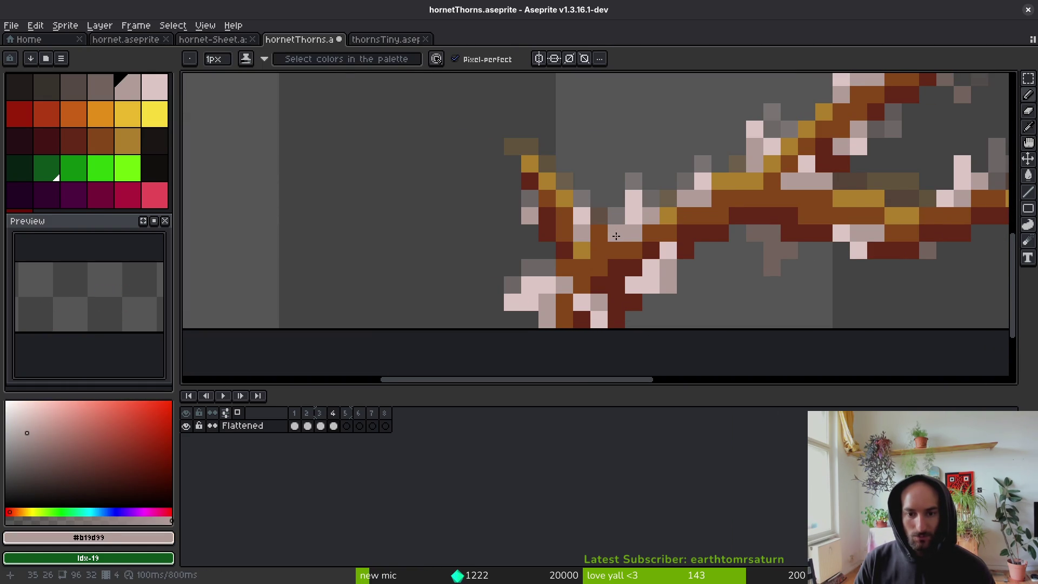
key(e)
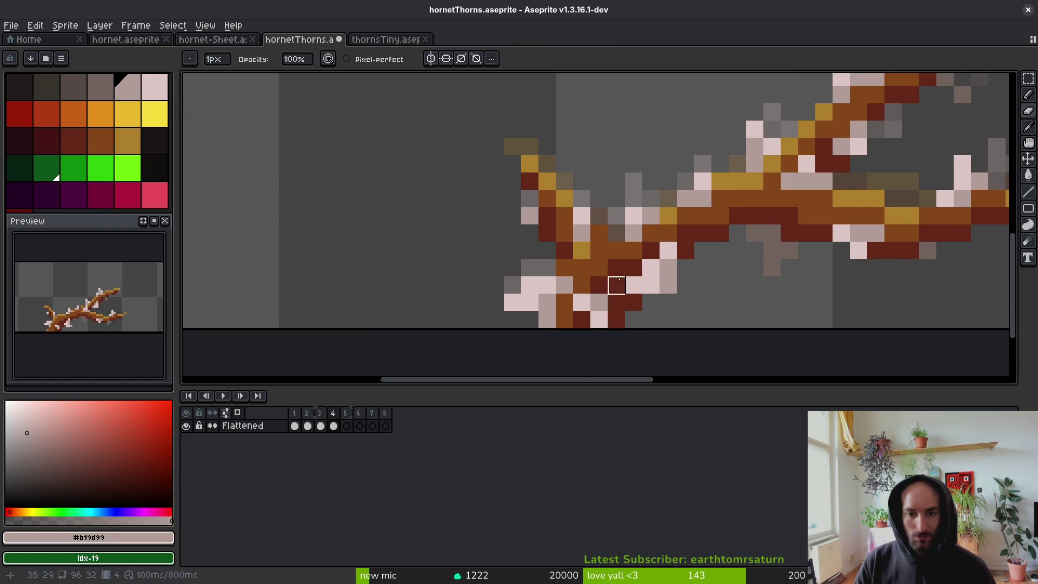
alt+click(625, 238)
key(b)
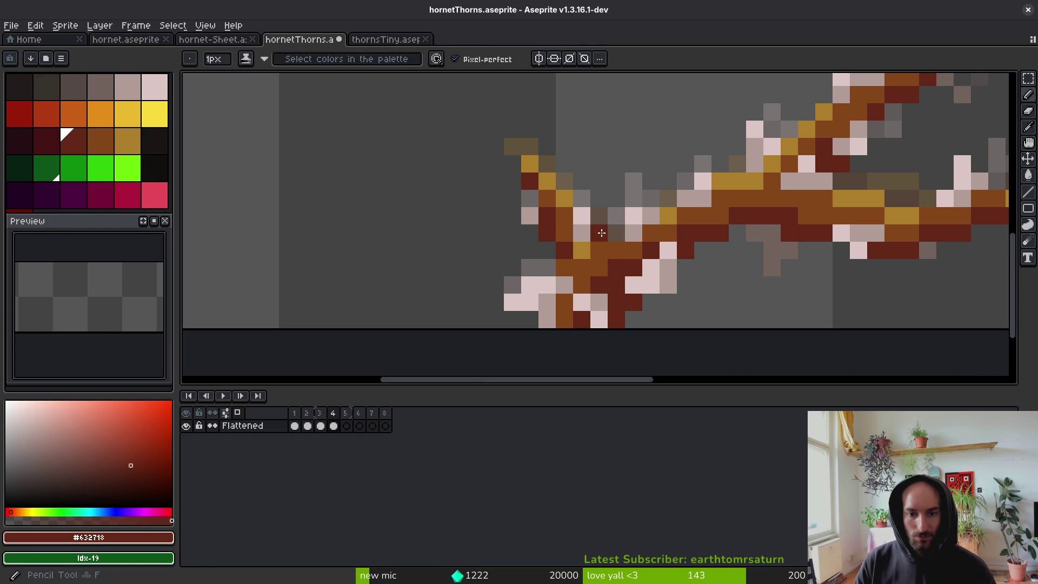
alt+click(606, 244)
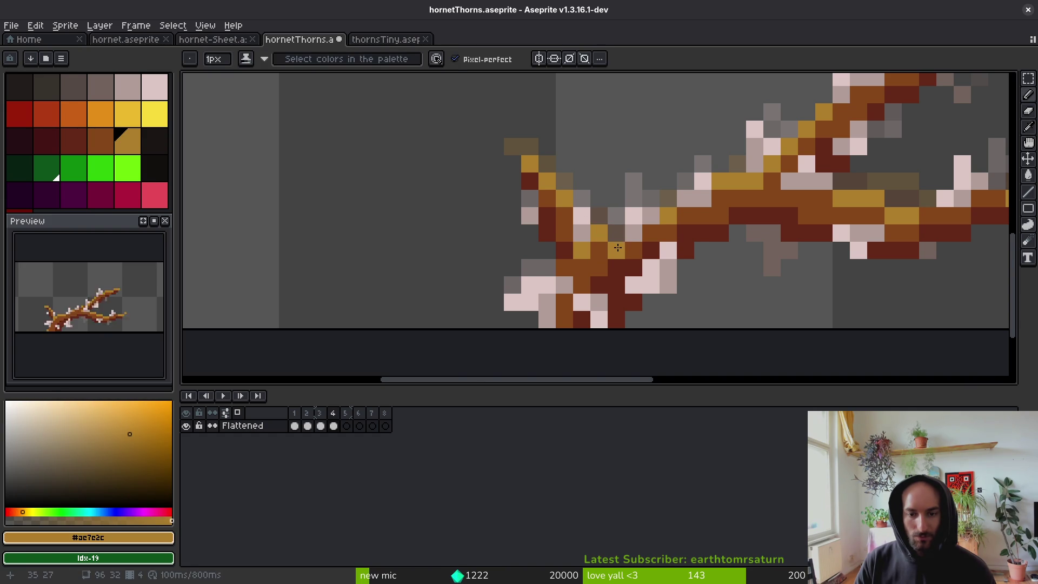
Repaint two gold pixels and a background pixel below the thorn greyish-pink.
scroll(667, 283, down, 5)
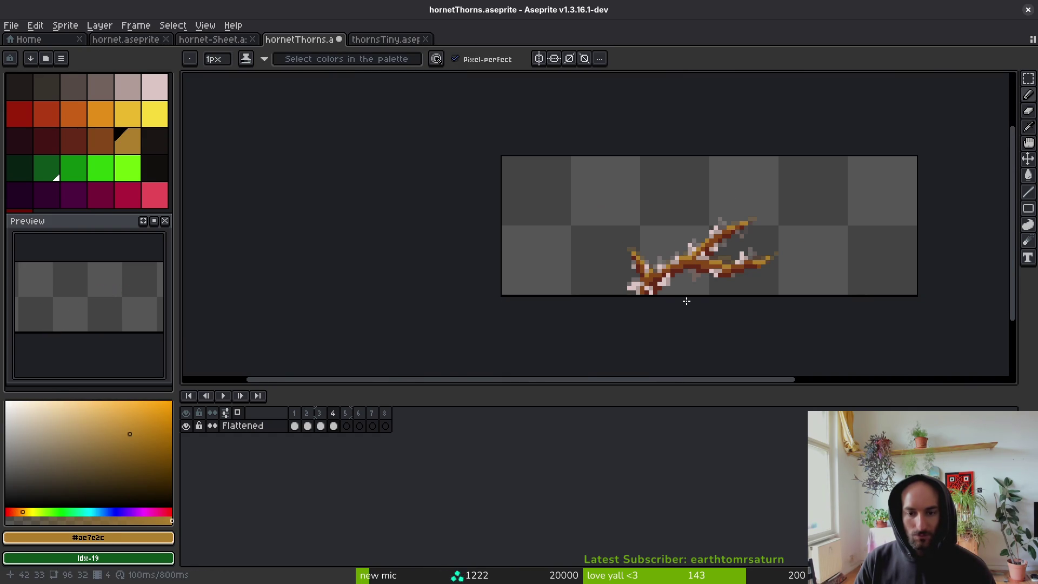
scroll(668, 284, up, 2)
scroll(713, 281, down, 2)
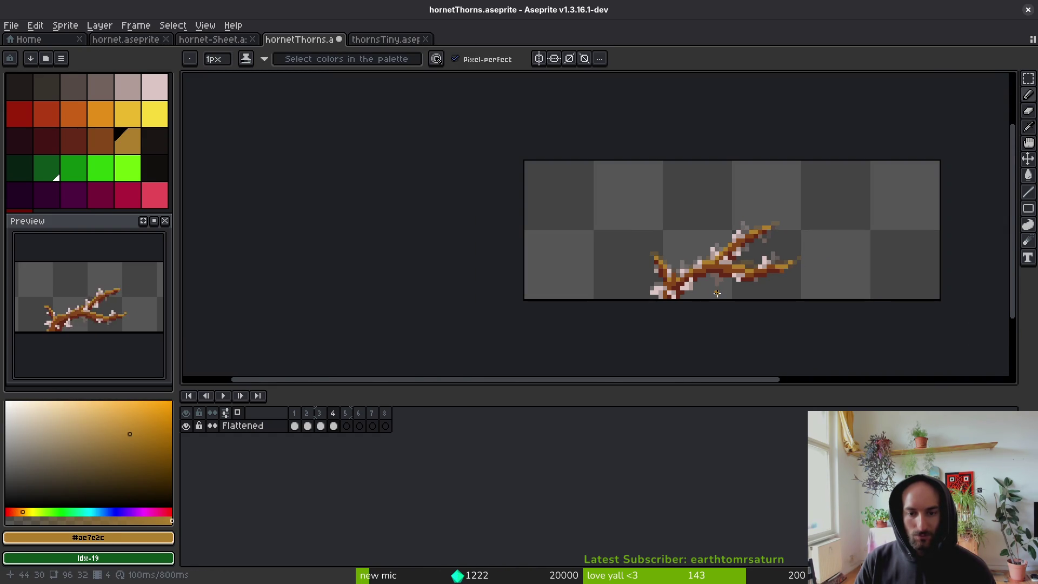
key(i)
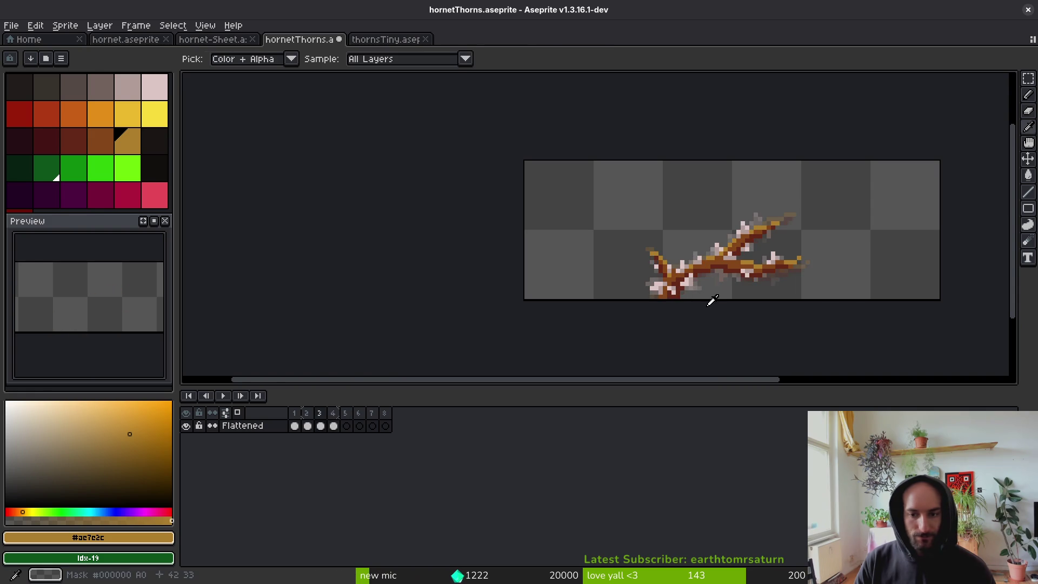
key(b)
scroll(700, 278, up, 3)
alt+click(651, 241)
click(682, 275)
alt+click(654, 239)
scroll(653, 255, up, 1)
click(680, 289)
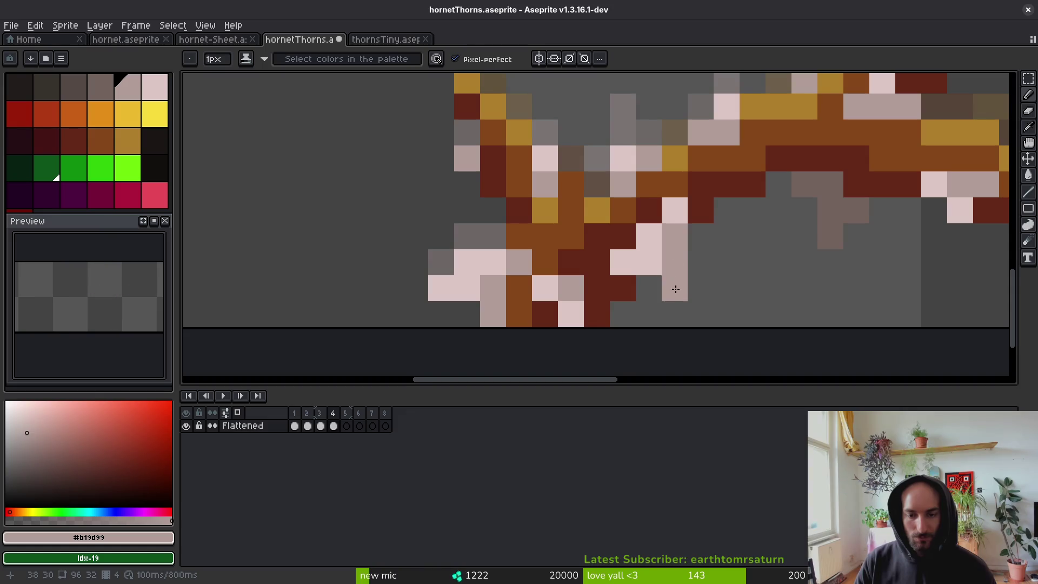
Undo a dark-red touch-up, paint that branch pixel pale pink, and zoom out to check.
alt+click(699, 203)
click(685, 215)
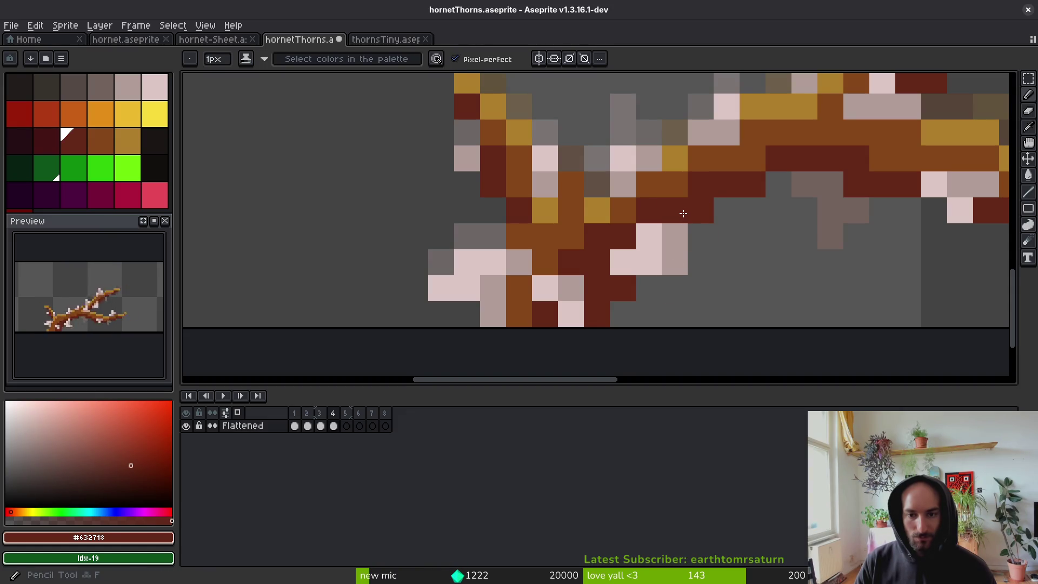
scroll(688, 232, down, 4)
scroll(691, 224, up, 4)
key(ctrl+z)
scroll(695, 218, down, 4)
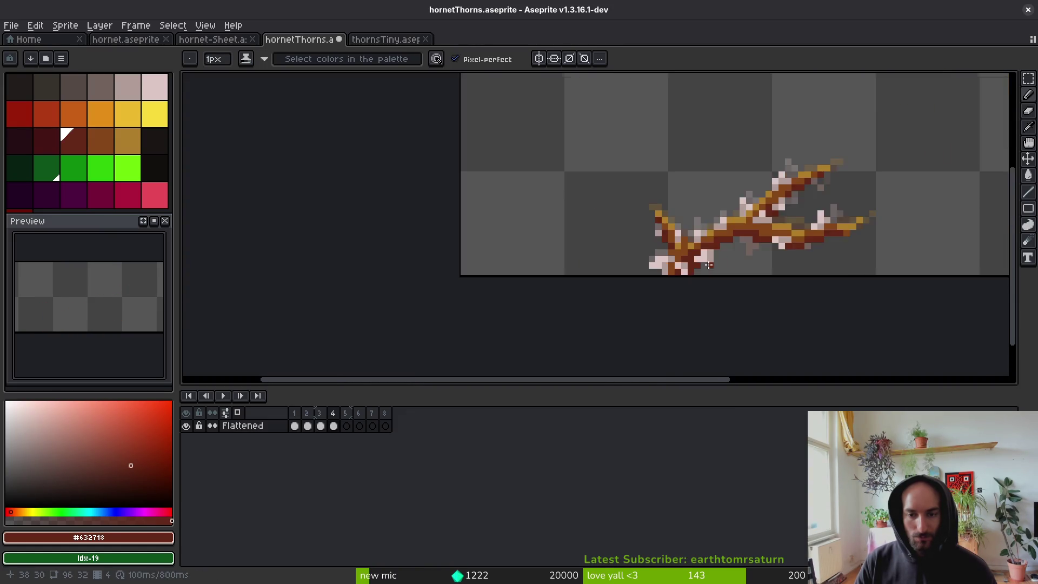
scroll(696, 216, up, 4)
alt+click(695, 216)
scroll(695, 216, down, 4)
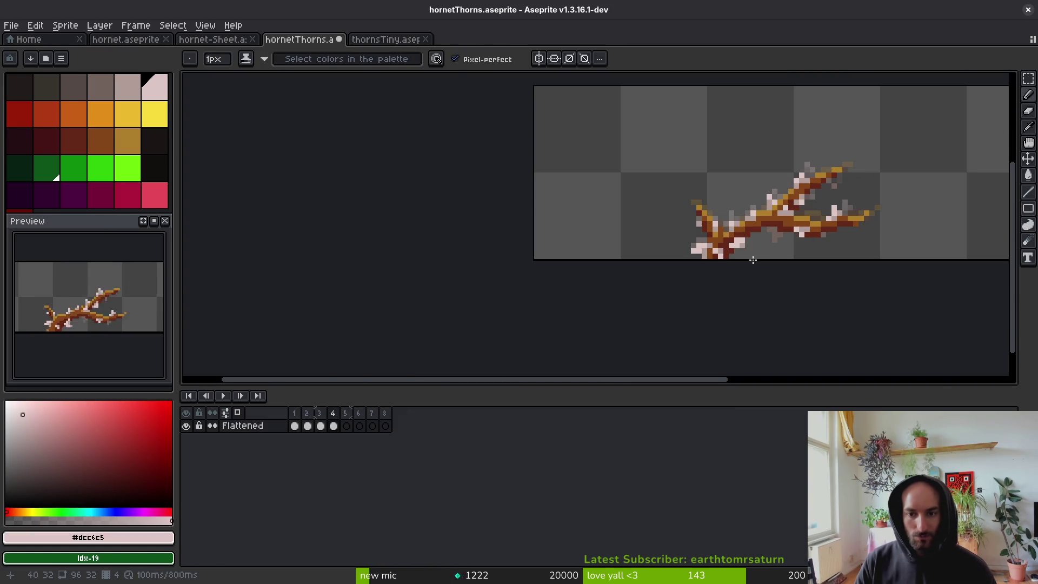
scroll(753, 254, up, 2)
scroll(795, 261, down, 4)
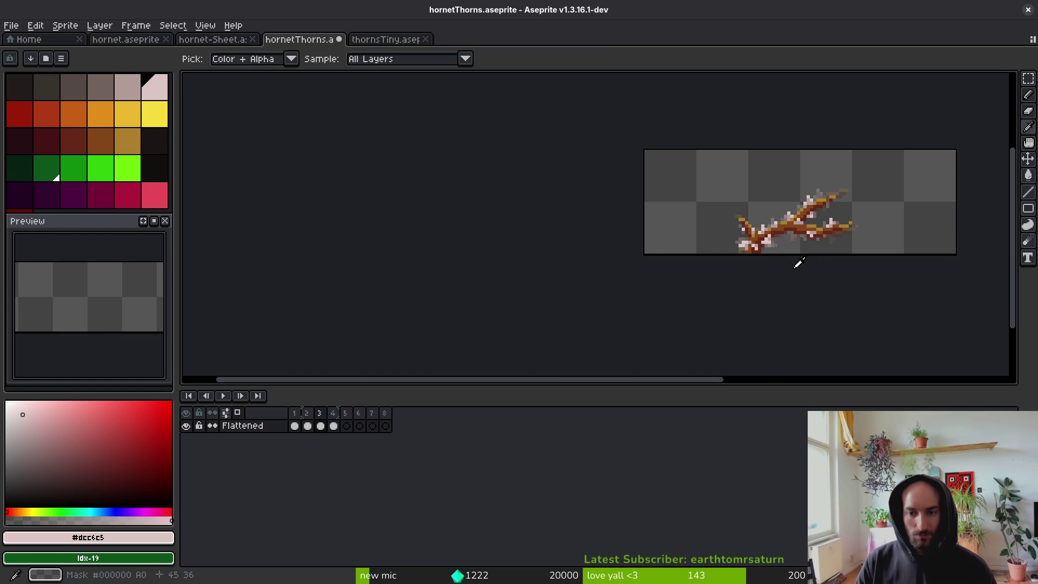
scroll(762, 254, up, 5)
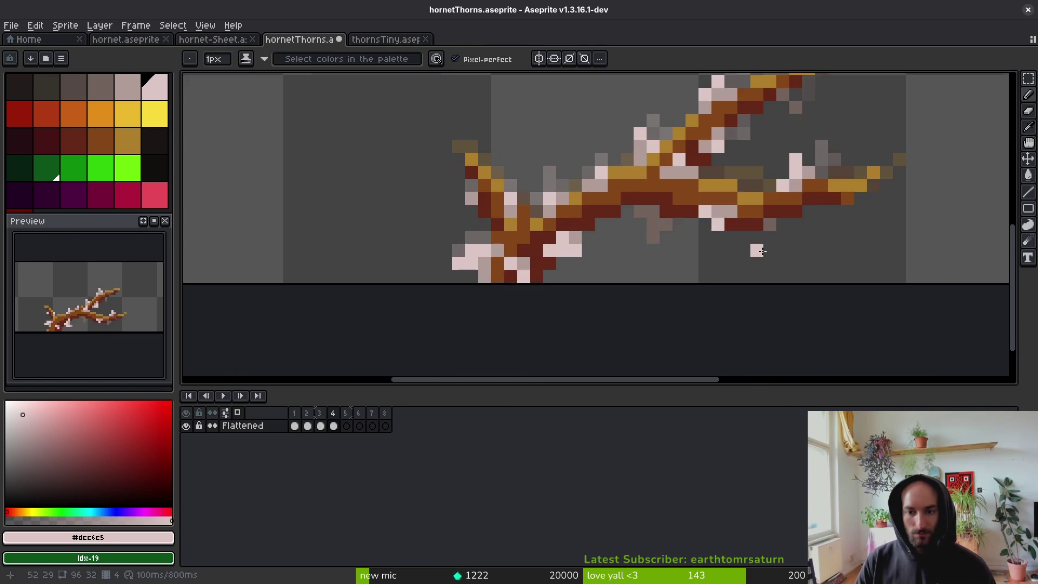
scroll(708, 210, down, 3)
Save, then paste the branch into the empty frame 5.
key(ctrl+s)
click(333, 426)
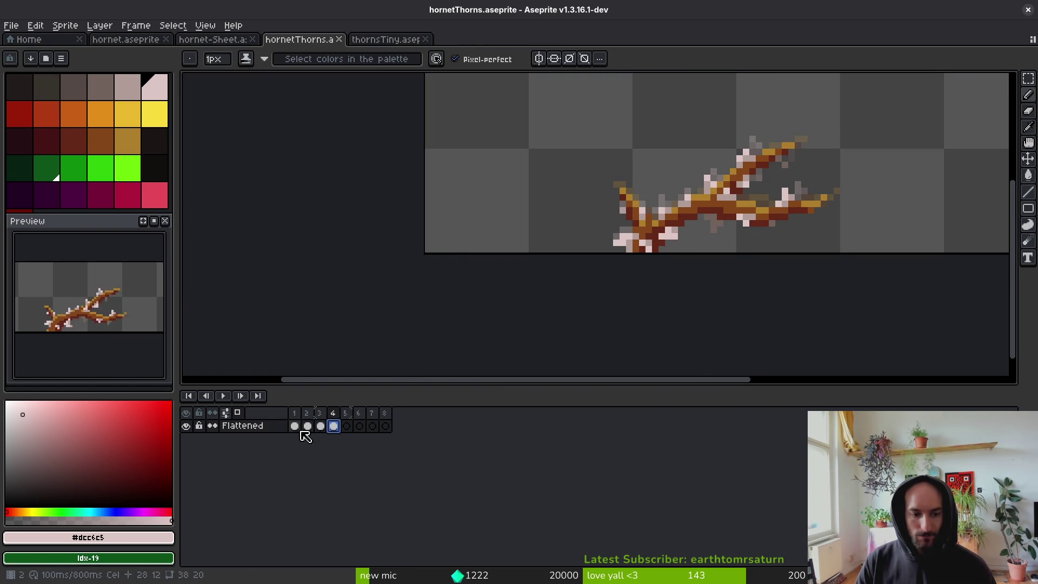
click(347, 426)
key(ctrl+v)
scroll(690, 243, down, 1)
drag(690, 243, 627, 290)
scroll(627, 291, up, 1)
Scale the frame 5 branch up slightly toward the upper right and shift it one pixel left.
key(m)
mouse_move(467, 143)
mouse_down()
mouse_move(818, 359)
mouse_move(833, 352)
mouse_up()
key(ctrl+t)
drag(850, 144, 896, 124)
drag(685, 251, 681, 250)
key(Return)
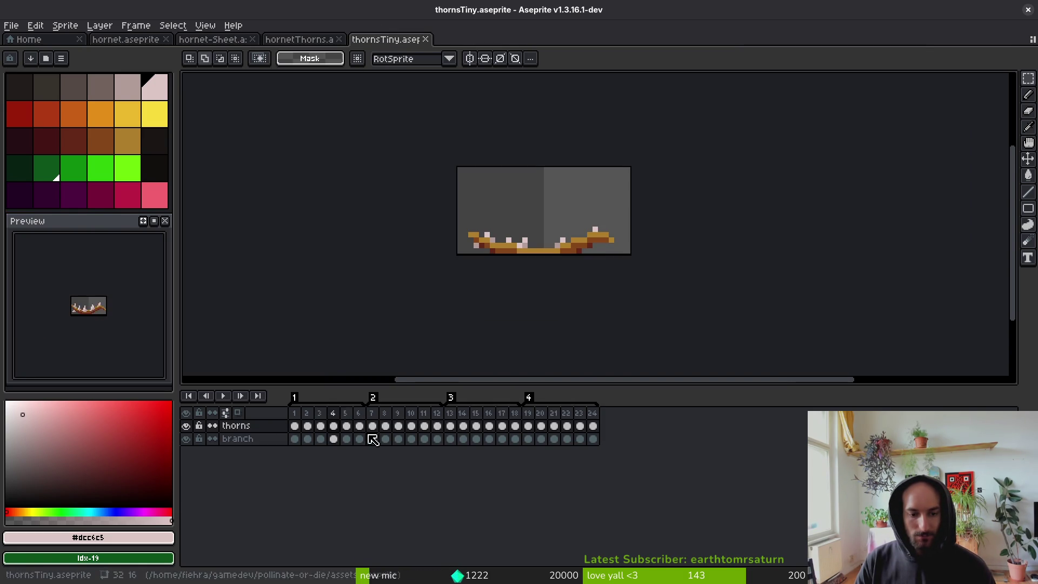
Compare thornsTiny's frames 1, 5 and 6, then return to the hornetThorns sprite.
click(346, 418)
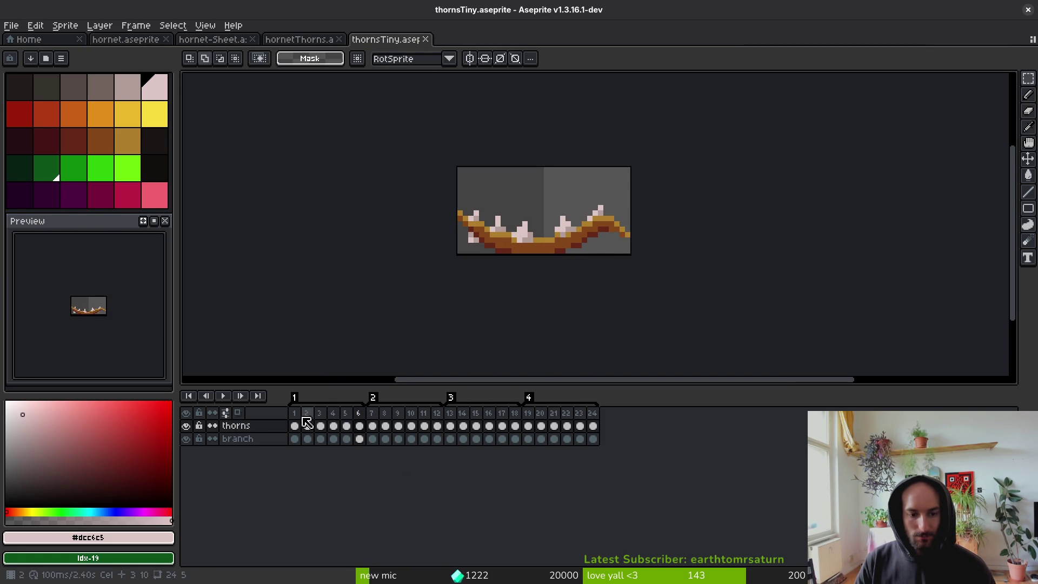
click(295, 414)
click(359, 415)
click(347, 418)
click(361, 417)
click(294, 414)
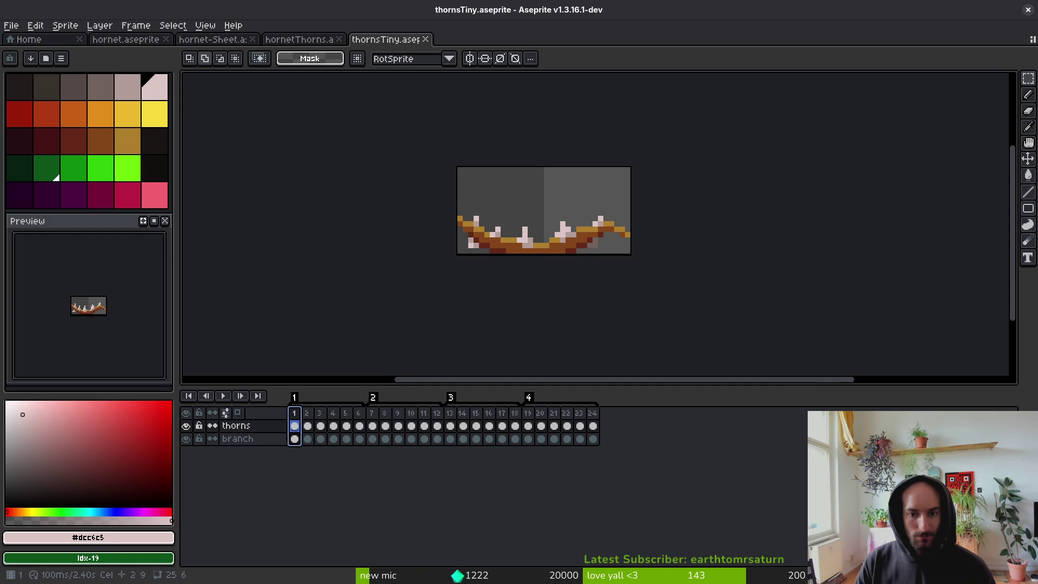
click(360, 415)
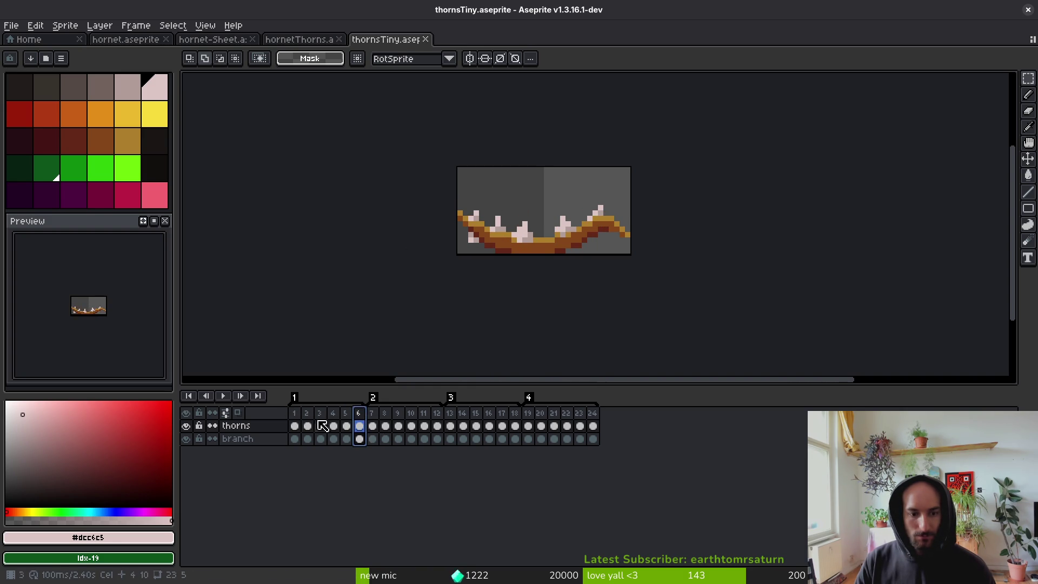
click(295, 417)
click(329, 38)
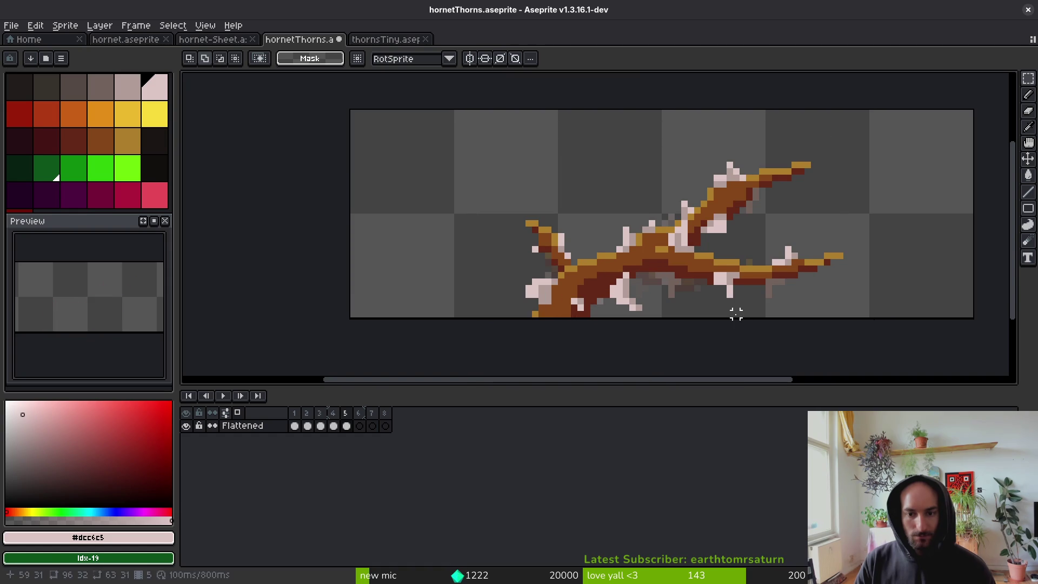
Save the sprite, then sample the greyish pink and dark red from frame 5's branch.
key(ctrl+s)
scroll(717, 243, up, 3)
scroll(718, 239, up, 1)
key(b)
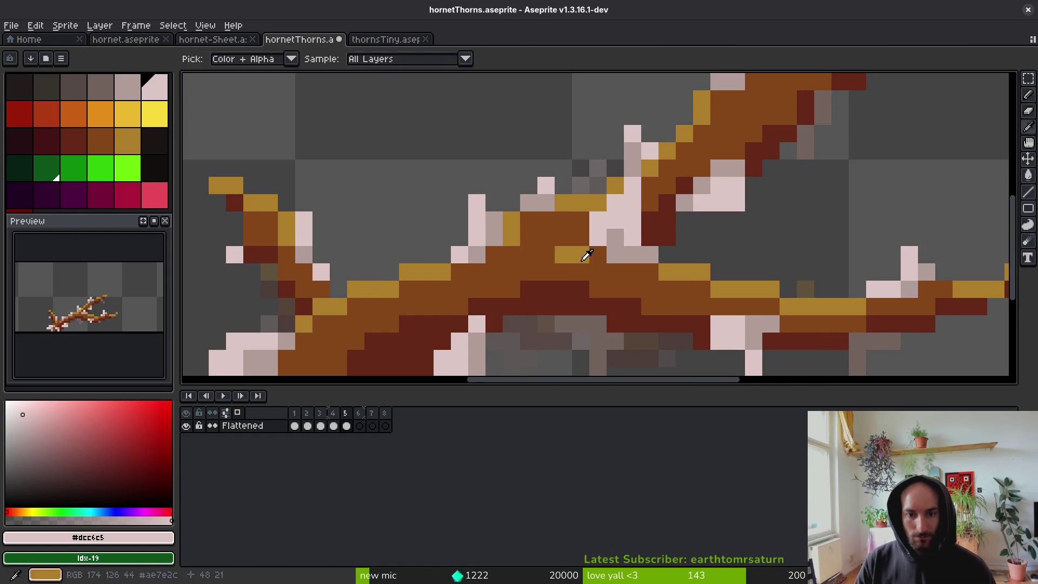
alt+click(614, 237)
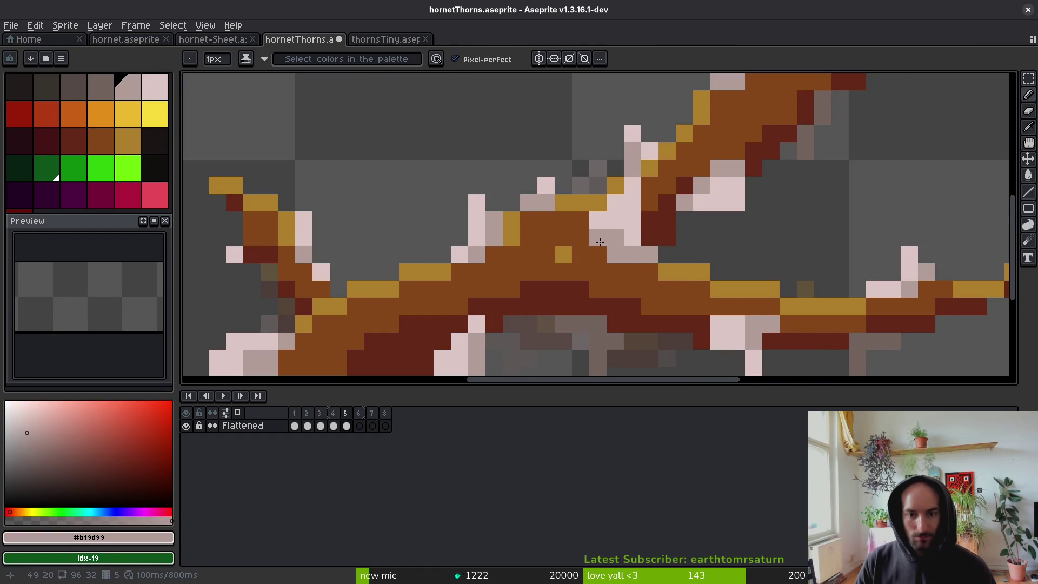
scroll(641, 206, up, 2)
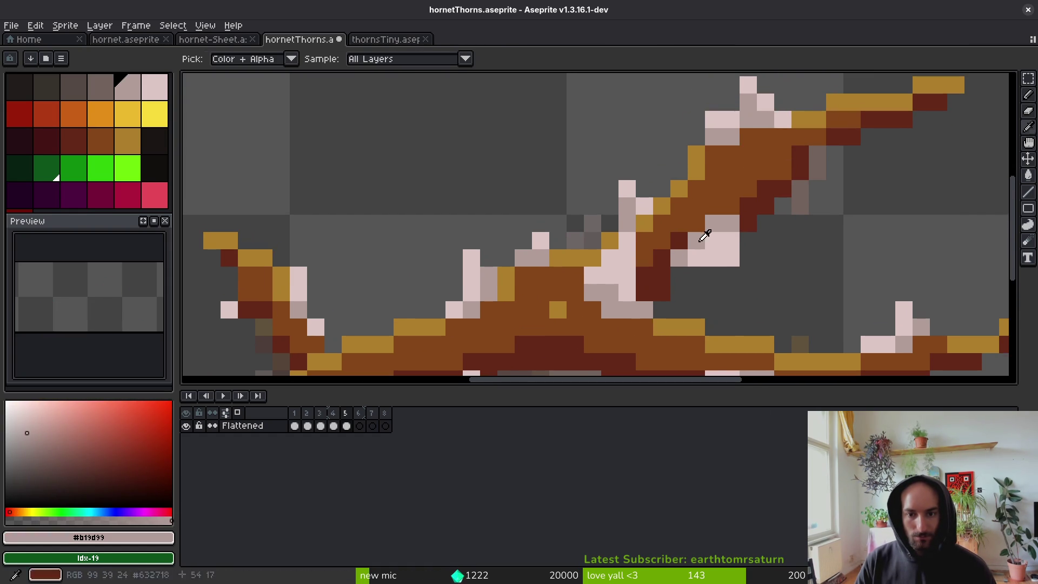
alt+click(745, 212)
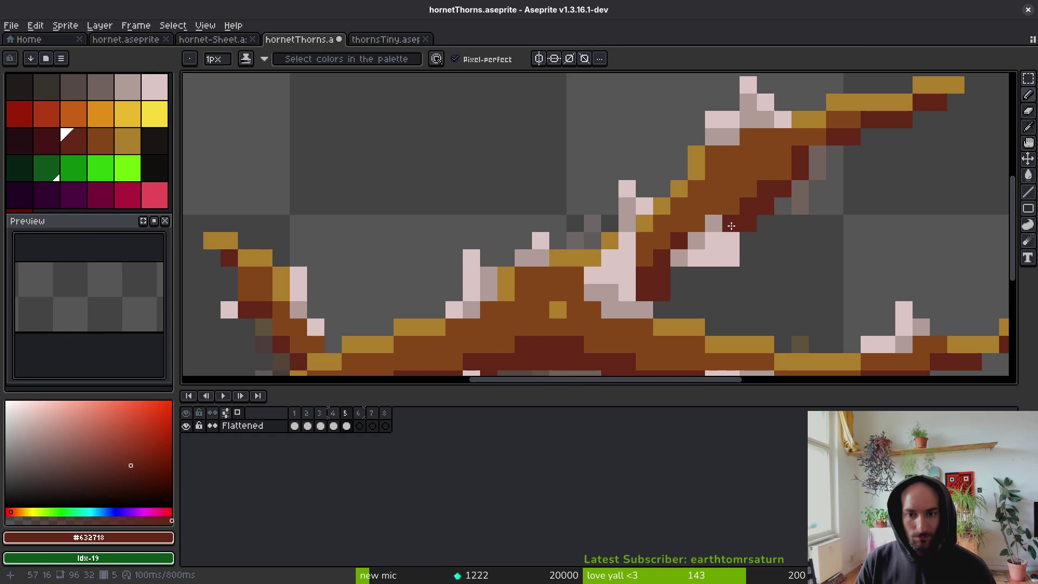
scroll(768, 267, down, 5)
scroll(767, 264, up, 5)
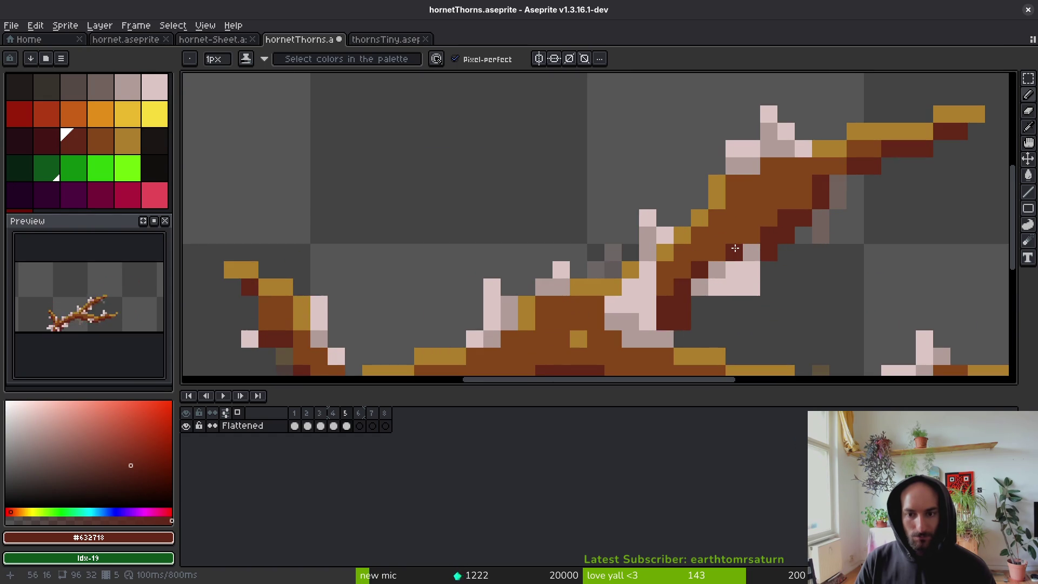
scroll(735, 247, down, 5)
scroll(735, 247, up, 4)
Repaint a pink thorn pixel brown and erase a stray dark red pixel.
key(e)
key(b)
alt+click(728, 229)
alt+click(727, 238)
click(727, 253)
drag(787, 250, 722, 238)
alt+click(722, 238)
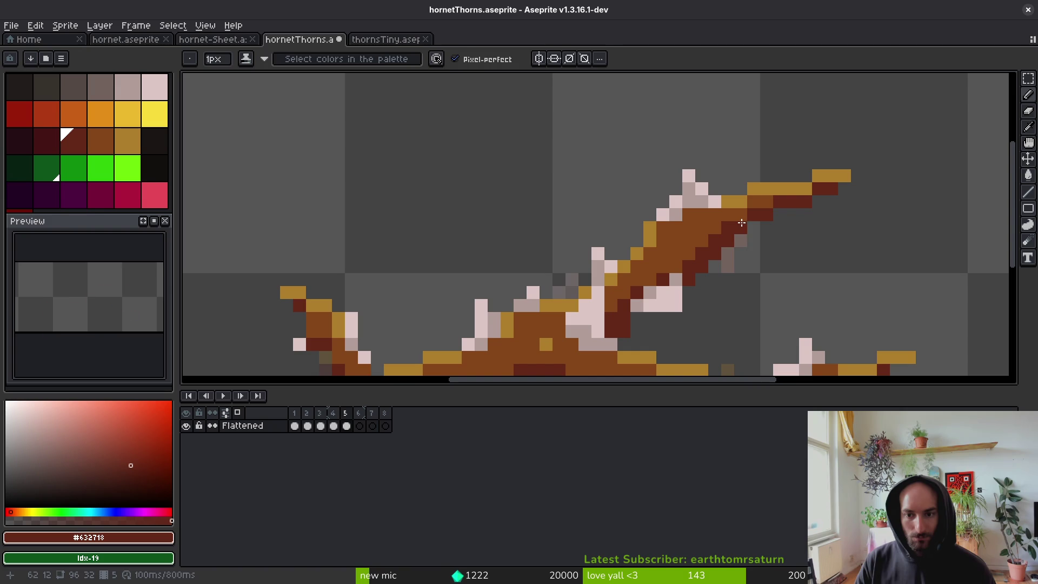
key(e)
click(728, 240)
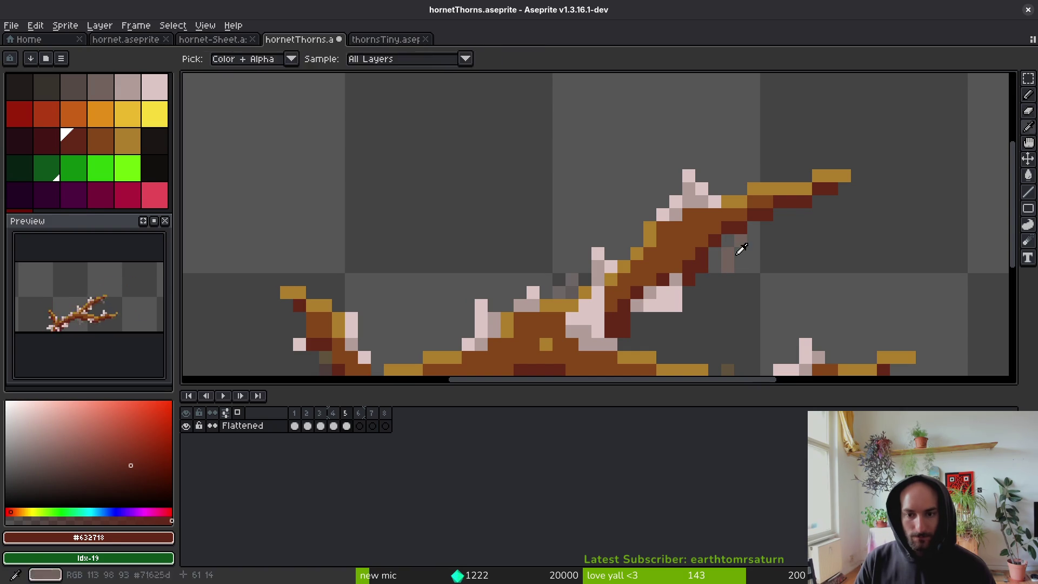
Fill an empty pixel with the gold highlight colour and save the sprite.
scroll(708, 249, left, 1)
alt+click(686, 222)
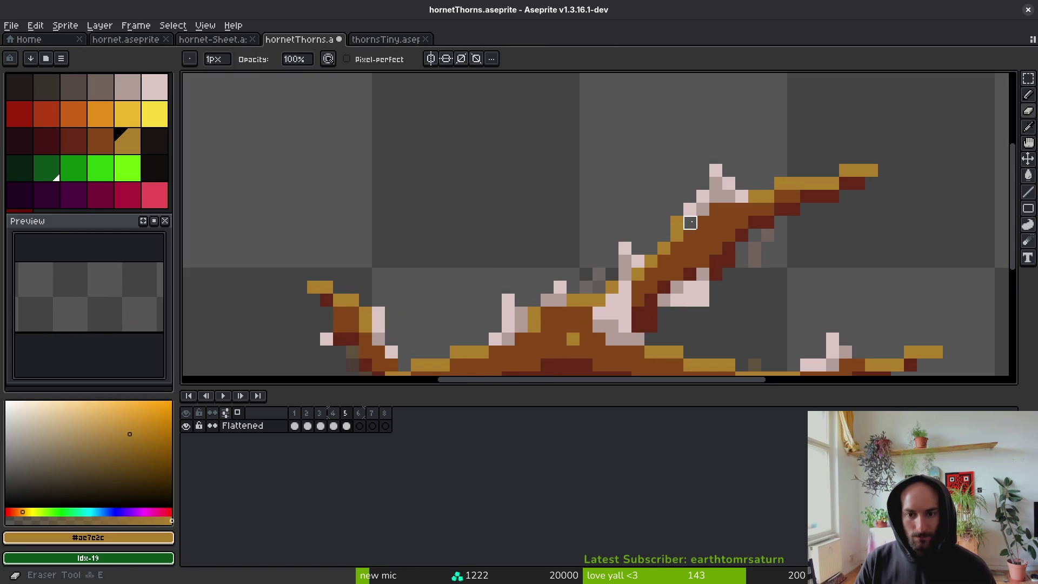
click(690, 222)
key(ctrl+s)
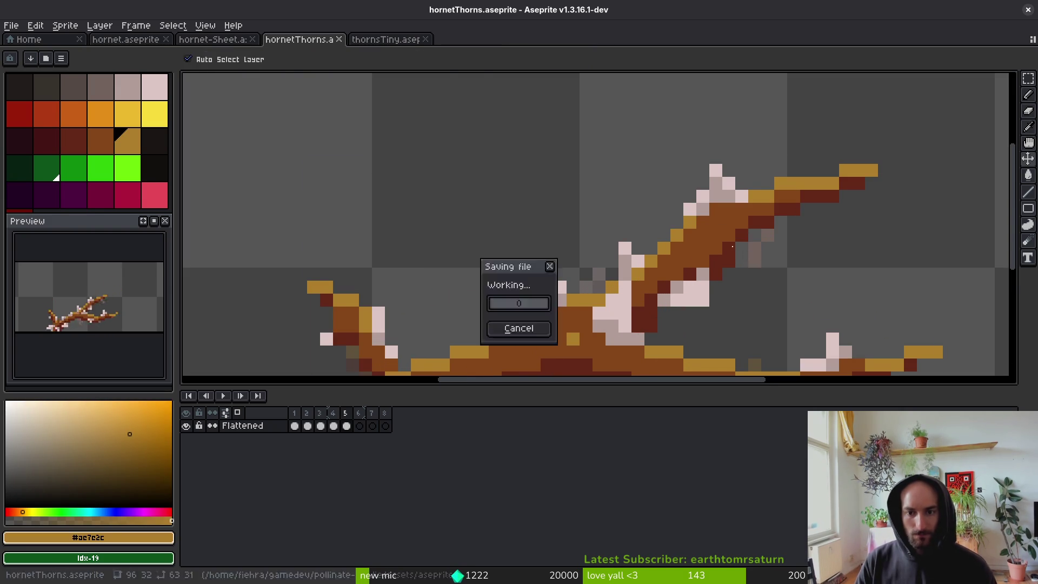
scroll(772, 317, down, 4)
scroll(685, 274, up, 4)
scroll(658, 242, up, 1)
Erase the new gold pixel and nudge a small block of branch pixels down one pixel.
key(e)
click(673, 205)
key(b)
key(m)
drag(682, 146, 719, 217)
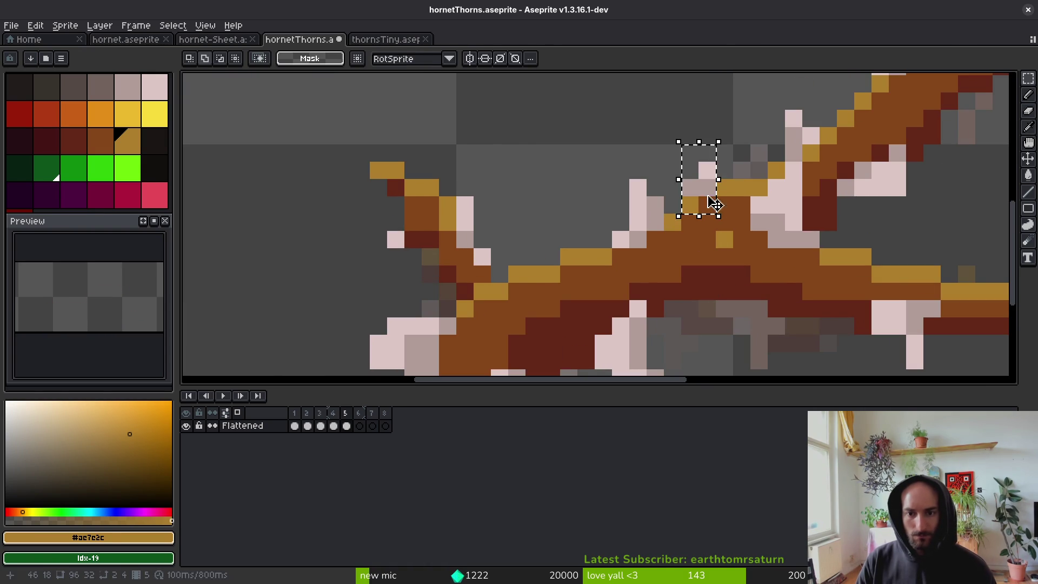
key(Down)
key(ctrl+d)
Sample the brown branch colour, save, and paint a gold pixel brown.
key(i)
click(701, 233)
key(ctrl+s)
key(b)
click(691, 223)
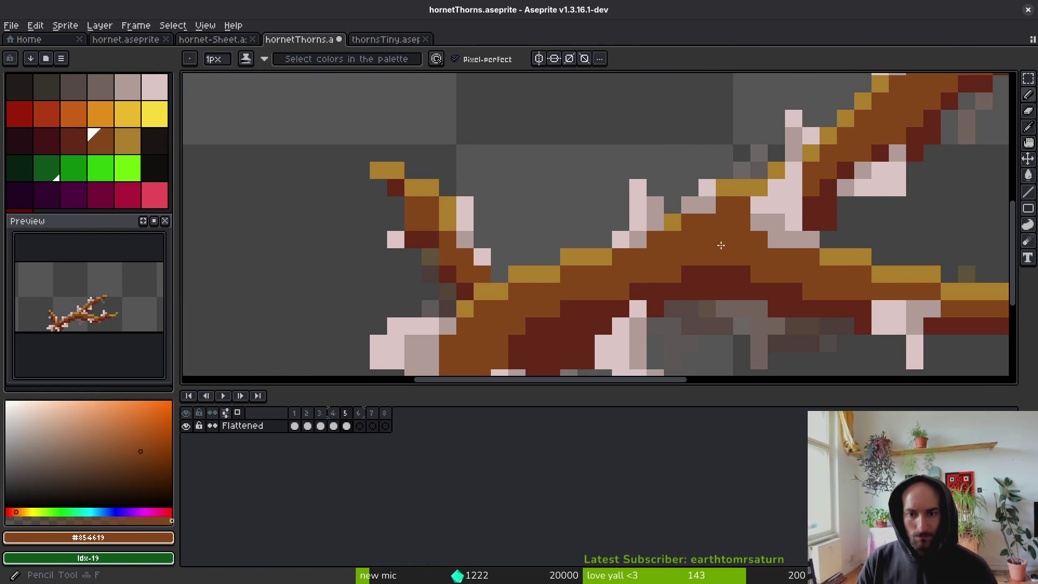
Nudge a small pixel block on the left one pixel right and save.
scroll(616, 278, down, 2)
scroll(586, 259, up, 3)
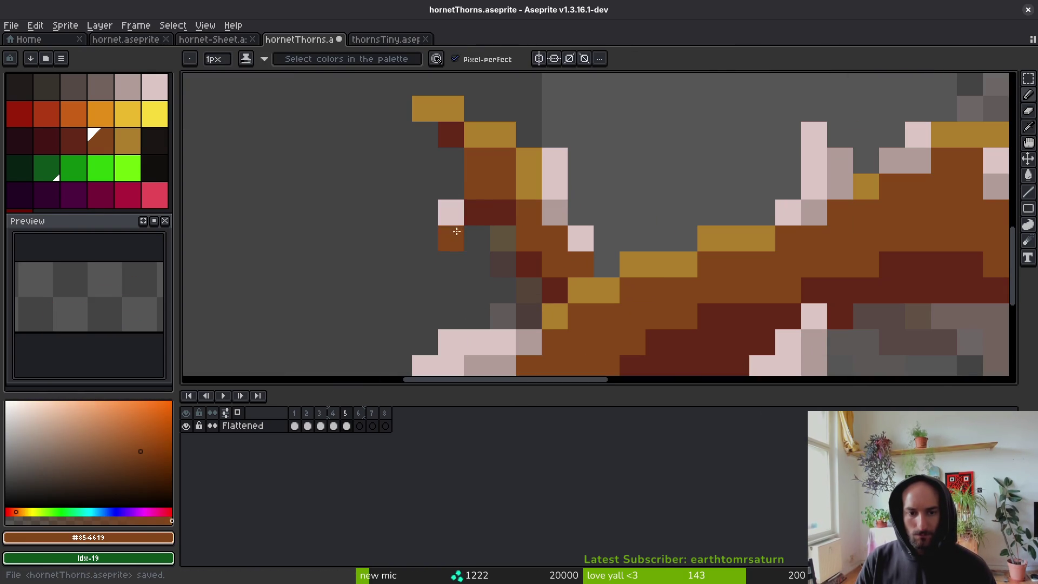
key(m)
drag(412, 172, 489, 226)
key(Right)
key(ctrl+d)
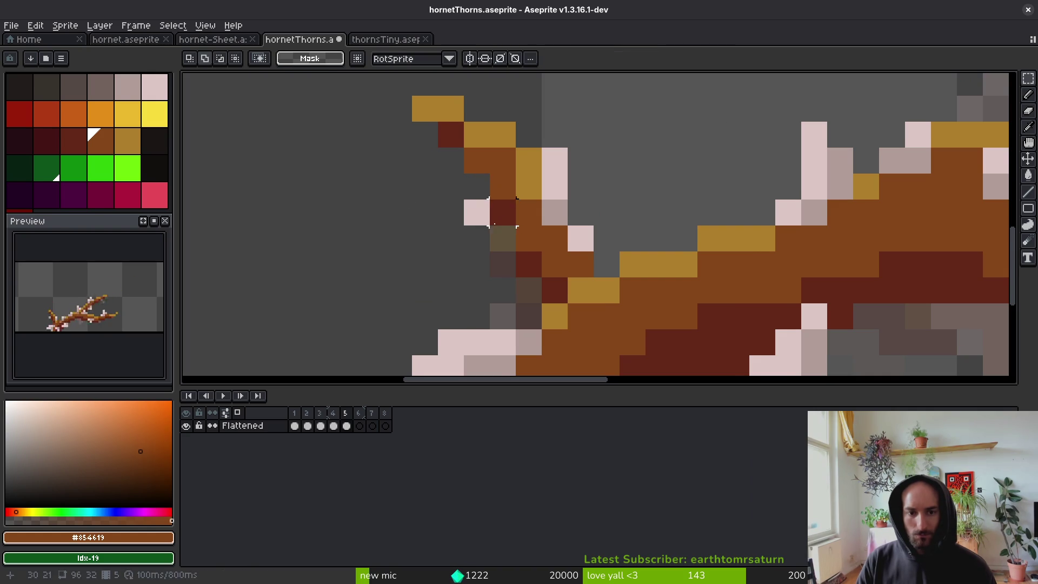
key(ctrl+s)
Move a pale-pink thorn pixel lower and shift the thorn tip to the right.
alt+click(554, 199)
key(Delete)
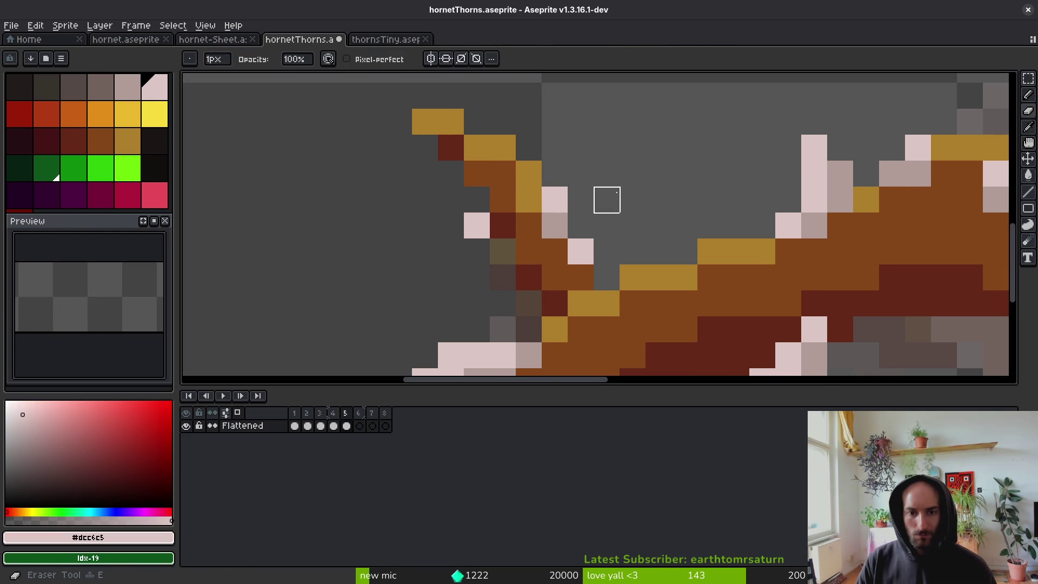
key(b)
click(583, 231)
scroll(599, 232, down, 4)
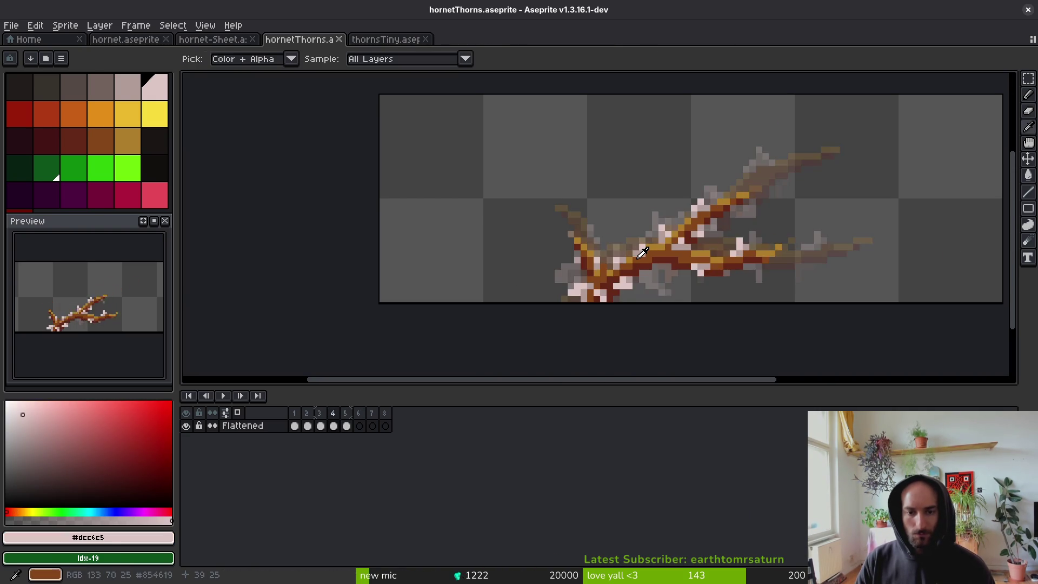
scroll(595, 232, up, 3)
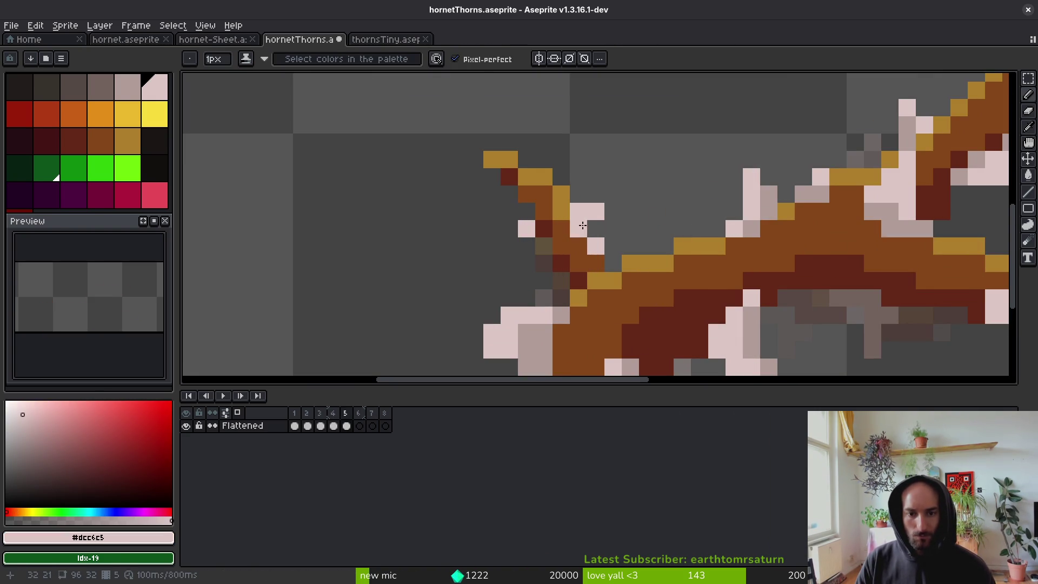
click(613, 246)
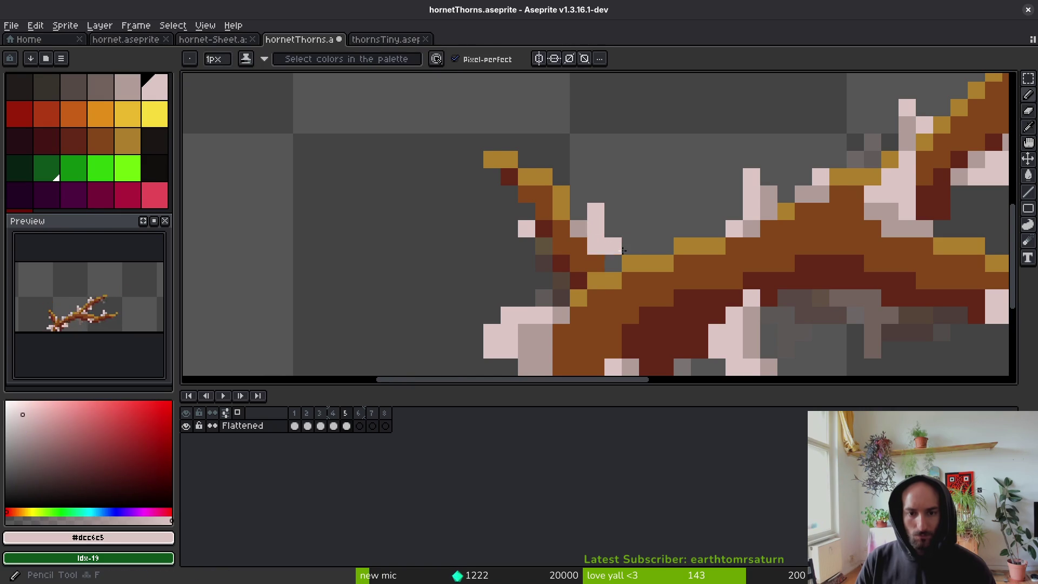
Try an extra pink pixel on the thorn, then undo it.
scroll(613, 246, down, 3)
scroll(612, 246, up, 4)
key(ctrl+z)
scroll(606, 212, down, 3)
scroll(606, 212, up, 3)
click(605, 212)
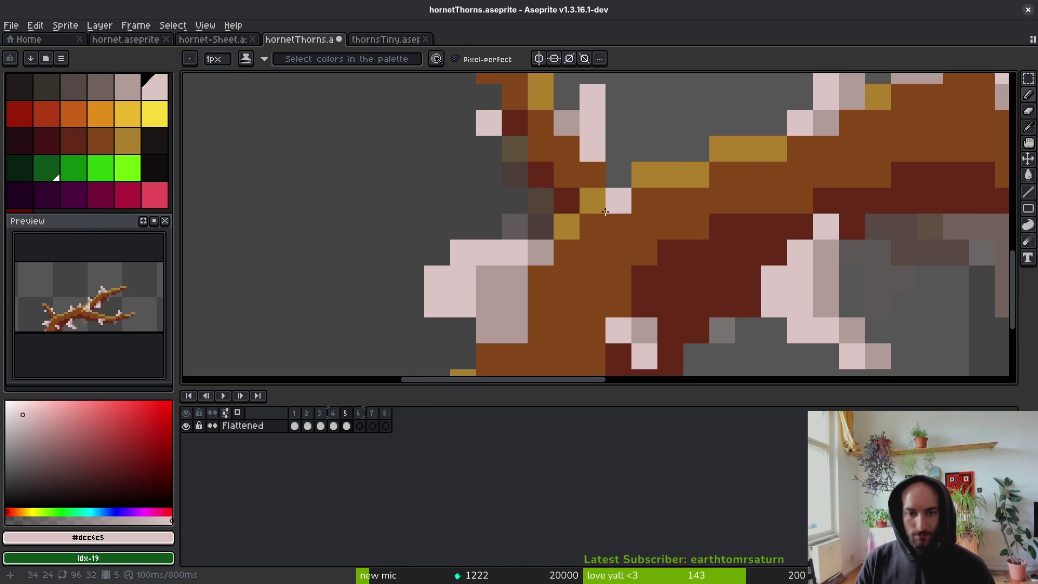
key(ctrl+z)
scroll(605, 211, up, 2)
Add gold pixels at the branch tip.
alt+click(540, 185)
alt+click(512, 163)
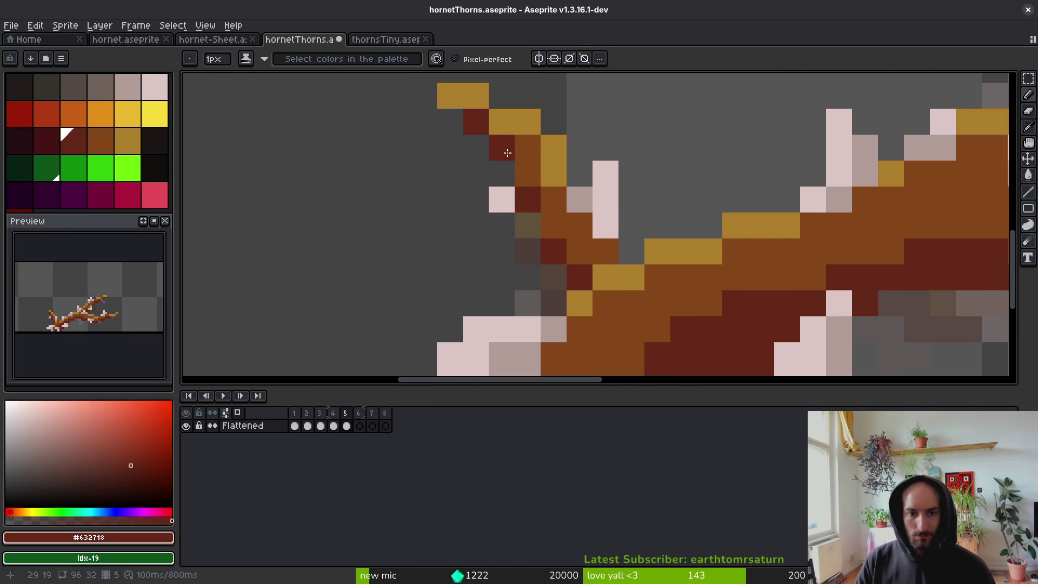
alt+click(494, 119)
alt+click(489, 101)
click(501, 96)
scroll(534, 182, down, 3)
scroll(534, 182, down, 1)
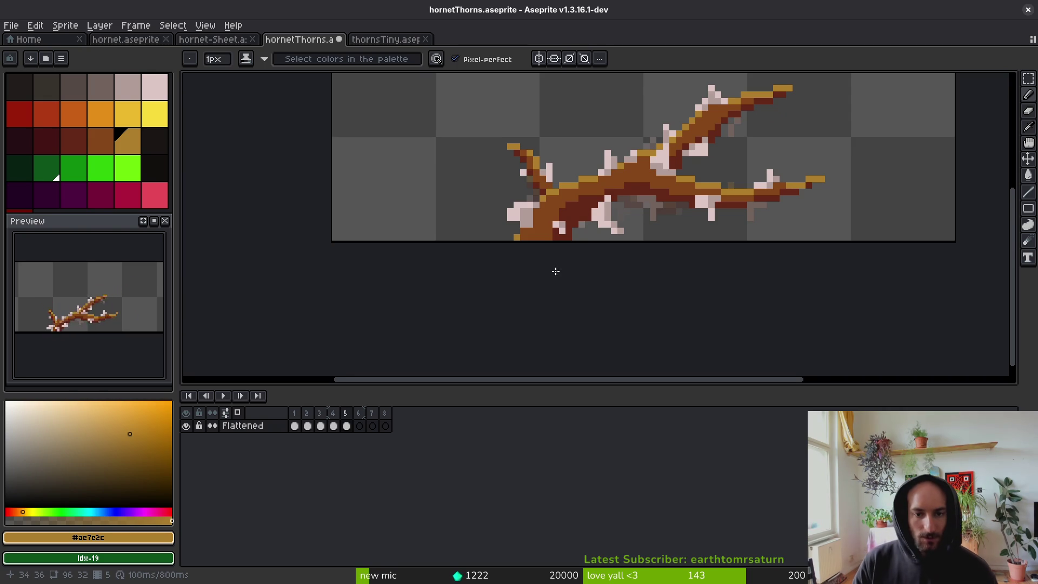
scroll(539, 232, up, 3)
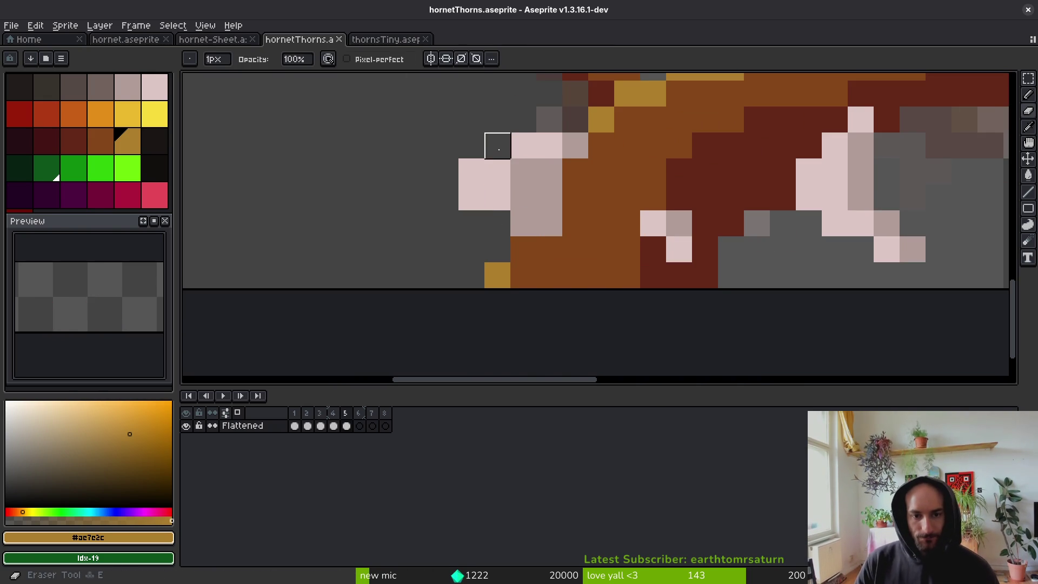
Paint a thorn pixel light pink and erase a stray pixel beside the thorn.
alt+click(510, 192)
click(518, 213)
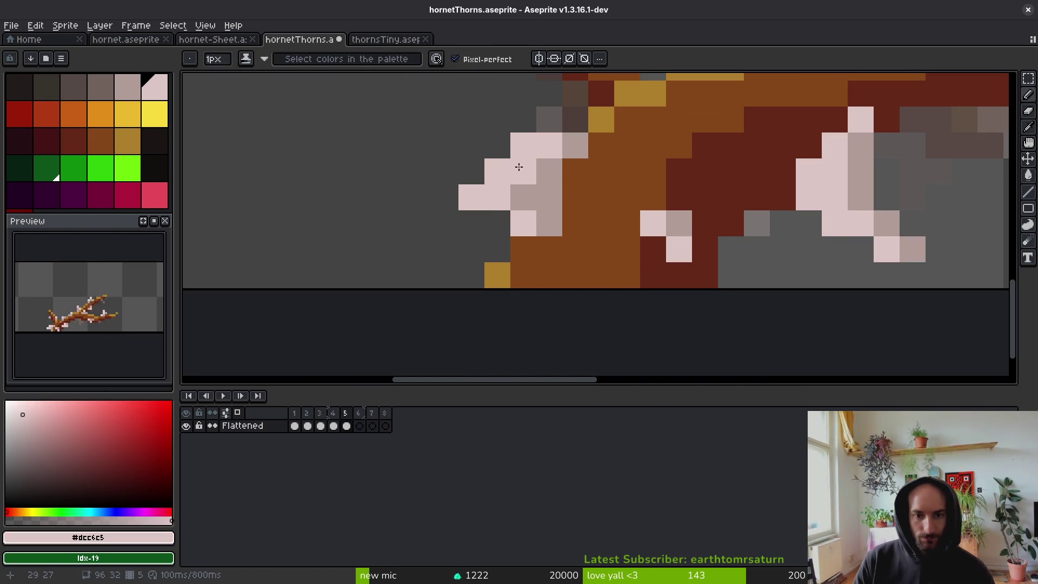
scroll(600, 197, down, 4)
scroll(607, 227, up, 4)
key(e)
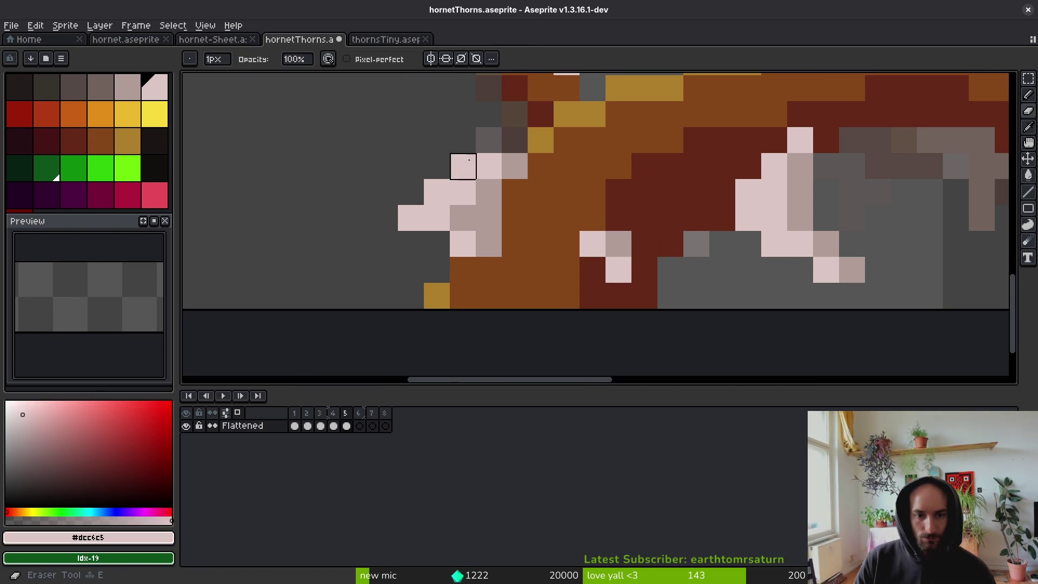
click(463, 166)
scroll(463, 166, down, 3)
scroll(632, 234, up, 3)
Paint one more thorn pixel light pink, sampling the muted pink #b19d99 nearby.
alt+click(642, 244)
key(alt+f)
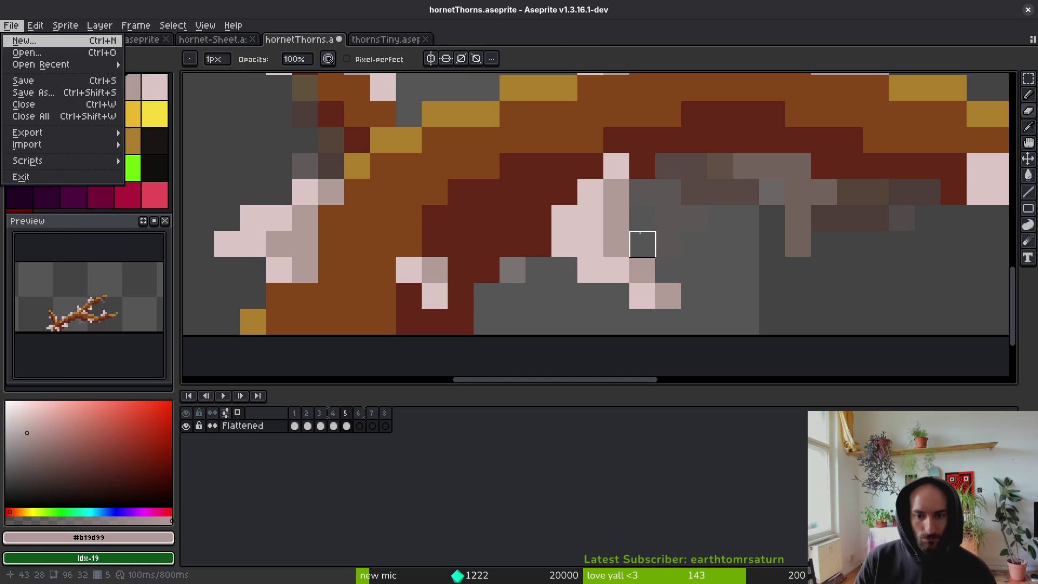
key(Escape)
key(b)
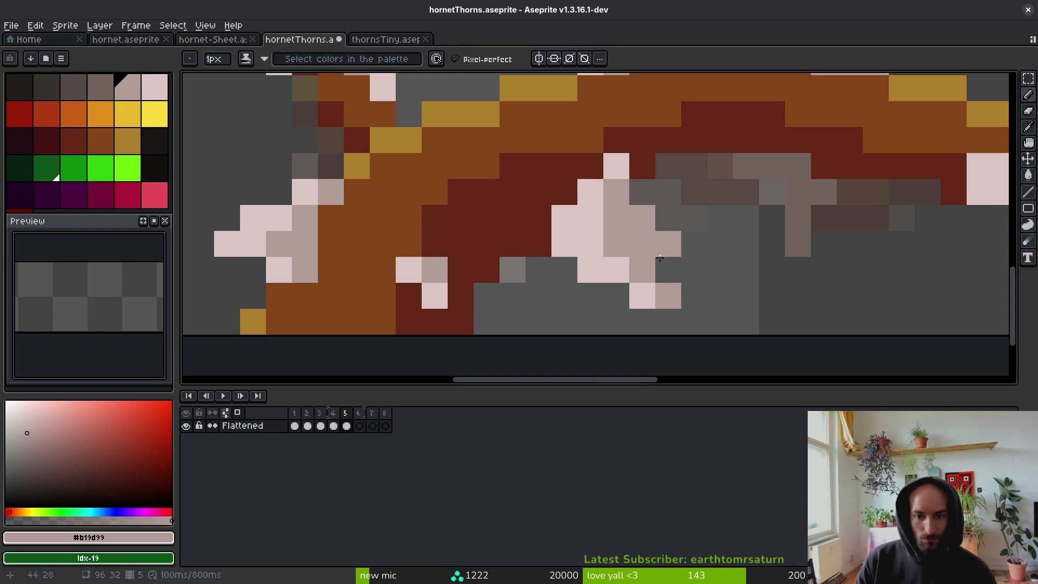
alt+click(644, 294)
click(645, 278)
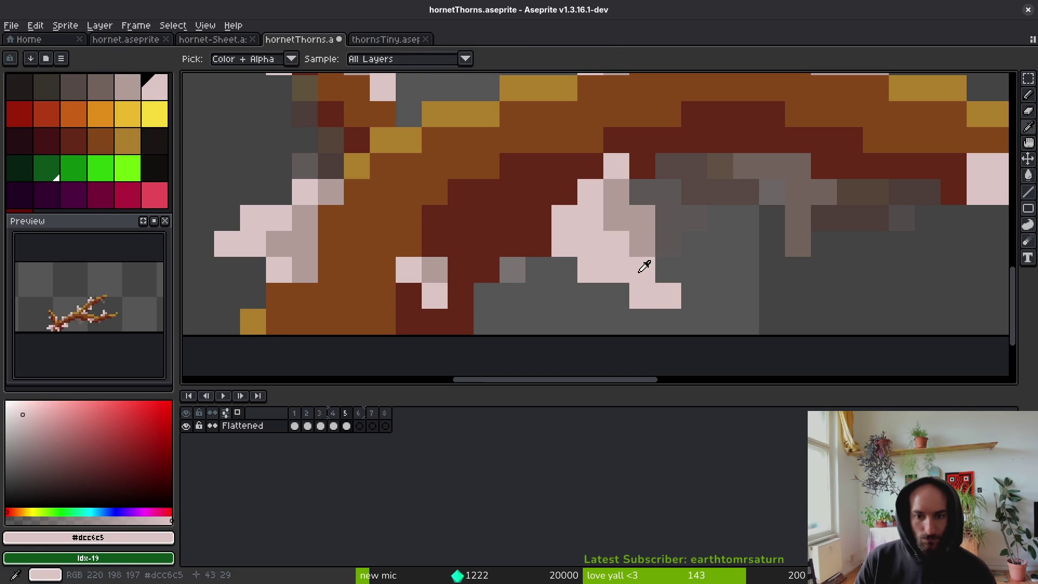
alt+click(643, 254)
scroll(660, 271, down, 5)
scroll(655, 287, up, 4)
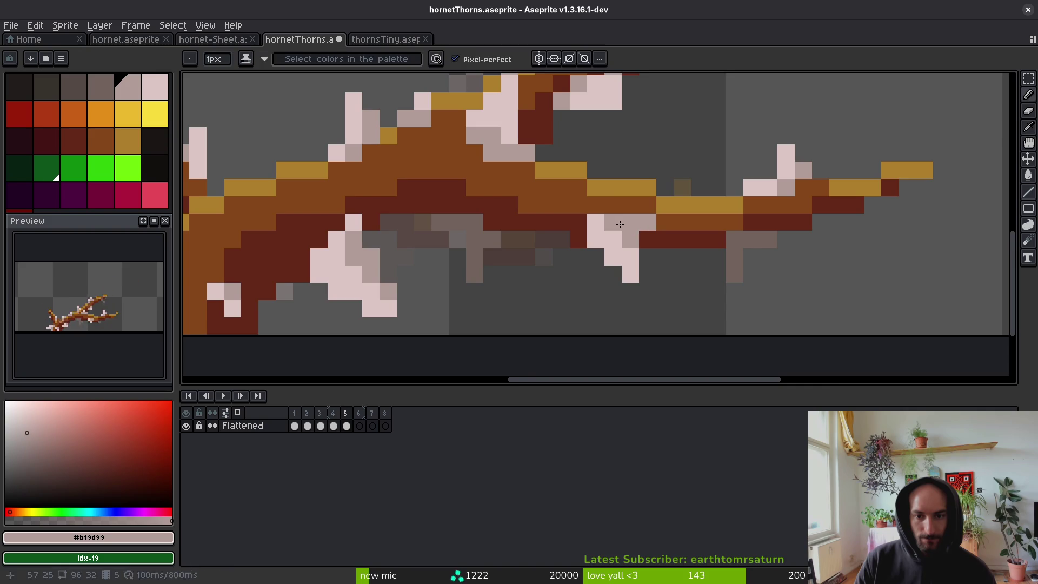
Pick dark red #632718, then paint two light-pink pixels left of a thorn tip.
scroll(670, 262, down, 4)
scroll(670, 261, up, 1)
scroll(670, 261, up, 3)
scroll(684, 299, down, 2)
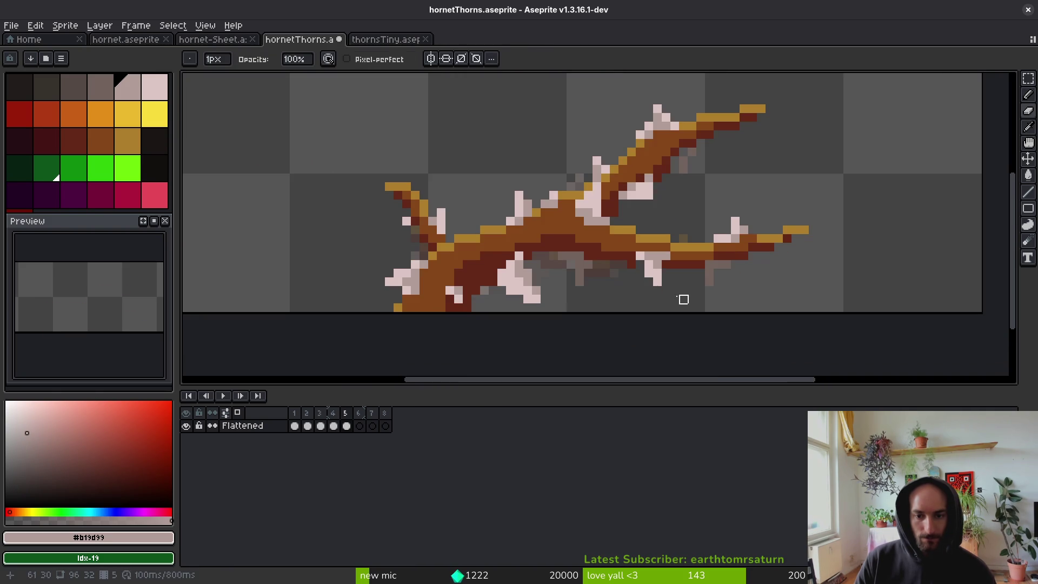
scroll(666, 291, up, 3)
key(i)
click(598, 210)
scroll(598, 231, down, 5)
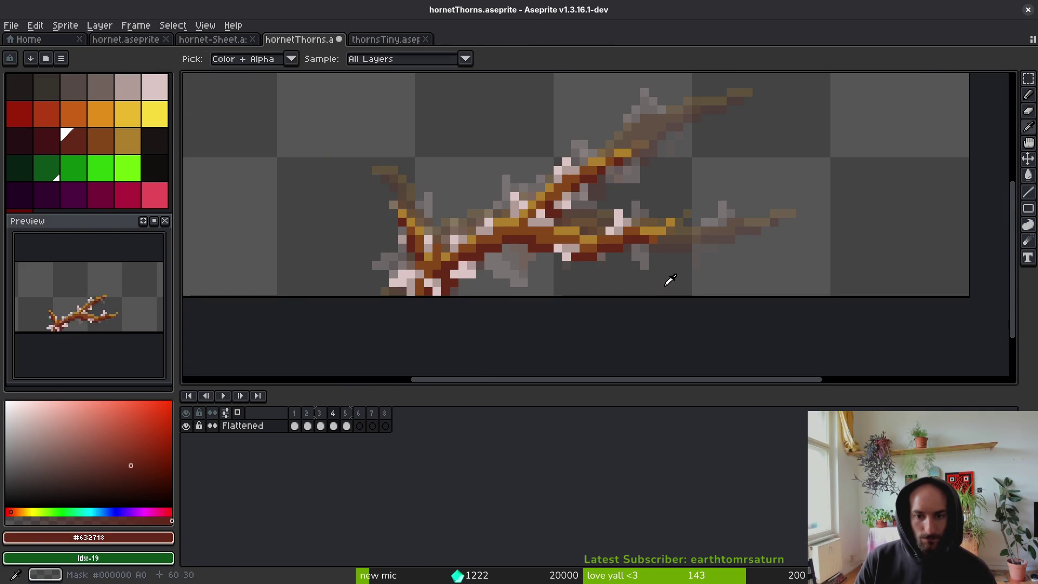
scroll(667, 280, up, 2)
scroll(665, 269, up, 3)
scroll(643, 217, down, 2)
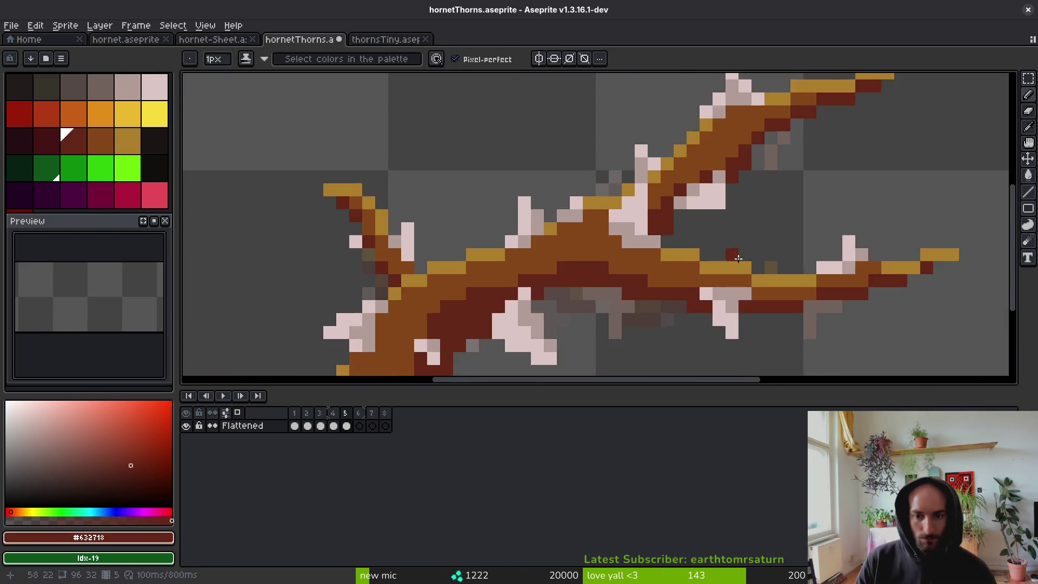
scroll(676, 227, up, 2)
key(b)
drag(656, 231, 674, 231)
Sample the brown #854619, save hornetThorns.aseprite, and move to the empty sixth frame.
scroll(676, 237, down, 2)
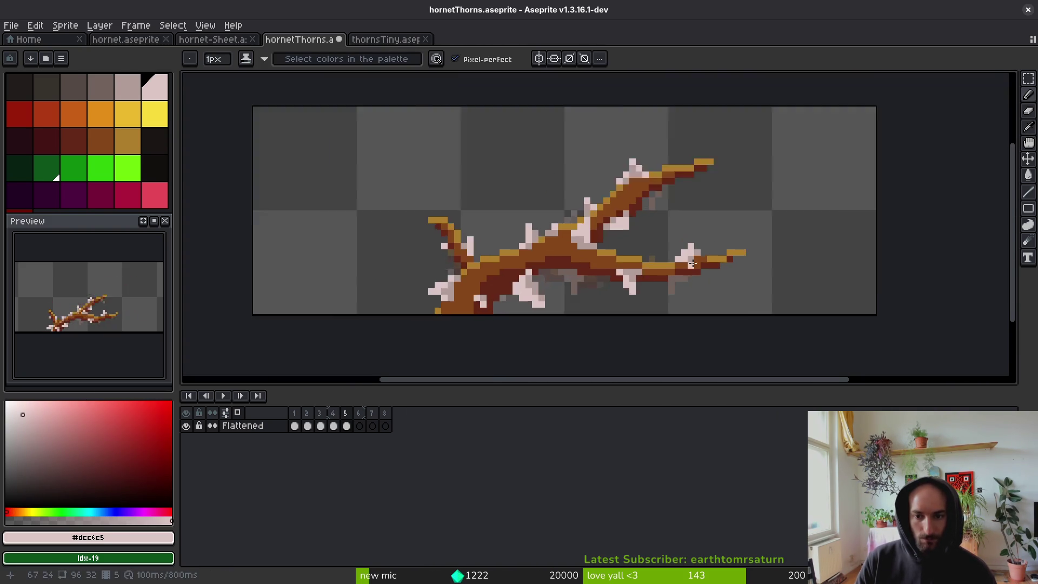
scroll(678, 253, up, 2)
scroll(733, 266, down, 4)
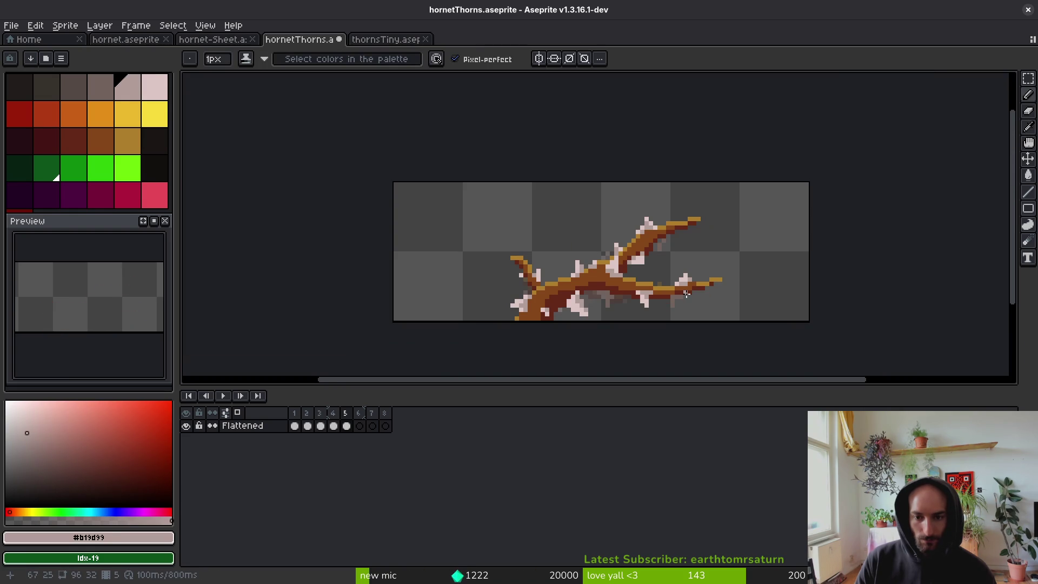
scroll(676, 250, up, 3)
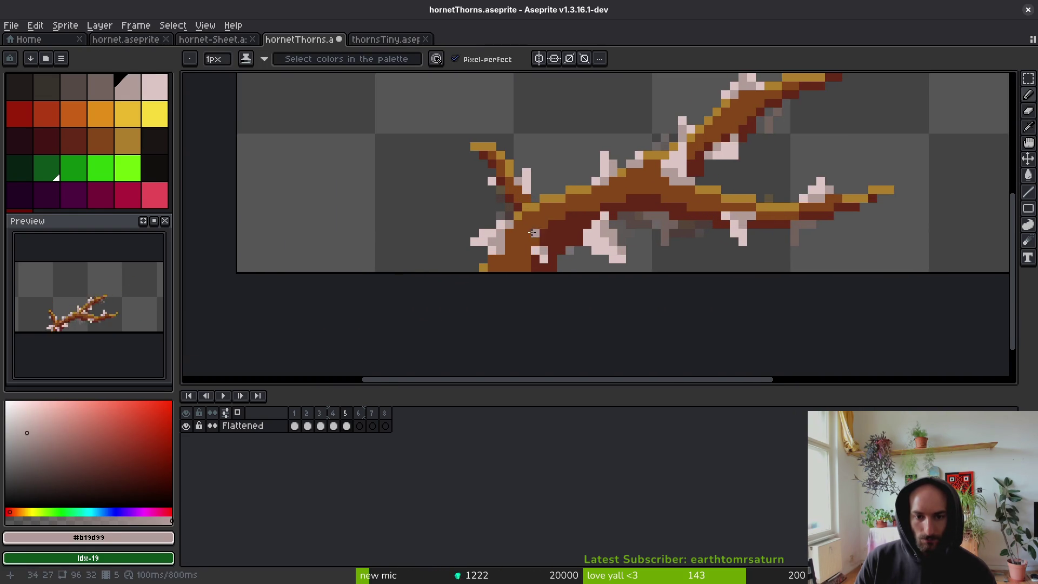
alt+click(543, 229)
scroll(544, 230, up, 1)
scroll(593, 199, down, 4)
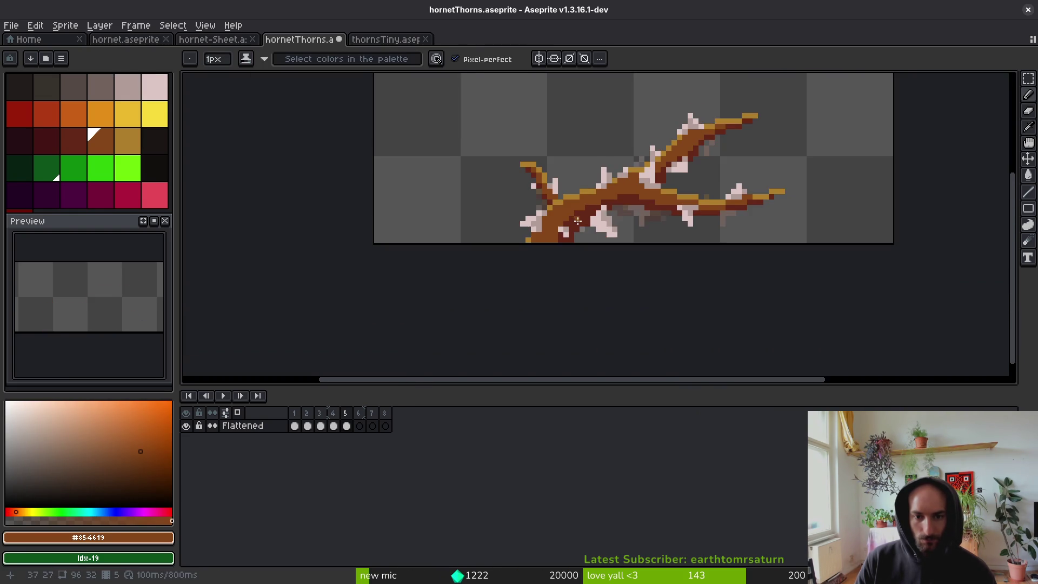
key(ctrl+s)
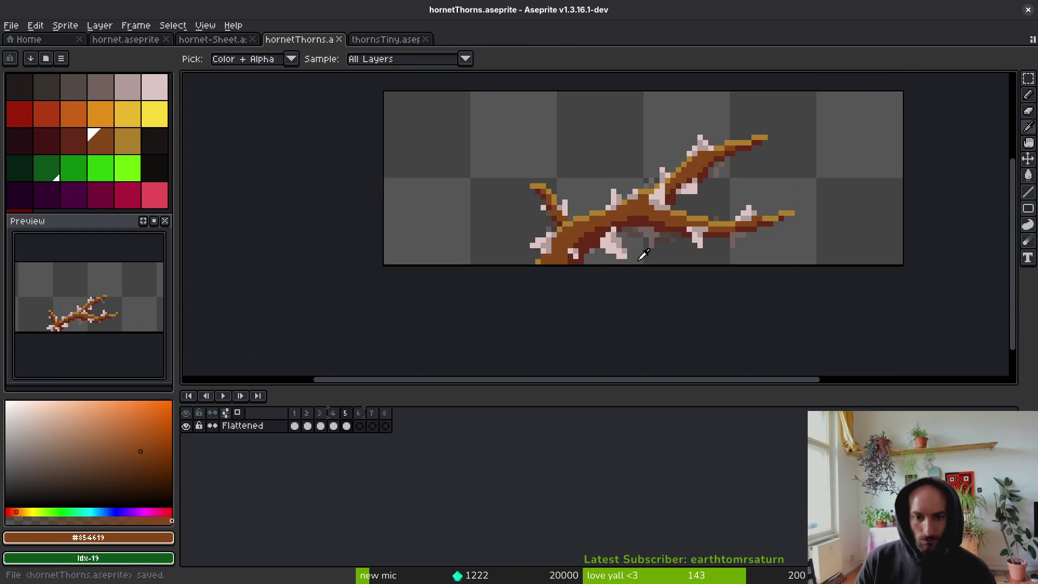
click(361, 431)
Paste the branch into frame 6, shrink it slightly and shift it right.
key(ctrl+v)
drag(804, 137, 781, 153)
drag(613, 248, 624, 248)
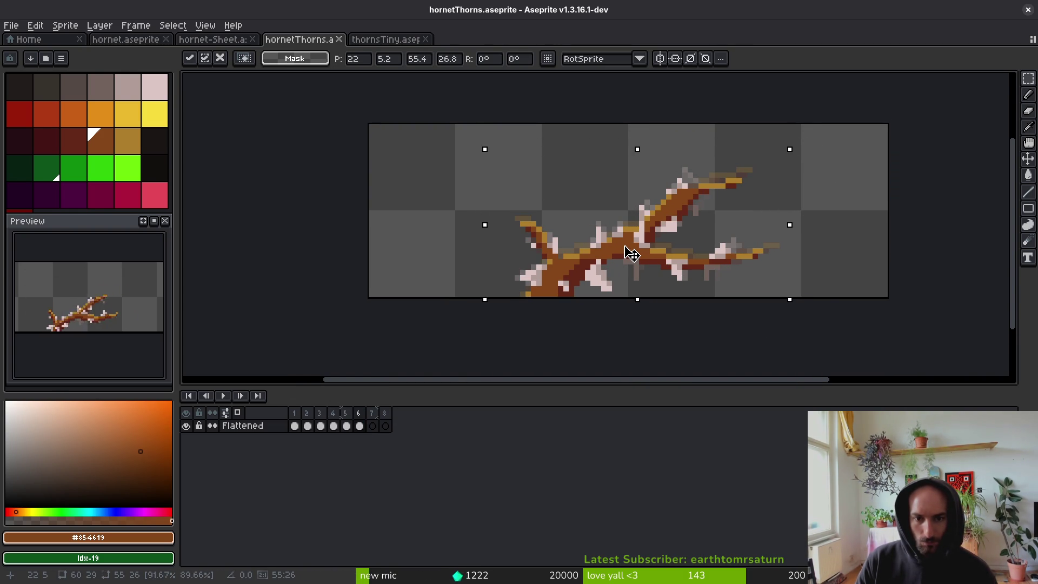
key(ctrl+s)
Compare with frame 5, then paint two gold #ae7e2c branch pixels brown #854619.
scroll(593, 188, up, 3)
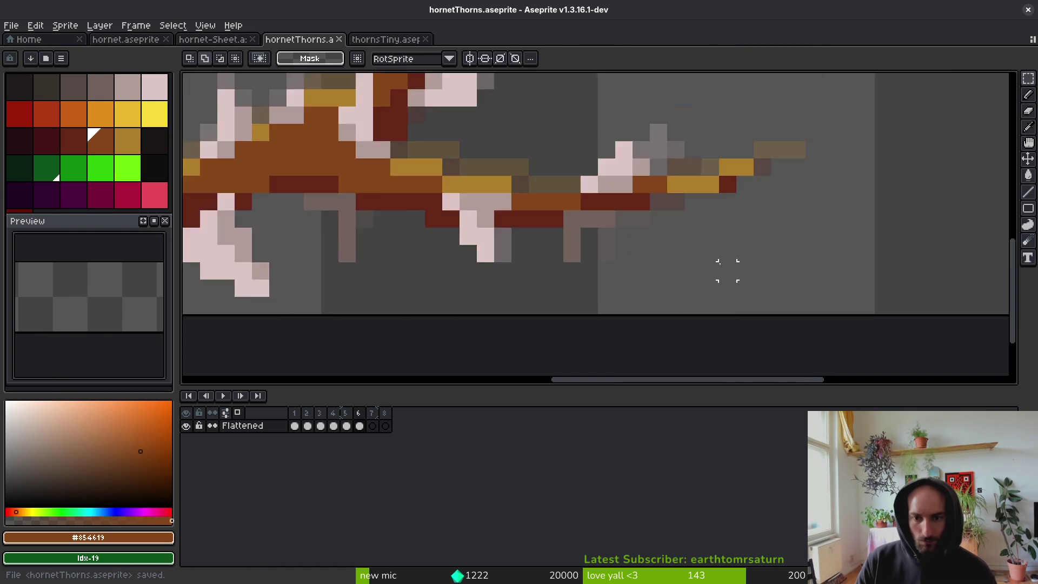
key(i)
key(b)
scroll(621, 248, down, 1)
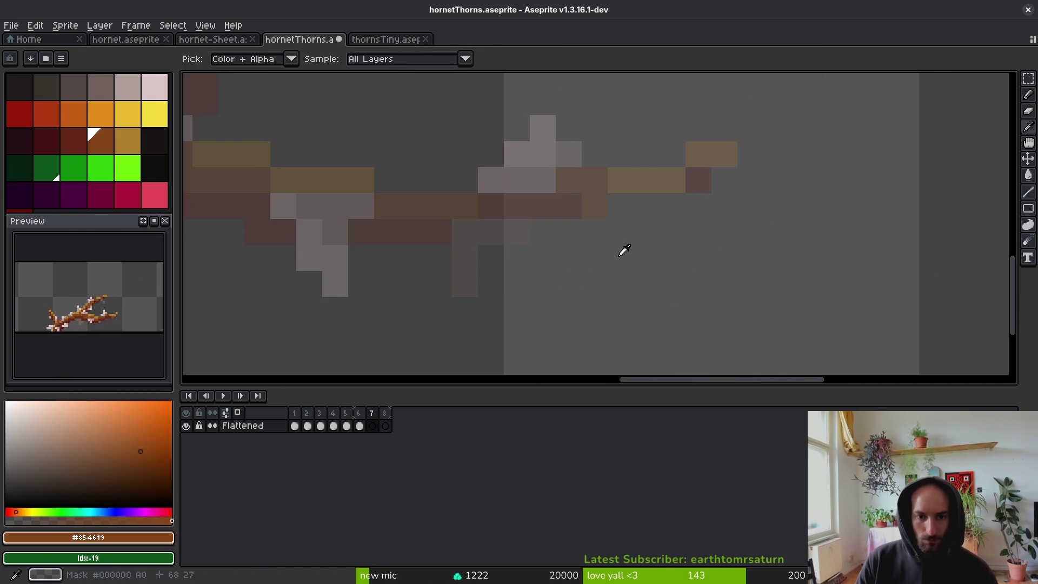
key(comma)
scroll(632, 266, down, 2)
key(period)
key(i)
scroll(631, 265, up, 3)
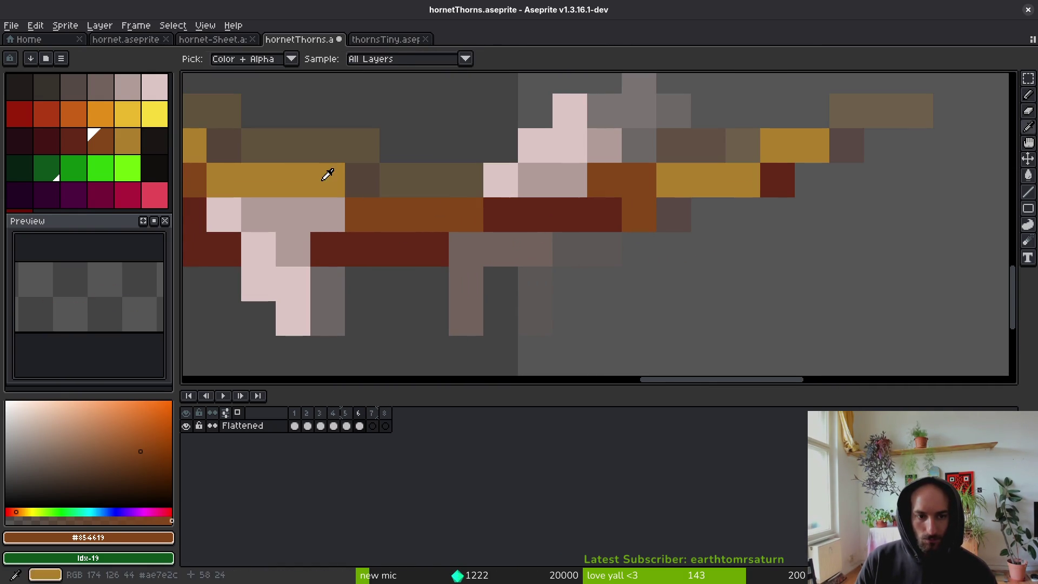
click(361, 192)
key(b)
key(i)
click(358, 209)
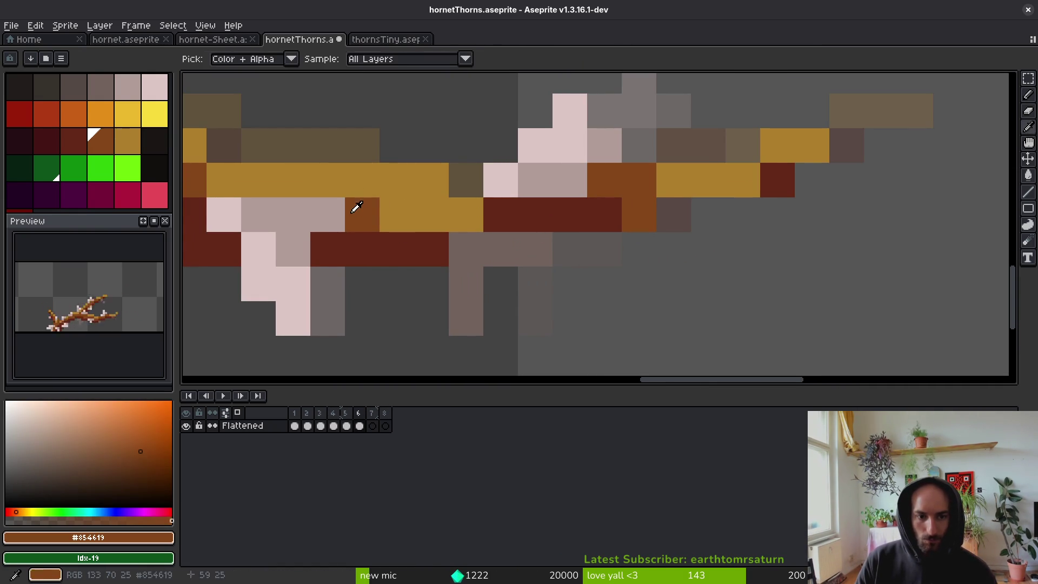
key(b)
drag(359, 211, 433, 215)
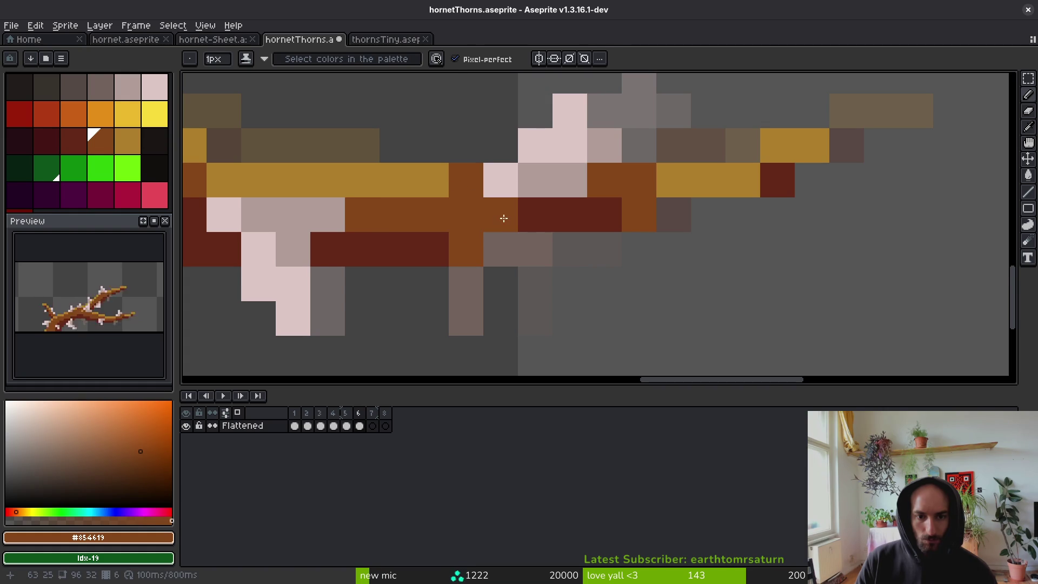
Recolour branch pixels dark red #632718 using colours sampled from the branch.
key(i)
click(519, 211)
key(b)
click(466, 249)
key(i)
click(464, 215)
key(b)
key(i)
click(682, 179)
key(b)
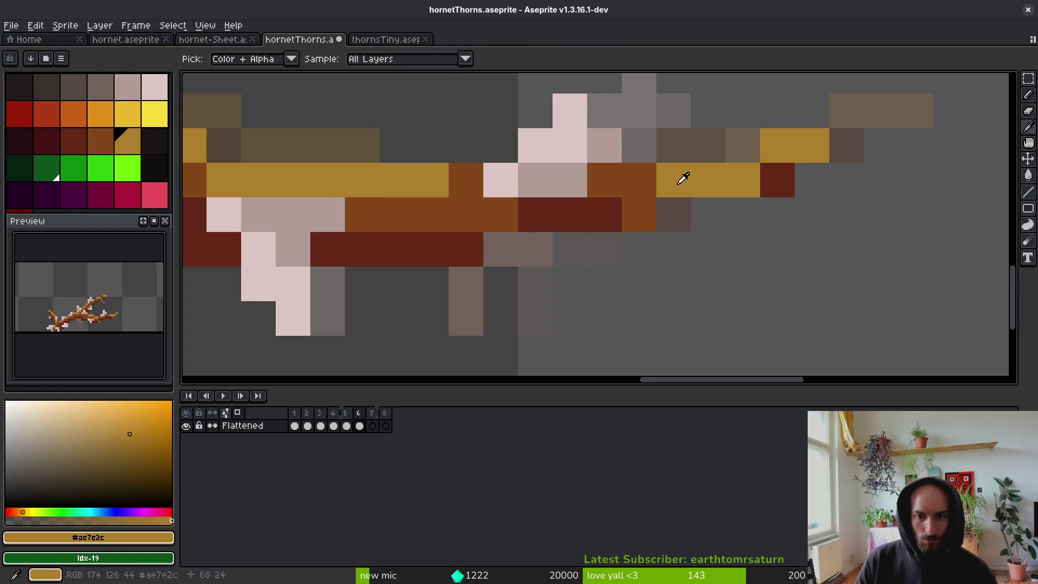
scroll(705, 215, down, 3)
key(i)
click(693, 226)
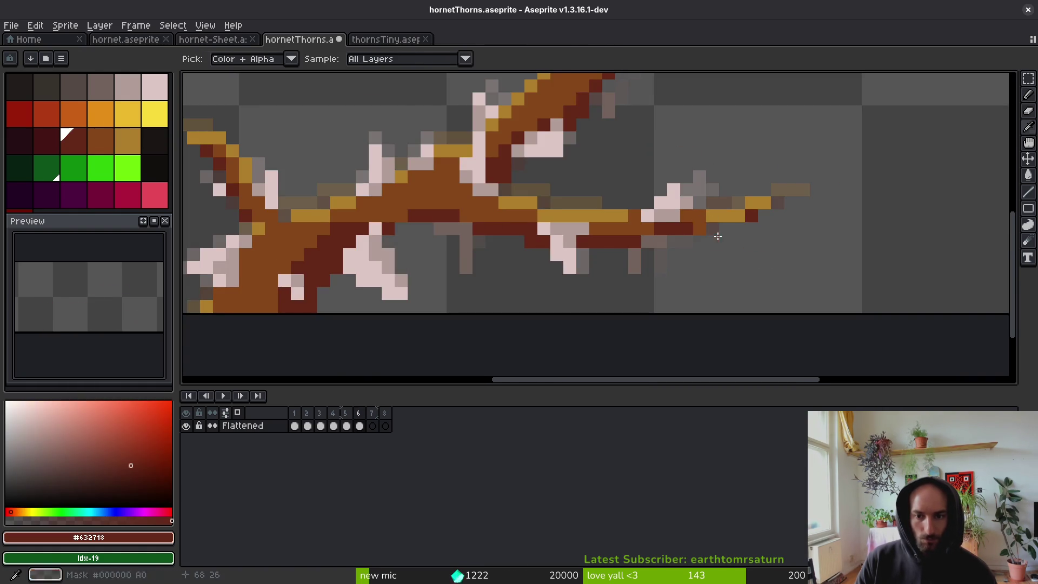
key(b)
scroll(703, 226, up, 2)
alt+click(681, 195)
Paint the neighbouring branch pixels brown, then return to frame 1.
click(733, 220)
alt+click(711, 216)
click(681, 220)
alt+click(732, 220)
scroll(732, 220, down, 3)
scroll(721, 262, up, 3)
scroll(719, 262, down, 3)
key(i)
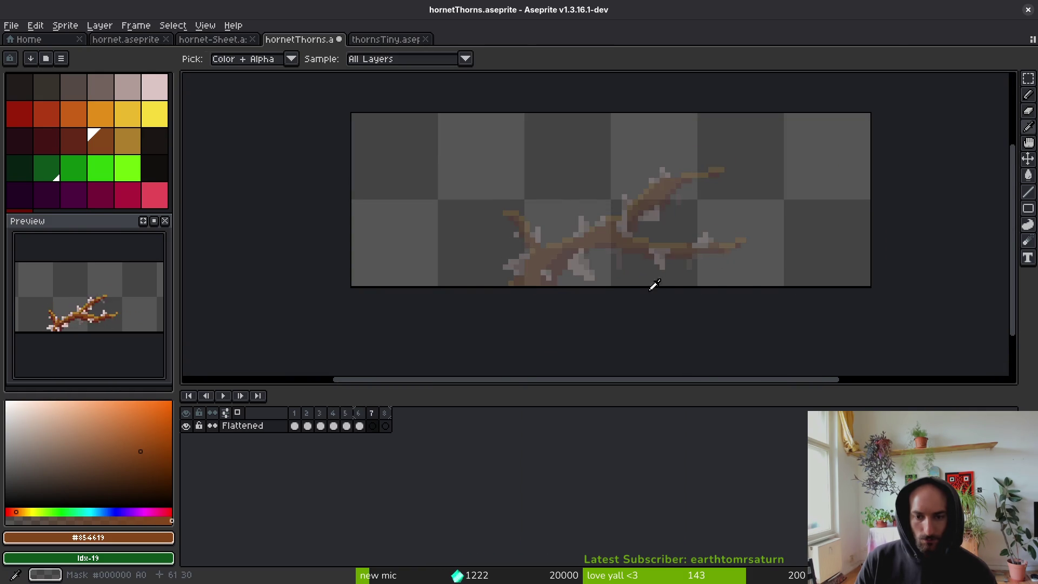
click(294, 425)
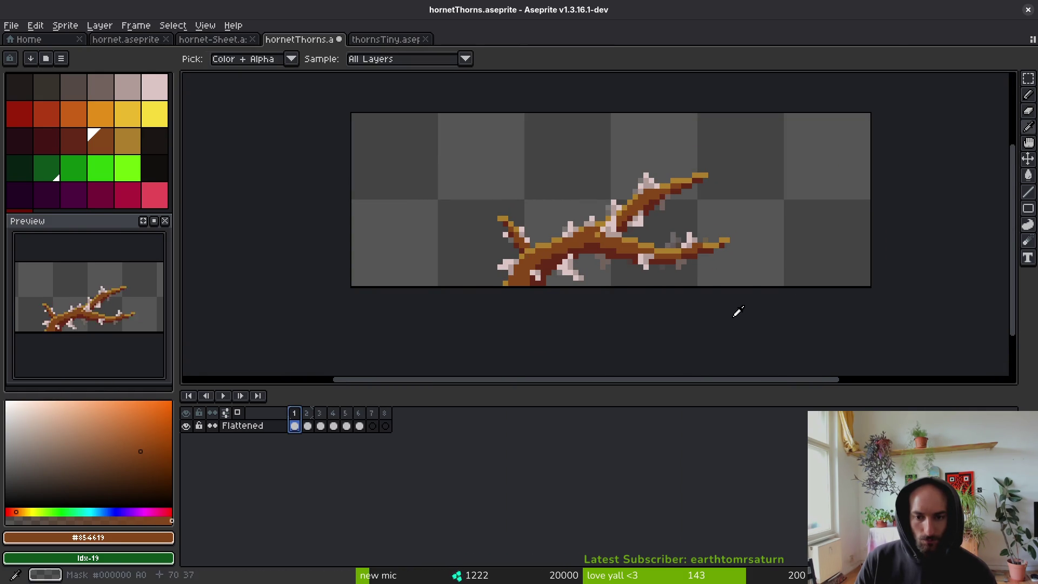
key(Left)
Select frames 1–6 and rename the Loop tag to 'thorns'.
drag(365, 413, 294, 414)
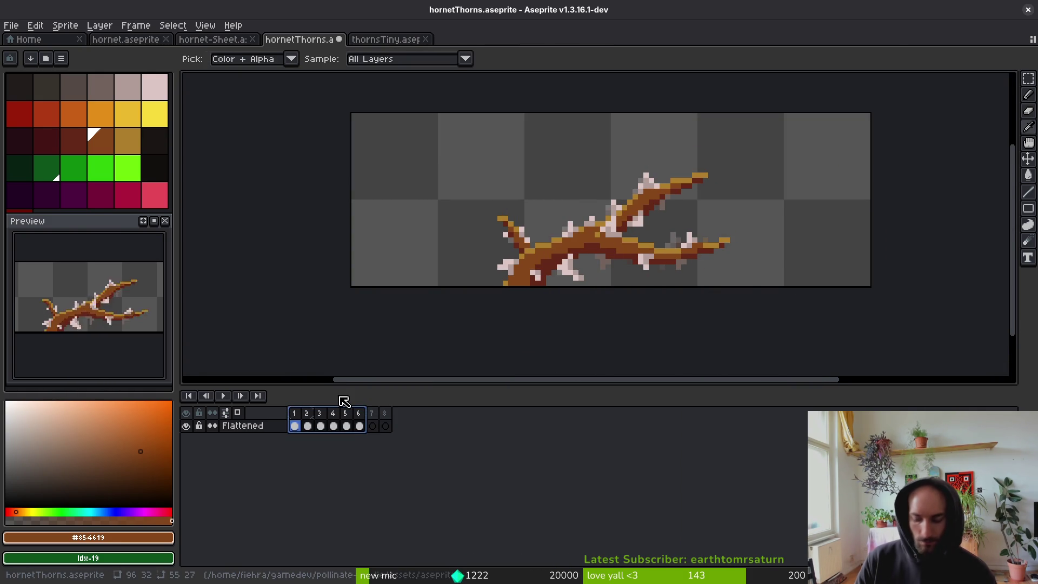
double_click(344, 400)
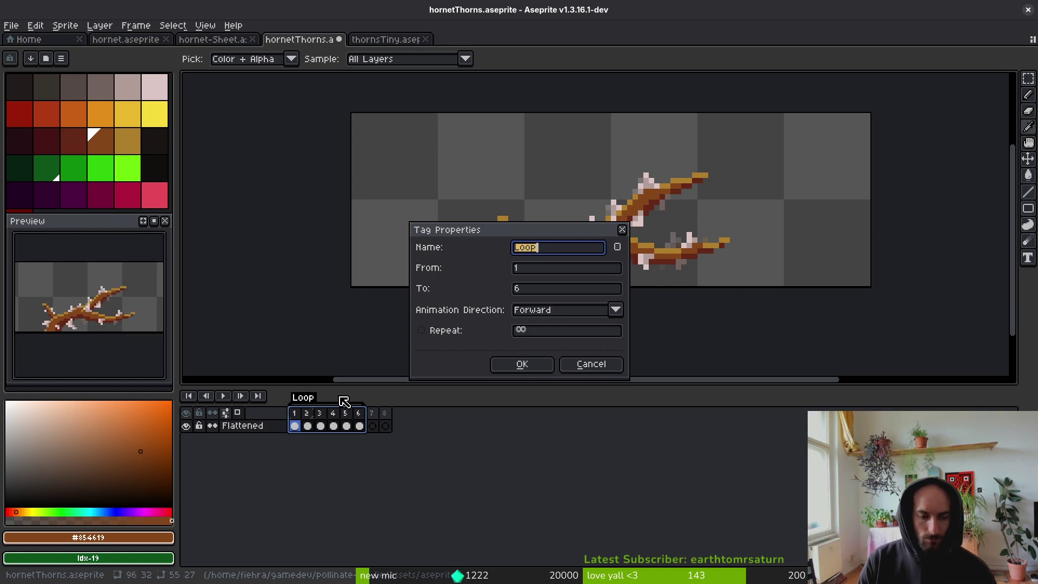
text(s)
key(Return)
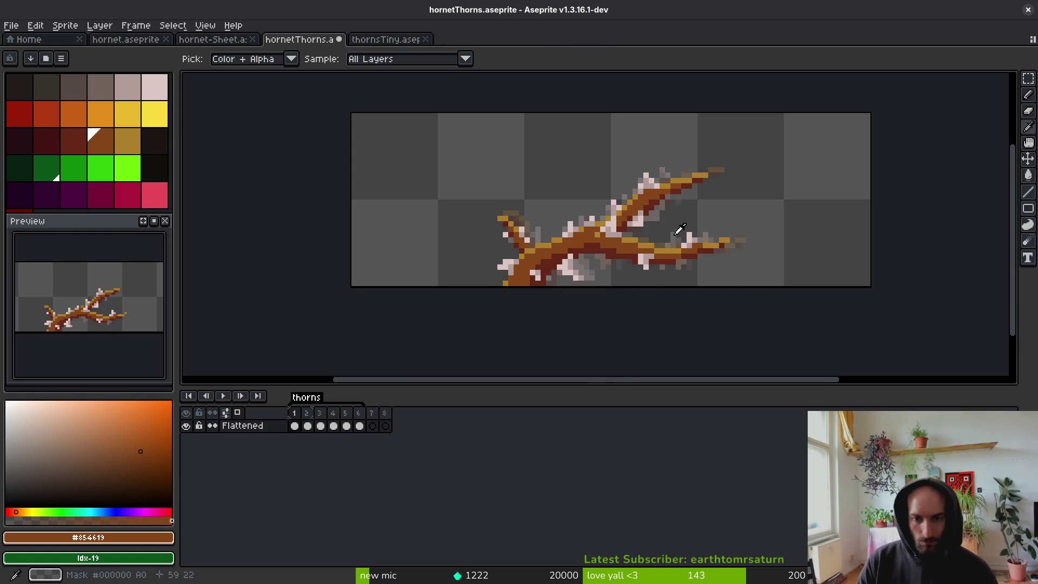
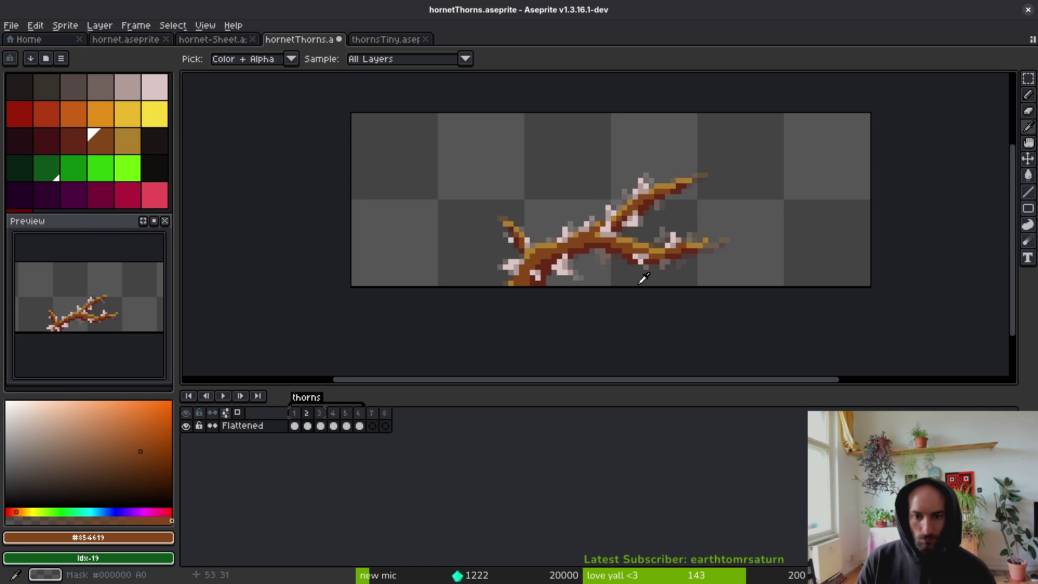
Paint two bark pixels brown and turn a dark red thorn pixel light pink with the Pencil.
key(b)
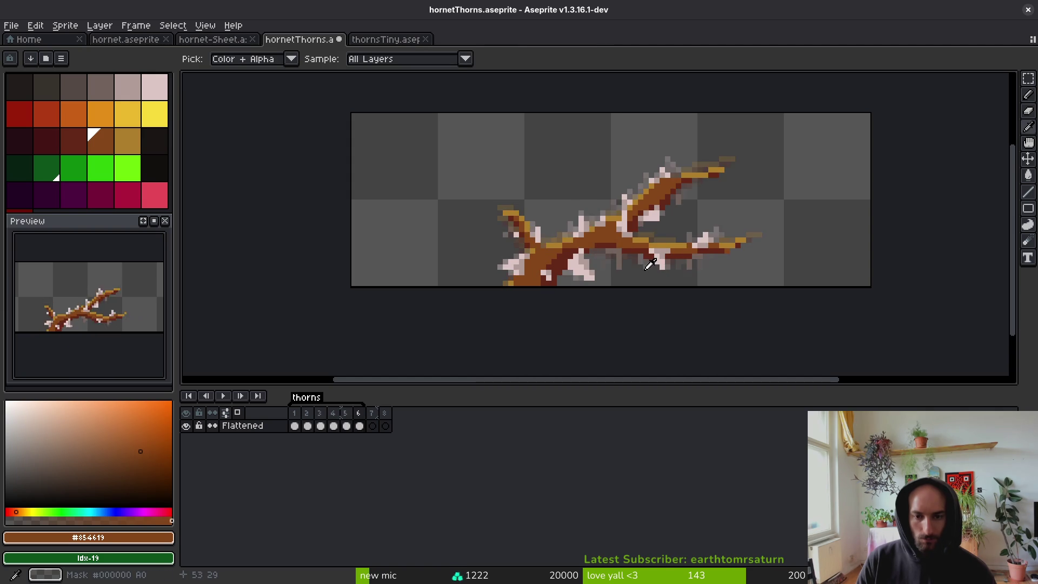
scroll(586, 224, up, 5)
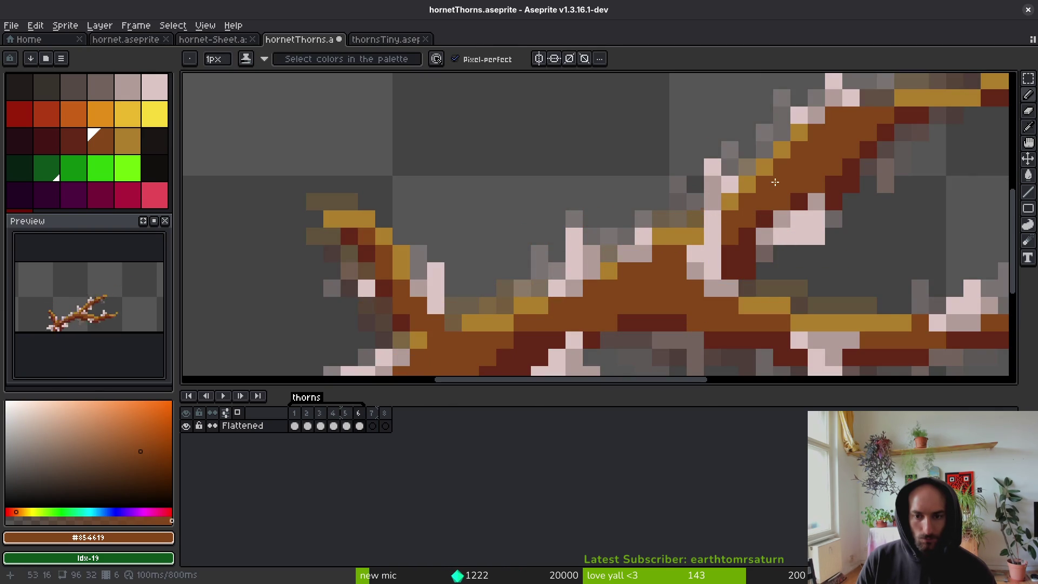
drag(712, 219, 746, 254)
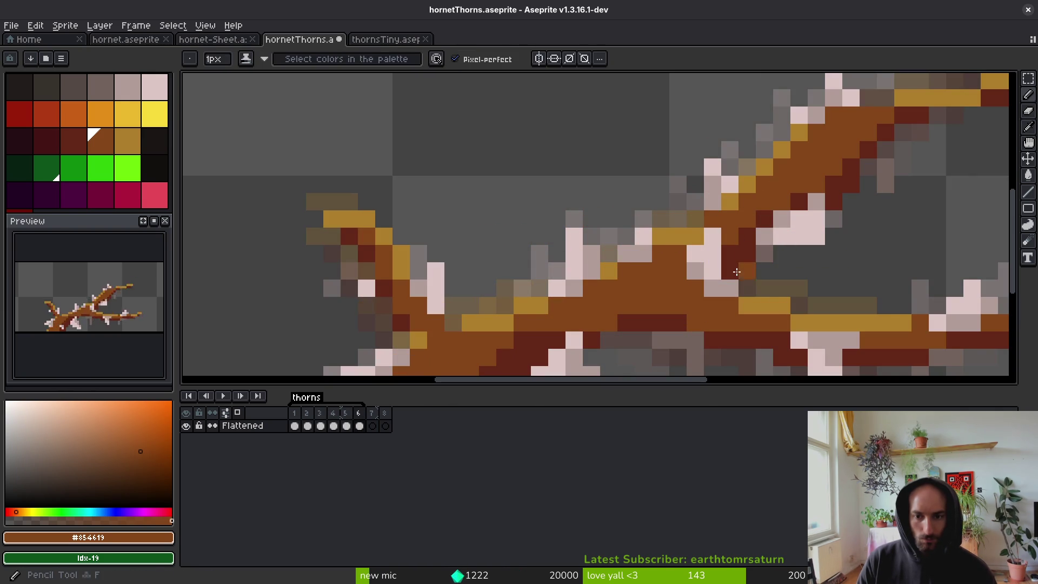
scroll(679, 303, right, 3)
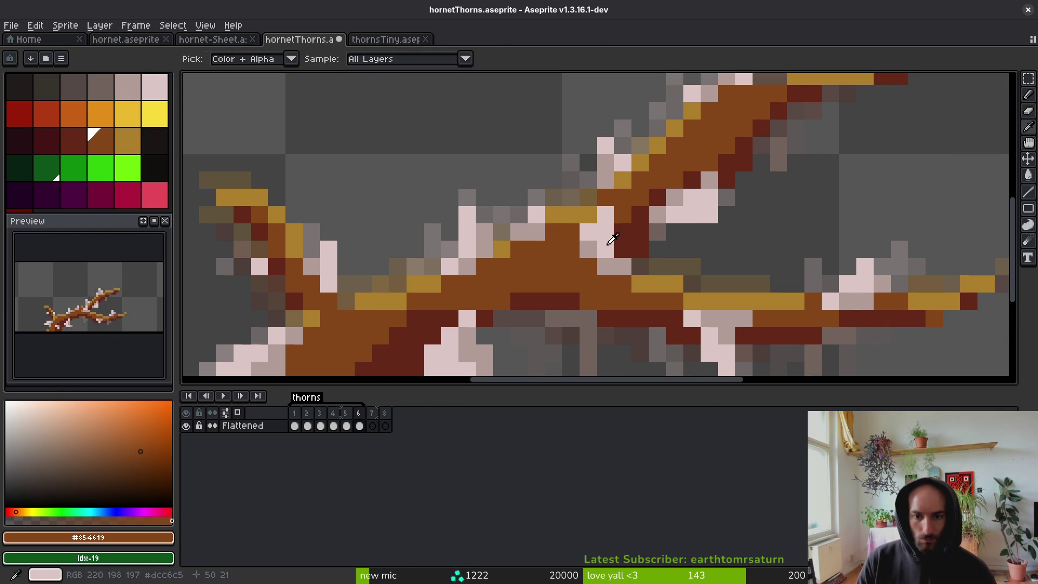
alt+click(617, 254)
click(621, 251)
key(e)
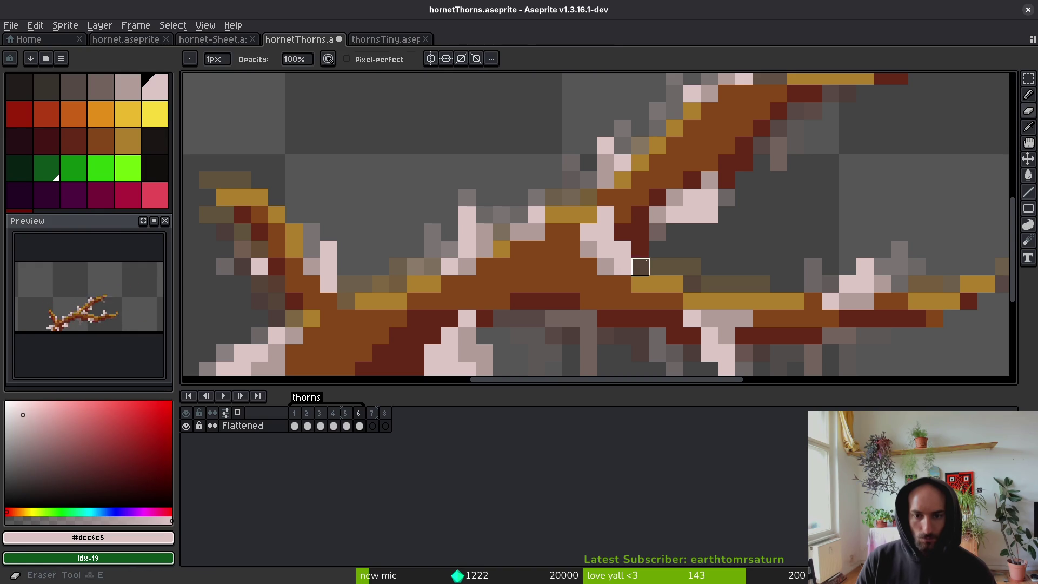
scroll(710, 267, down, 3)
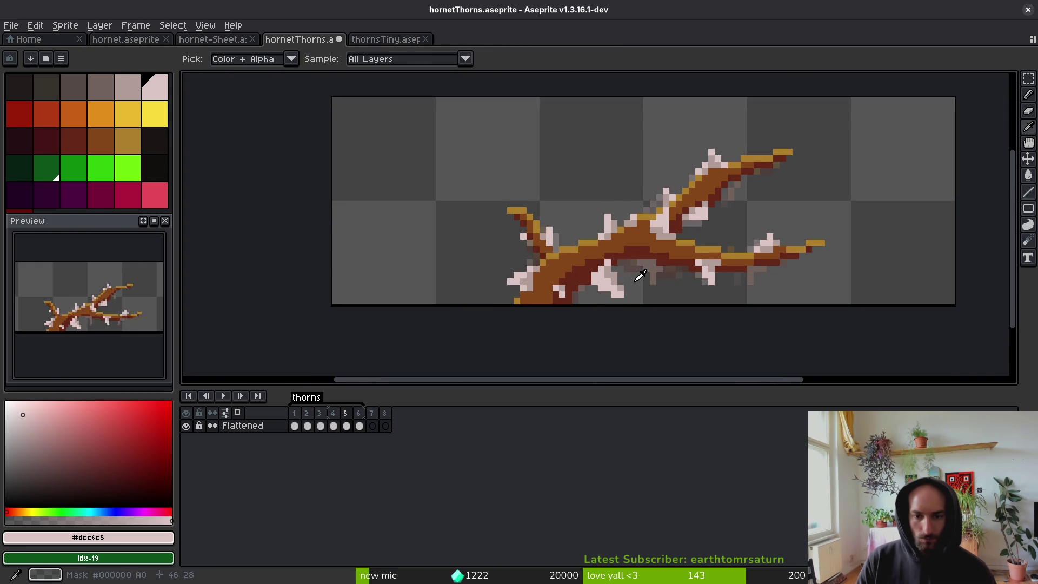
scroll(606, 287, up, 1)
scroll(606, 287, up, 3)
key(m)
key(b)
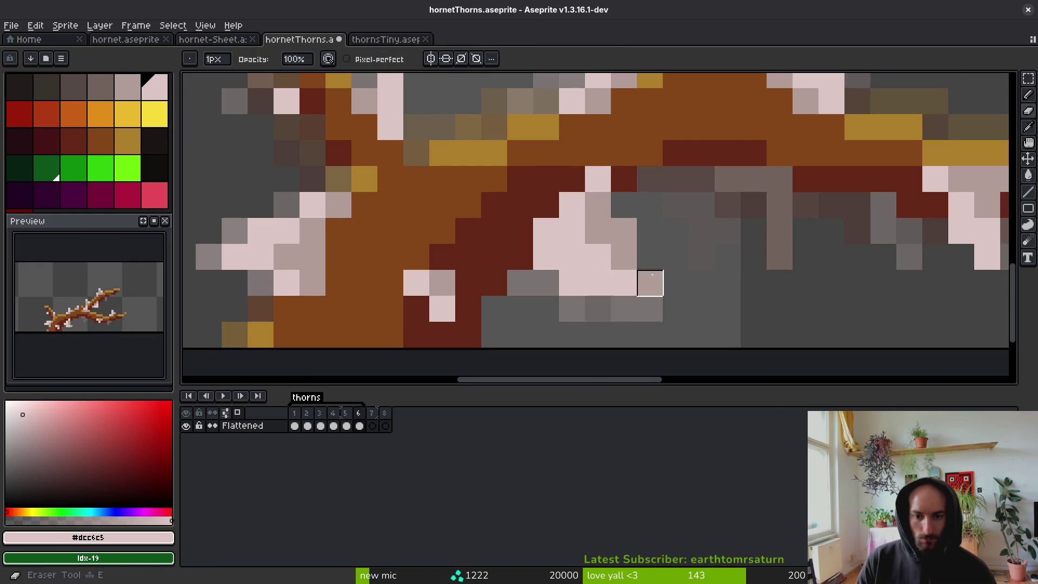
scroll(661, 298, down, 3)
scroll(626, 291, down, 2)
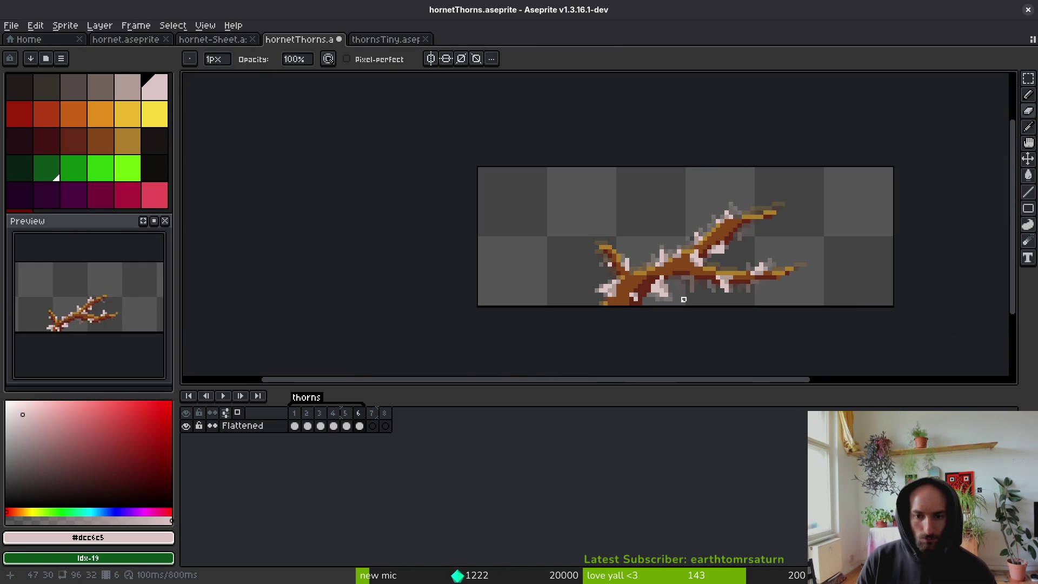
key(i)
On frame 6, save the sprite and paint one bark pixel dark red.
key(Right)
key(b)
scroll(653, 294, up, 3)
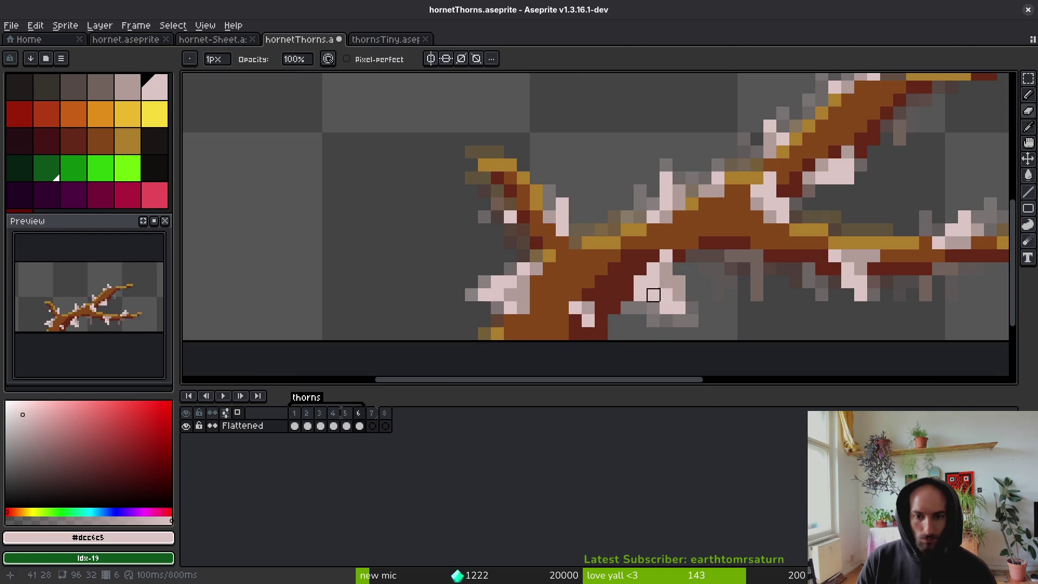
alt+click(640, 256)
scroll(694, 284, down, 1)
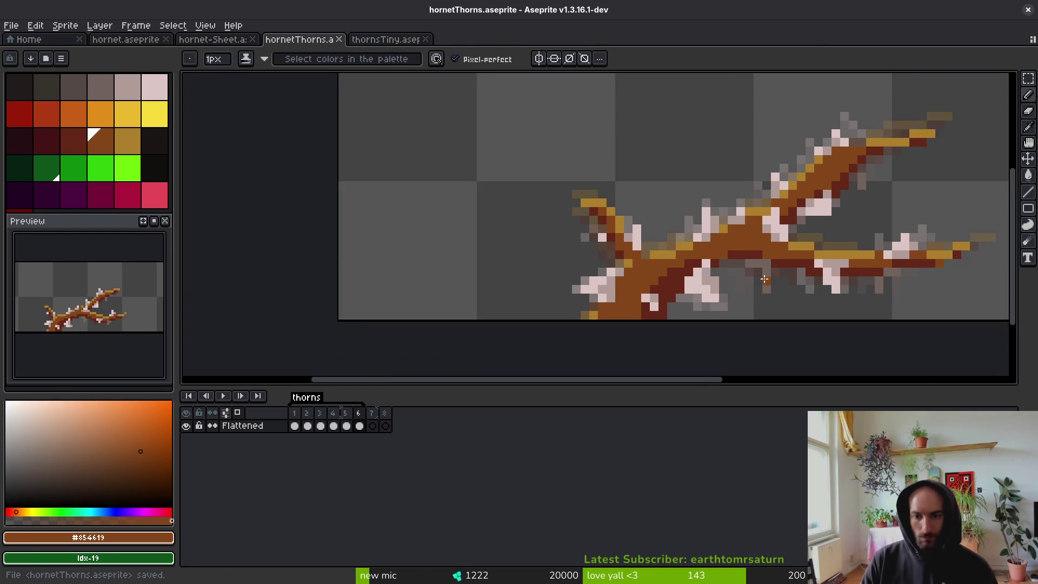
key(ctrl+s)
scroll(694, 284, up, 3)
alt+click(660, 201)
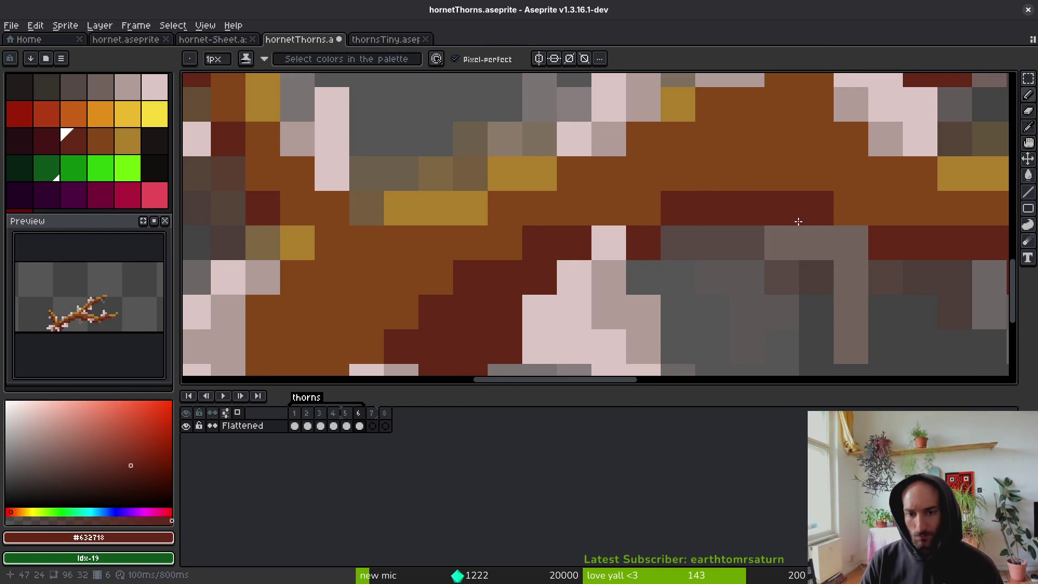
click(660, 208)
Add light pink pixels to the thorn, including recolouring a brown pixel pink.
scroll(656, 231, down, 3)
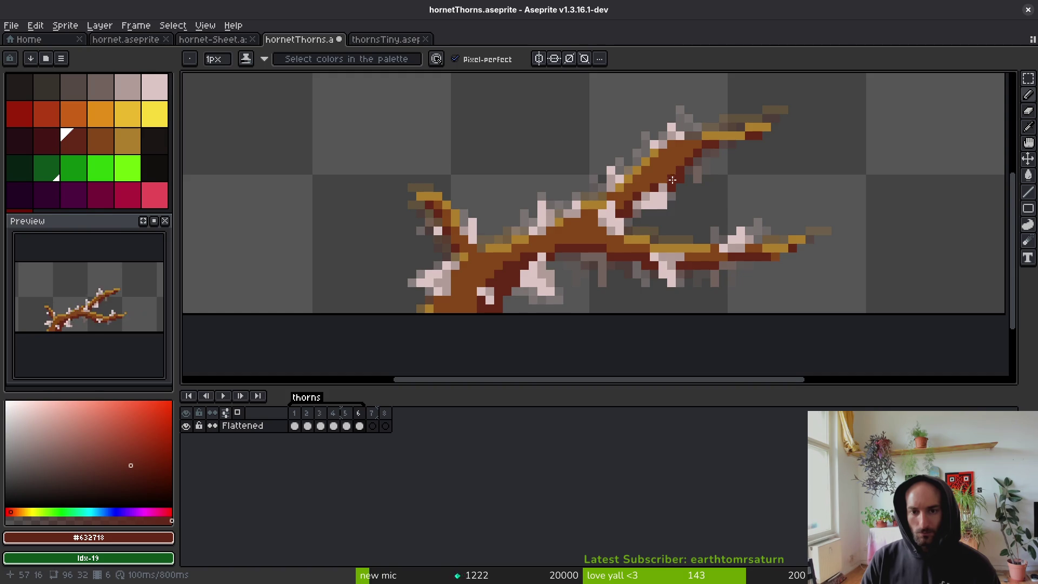
scroll(671, 180, up, 4)
scroll(703, 240, down, 2)
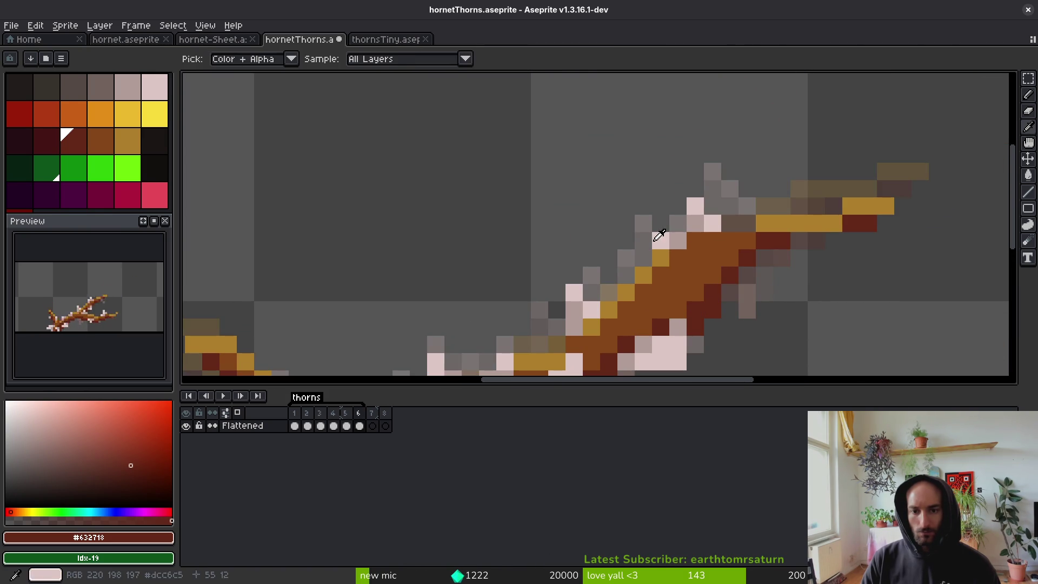
alt+click(660, 234)
scroll(695, 236, down, 3)
scroll(669, 245, up, 4)
scroll(669, 245, down, 3)
scroll(682, 227, up, 3)
click(679, 227)
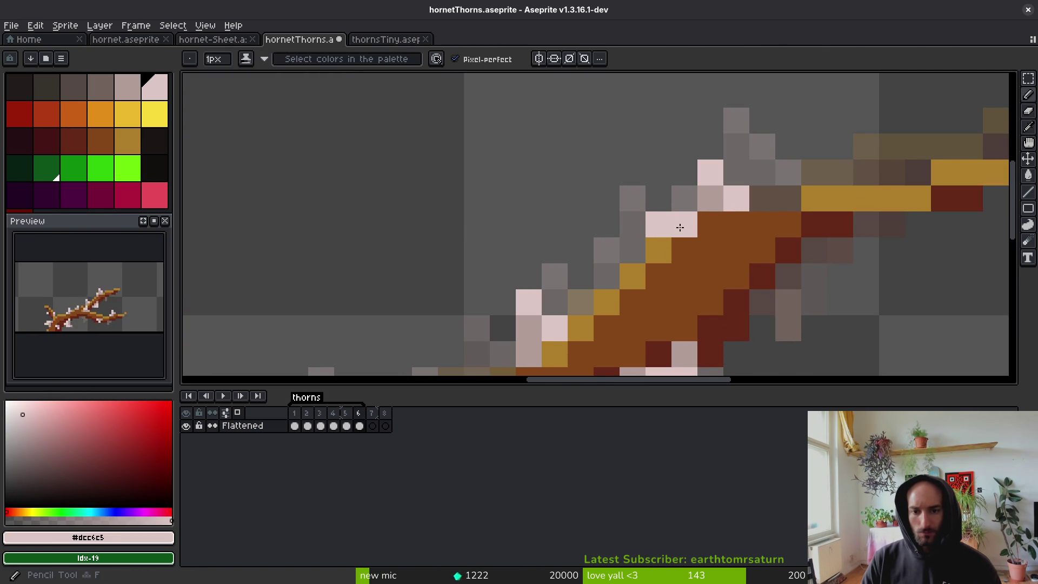
click(707, 196)
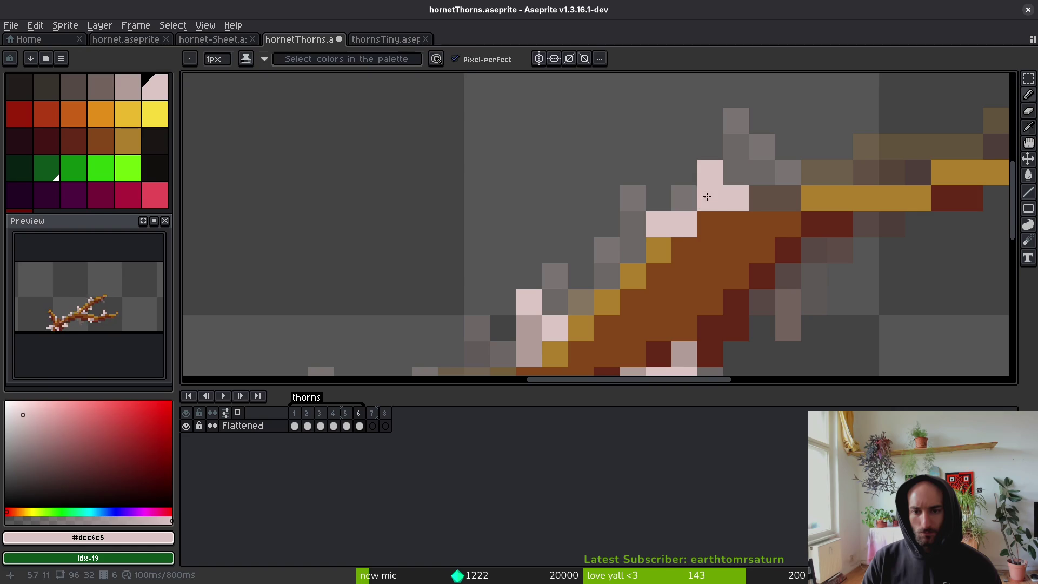
alt+click(658, 220)
click(710, 223)
scroll(720, 268, down, 3)
Flip between frames 5 and 6 to compare them, ending on frame 6.
key(Right)
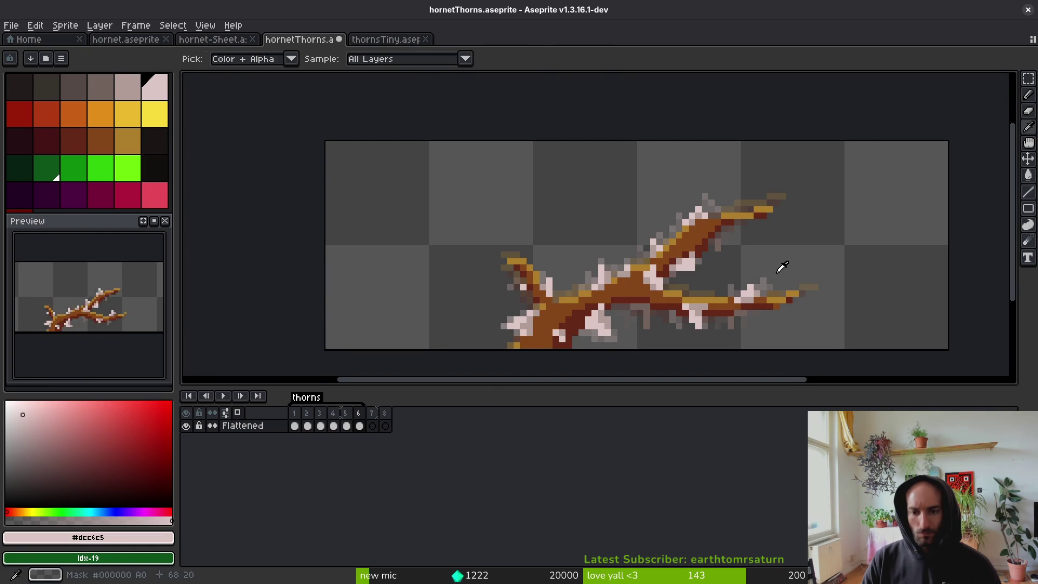
key(Left)
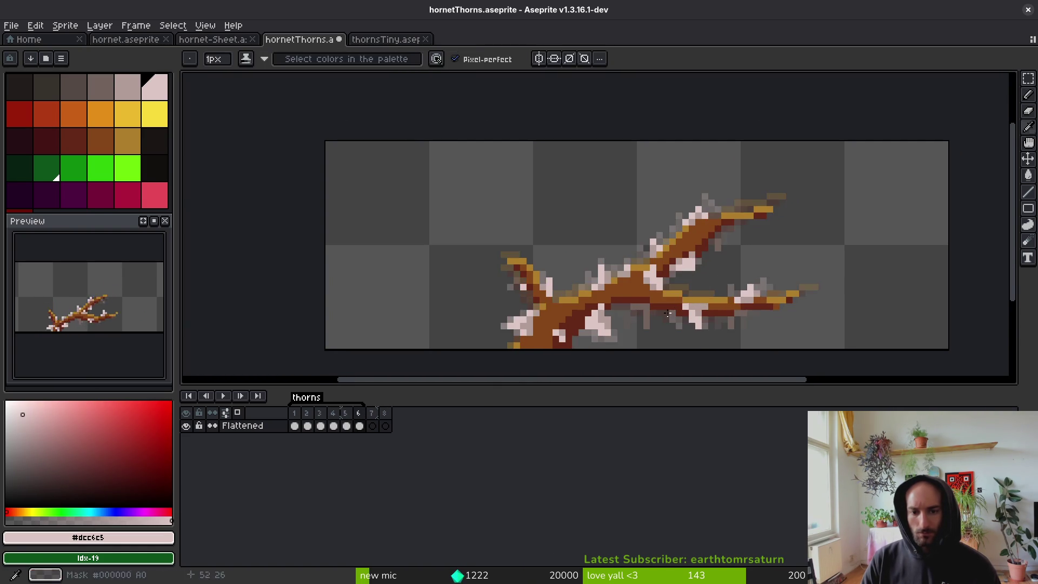
key(Right)
key(Left)
key(Right)
key(Left)
key(Right)
key(Left)
key(Right)
key(Left)
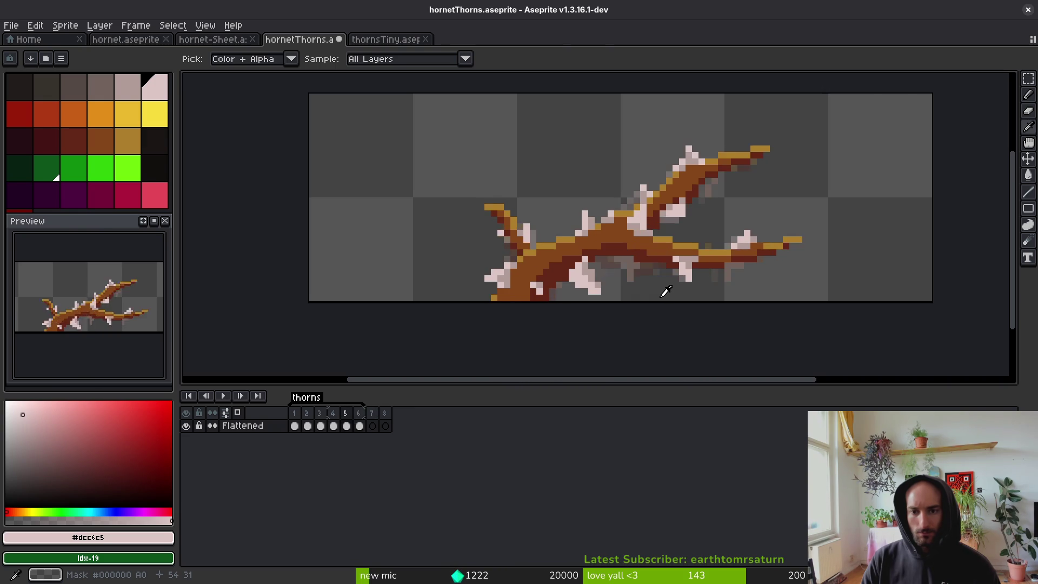
key(Right)
Paint dark red, gold and brown bark pixels near the branch tip on frame 6, and save.
key(b)
scroll(701, 135, up, 1)
scroll(701, 135, up, 3)
alt+click(732, 262)
alt+click(706, 294)
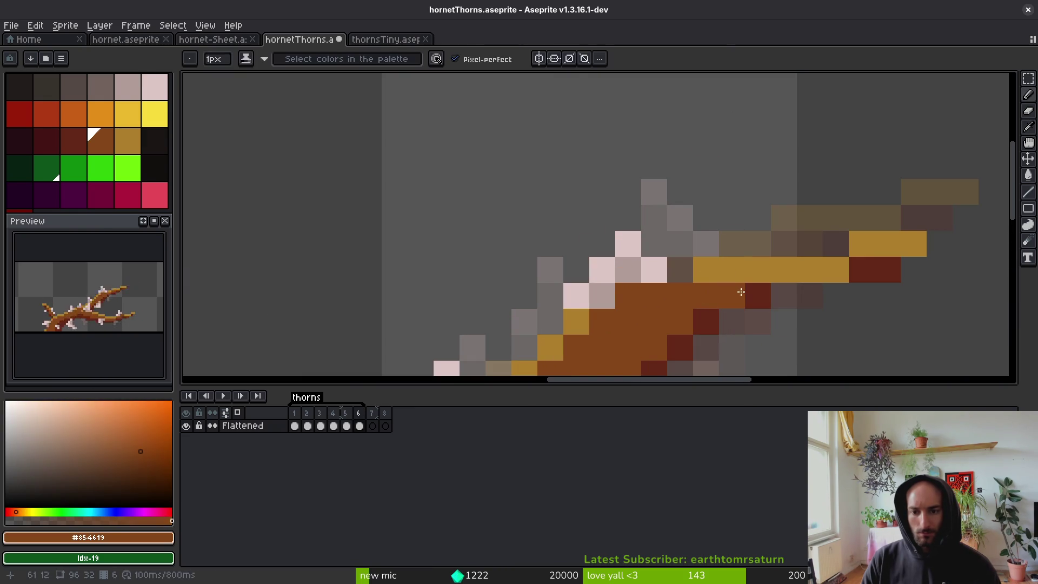
alt+click(762, 291)
click(784, 296)
alt+click(829, 265)
click(836, 243)
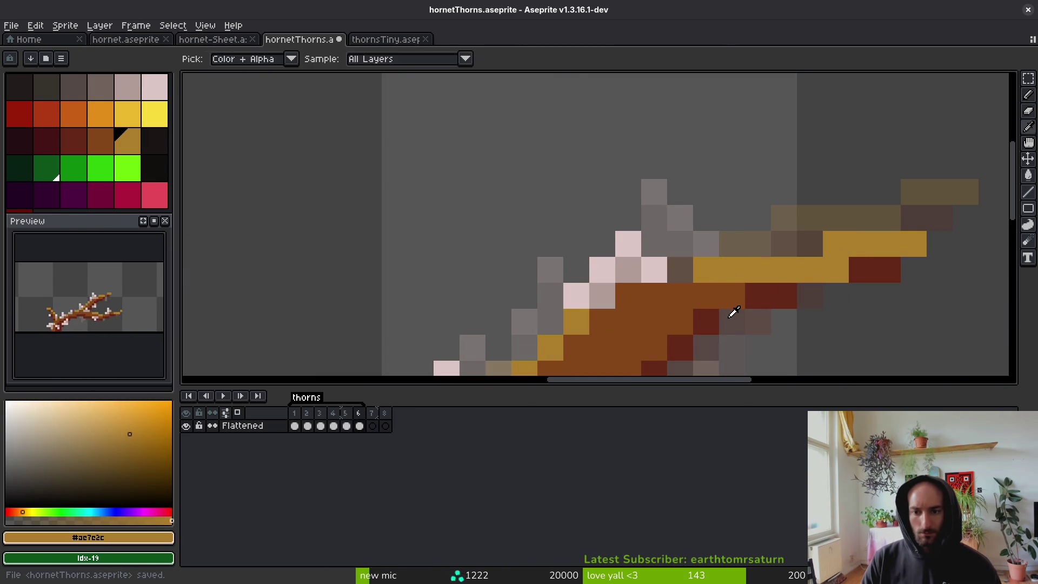
alt+click(736, 303)
key(ctrl+s)
click(832, 296)
key(ctrl+s)
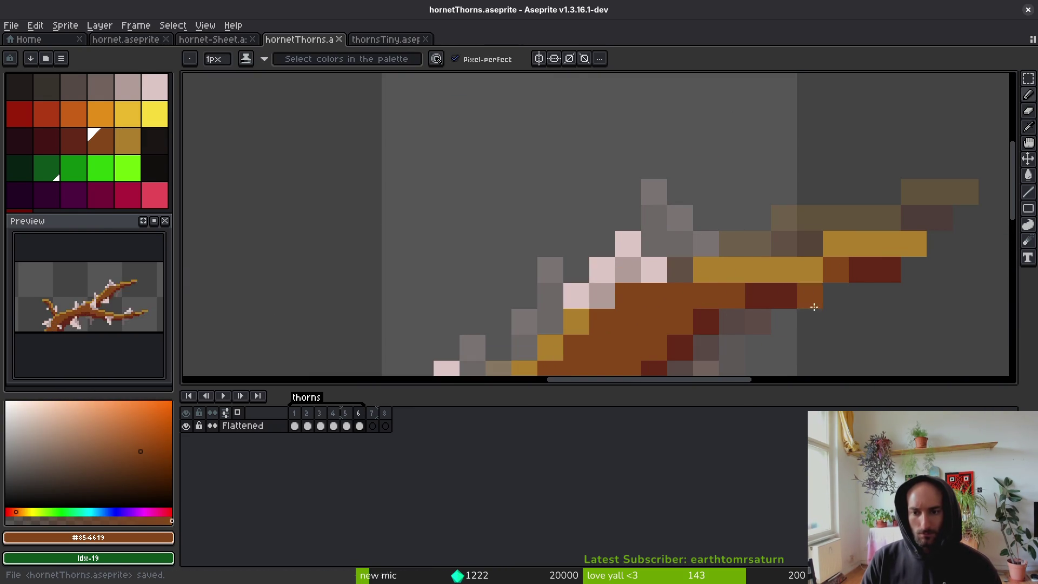
Shift a small pixel block one pixel left with Rectangular Marquee and save.
scroll(815, 306, down, 4)
scroll(816, 292, up, 3)
scroll(817, 290, up, 2)
key(m)
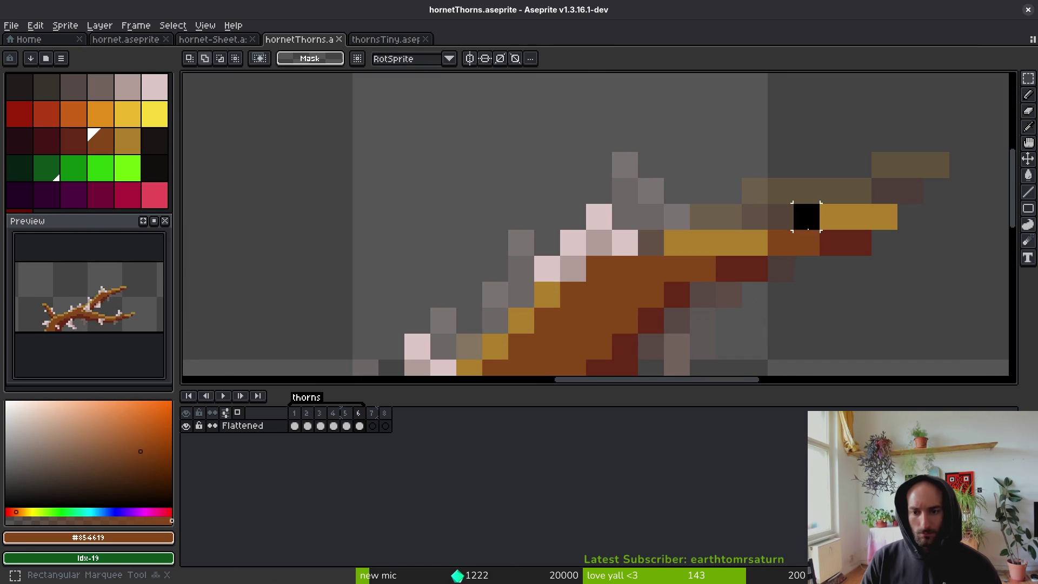
drag(862, 246, 835, 246)
key(b)
key(ctrl+s)
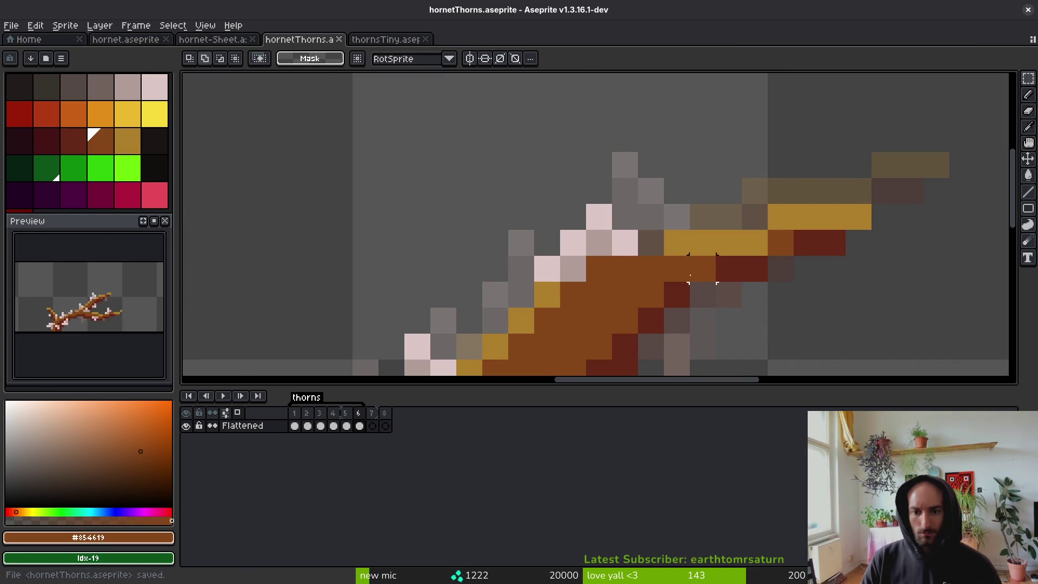
Pick the dark red and greyish pink #b19d99 colours from the sprite and save.
click(702, 275)
key(m)
scroll(692, 286, down, 7)
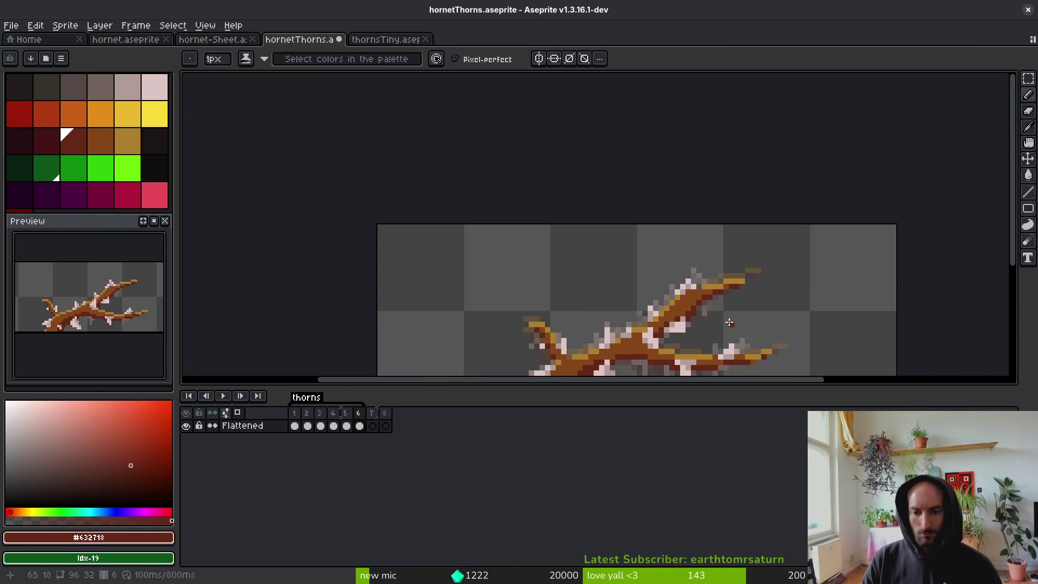
scroll(695, 292, up, 4)
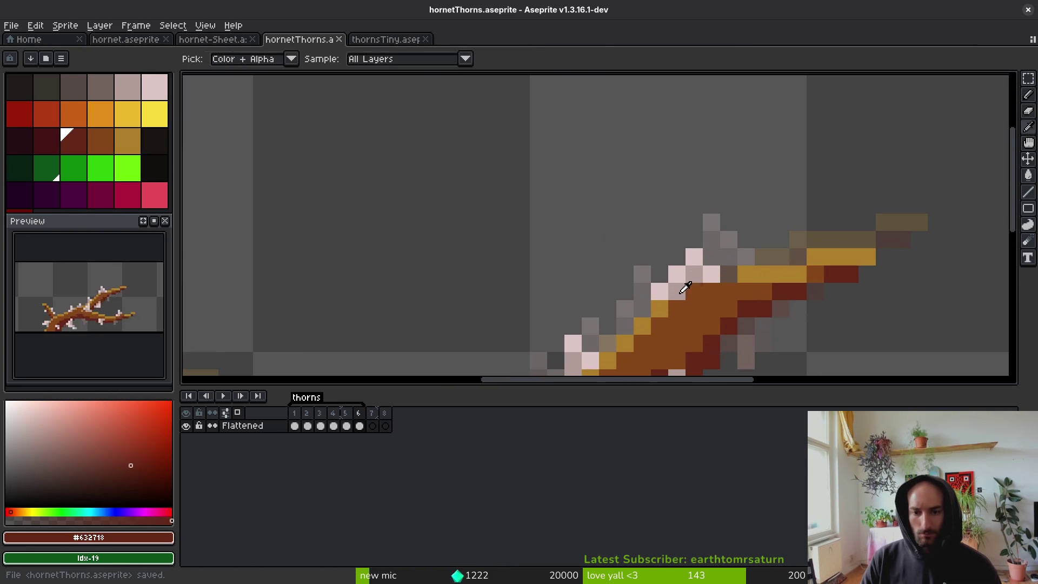
alt+click(695, 292)
scroll(695, 292, down, 4)
key(ctrl+s)
scroll(697, 297, up, 4)
scroll(746, 319, down, 4)
key(alt)
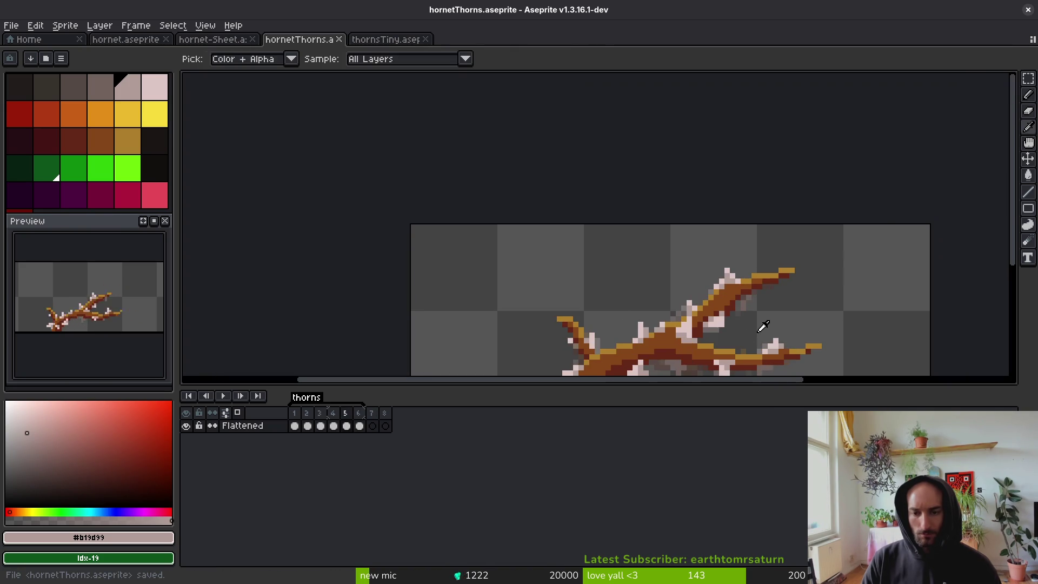
drag(760, 327, 724, 296)
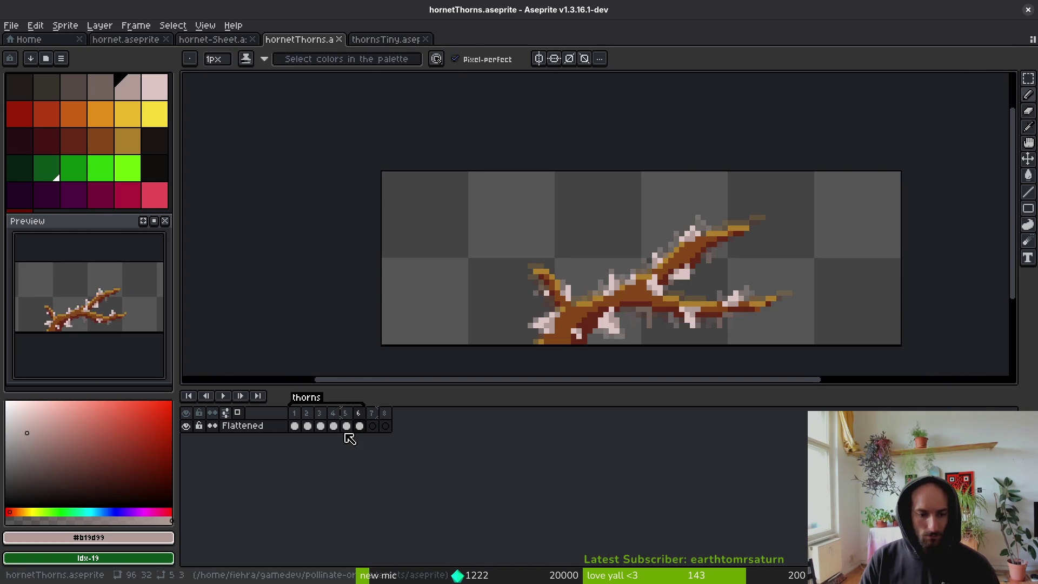
Add a light pink thorn pixel and repaint several thorn pixels greyish pink.
drag(541, 283, 526, 244)
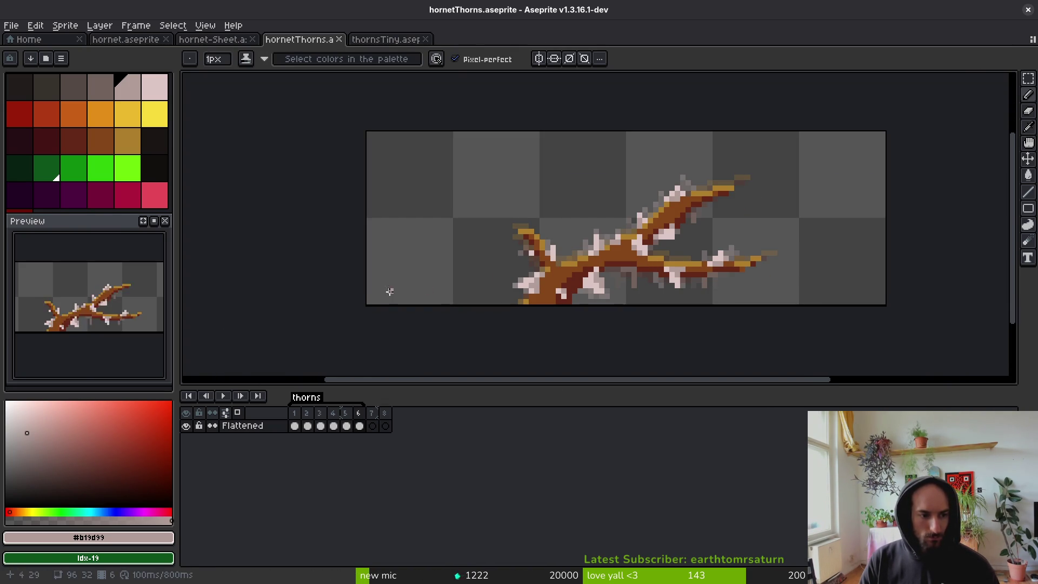
scroll(592, 247, up, 5)
key(alt)
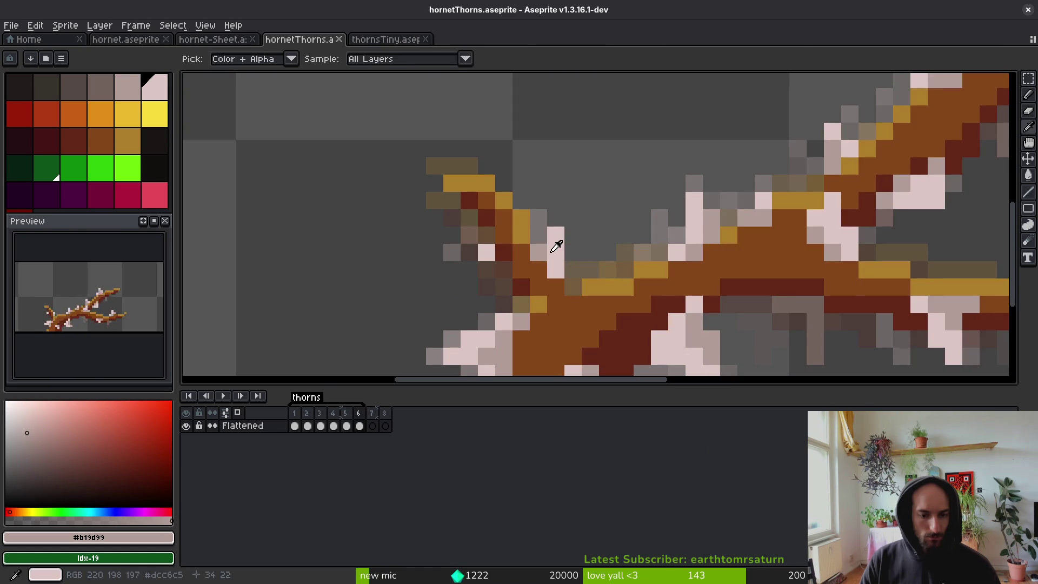
scroll(593, 247, down, 1)
scroll(556, 250, up, 1)
click(551, 208)
alt+click(521, 232)
click(538, 218)
drag(556, 255, 547, 243)
Add lighter pink pixels along the thorn, then pick #b19d99 and the pale pink thorn colour.
alt+click(550, 222)
click(573, 218)
scroll(573, 218, down, 5)
scroll(590, 239, up, 5)
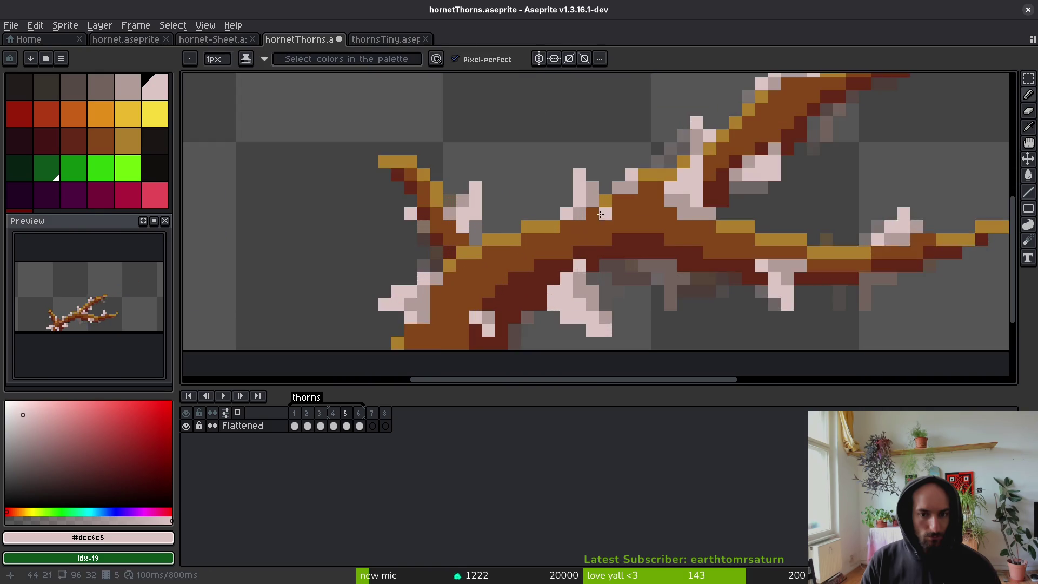
click(579, 196)
click(566, 235)
click(553, 261)
key(alt)
alt+click(583, 236)
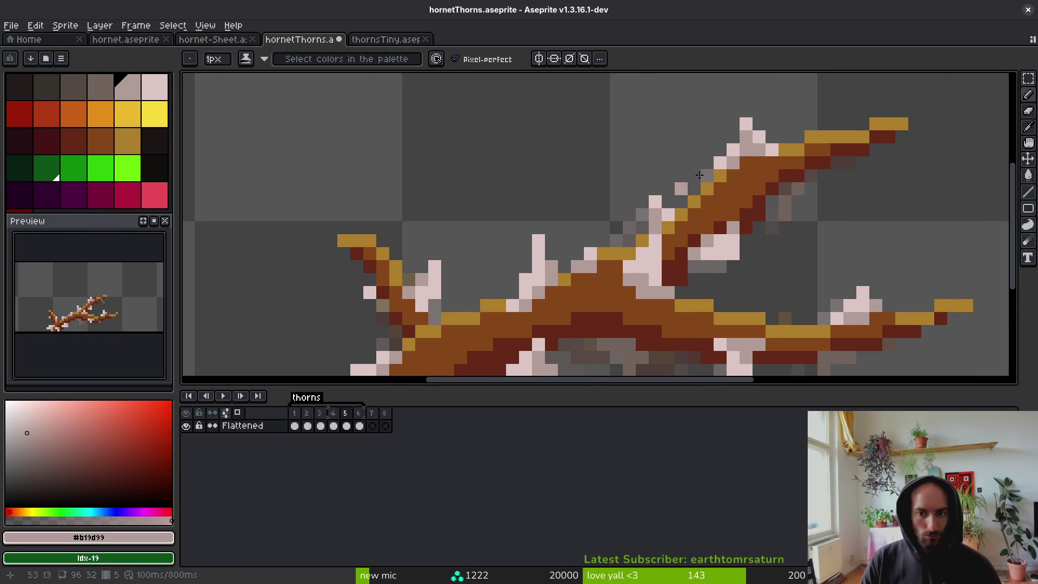
alt+click(753, 134)
On frame 5, lengthen and brighten the spike tips with pale pink pixels.
key(comma)
key(comma)
key(comma)
key(period)
key(period)
key(period)
scroll(667, 229, up, 3)
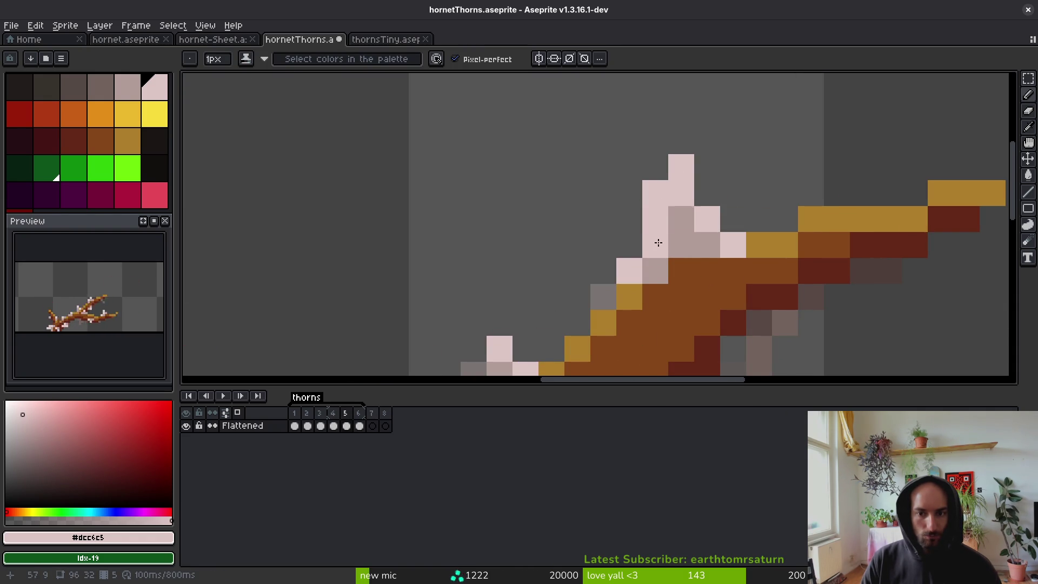
scroll(678, 300, down, 5)
scroll(678, 300, up, 5)
click(641, 247)
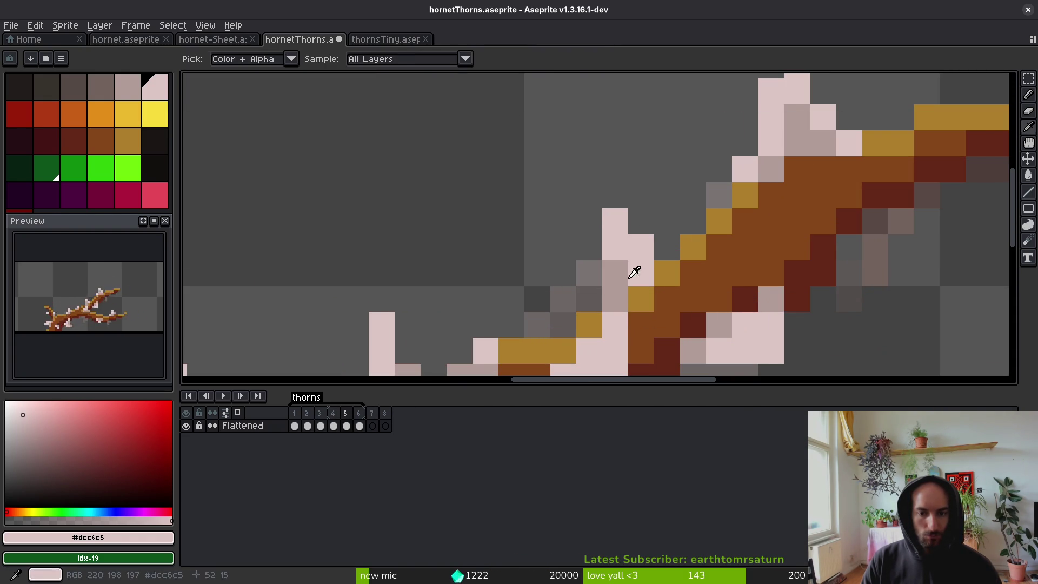
alt+click(642, 265)
alt+click(638, 251)
click(640, 270)
scroll(618, 316, down, 5)
scroll(617, 316, up, 5)
click(615, 265)
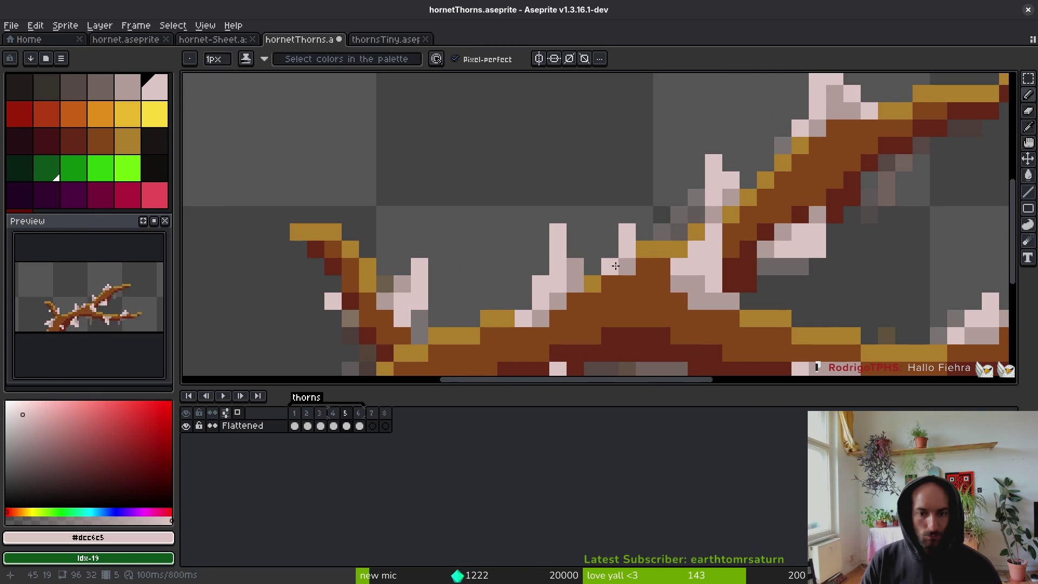
click(604, 238)
click(622, 204)
alt+click(630, 249)
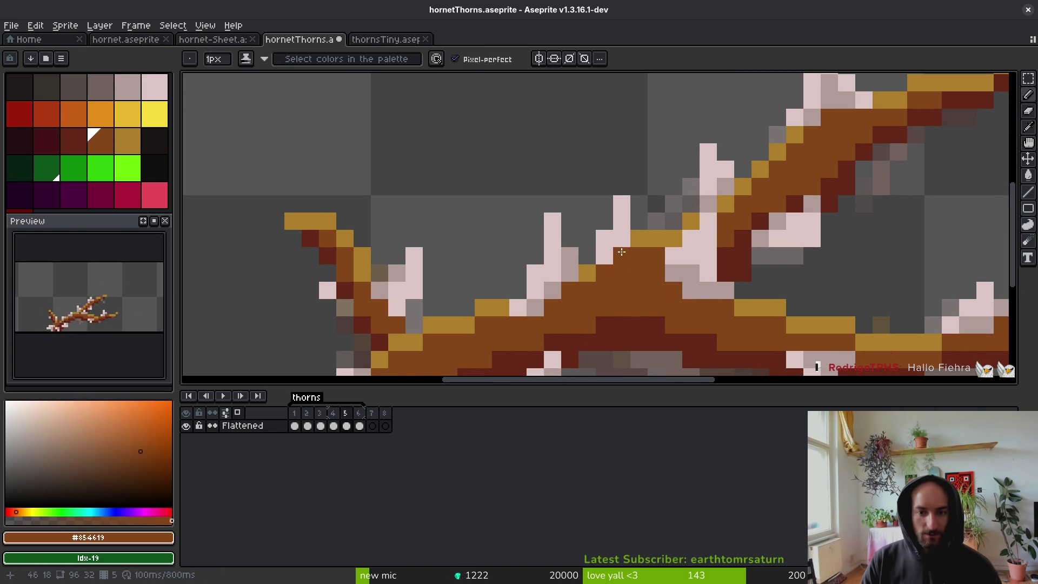
alt+click(621, 254)
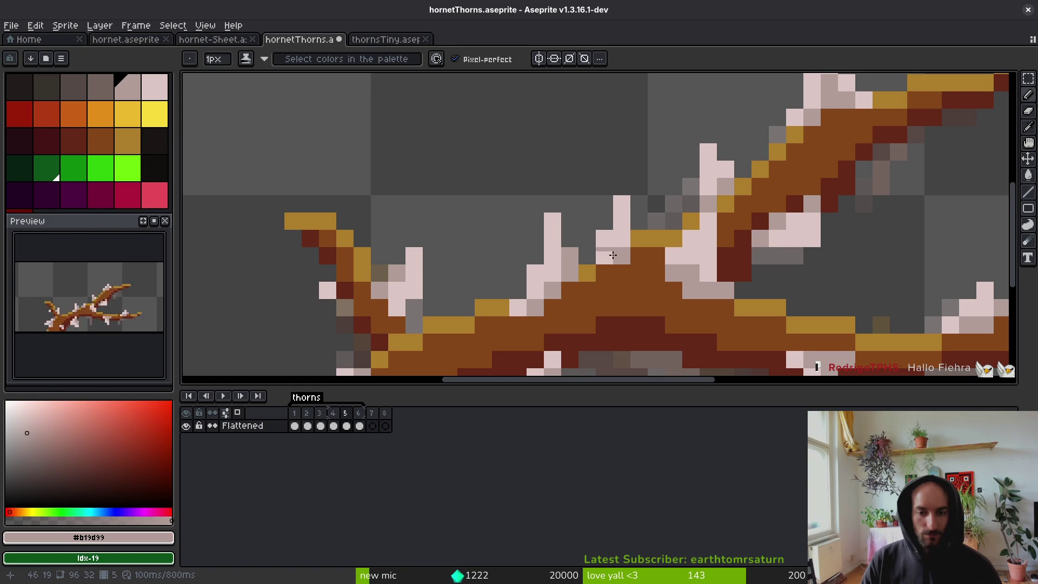
Repaint the shadow pixels under the branch dark grey, play the animation to check, and save.
scroll(630, 273, down, 3)
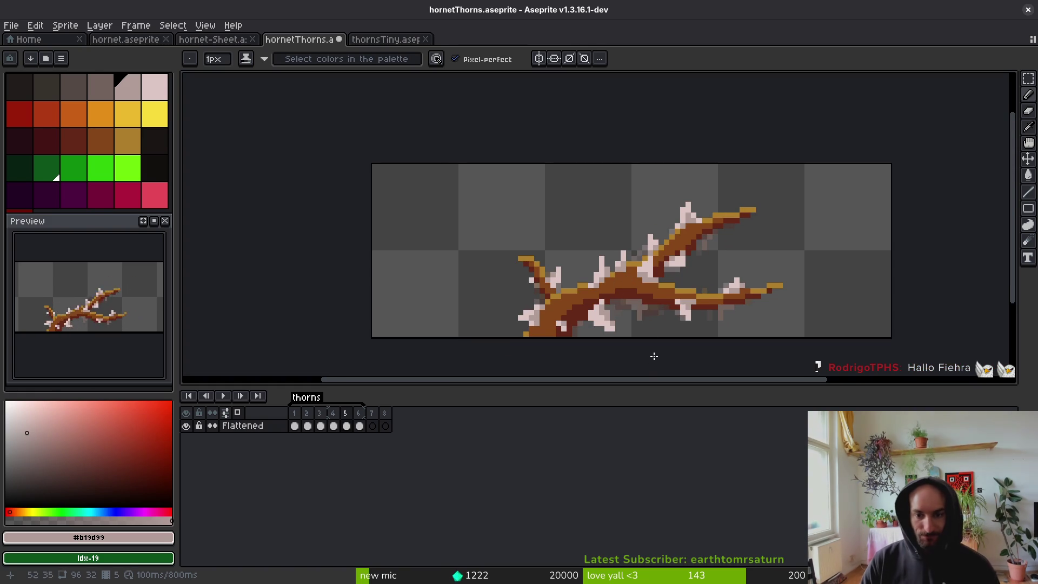
scroll(653, 324, down, 1)
key(ctrl+s)
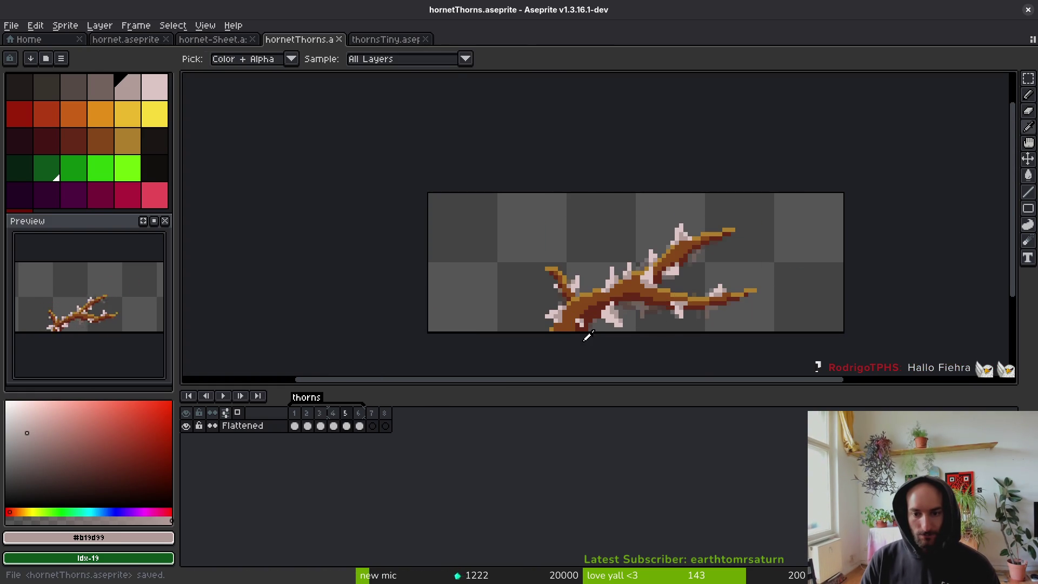
scroll(652, 308, up, 4)
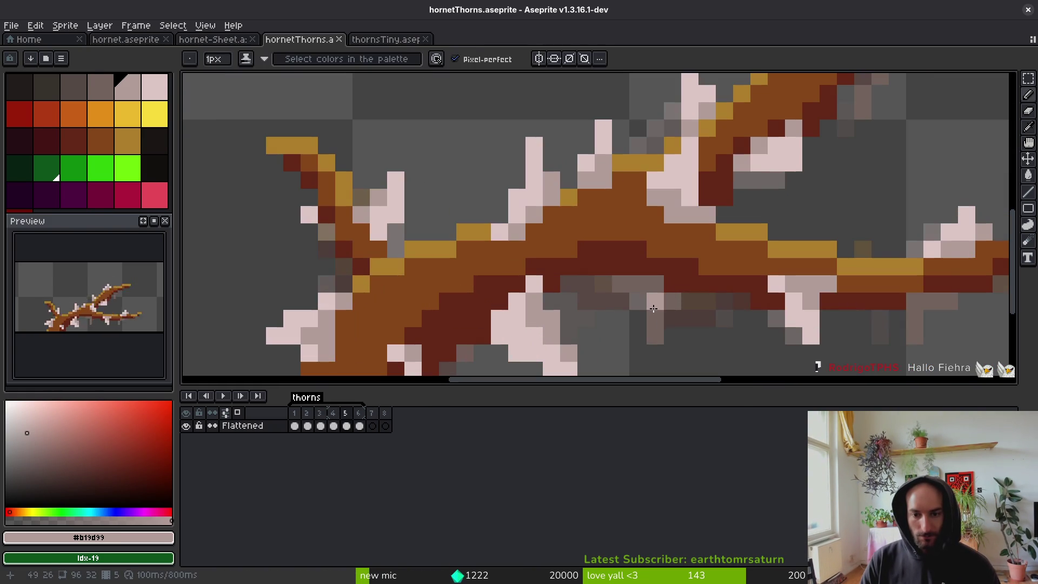
alt+click(651, 307)
drag(673, 319, 638, 319)
key(Return)
key(Return)
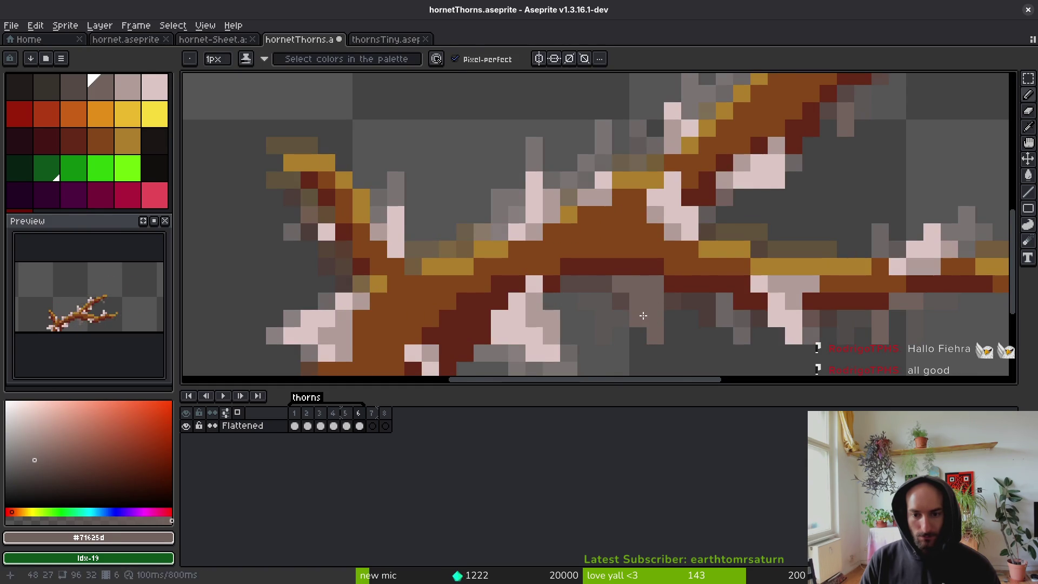
scroll(644, 304, down, 4)
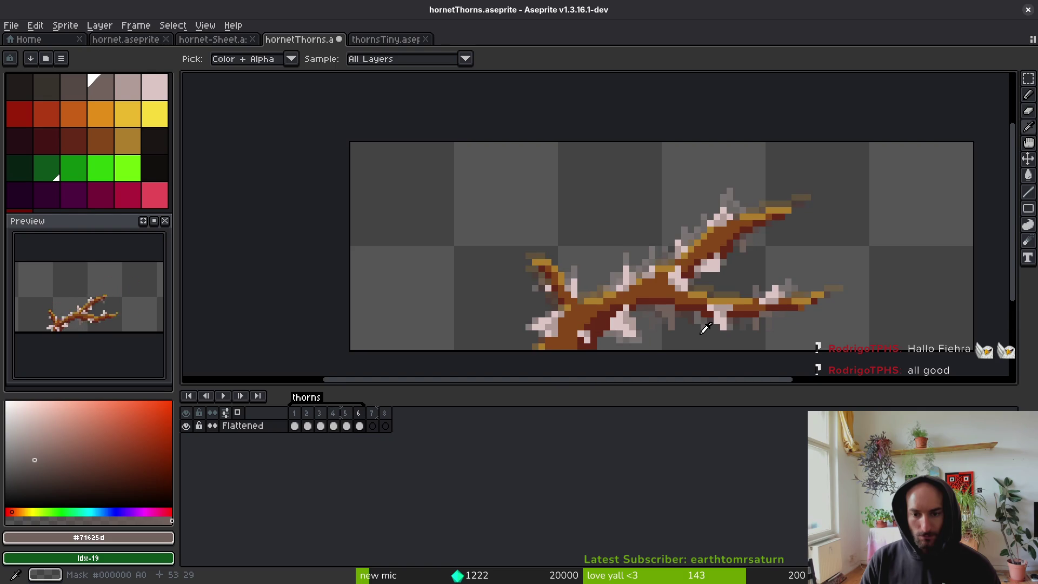
scroll(688, 326, up, 3)
key(ctrl+s)
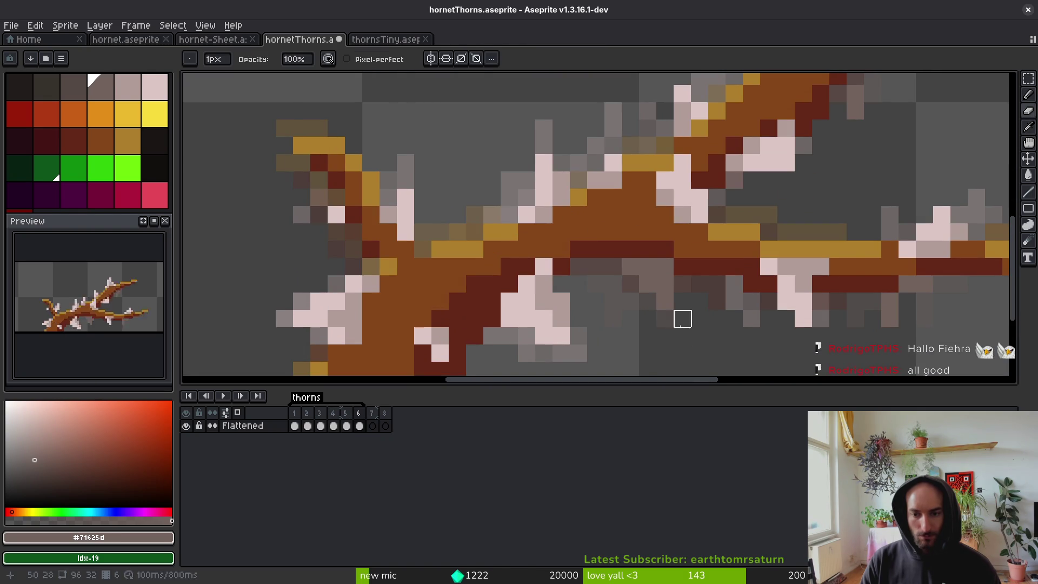
Try two shadow pixels on the upper branch, then undo that stroke.
key(b)
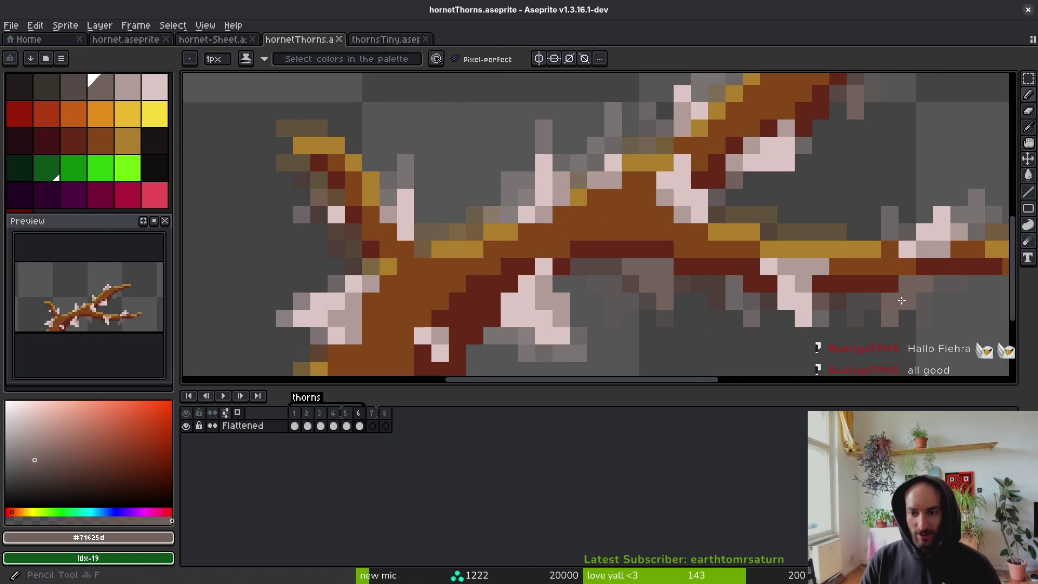
scroll(768, 193, up, 2)
drag(754, 201, 780, 175)
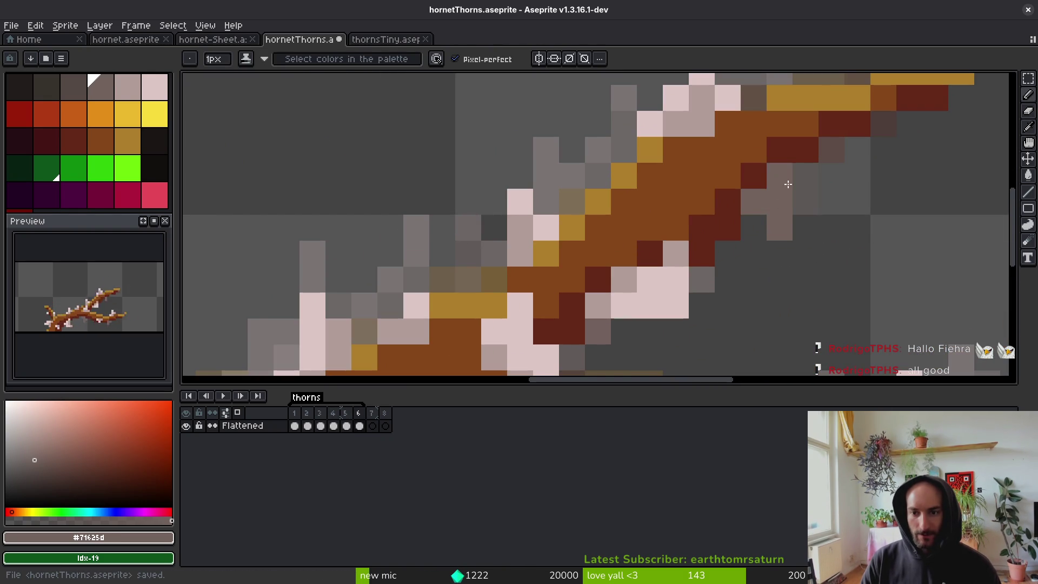
scroll(780, 176, down, 3)
scroll(753, 274, up, 2)
scroll(753, 275, up, 4)
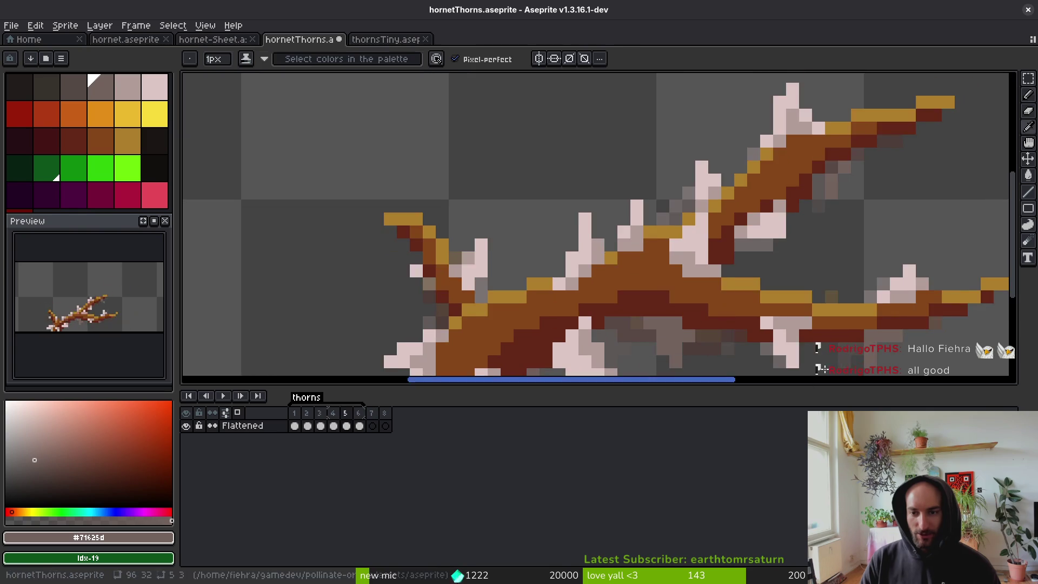
key(ctrl+z)
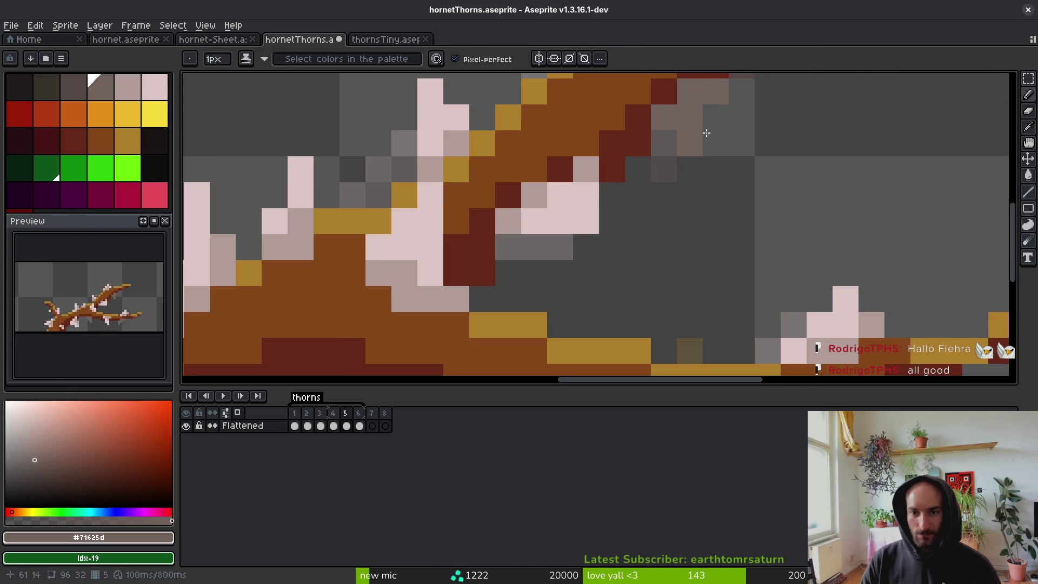
scroll(685, 97, down, 4)
scroll(684, 173, up, 4)
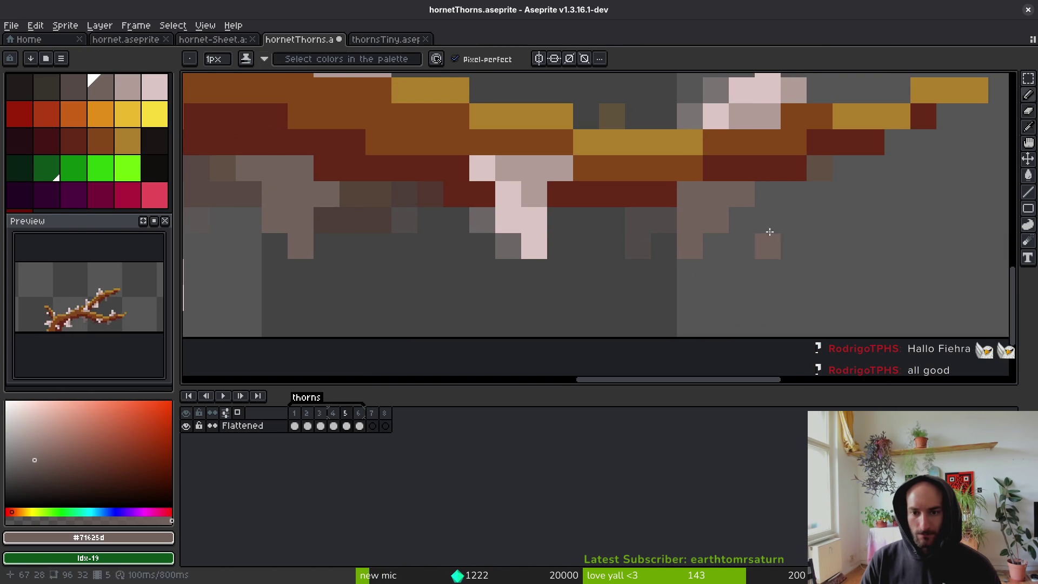
scroll(761, 246, down, 4)
Compare frames 5 and 6, save the sprite, and open Export Sprite Sheet.
key(Right)
key(Left)
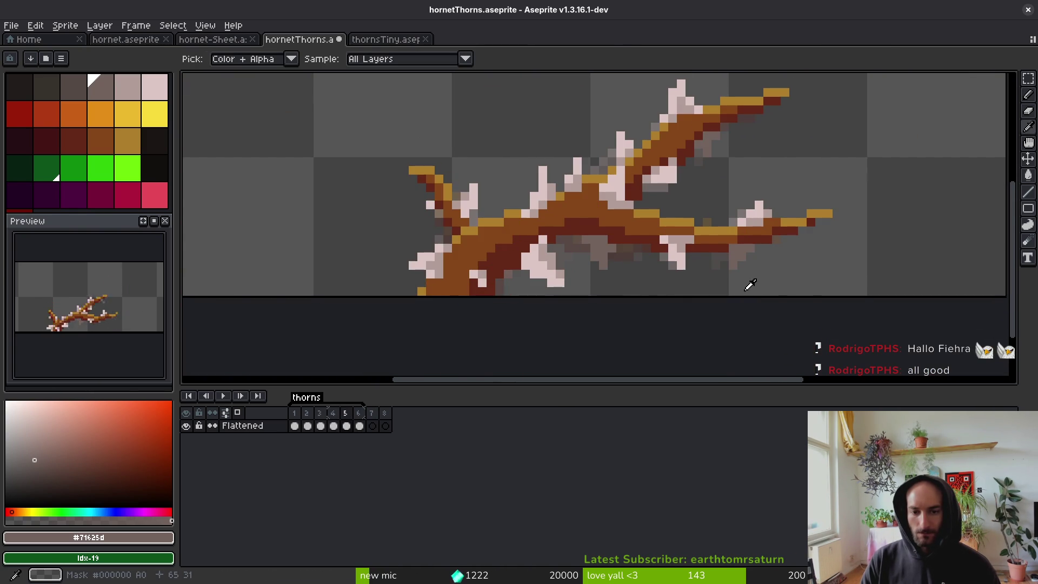
key(Right)
key(ctrl+s)
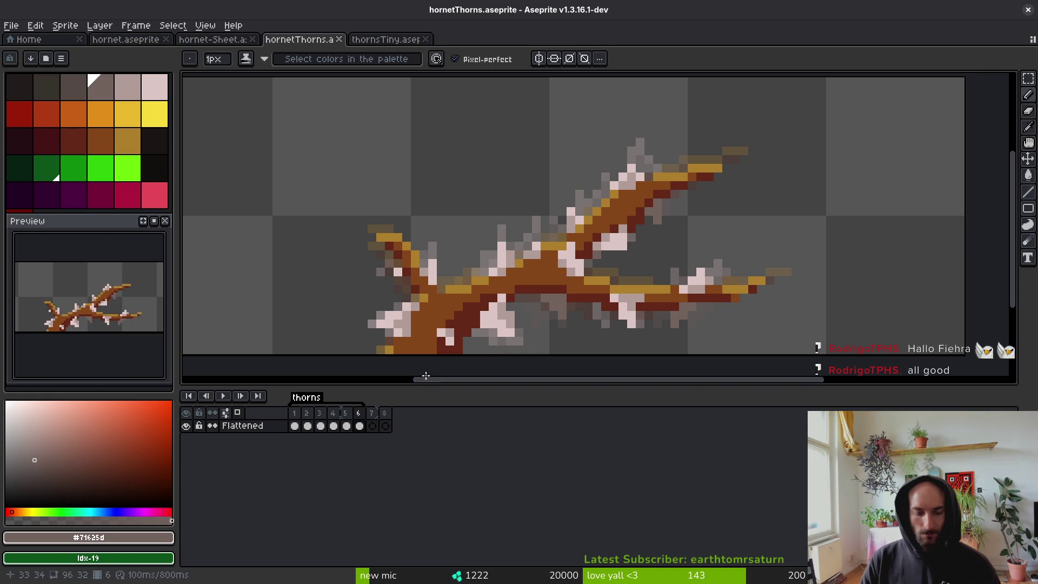
key(ctrl+e)
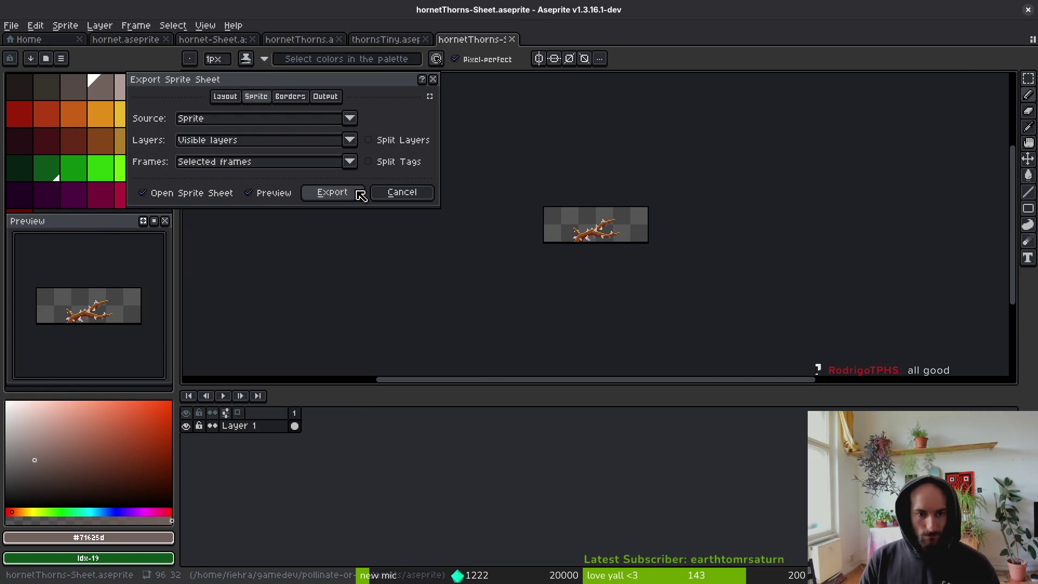
Set the sprite sheet export to include all frames instead of the selected ones.
click(350, 161)
click(217, 173)
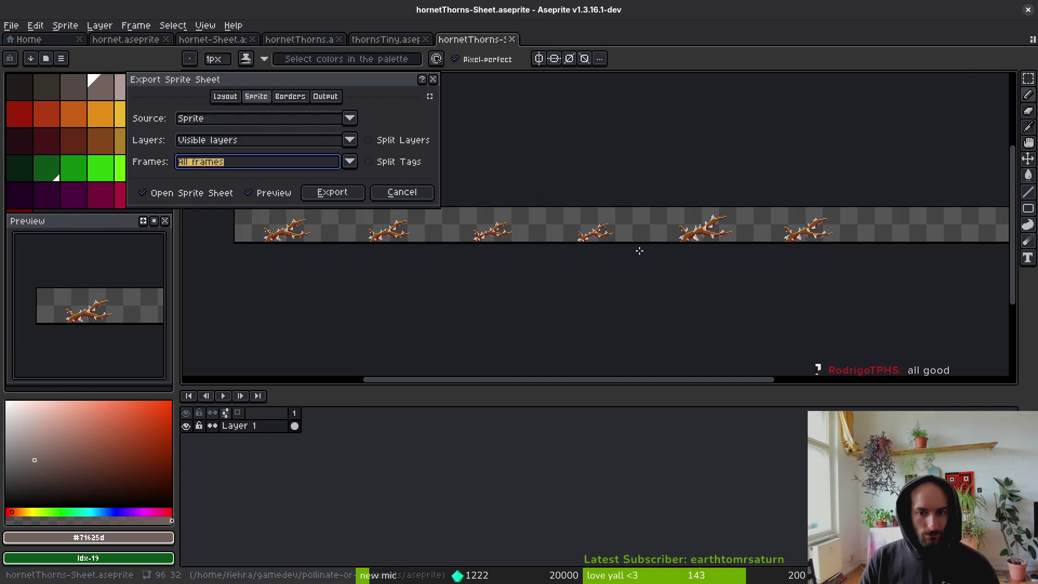
scroll(607, 270, up, 3)
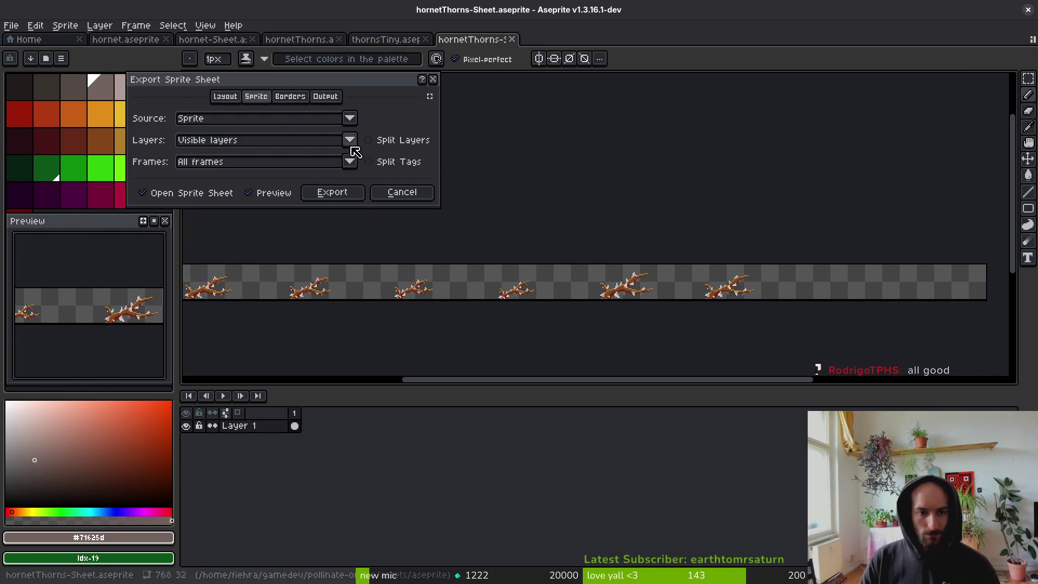
click(370, 162)
click(332, 192)
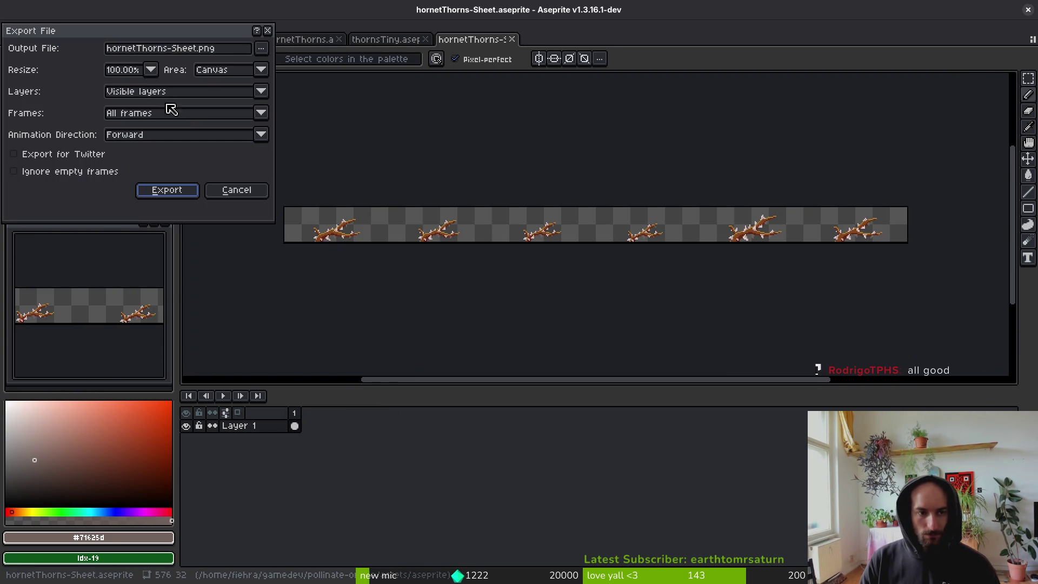
Save the export over hornetThorns-Sheet.png in the environment folder, confirming the overwrite.
click(265, 50)
click(278, 64)
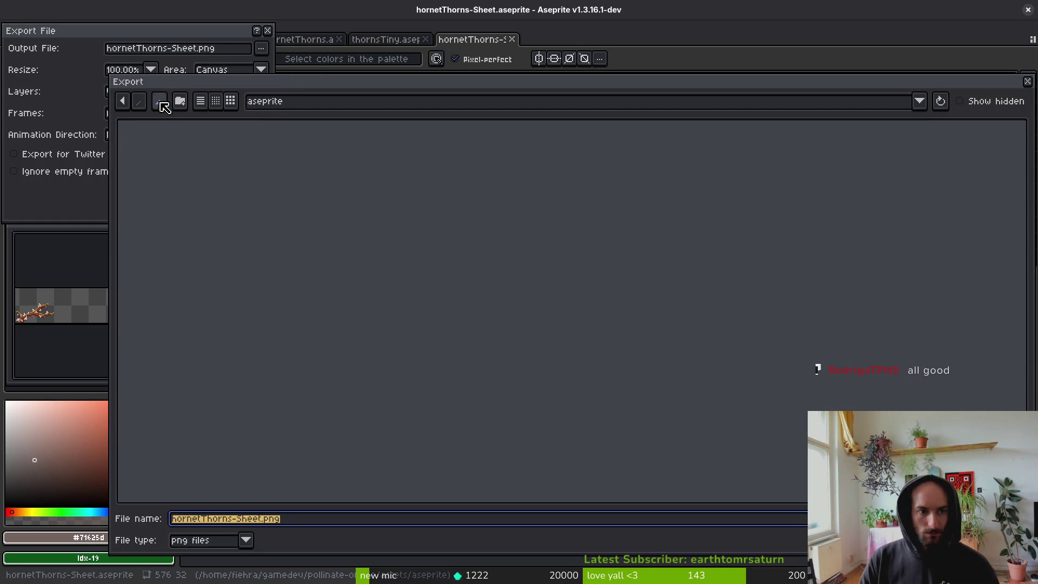
double_click(563, 156)
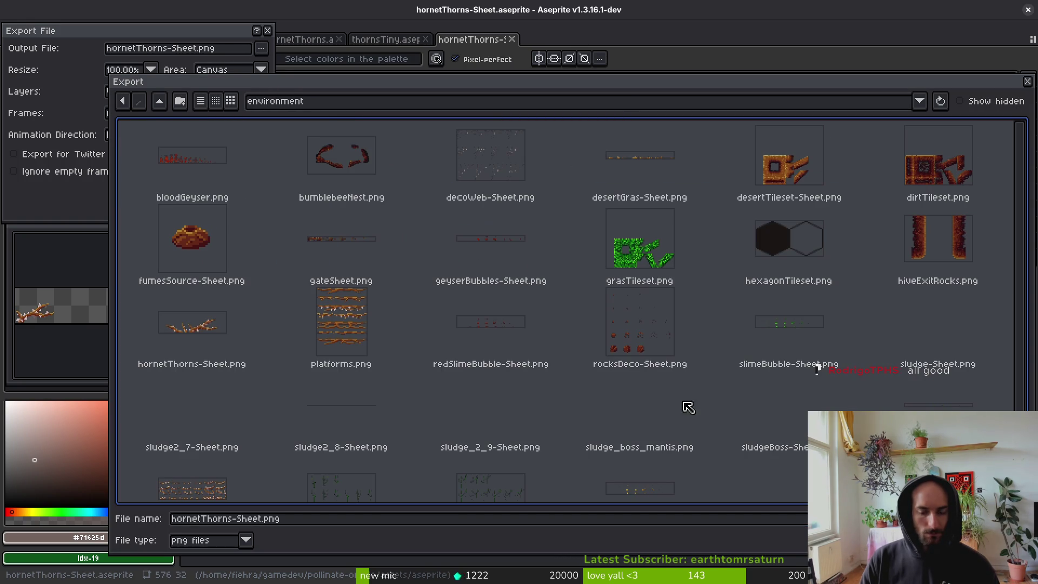
scroll(563, 278, down, 1)
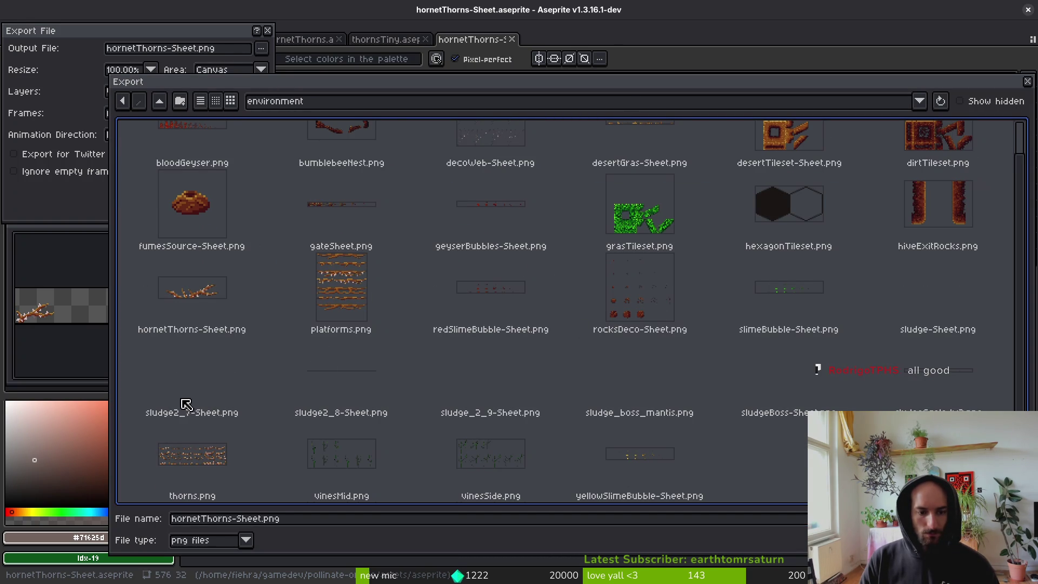
click(216, 300)
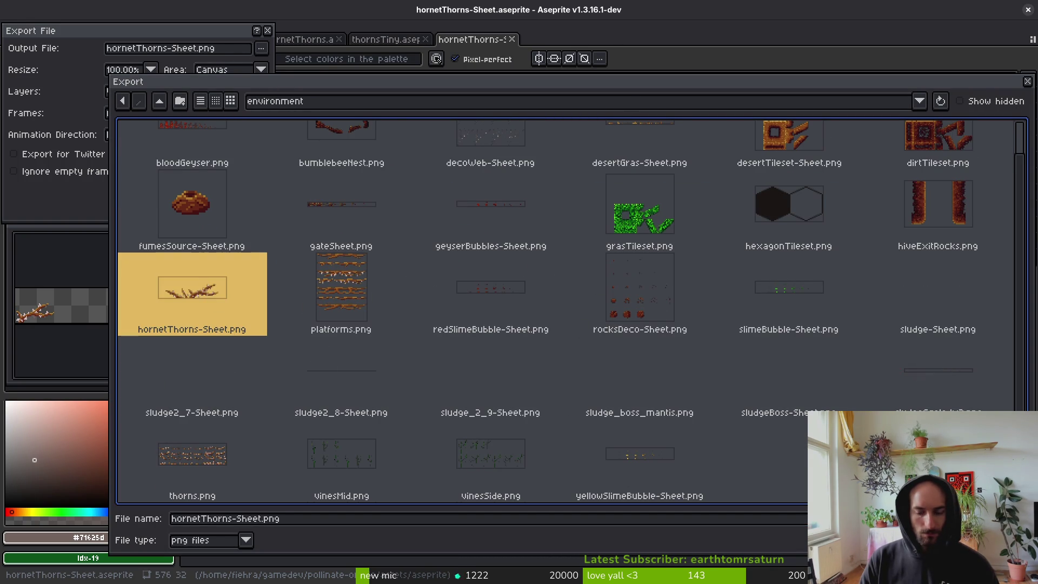
double_click(216, 301)
click(477, 327)
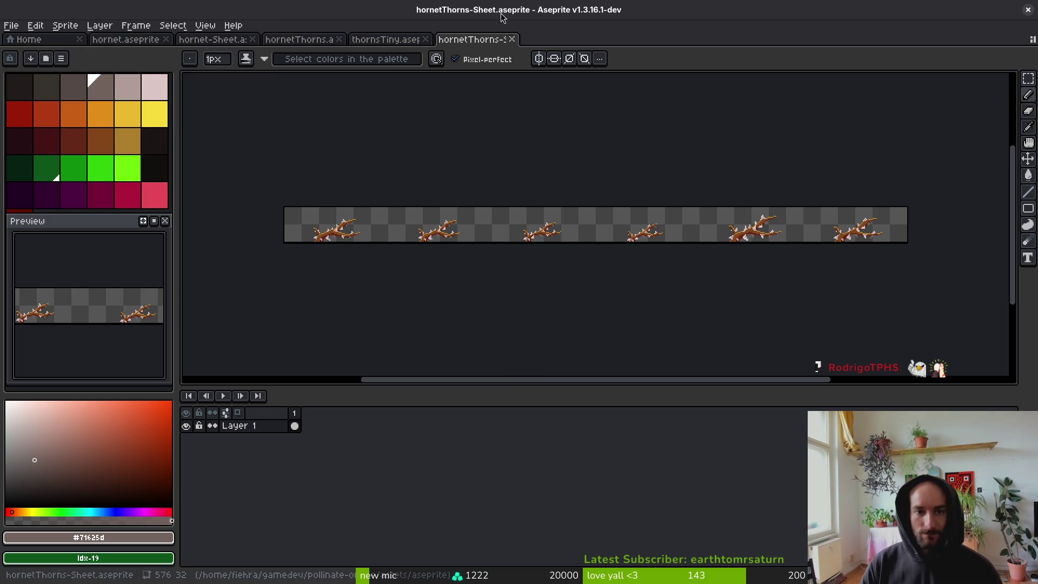
middle_click(483, 41)
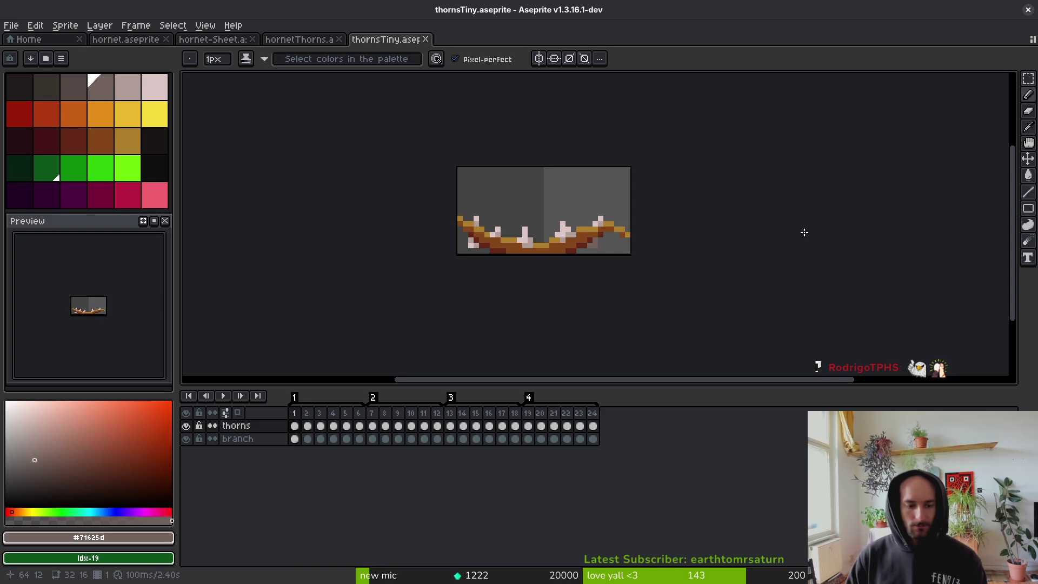
Close the remaining Aseprite sprite documents with Ctrl+W and switch over to Godot.
key(ctrl+w)
key(ctrl+w)
key(ctrl+w)
key(ctrl+w)
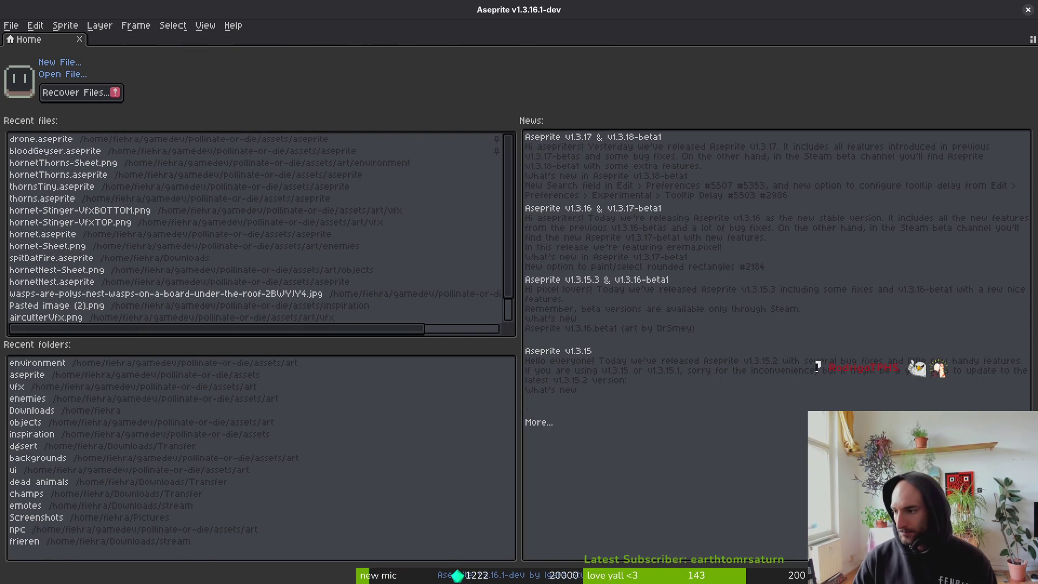
key(alt+Tab)
click(16, 30)
click(25, 45)
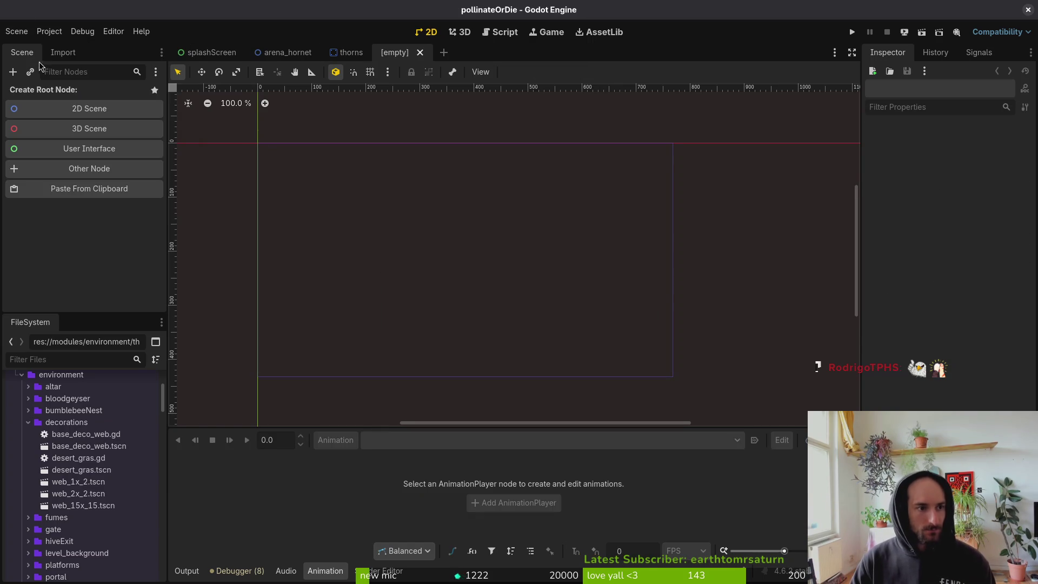
click(69, 112)
click(349, 52)
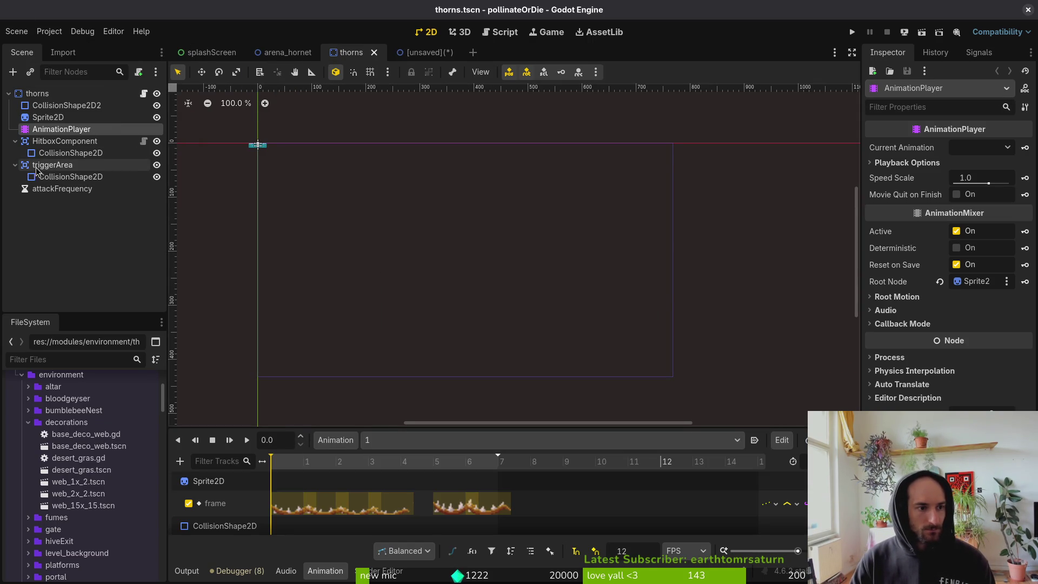
scroll(273, 144, up, 10)
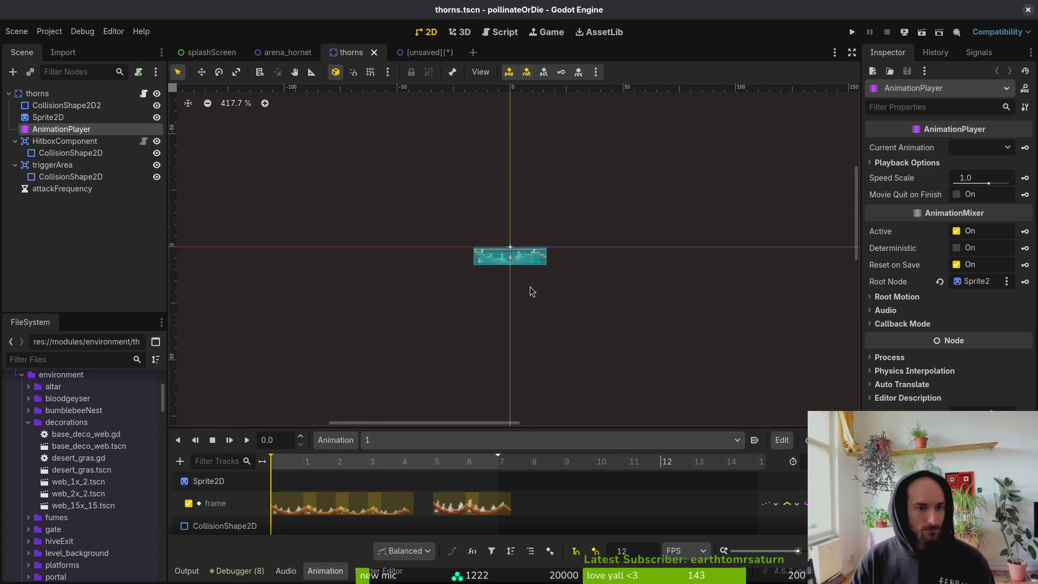
scroll(432, 266, left, 3)
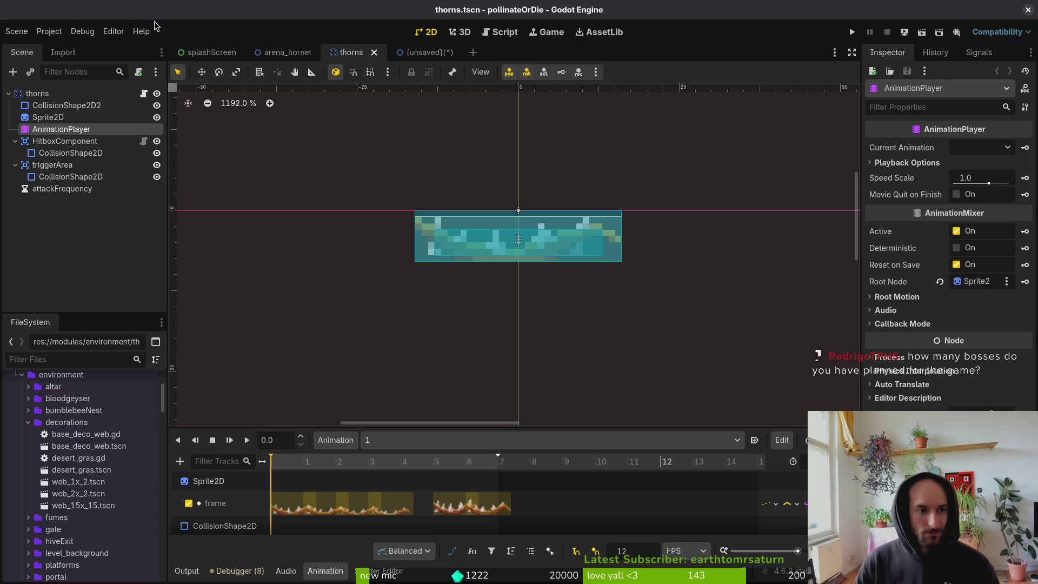
click(424, 51)
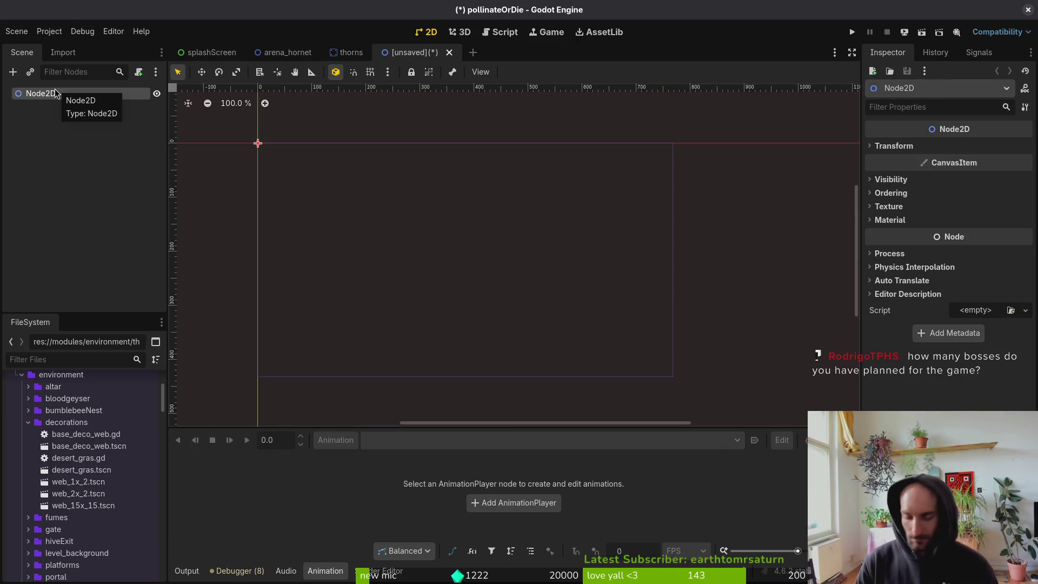
Rename the root node to hornetThorns and change its type to StaticBody2D.
double_click(54, 90)
text(hornetThorns)
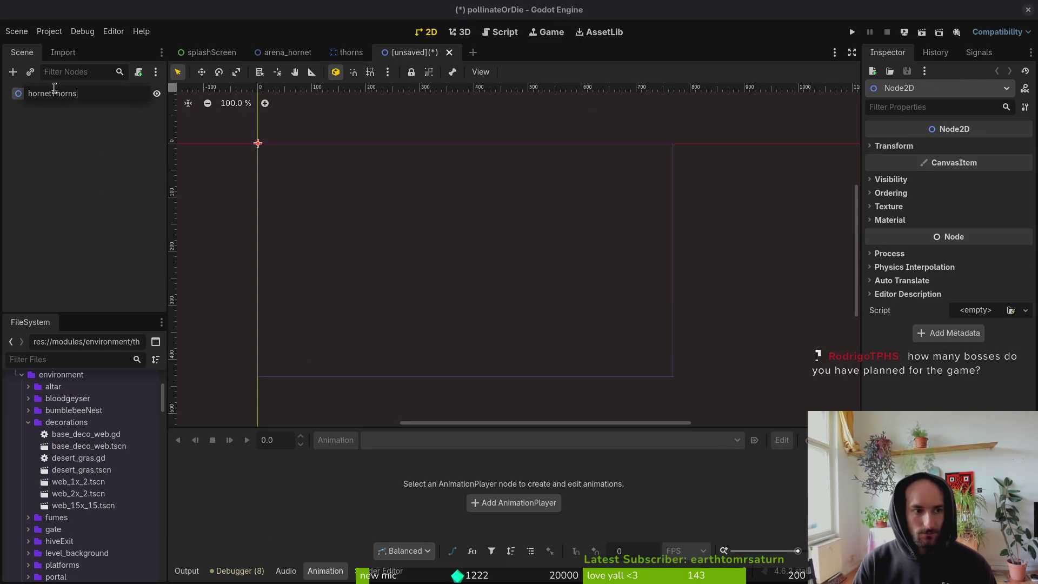
key(Return)
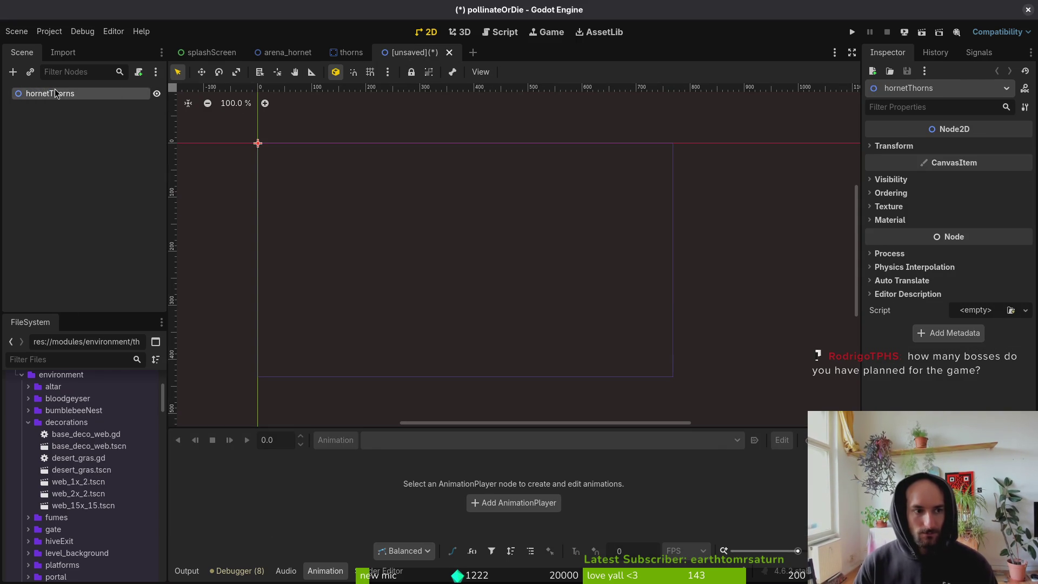
right_click(50, 93)
click(117, 227)
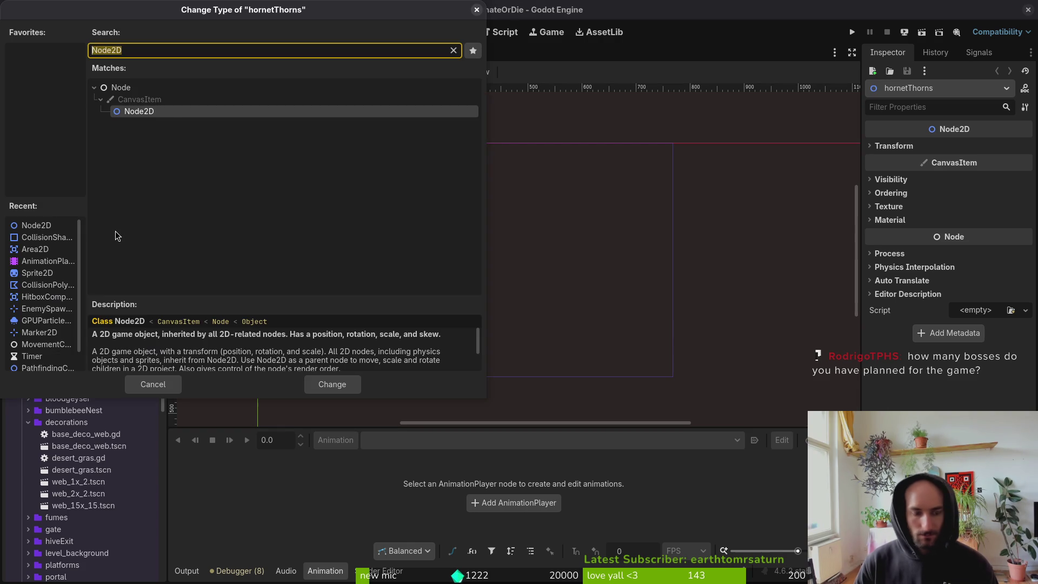
text(rigi)
key(BackSpace)
key(BackSpace)
key(BackSpace)
text(stat)
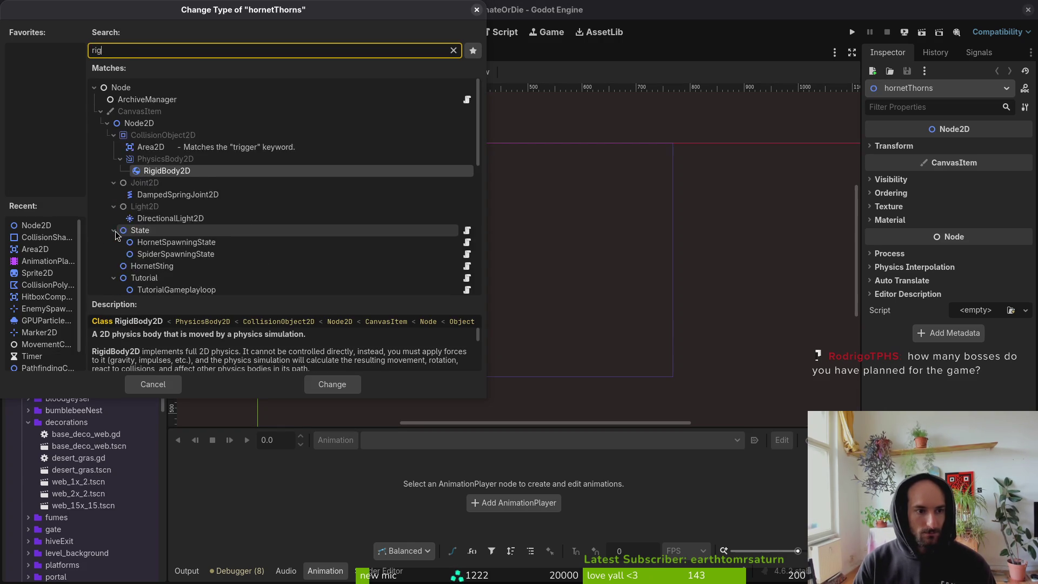
text(ic)
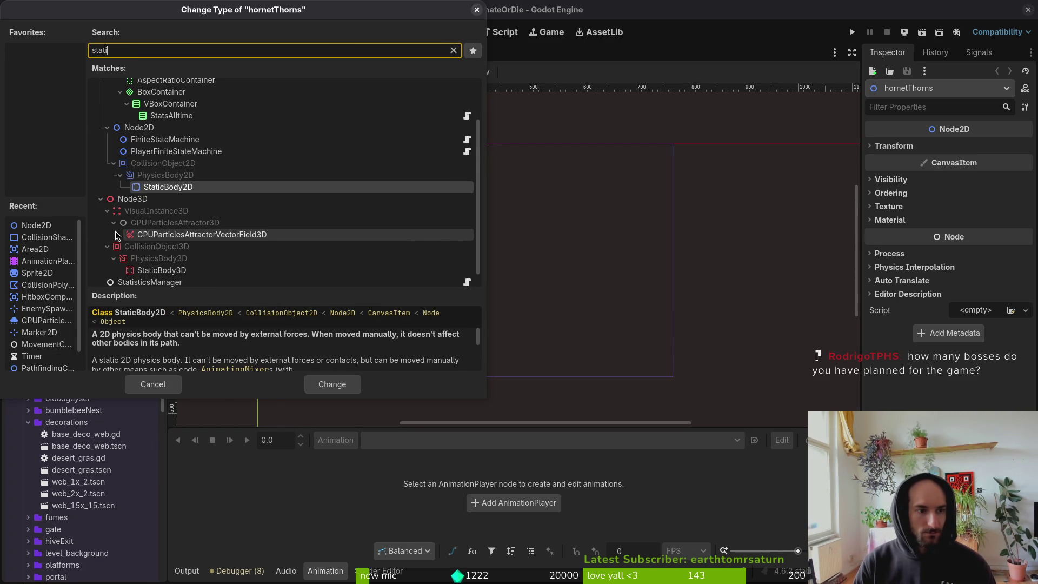
key(Return)
Save the scene as hornet_thorns.tscn in modules/environment/thorns.
key(ctrl+s)
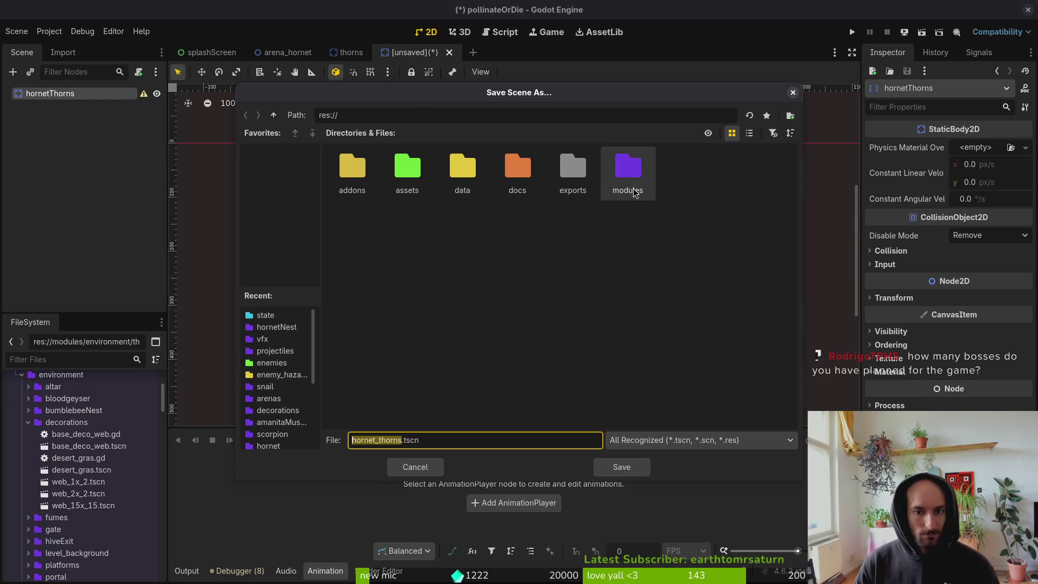
double_click(627, 170)
double_click(461, 177)
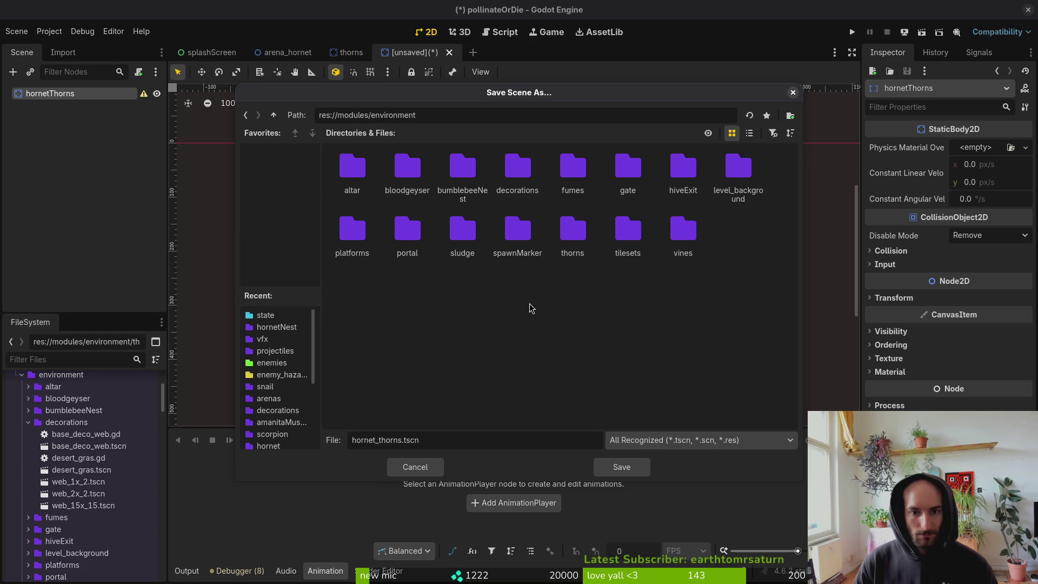
double_click(574, 233)
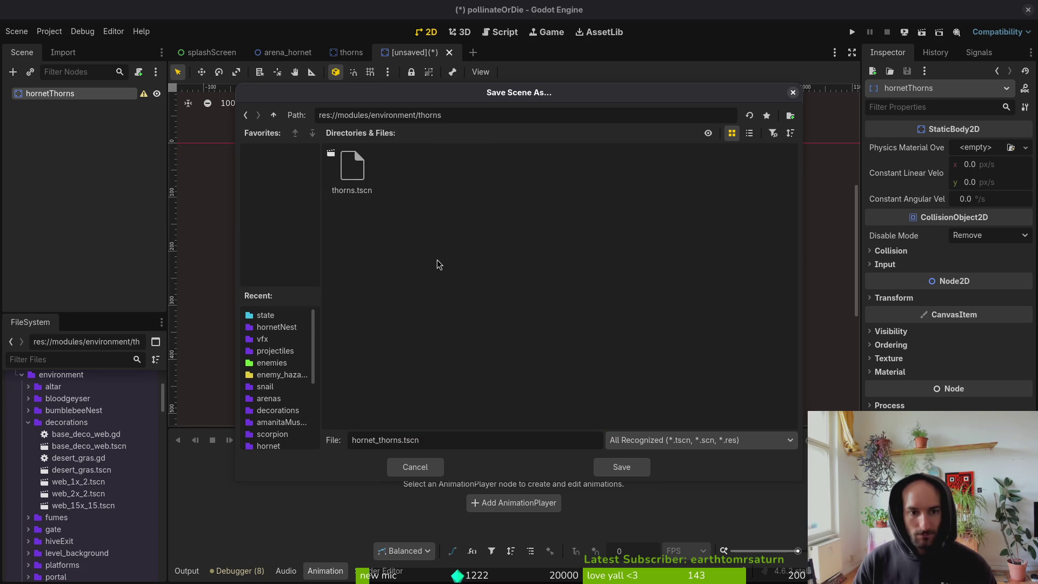
click(633, 467)
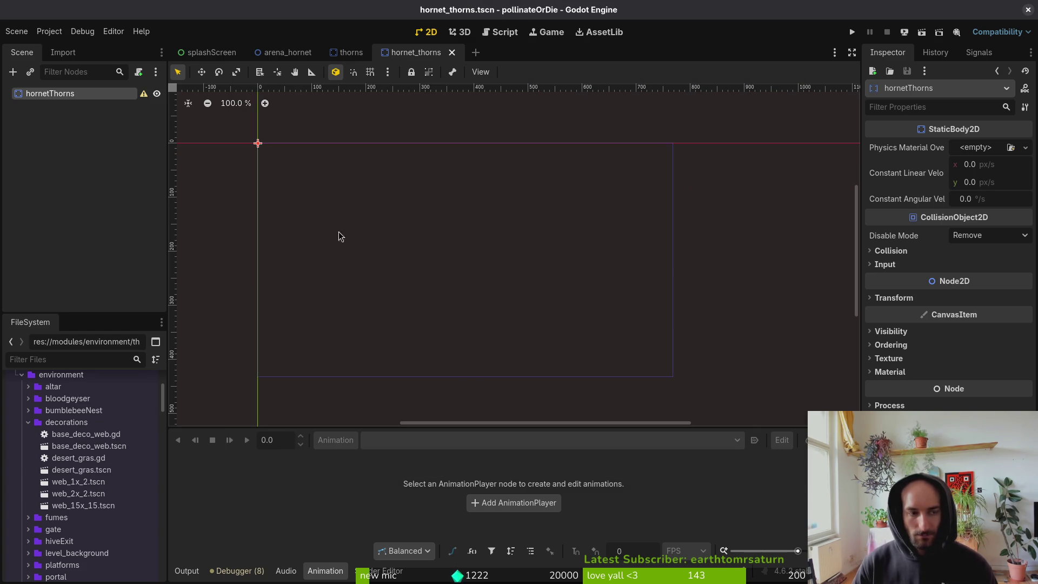
Paste the thorns scene's child nodes, down to attackFrequency, under hornetThorns.
click(351, 53)
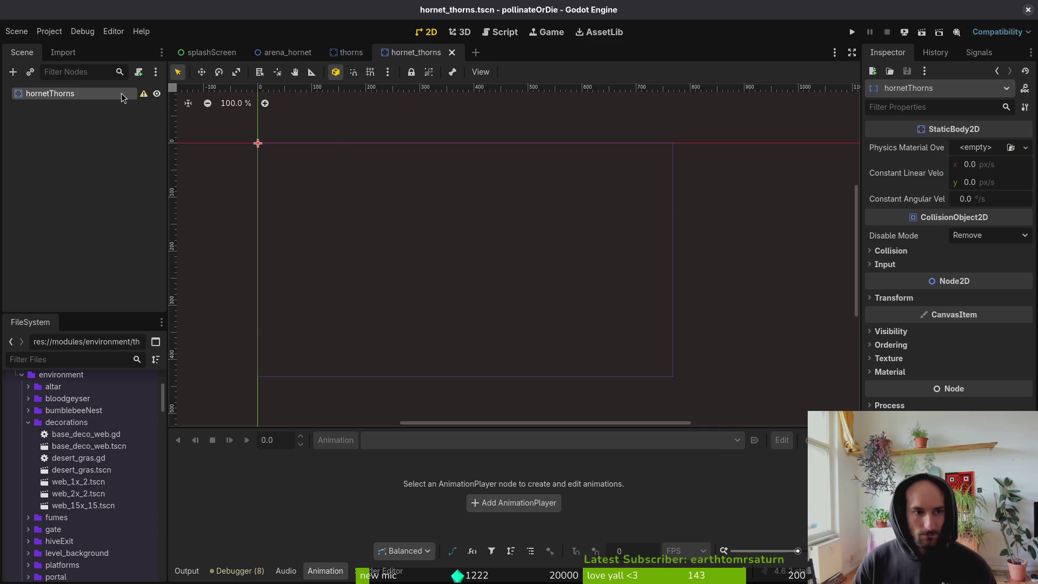
right_click(125, 97)
click(58, 111)
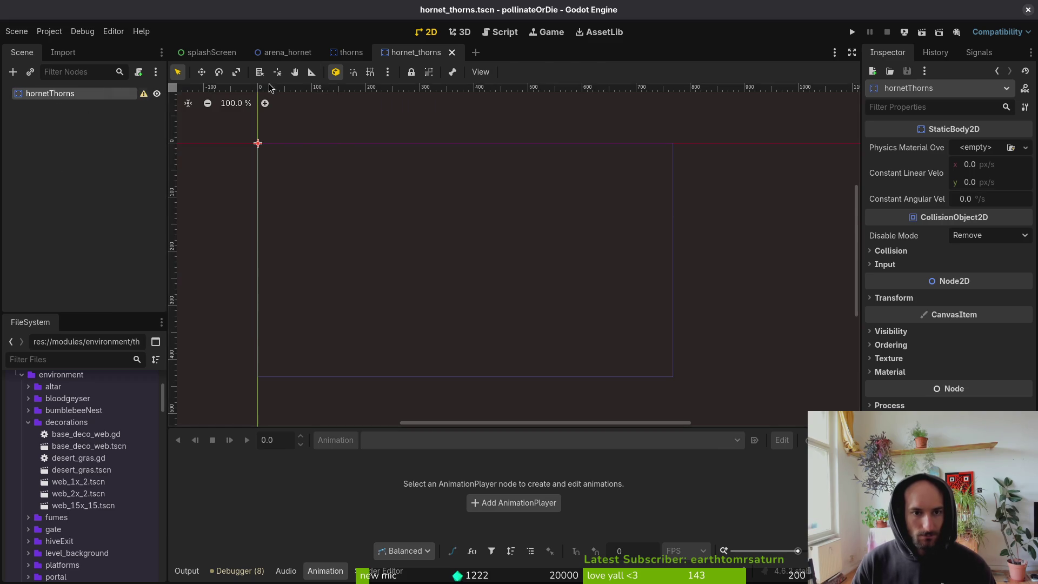
click(352, 52)
click(65, 105)
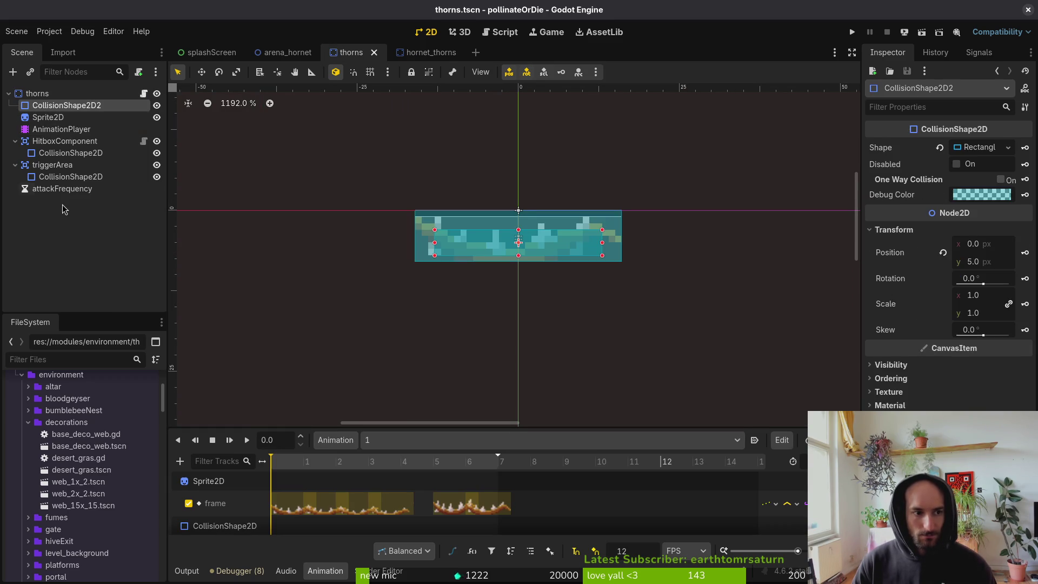
shift+click(63, 189)
click(439, 54)
key(ctrl+v)
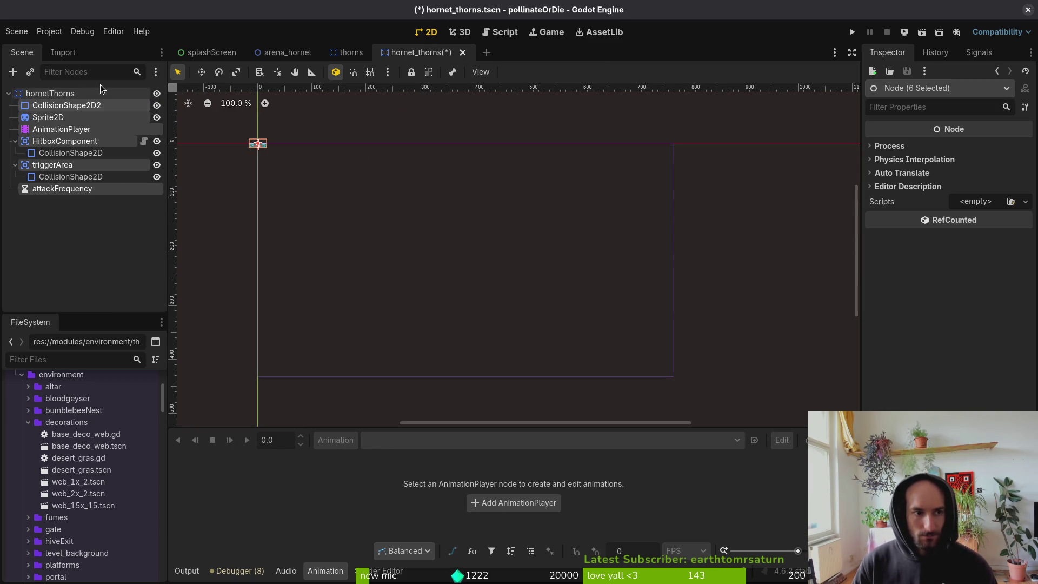
Compare the pasted Sprite2D with the original Sprite2D in the thorns scene.
click(43, 130)
scroll(284, 171, up, 8)
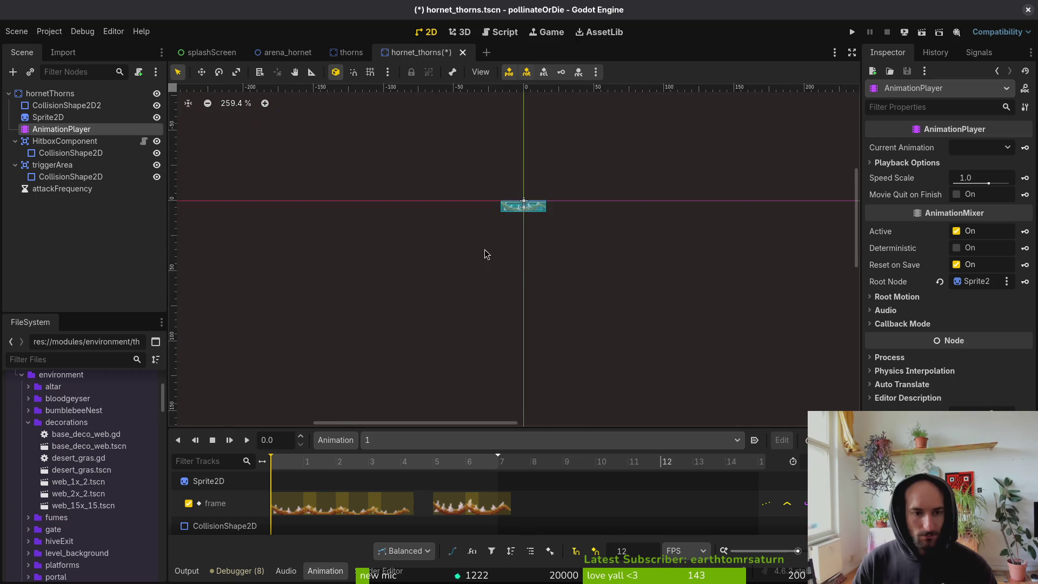
scroll(615, 222, up, 2)
click(49, 117)
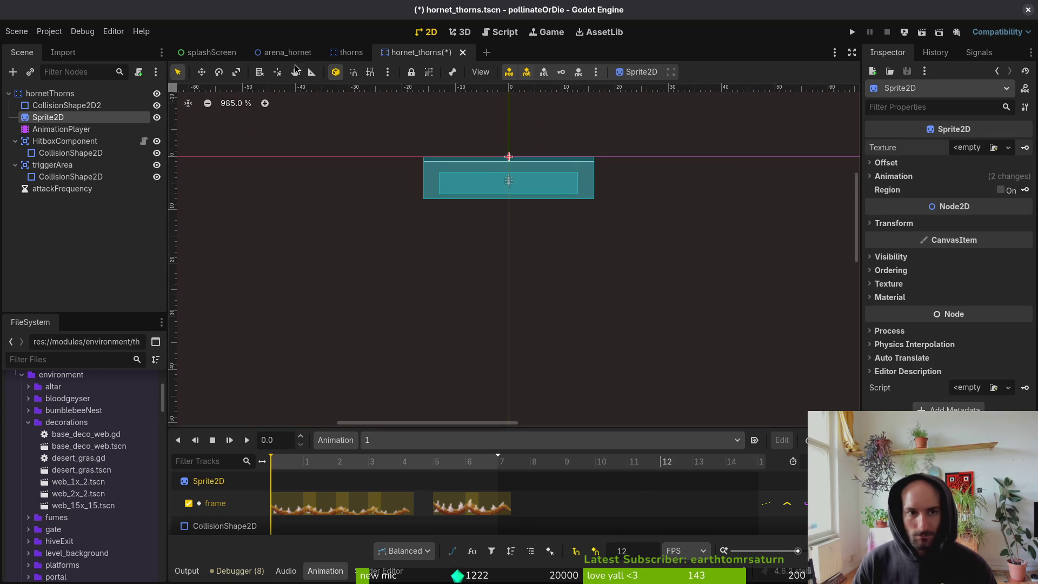
click(355, 53)
click(38, 118)
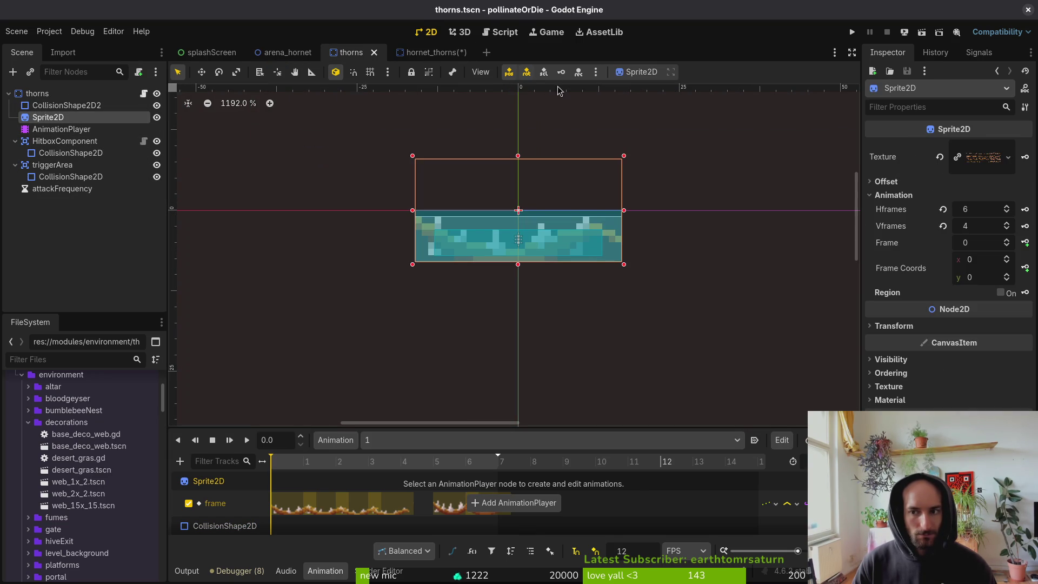
click(427, 52)
Load the hornet thorns sheet texture onto the pasted Sprite2D and recentre the view.
click(967, 152)
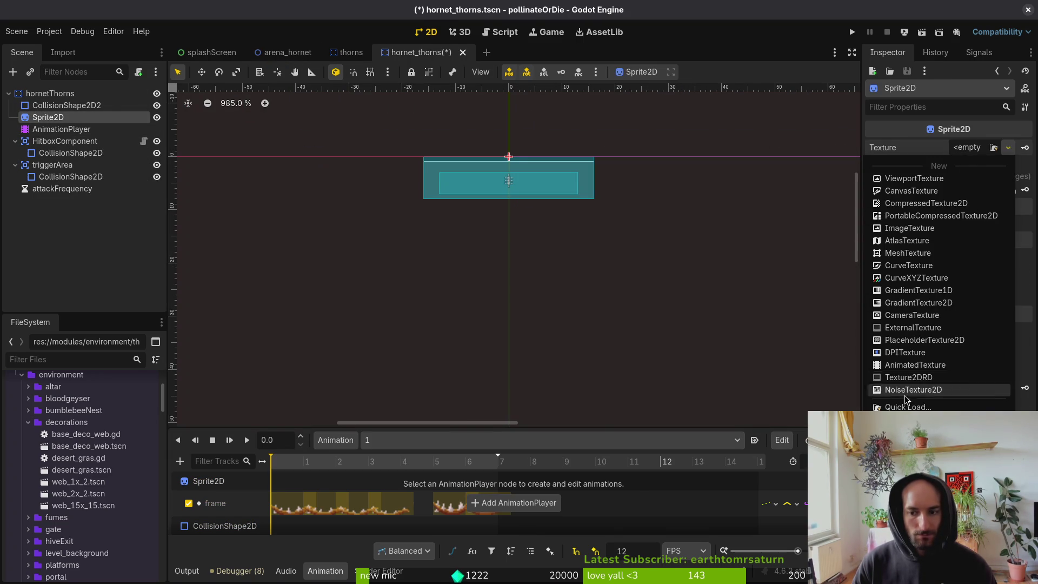
click(908, 407)
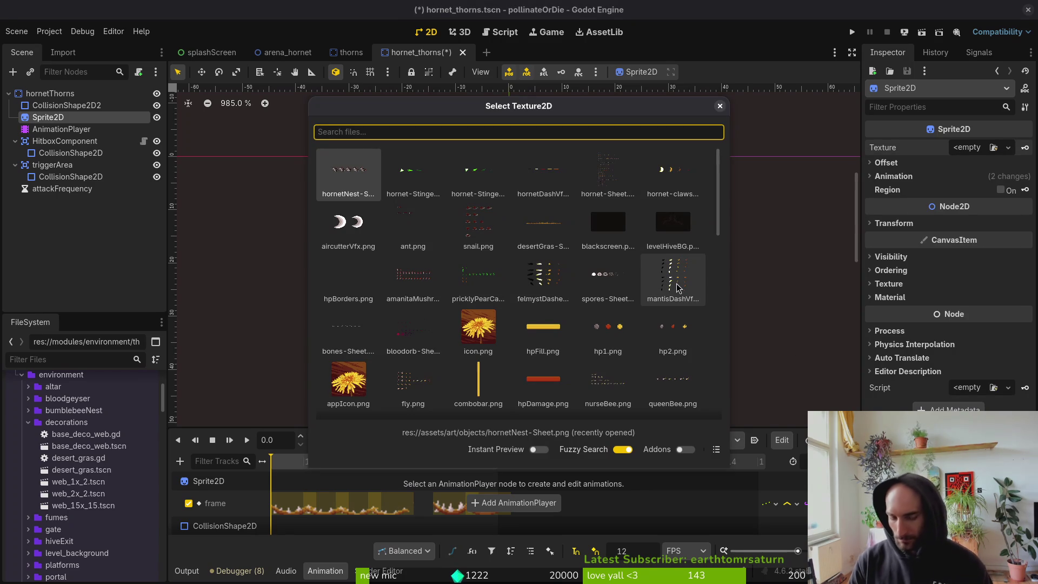
text(horn)
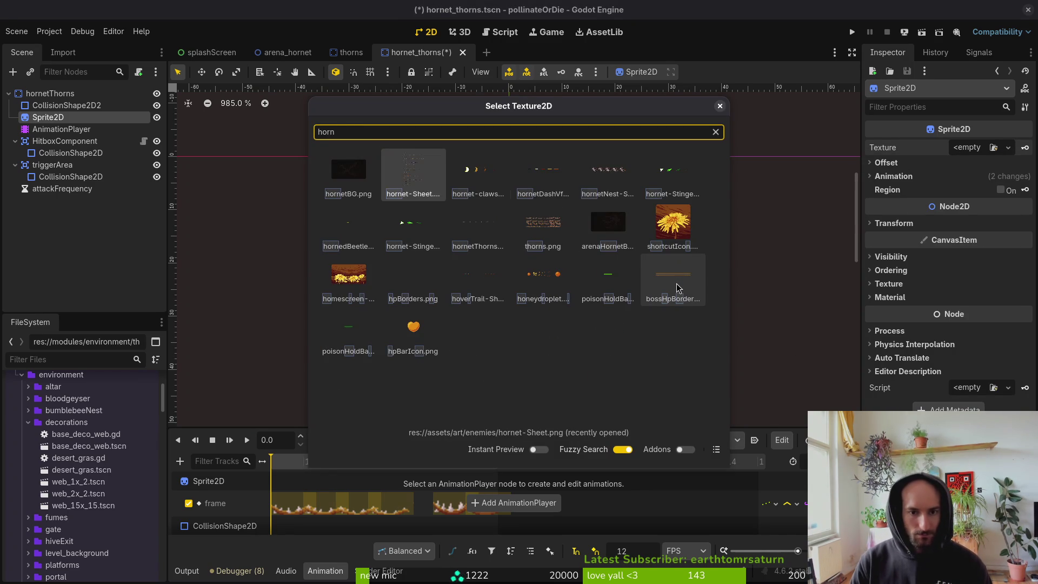
double_click(676, 283)
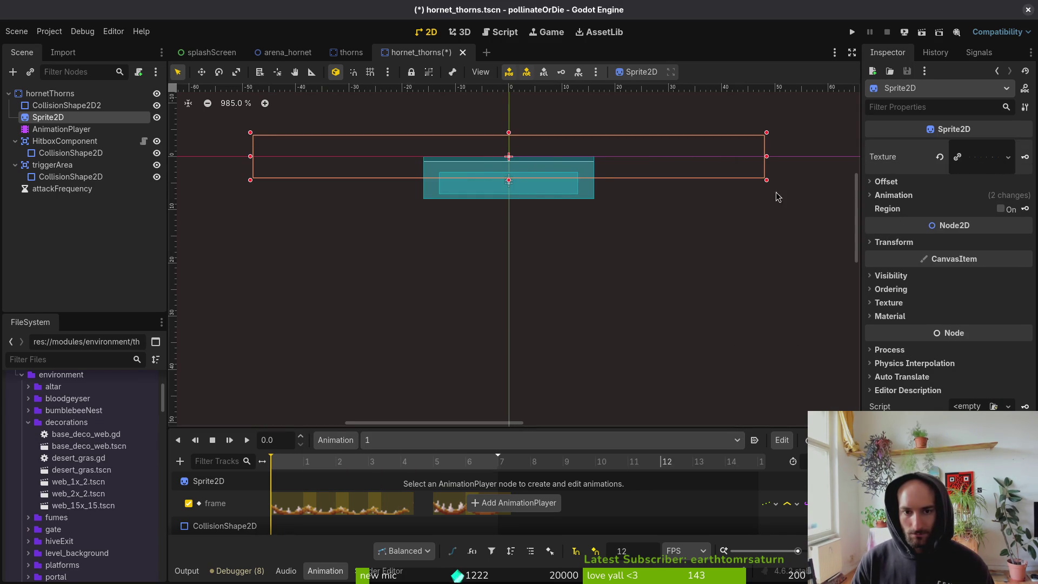
scroll(528, 174, up, 4)
scroll(326, 169, down, 4)
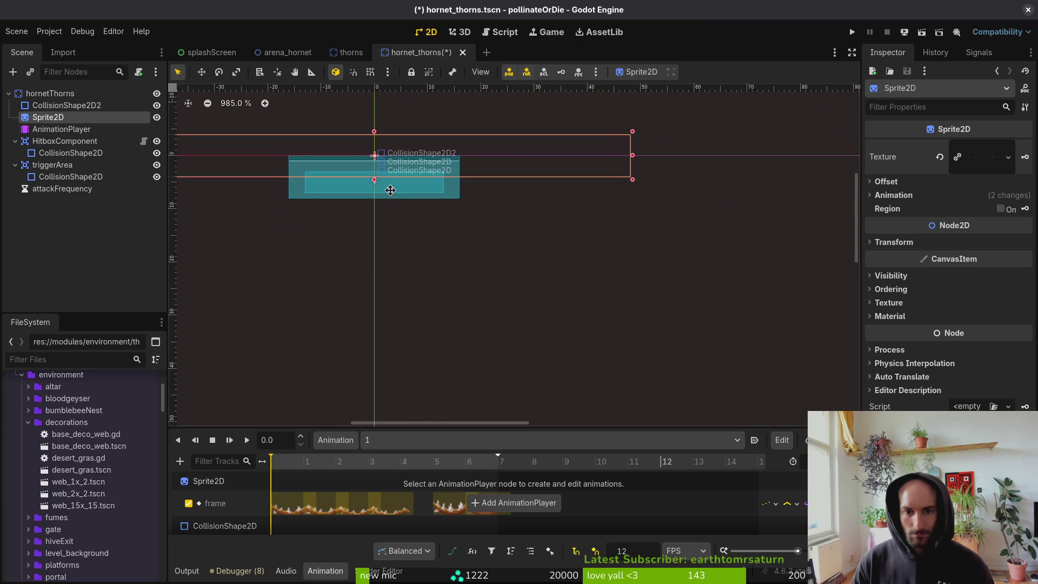
drag(390, 193, 630, 298)
Reset the sprite's frame grid to a single row and save the scene.
click(351, 53)
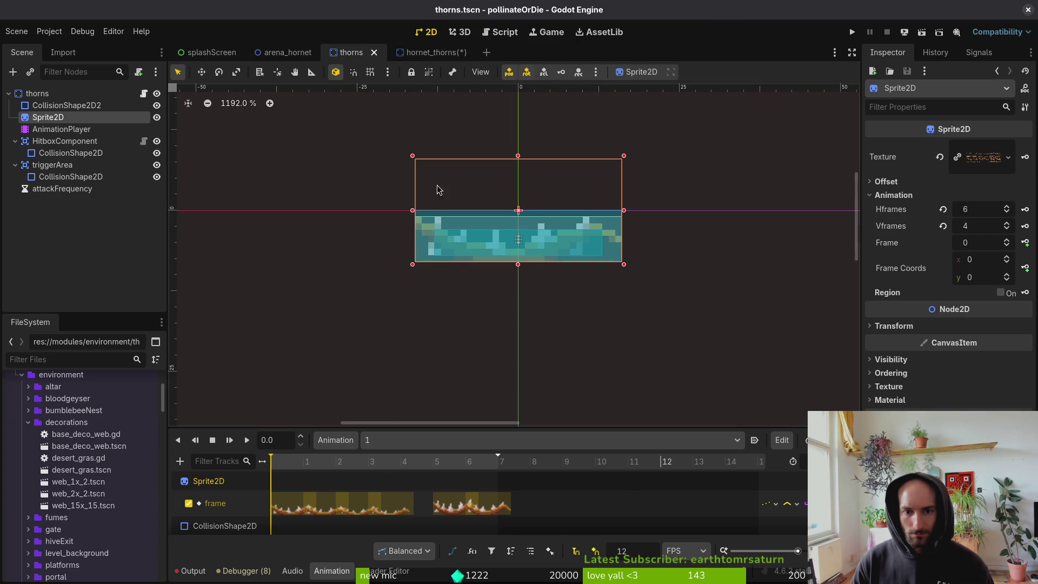
scroll(518, 230, down, 3)
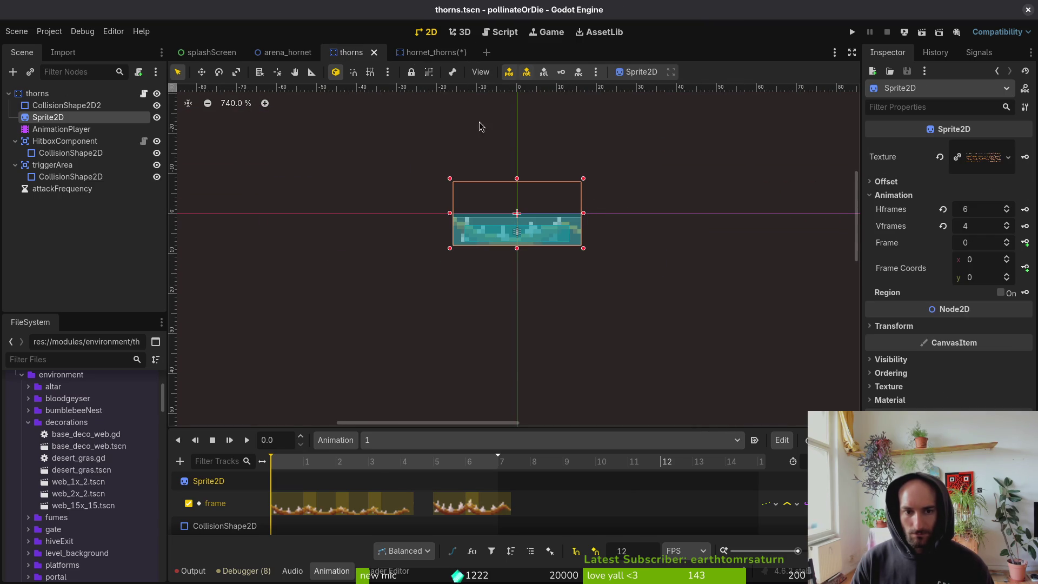
click(424, 52)
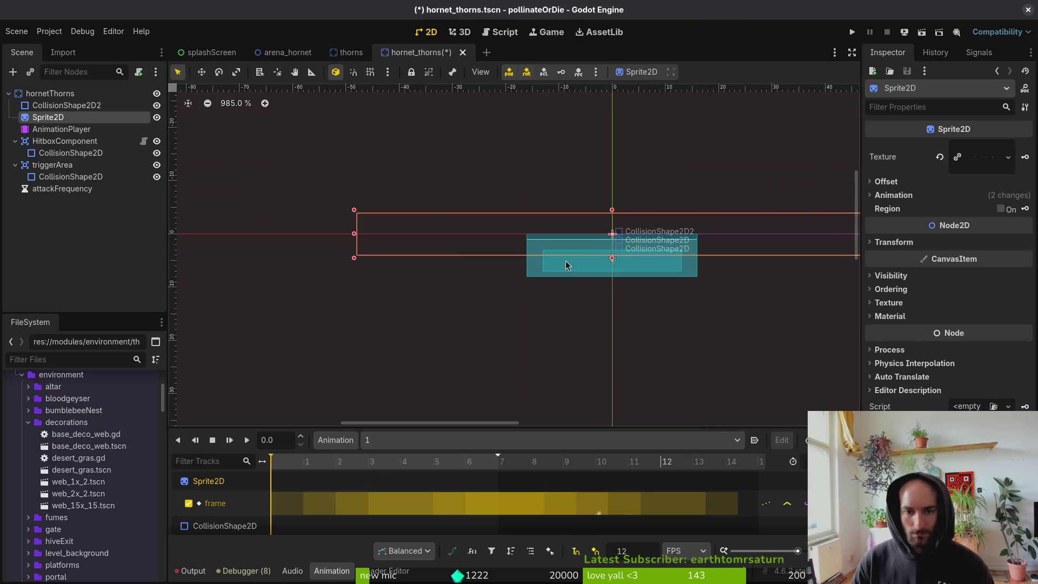
click(908, 194)
click(943, 226)
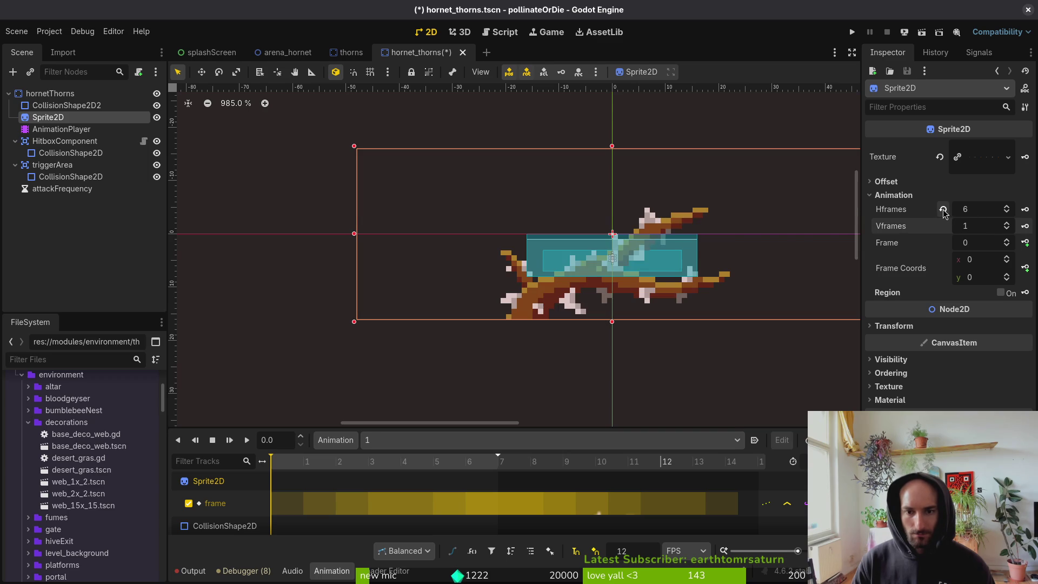
scroll(608, 278, right, 3)
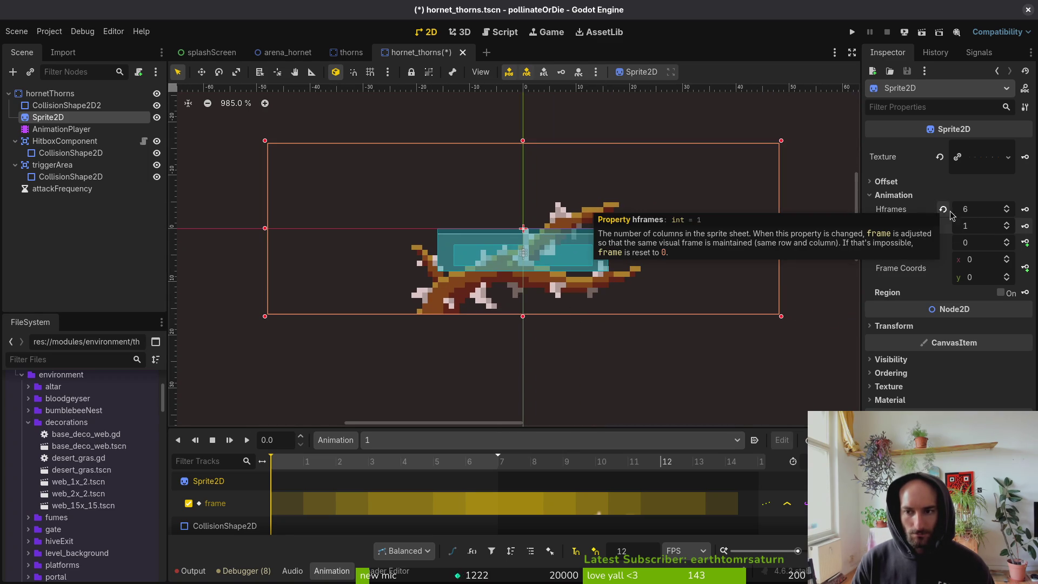
scroll(527, 303, down, 4)
scroll(529, 319, up, 2)
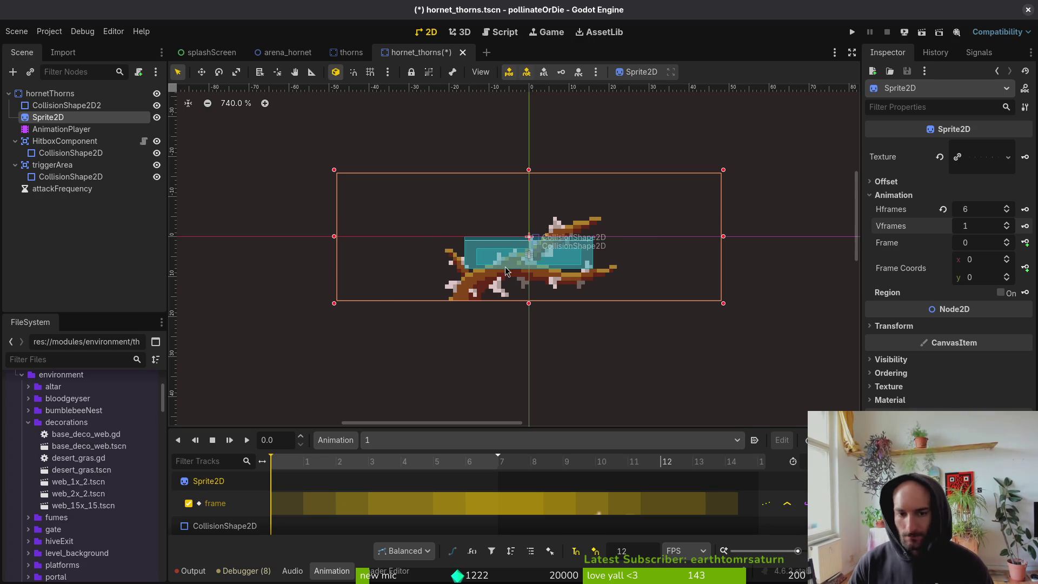
key(ctrl+s)
Review the pasted AnimationPlayer's animations and libraries, then delete the AnimationPlayer node.
click(61, 128)
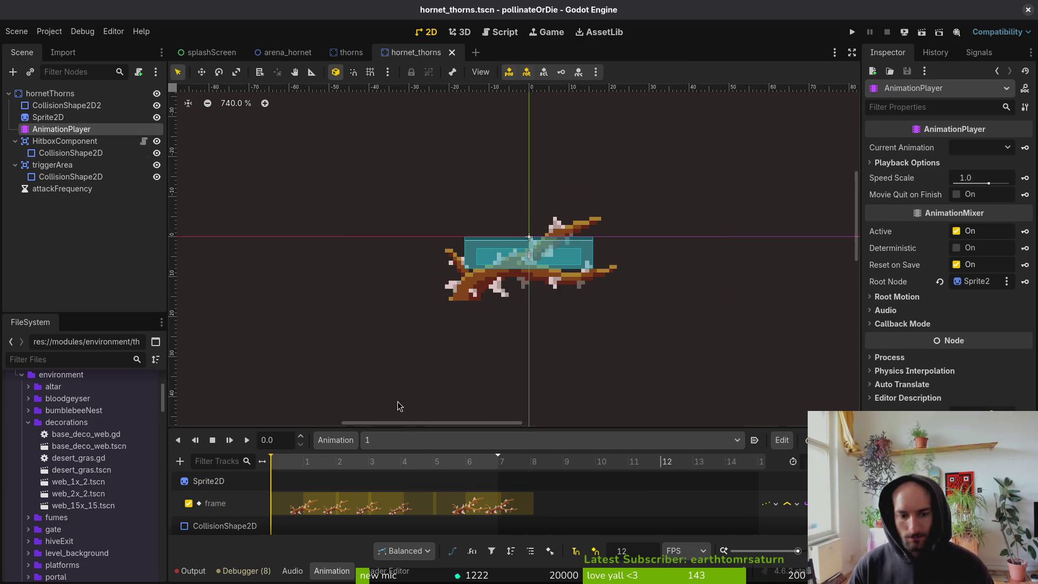
mouse_move(278, 467)
mouse_down()
mouse_move(489, 474)
mouse_move(269, 491)
mouse_up()
click(408, 440)
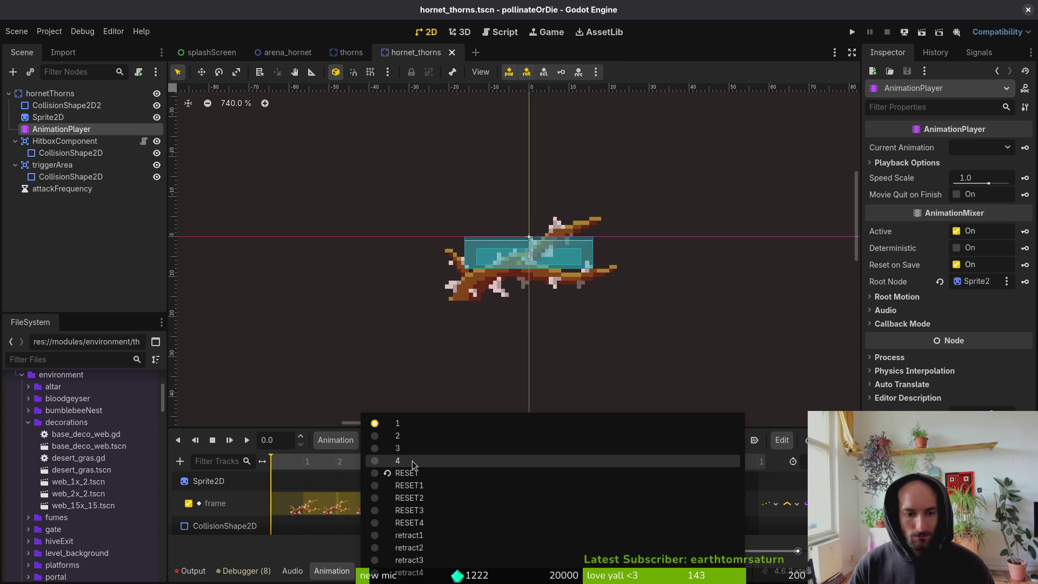
click(397, 423)
click(336, 440)
key(Escape)
click(336, 440)
click(373, 474)
key(Escape)
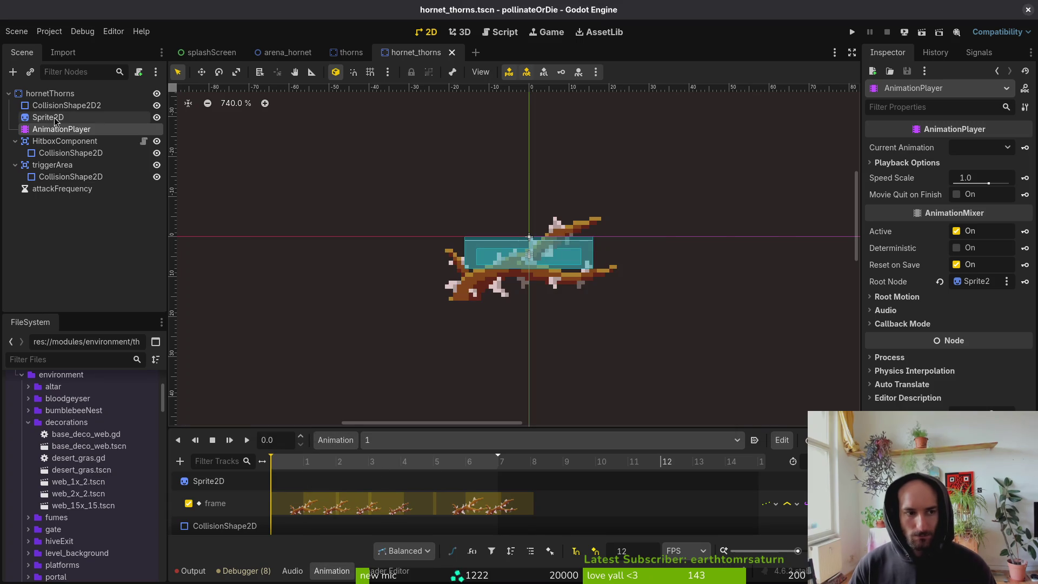
key(Delete)
key(Return)
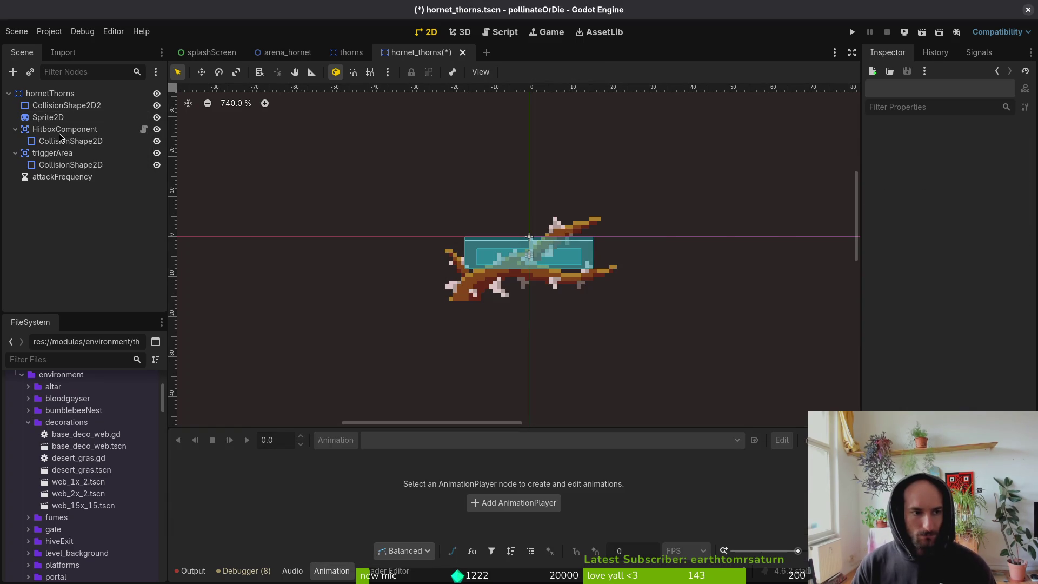
Add a new AnimationPlayer node and move it up to the root level.
click(53, 114)
key(ctrl+a)
text(animp)
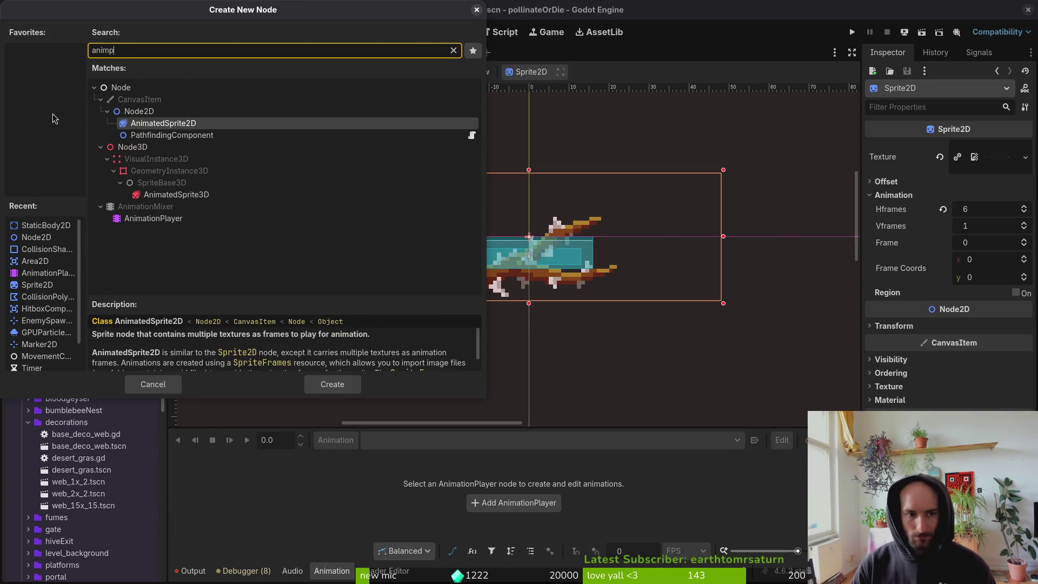
text(l)
key(Return)
drag(60, 129, 58, 122)
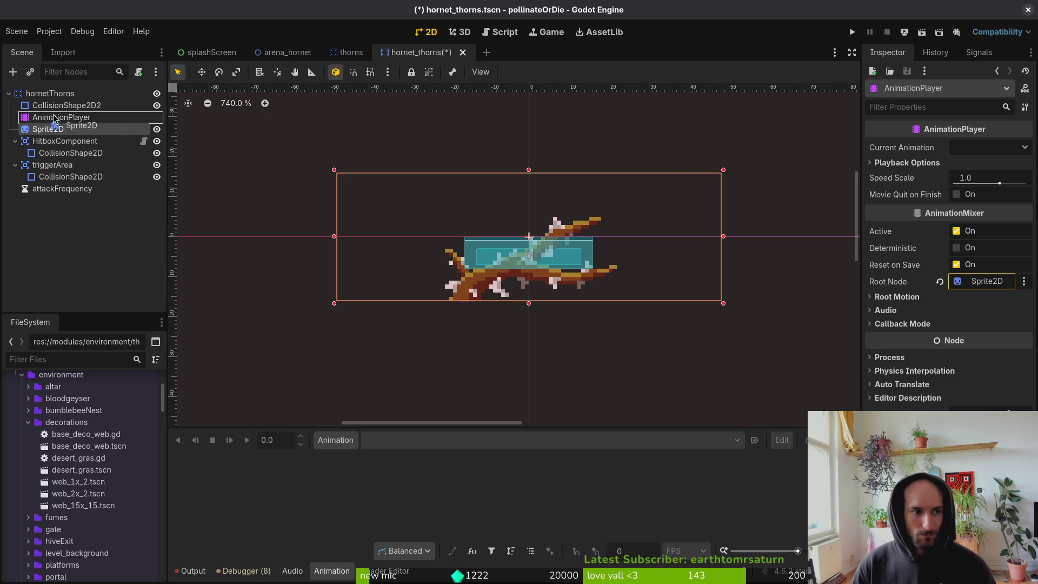
Create a new empty animation named 'active' on the AnimationPlayer.
click(335, 439)
click(345, 458)
text(acti)
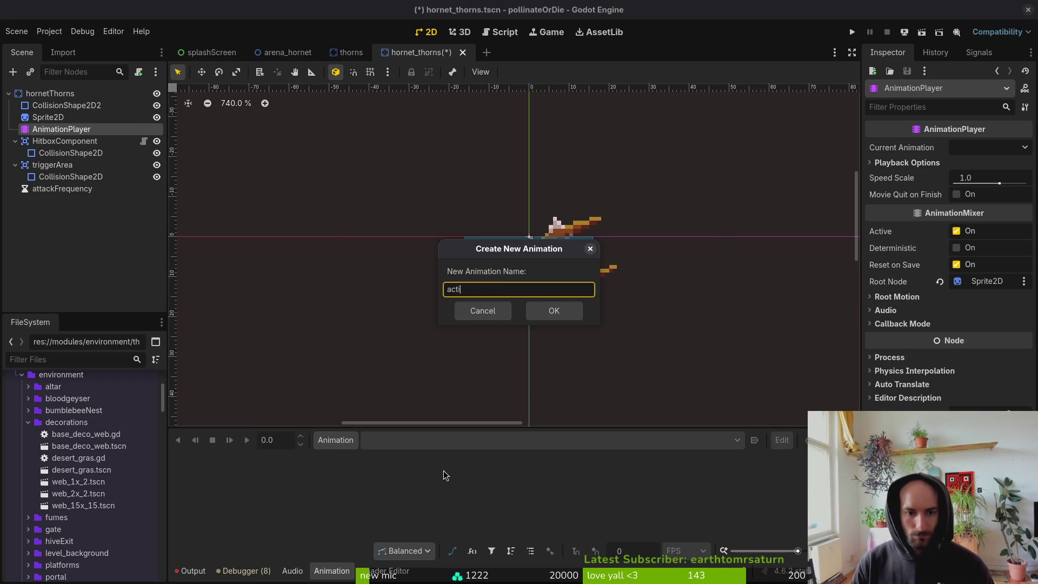
text(ve)
key(Return)
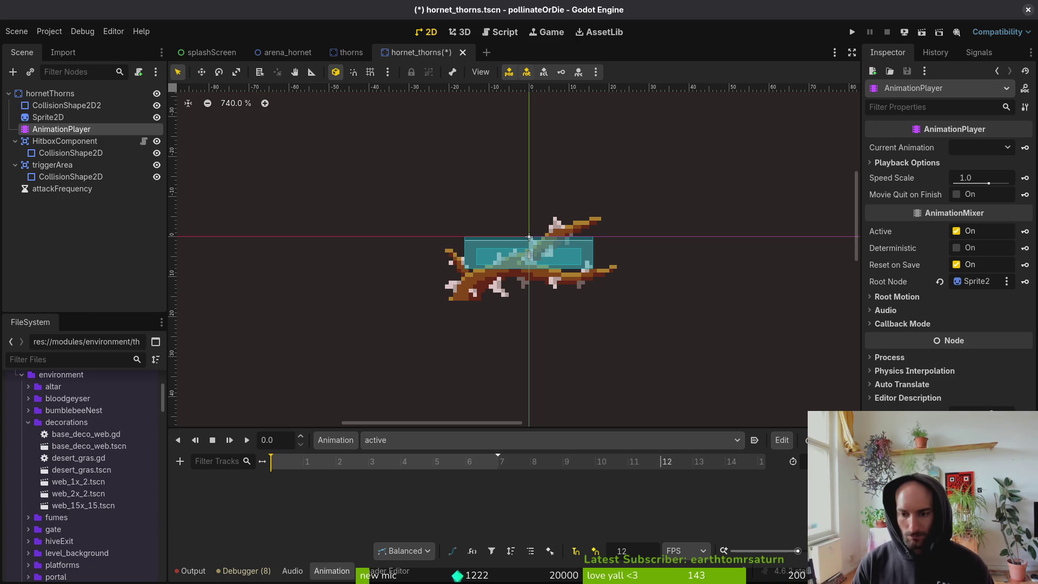
click(351, 51)
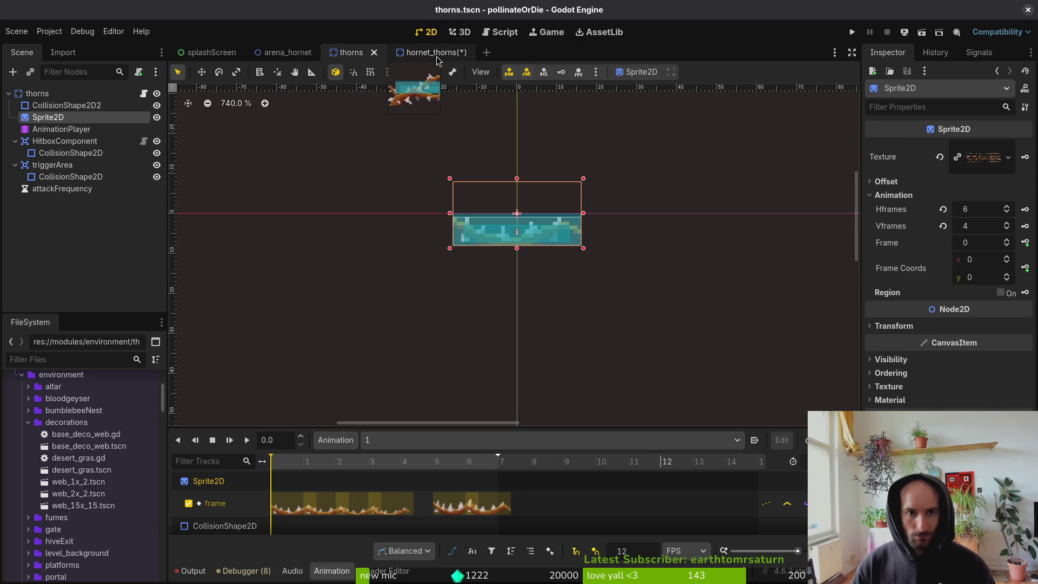
Create a Sprite2D frame track in 'active' and key each successive sprite frame.
click(439, 53)
click(1026, 243)
click(558, 322)
click(311, 482)
click(1007, 240)
click(1026, 243)
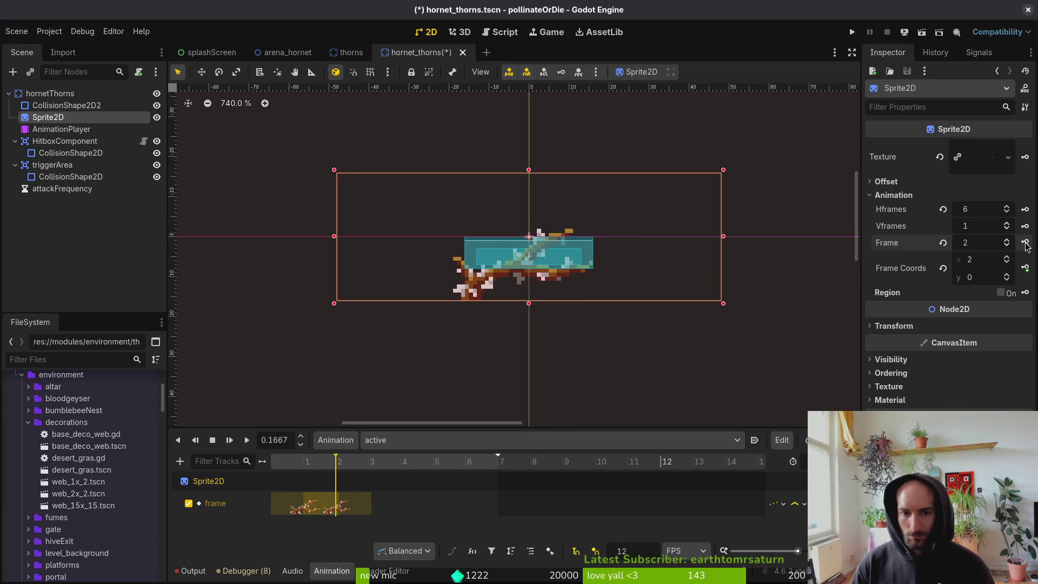
click(1026, 242)
click(1026, 243)
click(1026, 242)
click(1025, 243)
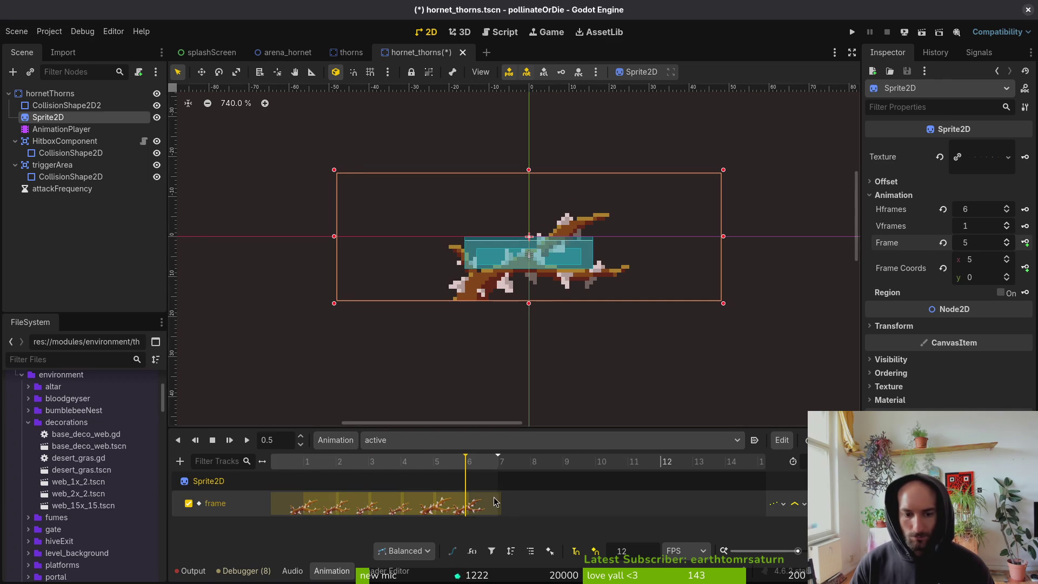
Add the final frame key one frame later, rewind the playhead and save.
click(444, 507)
drag(445, 507, 468, 505)
drag(324, 465, 271, 466)
key(ctrl+s)
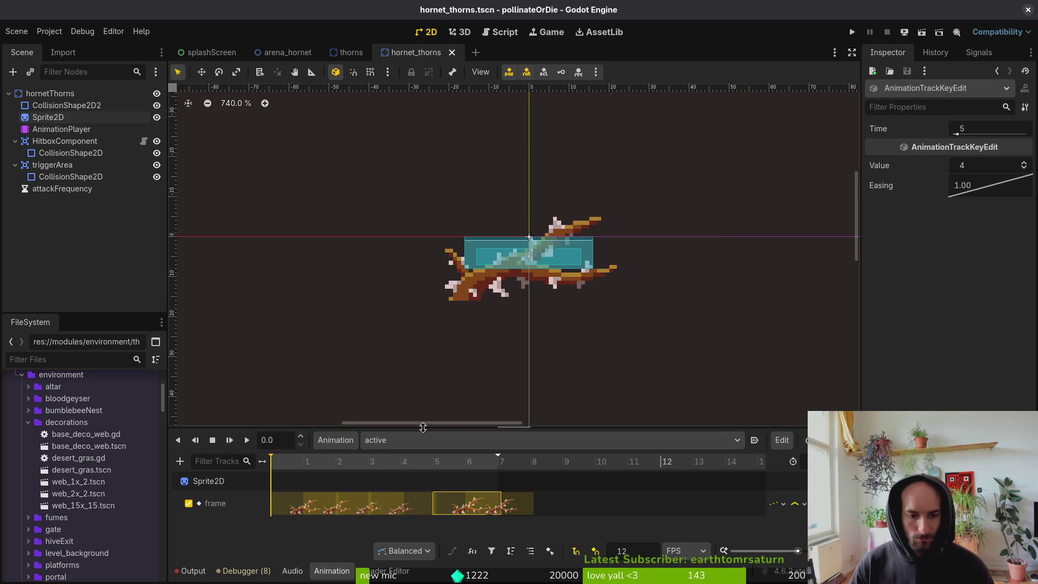
drag(423, 428, 423, 360)
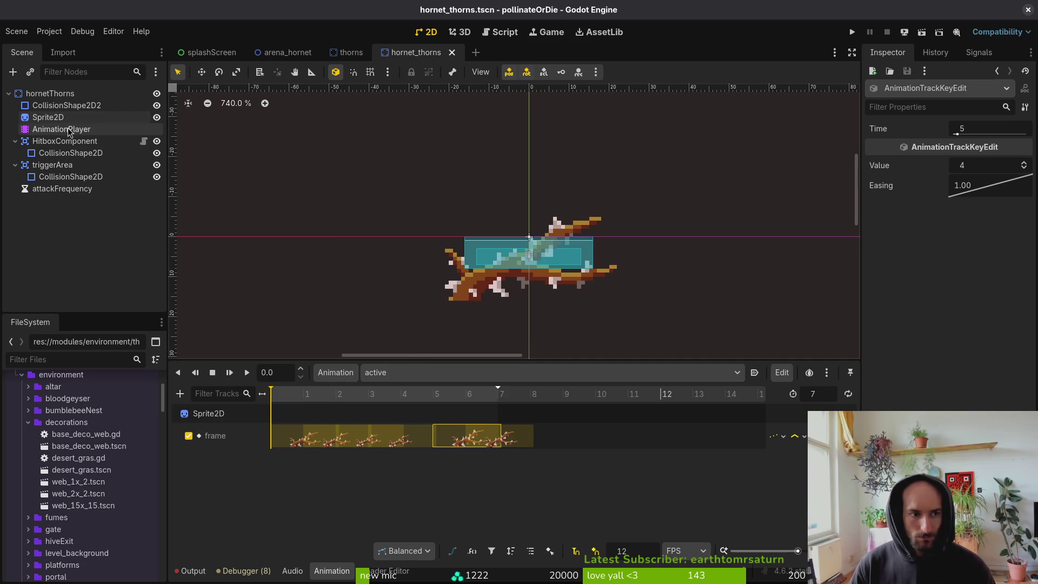
Key the hitbox CollisionShape2D as disabled at the start and enabled at frame 5.
click(69, 156)
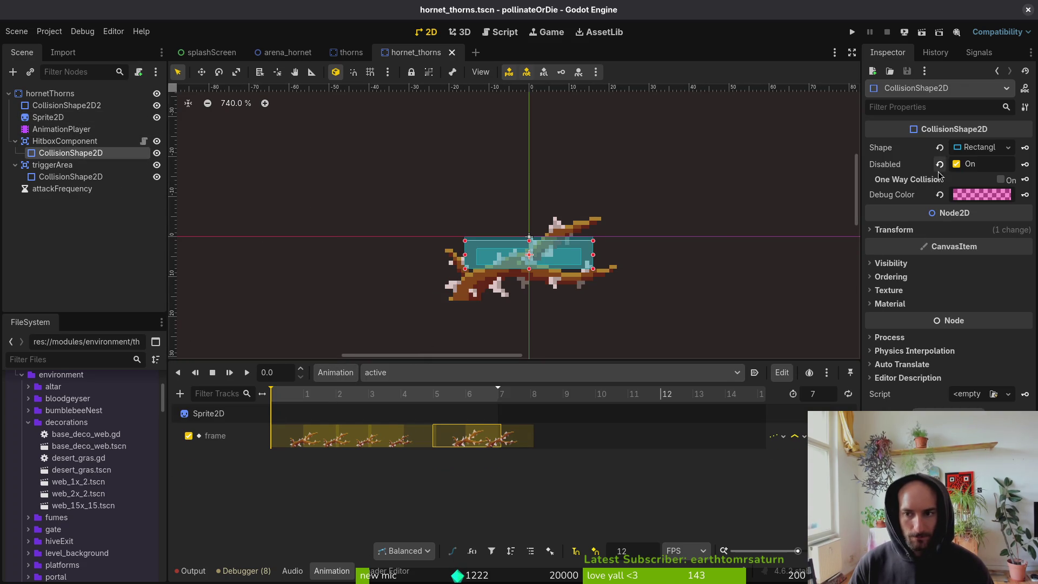
click(1024, 165)
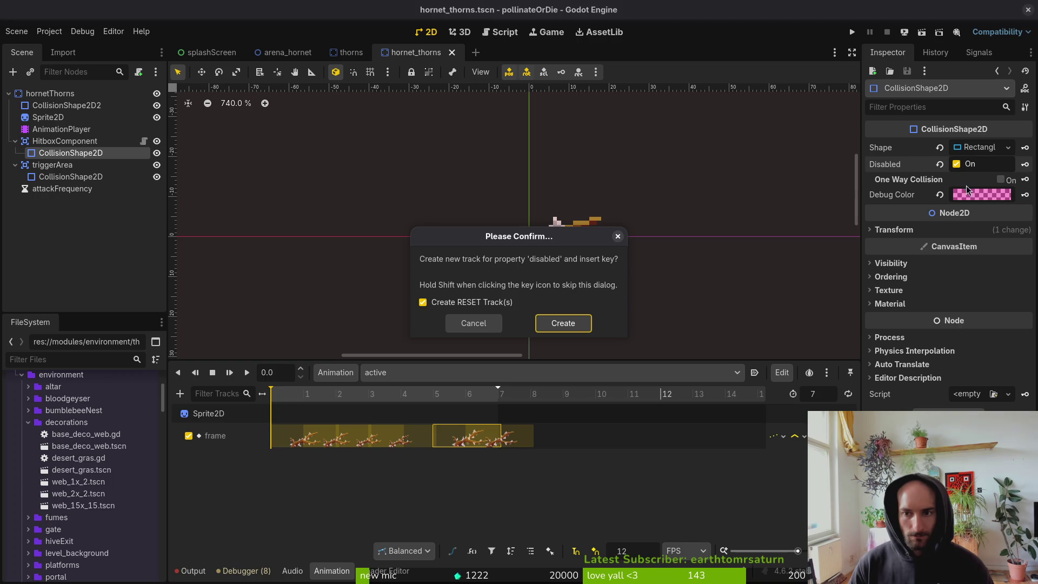
click(567, 326)
drag(363, 400, 462, 405)
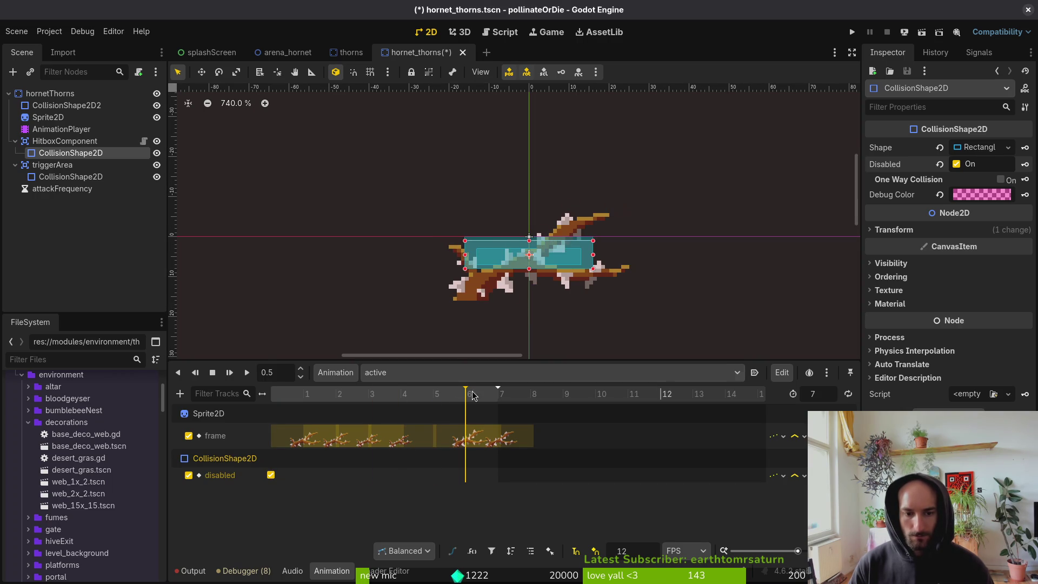
click(958, 164)
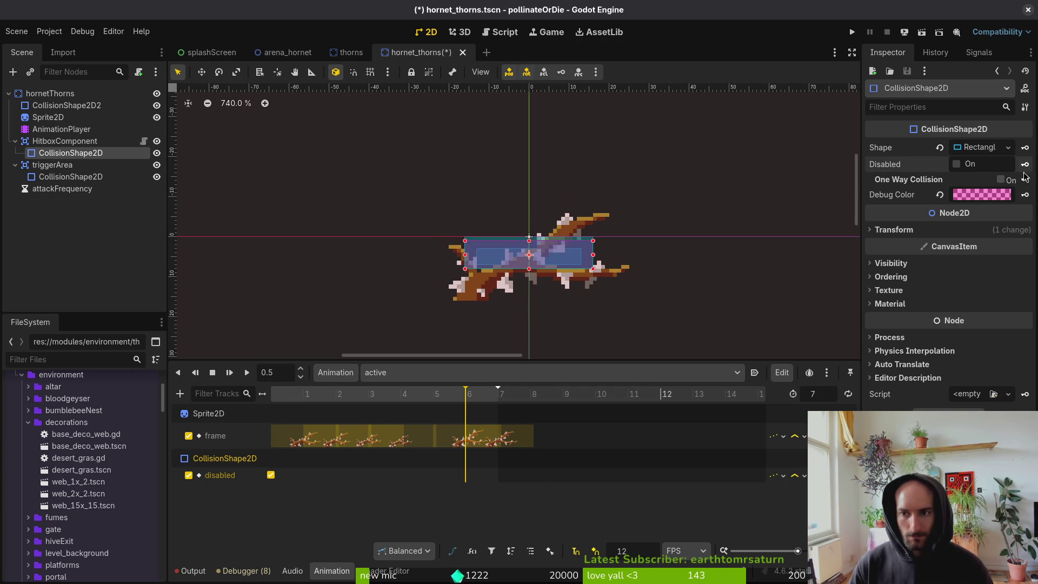
click(271, 474)
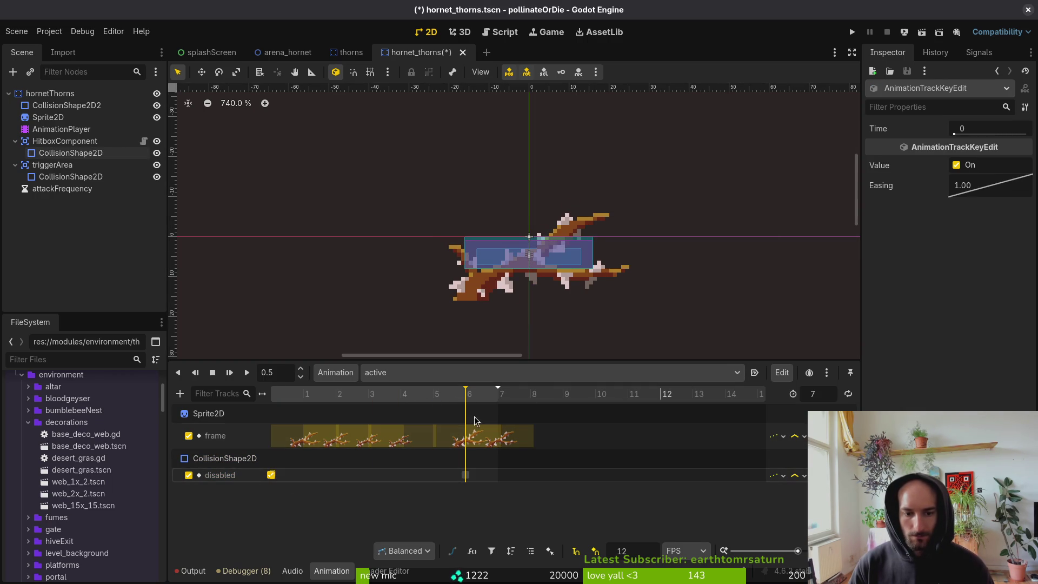
drag(484, 403, 447, 409)
click(433, 475)
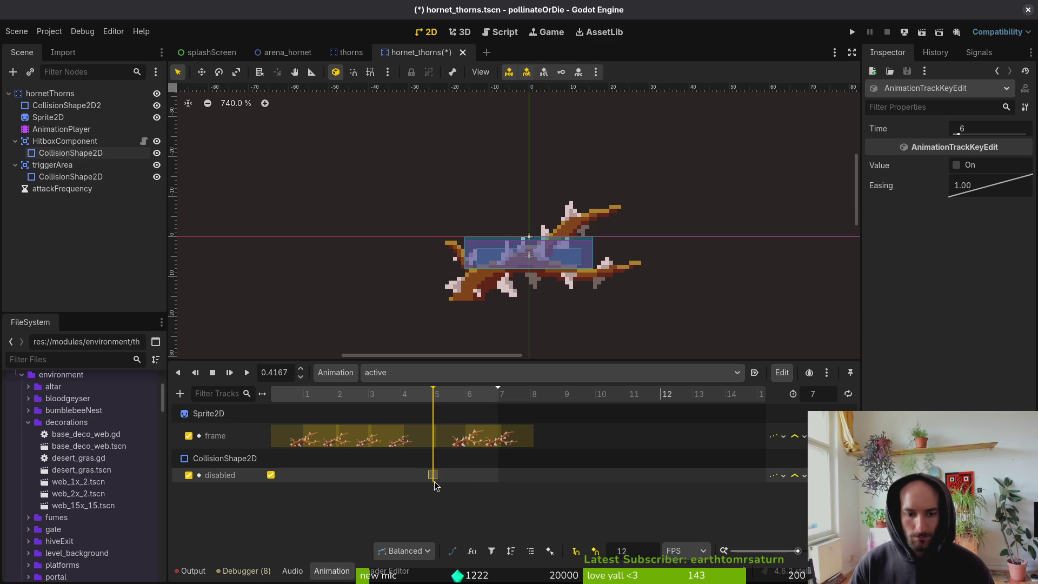
key(ctrl+s)
Remove the accidentally duplicated nodes, key the hitbox disabled at frame 6, and save.
click(346, 53)
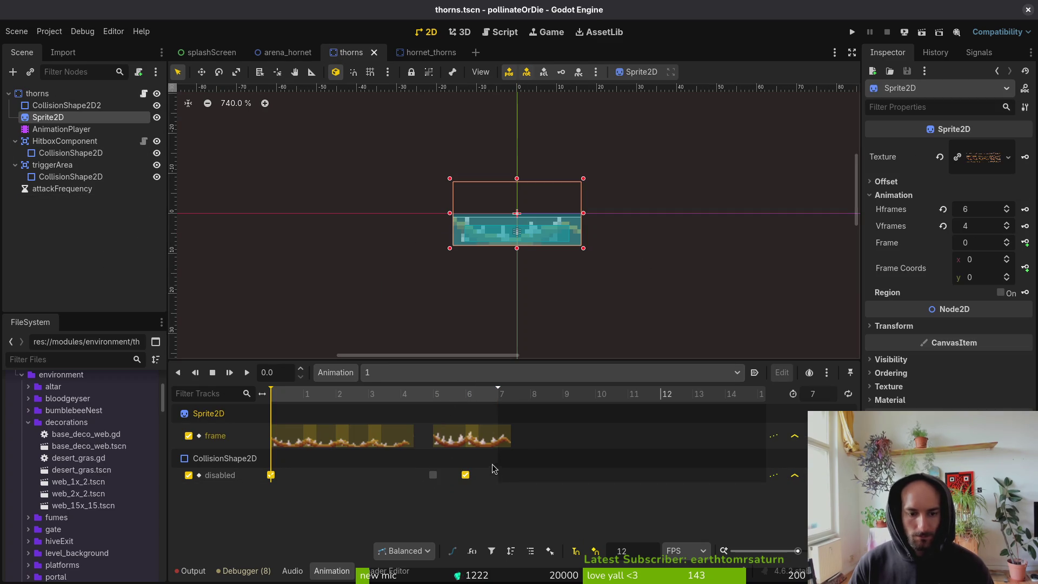
click(432, 53)
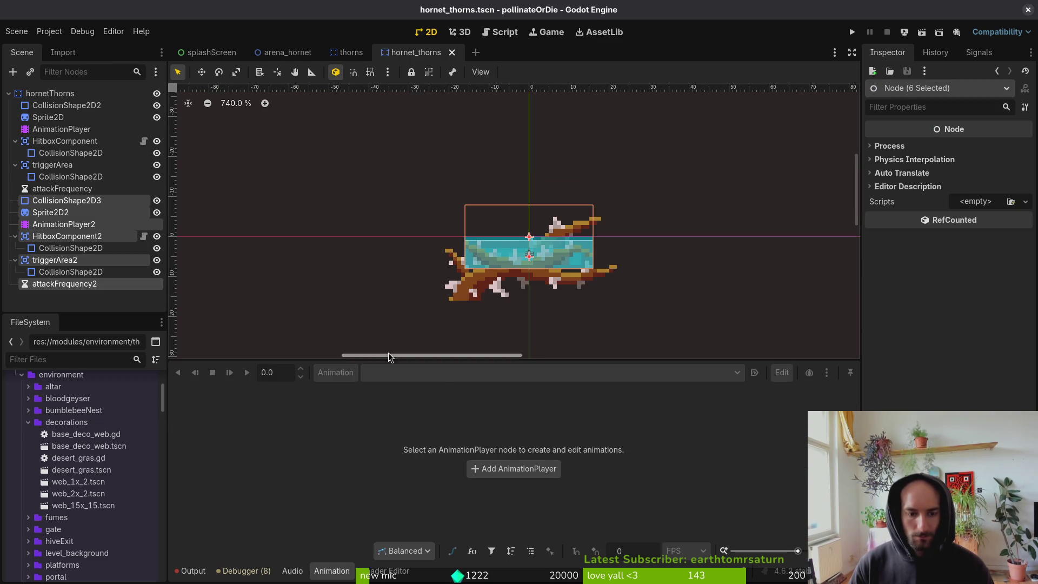
key(Delete)
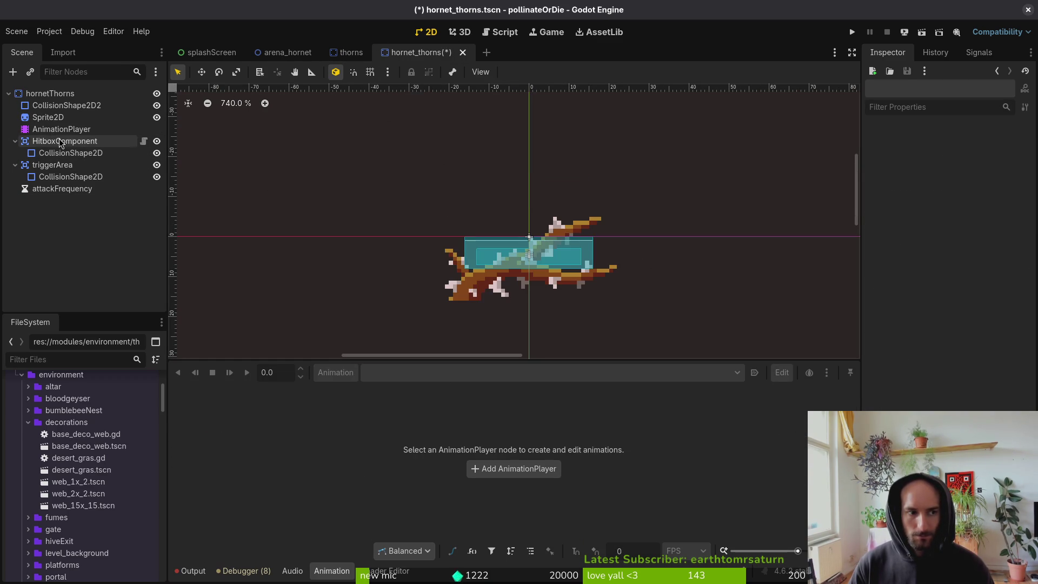
click(61, 129)
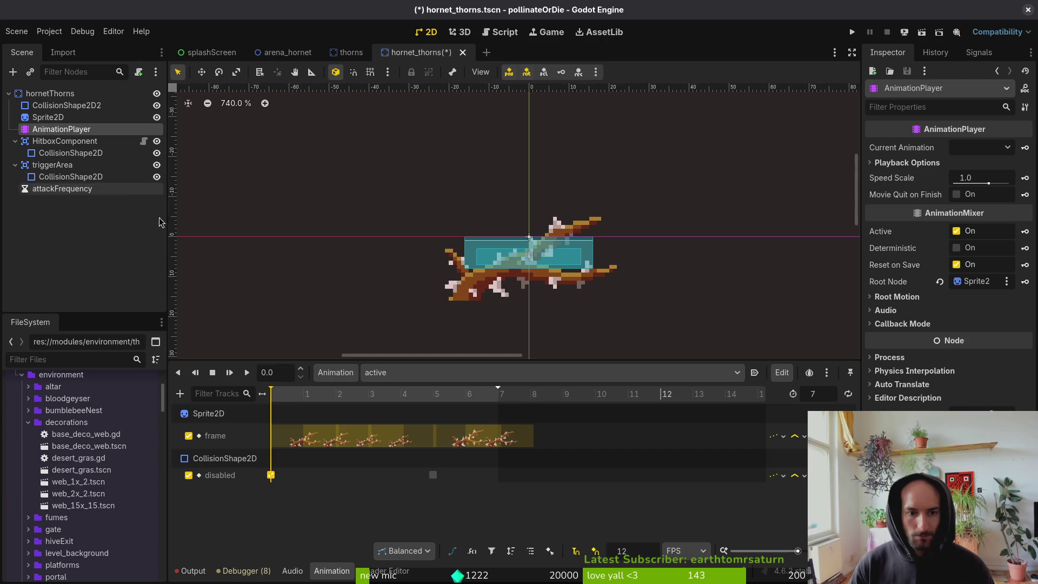
click(271, 475)
click(469, 394)
key(ctrl+d)
key(ctrl+s)
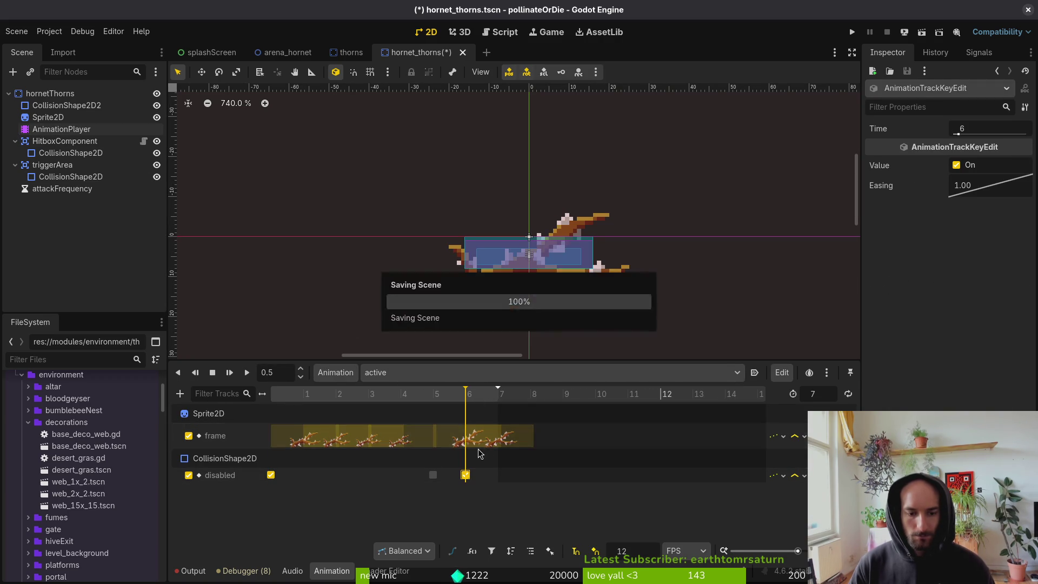
click(28, 166)
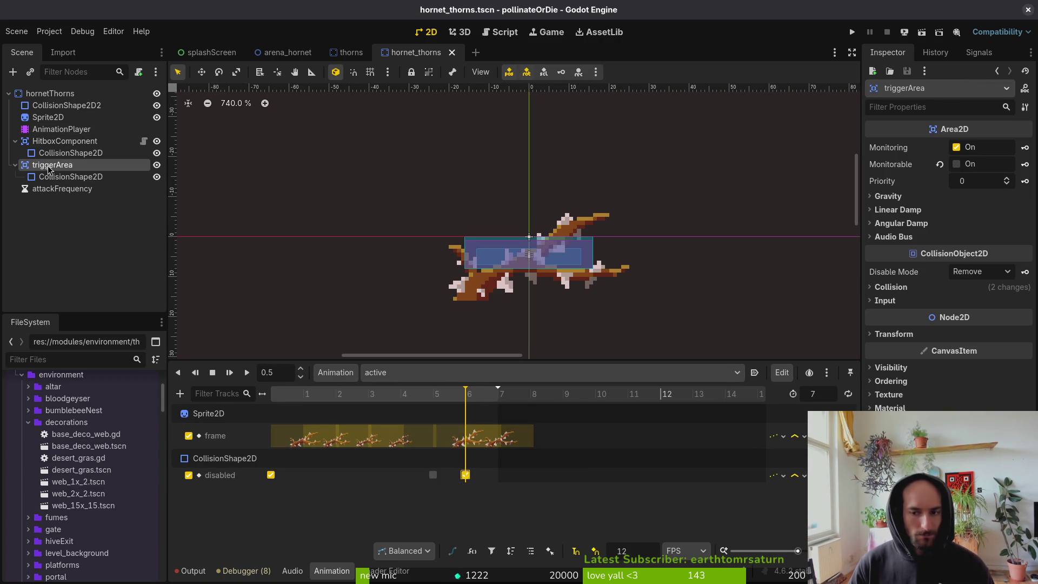
Enlarge the trigger area's collision shape leftward, downward and to the right.
click(916, 287)
click(916, 287)
click(484, 242)
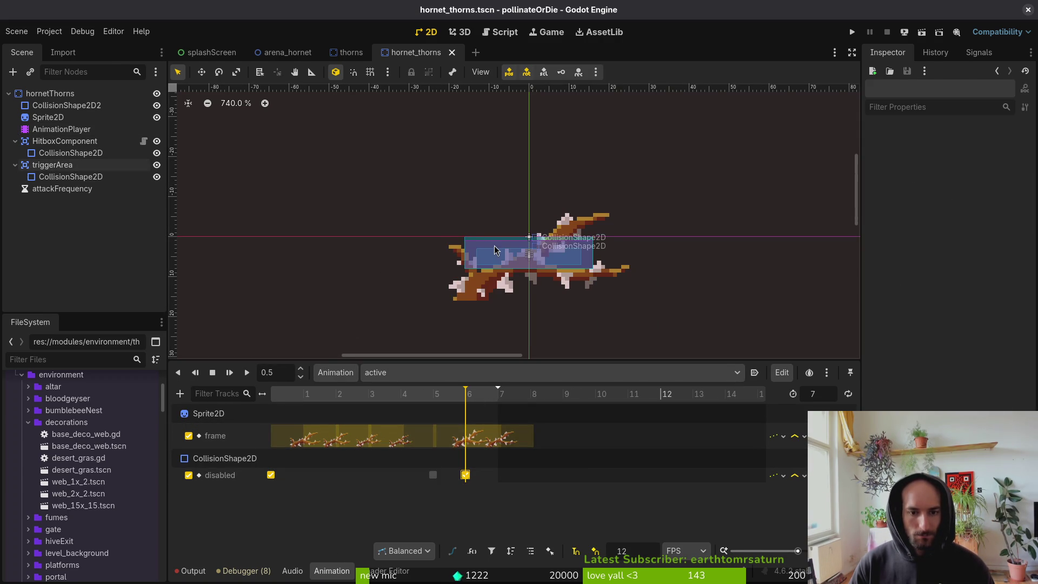
scroll(520, 262, up, 4)
scroll(631, 278, up, 3)
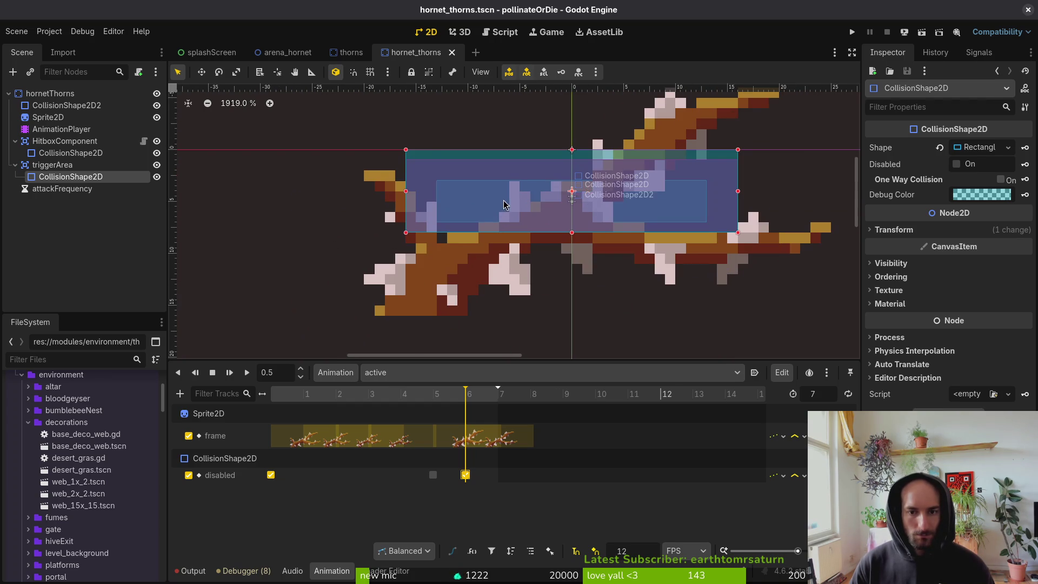
scroll(502, 221, down, 5)
mouse_move(453, 232)
mouse_down()
mouse_move(413, 270)
mouse_move(433, 289)
mouse_move(432, 275)
mouse_up()
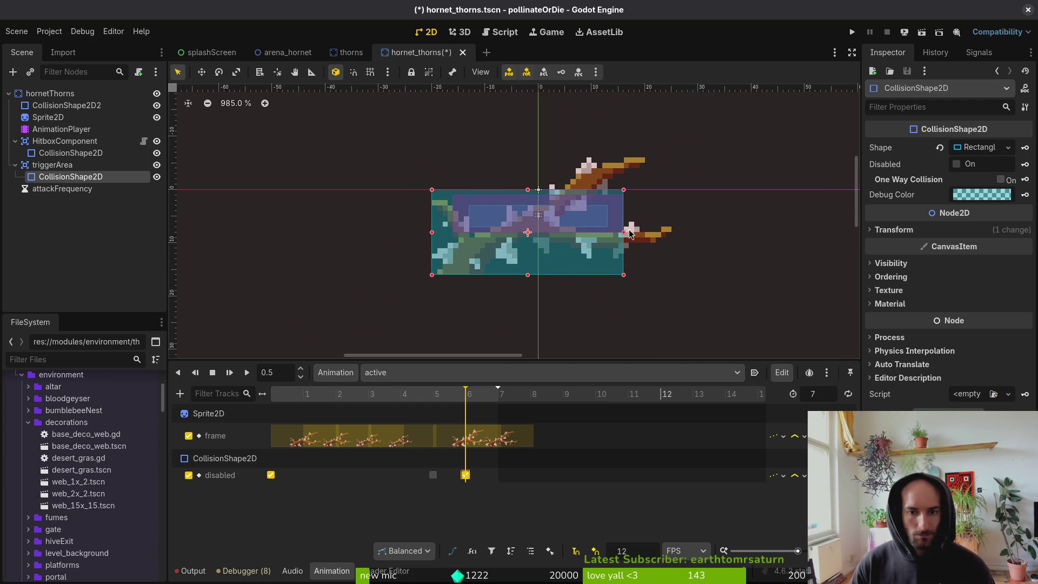
drag(624, 232, 673, 236)
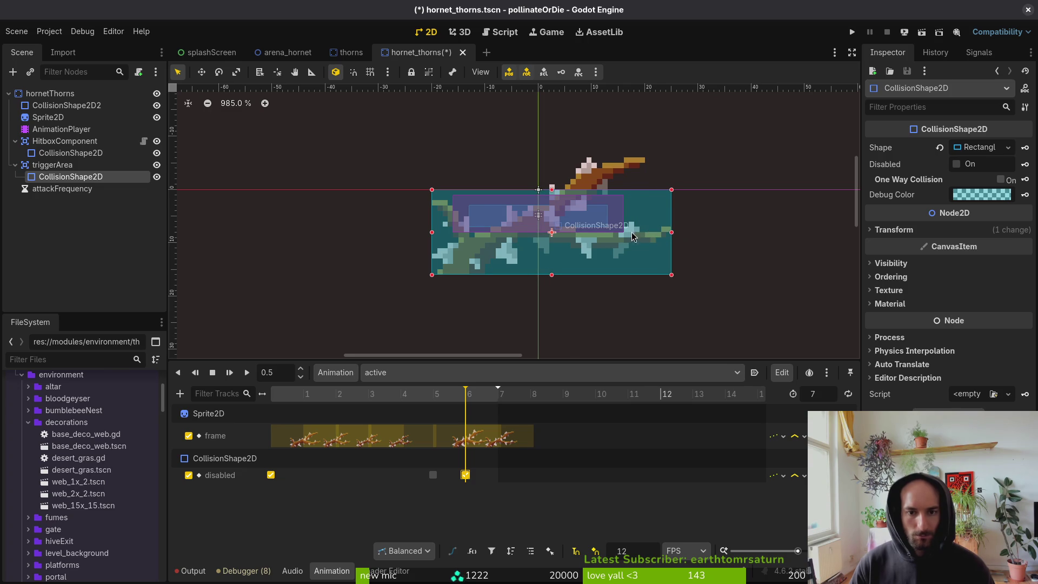
scroll(635, 235, down, 1)
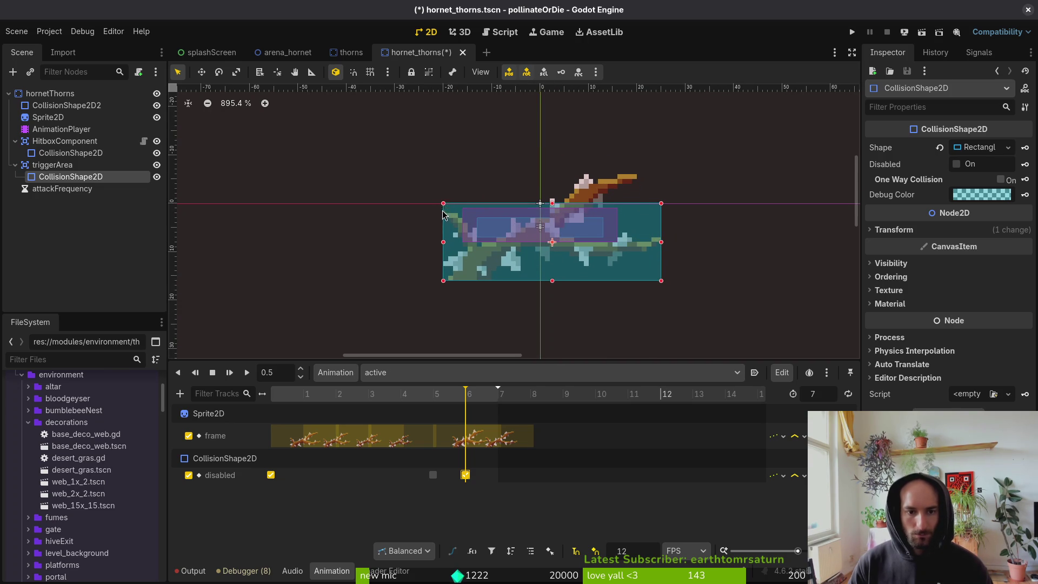
drag(443, 206, 443, 214)
Tilt the trigger collision shape by -15°, adjust its size and position, and save.
mouse_move(651, 256)
mouse_down()
mouse_move(656, 238)
mouse_move(627, 248)
mouse_up()
drag(644, 182, 635, 173)
drag(642, 233, 645, 234)
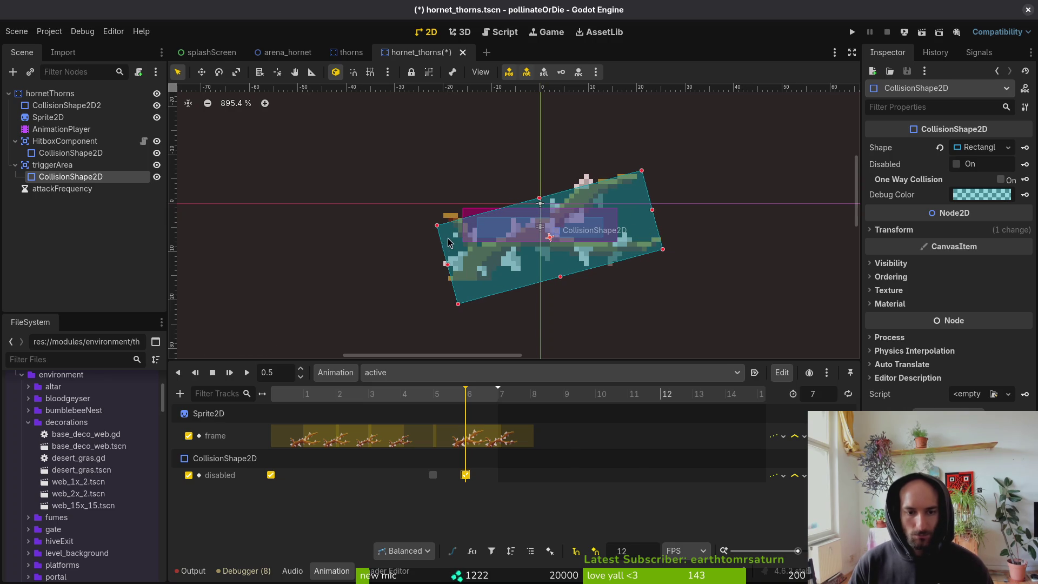
drag(438, 226, 446, 227)
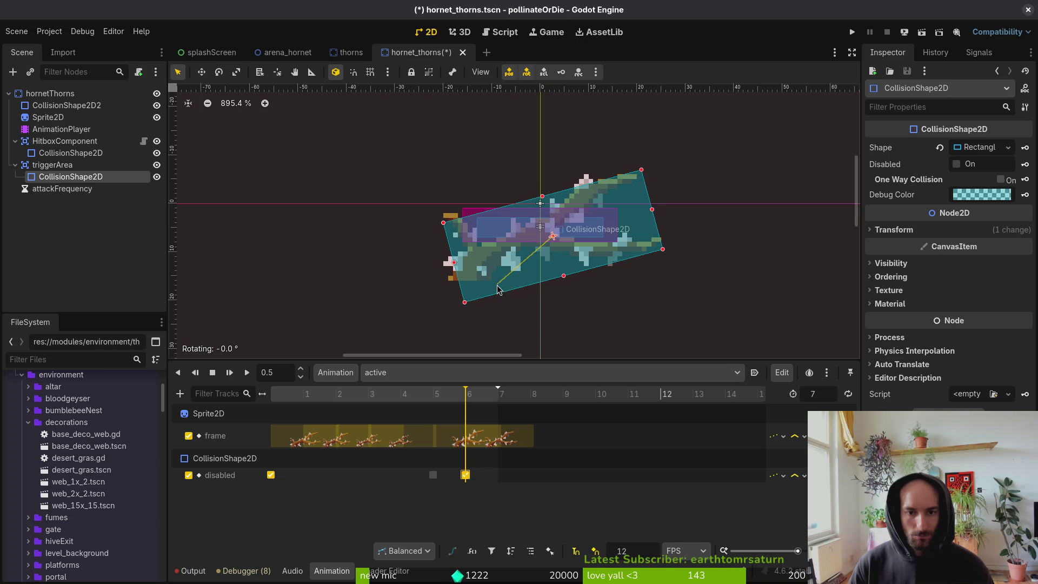
drag(510, 285, 498, 281)
click(562, 331)
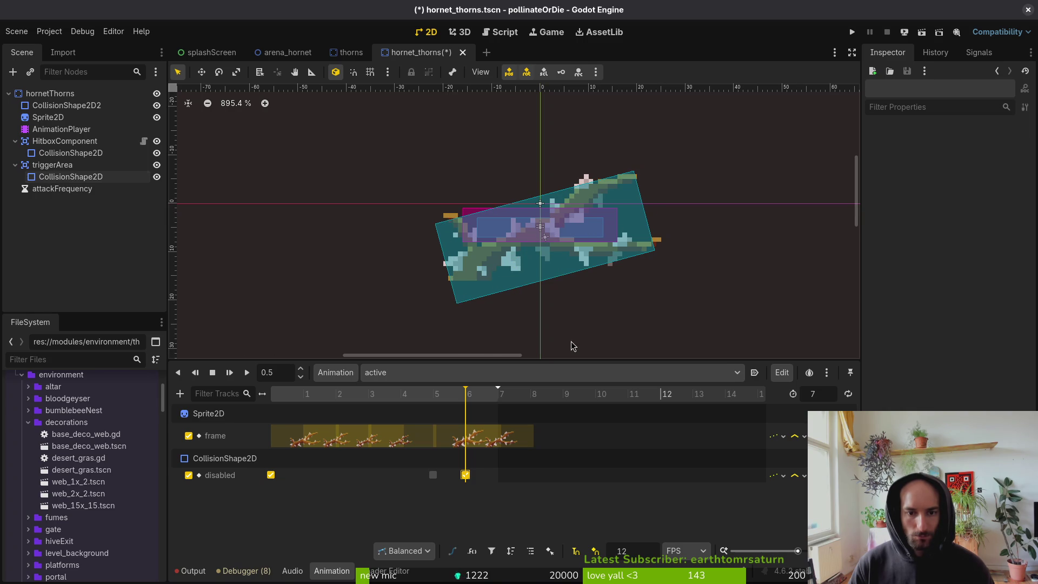
key(ctrl+s)
Rotate the HitboxComponent's collision shape to follow the diagonal thorns.
click(70, 177)
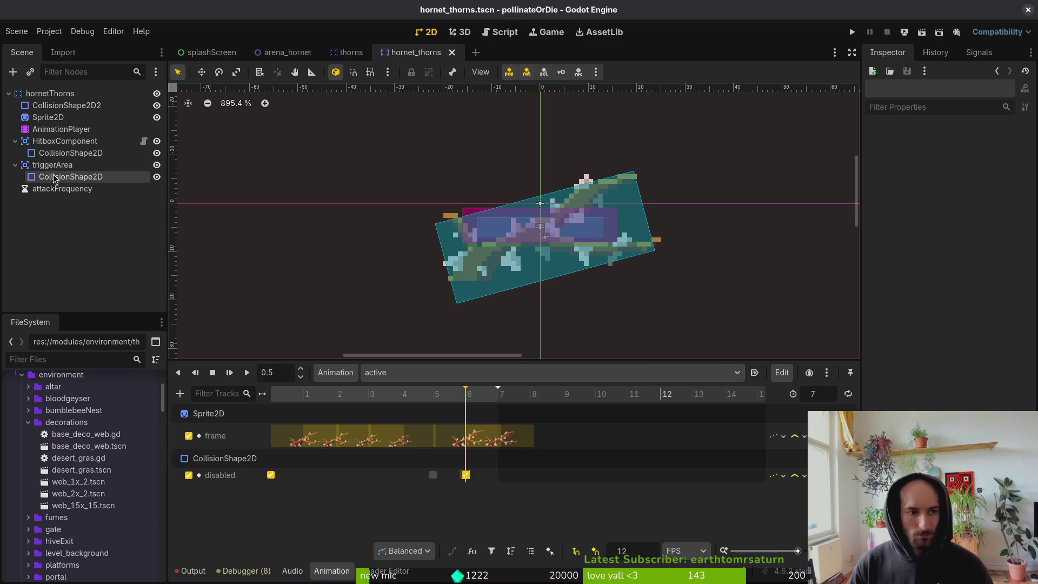
click(33, 164)
click(15, 165)
click(54, 155)
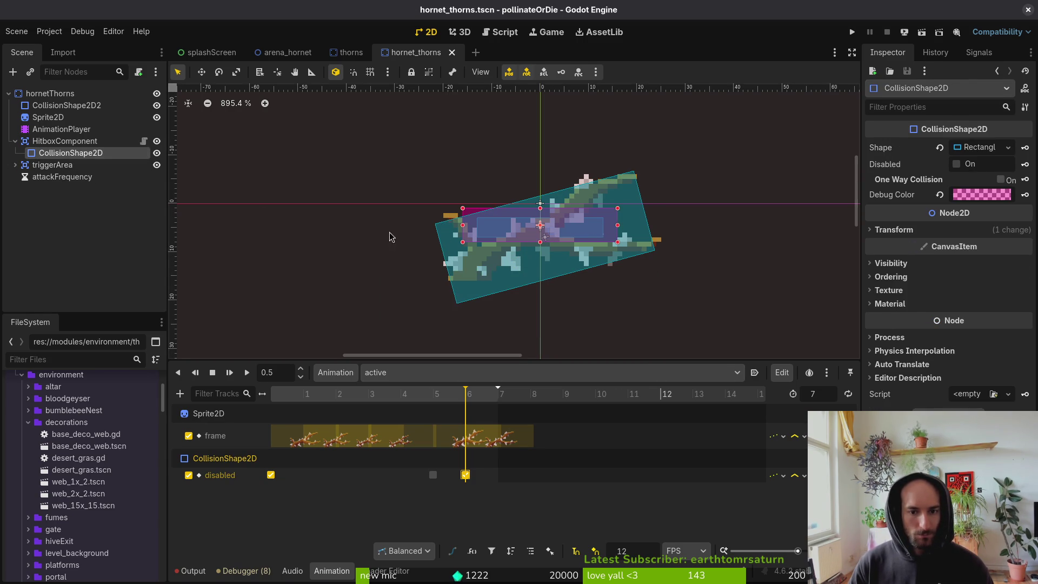
drag(478, 250, 479, 251)
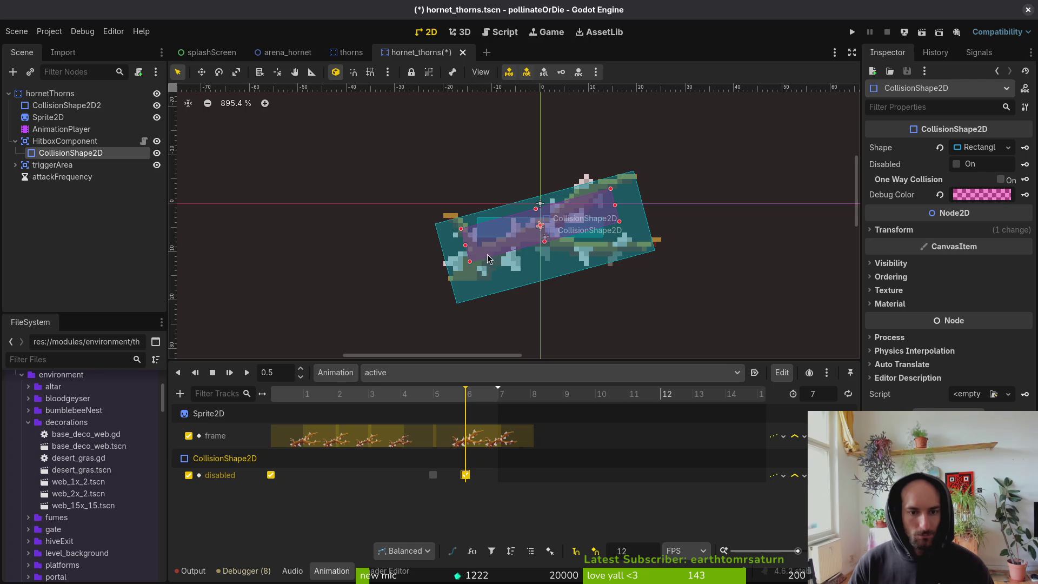
click(473, 258)
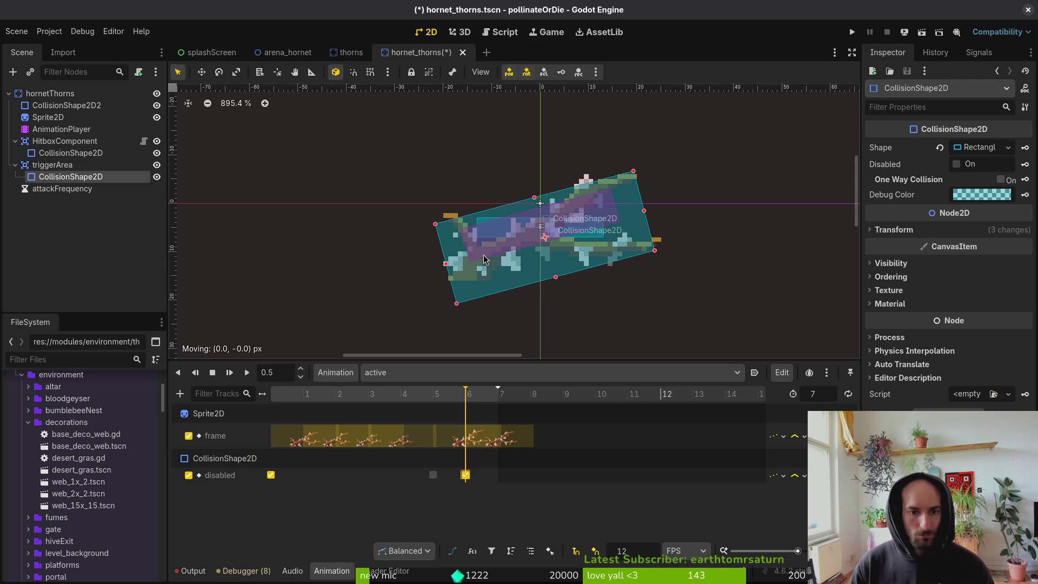
key(ctrl+shift+Tab)
scroll(487, 246, up, 5)
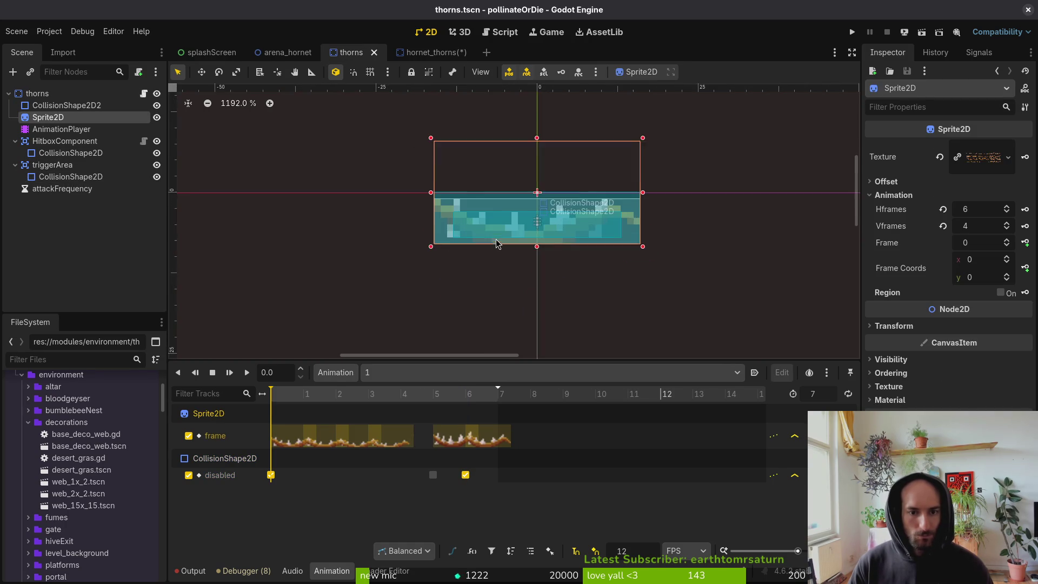
Move and enlarge the HitboxComponent collision rectangle over the thorns sprite, then save.
click(69, 154)
click(156, 153)
click(157, 154)
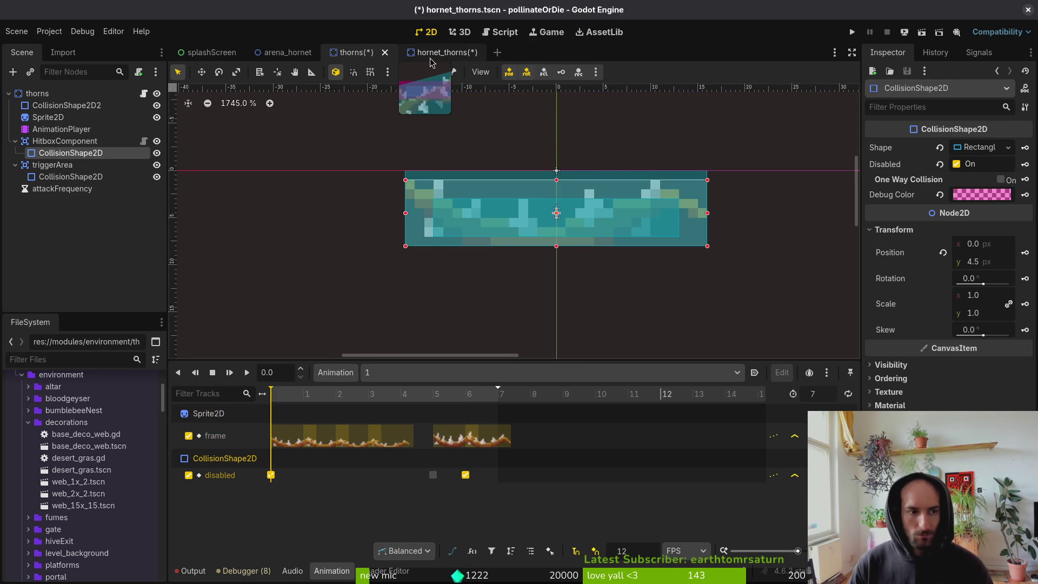
click(431, 59)
click(527, 236)
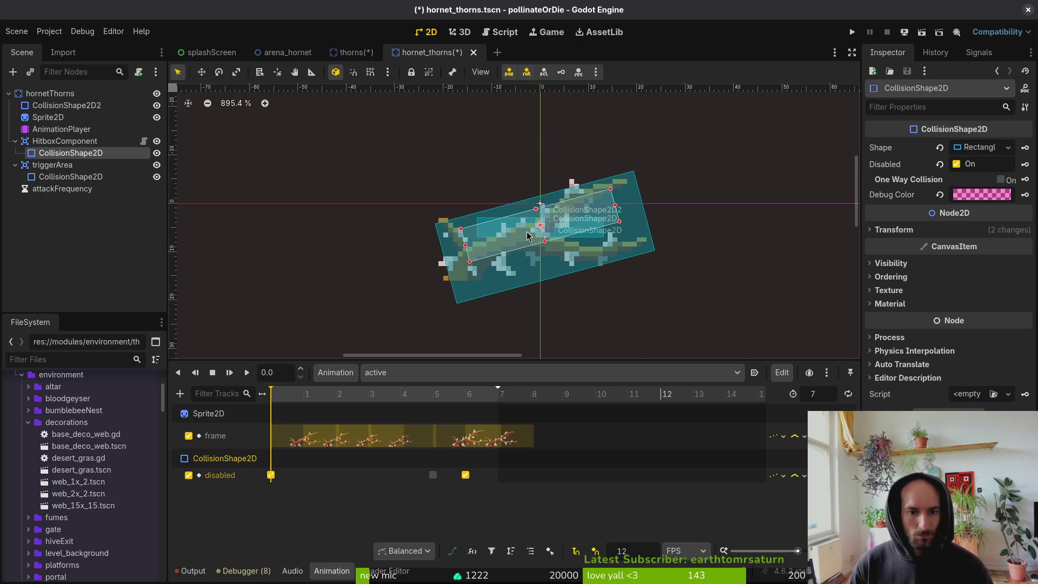
mouse_move(517, 242)
mouse_down()
mouse_move(516, 256)
mouse_move(439, 232)
mouse_up()
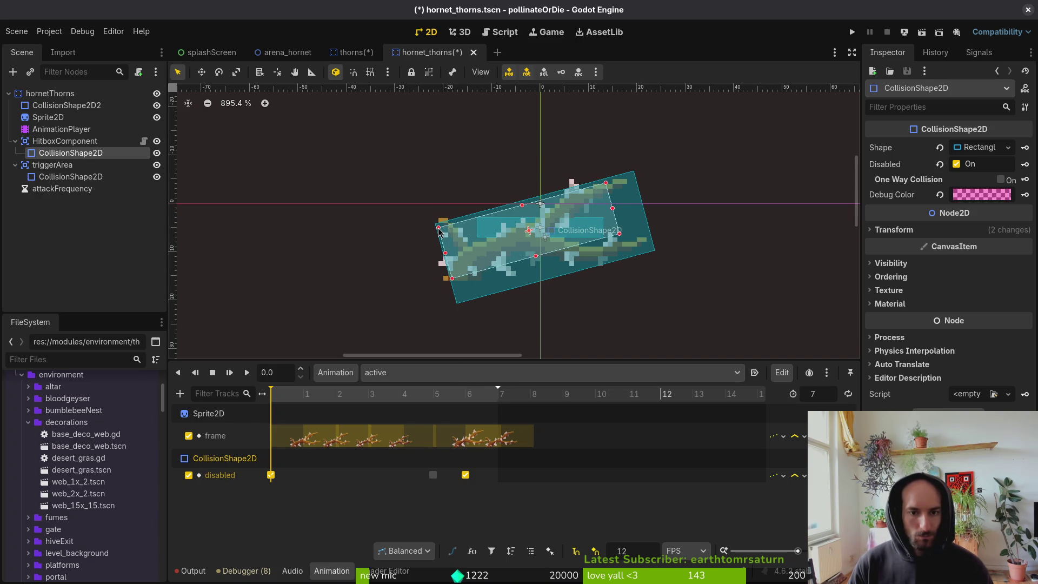
drag(620, 236, 652, 250)
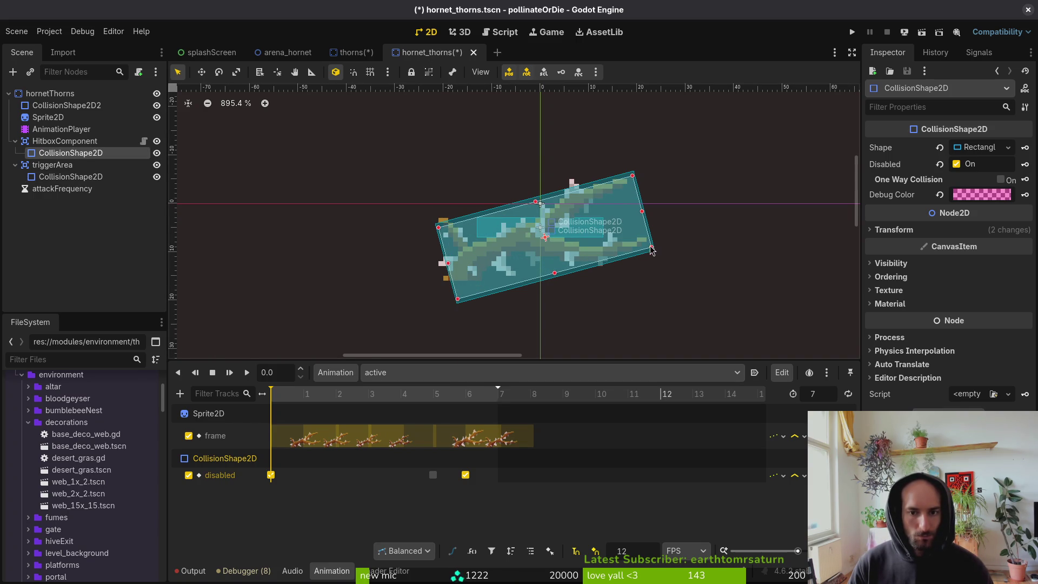
scroll(625, 215, up, 3)
drag(635, 157, 634, 156)
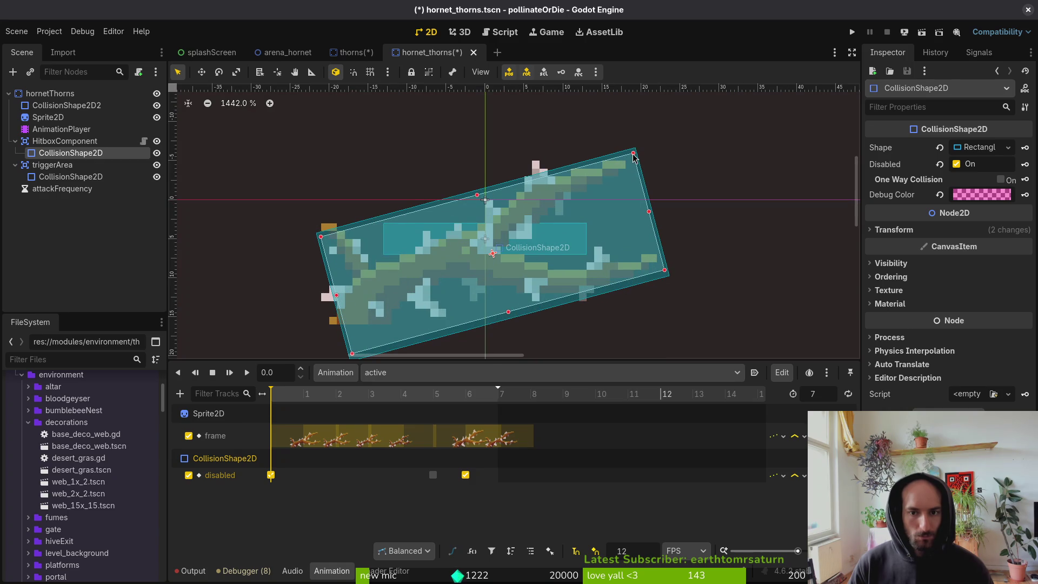
key(ctrl+s)
At frame 0.4167, widen the hitbox rectangle and extend the trigger rectangle's corners, then save.
mouse_move(387, 396)
mouse_down()
mouse_move(372, 397)
mouse_move(438, 399)
mouse_up()
scroll(457, 296, down, 2)
click(464, 268)
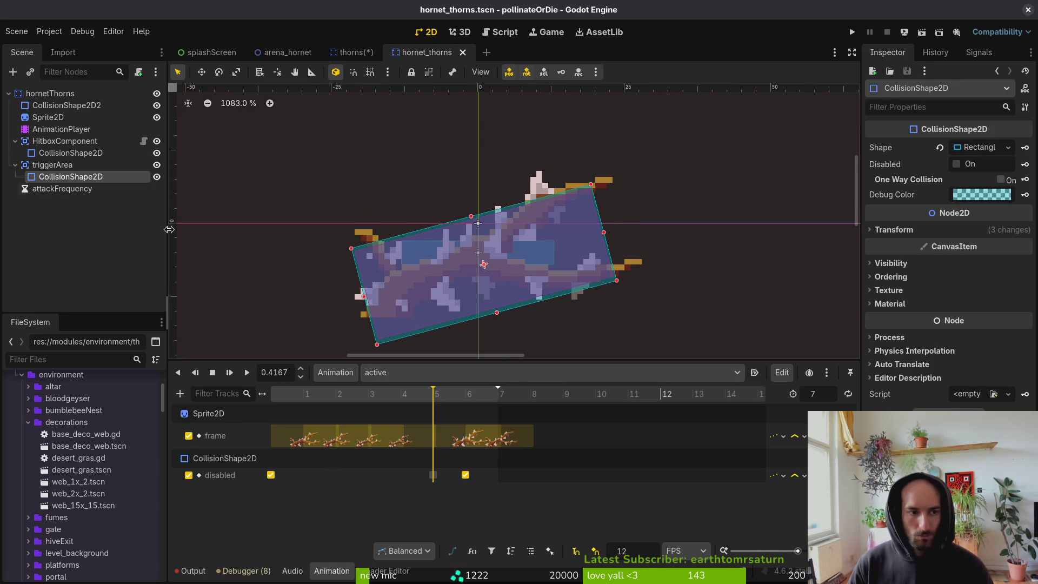
click(59, 153)
drag(589, 189, 607, 180)
drag(354, 246, 354, 247)
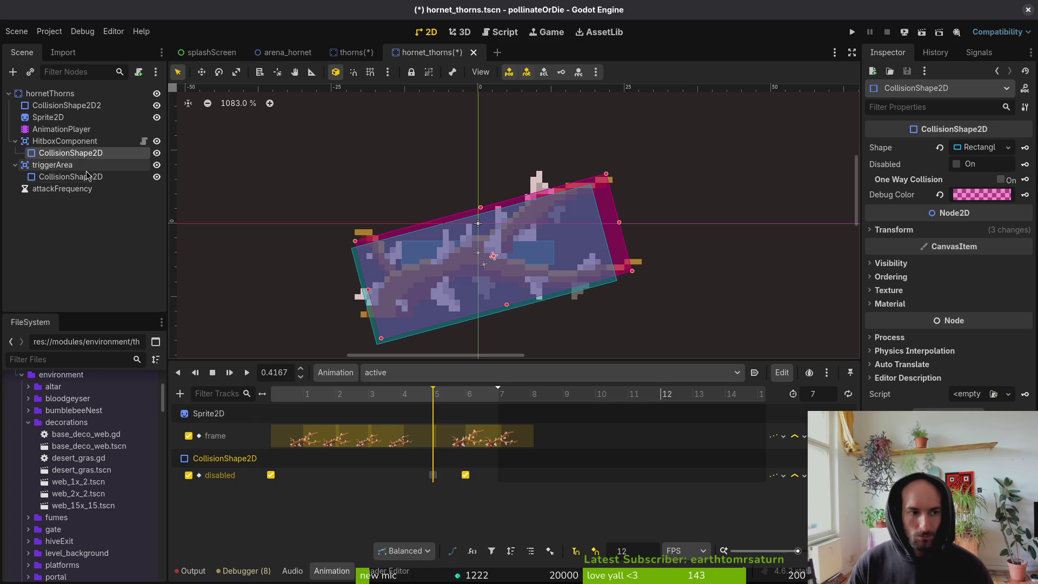
click(47, 179)
drag(351, 248, 349, 239)
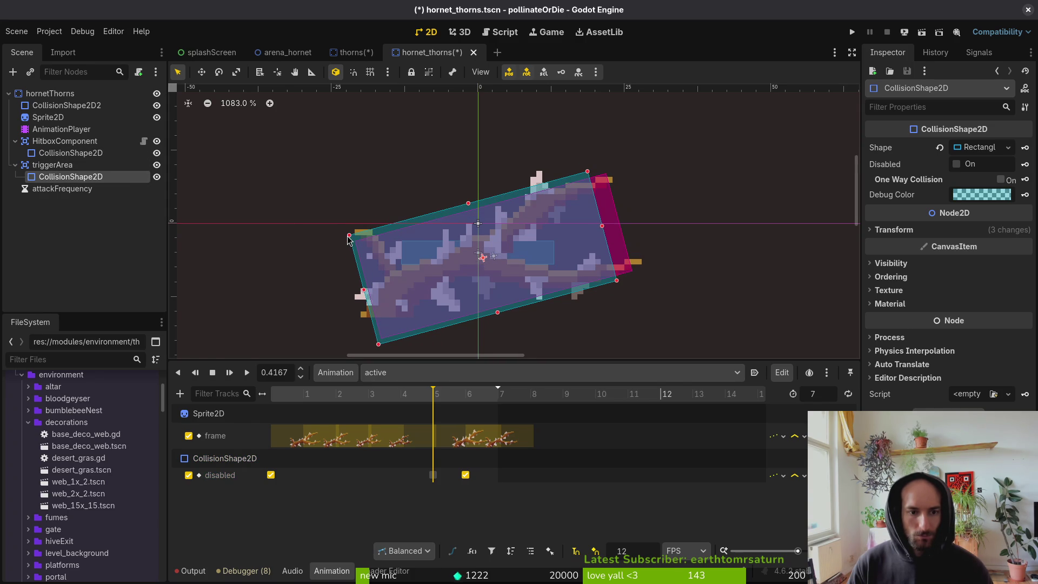
drag(599, 223, 620, 221)
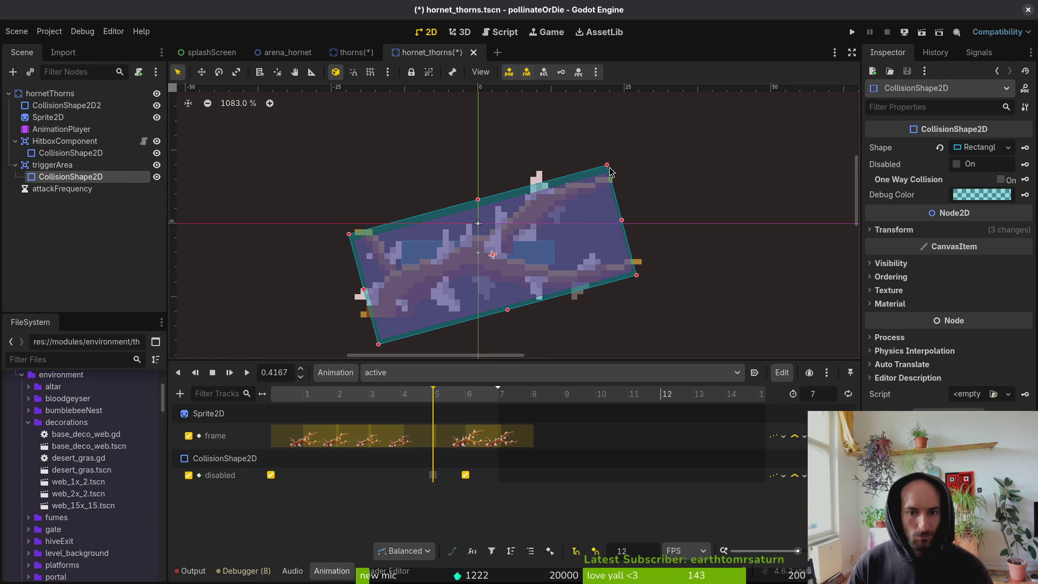
drag(313, 401, 260, 404)
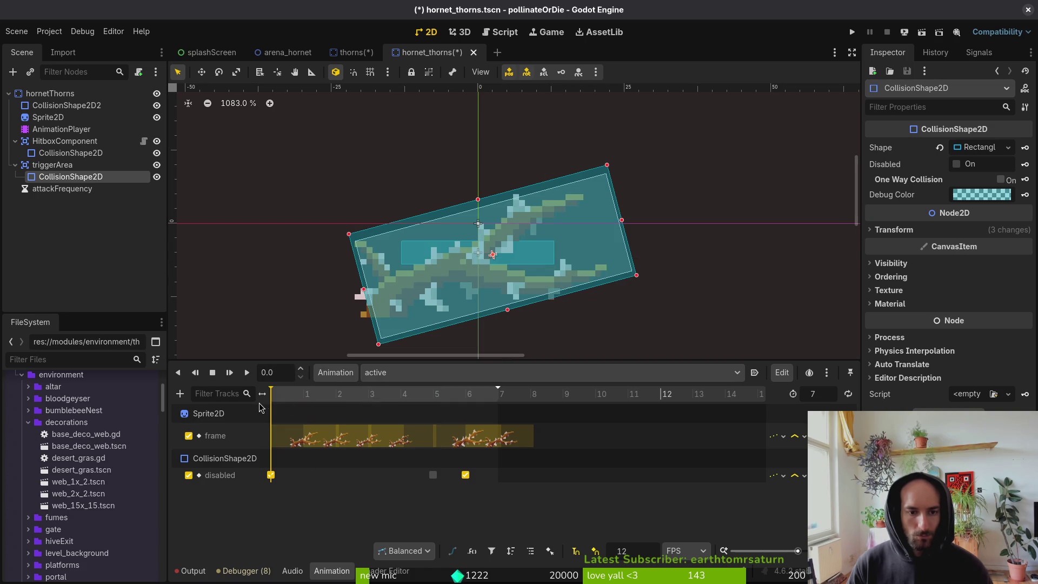
key(ctrl+s)
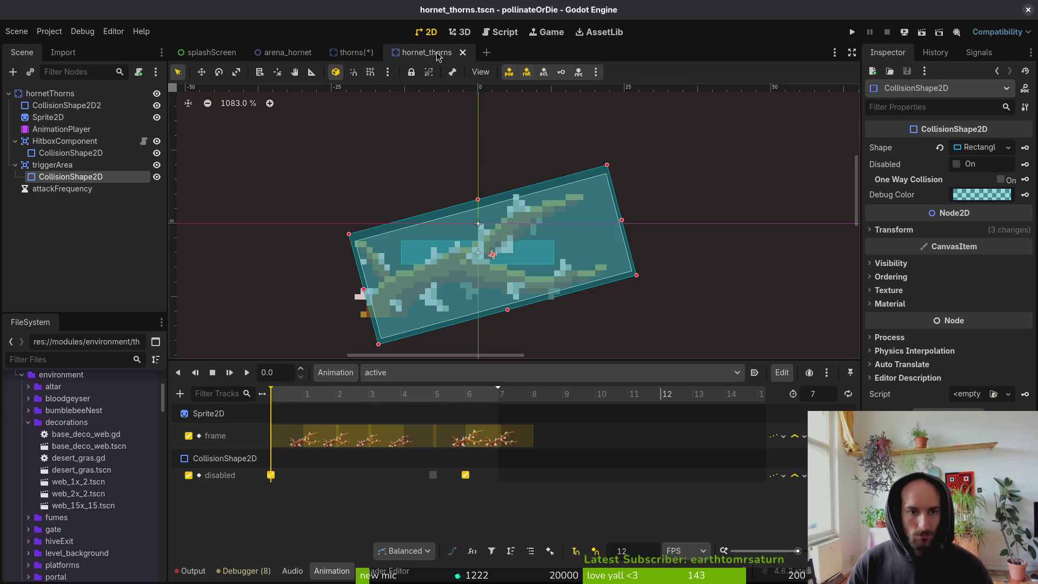
Compare with the thorns scene at 0.25 and undo the last trigger resize.
click(351, 51)
drag(279, 402, 437, 409)
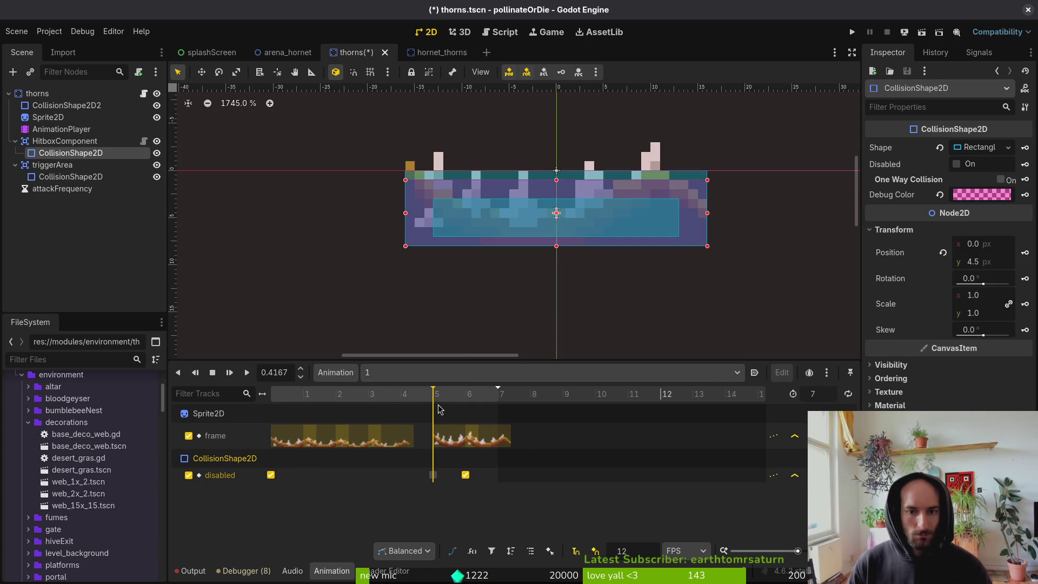
click(427, 51)
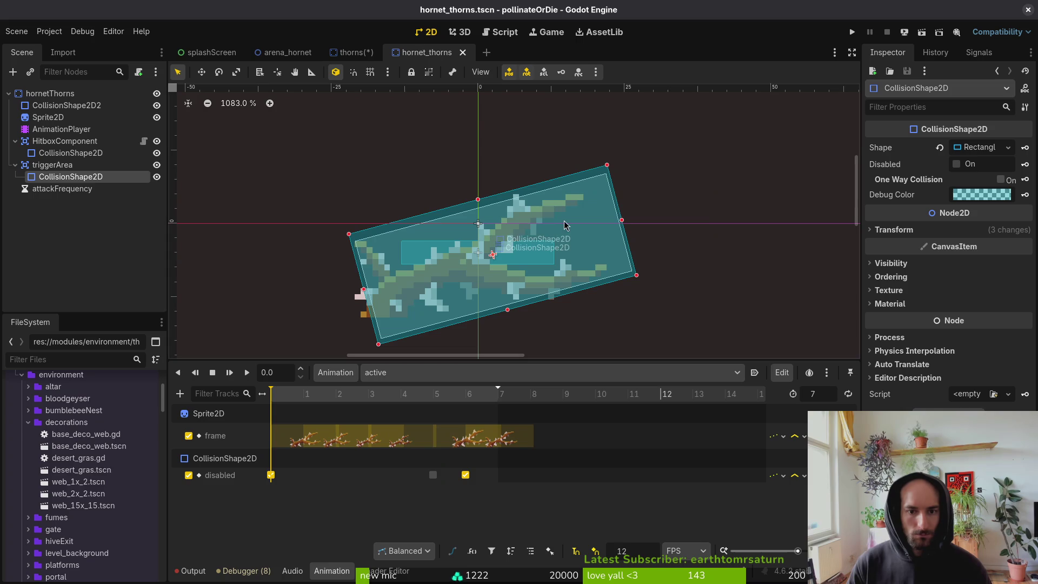
key(ctrl+z)
key(ctrl+z)
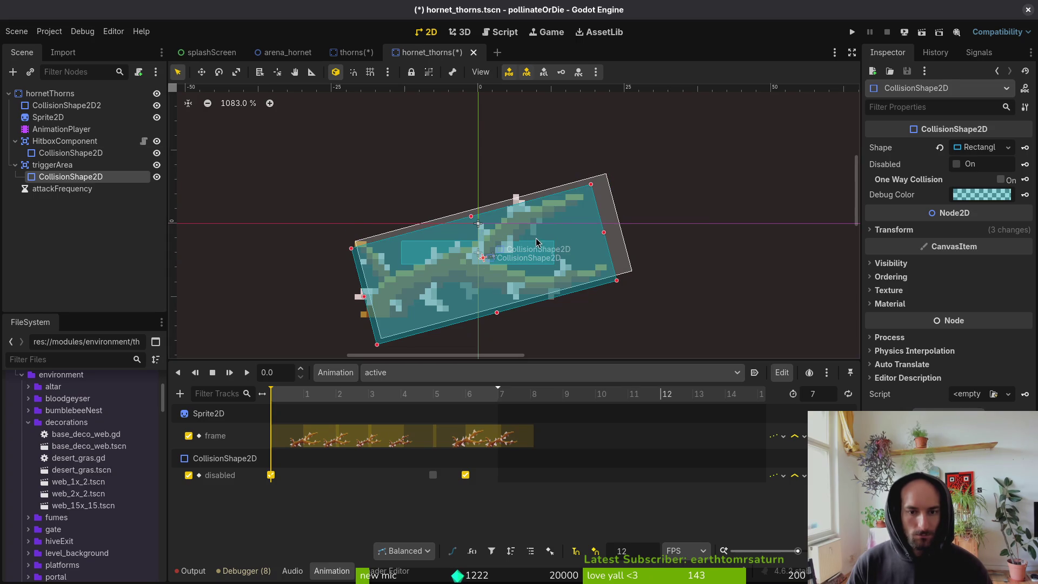
Narrow the hitbox from its right edge and enlarge the trigger's top-right corner, then save.
scroll(535, 216, left, 3)
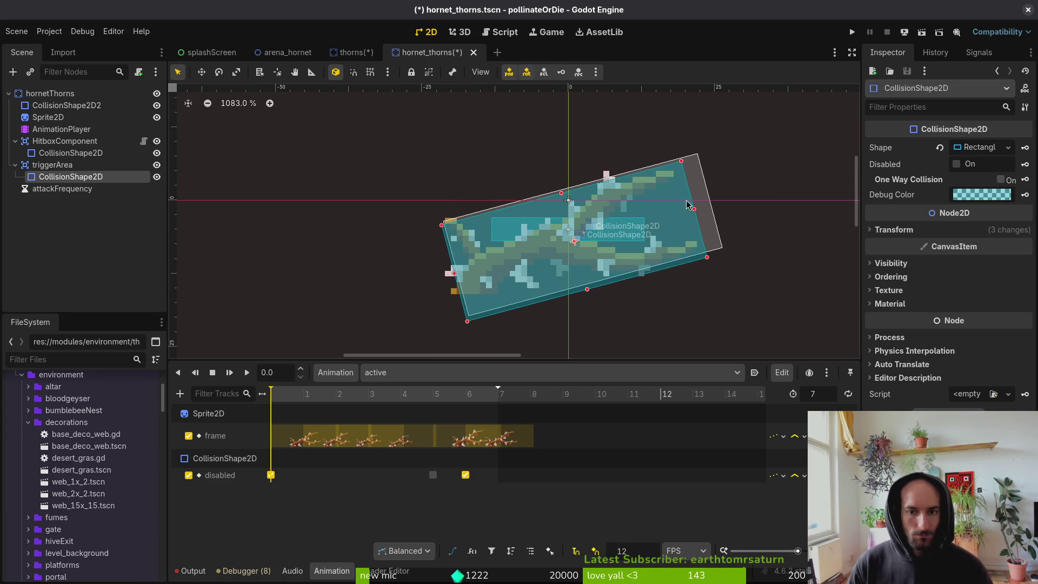
click(701, 195)
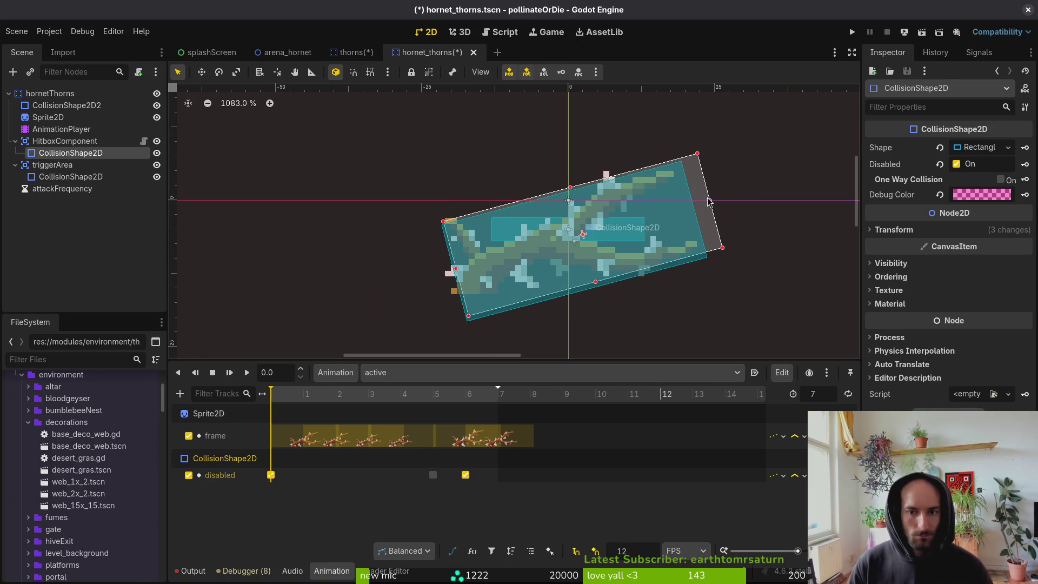
click(403, 393)
click(433, 394)
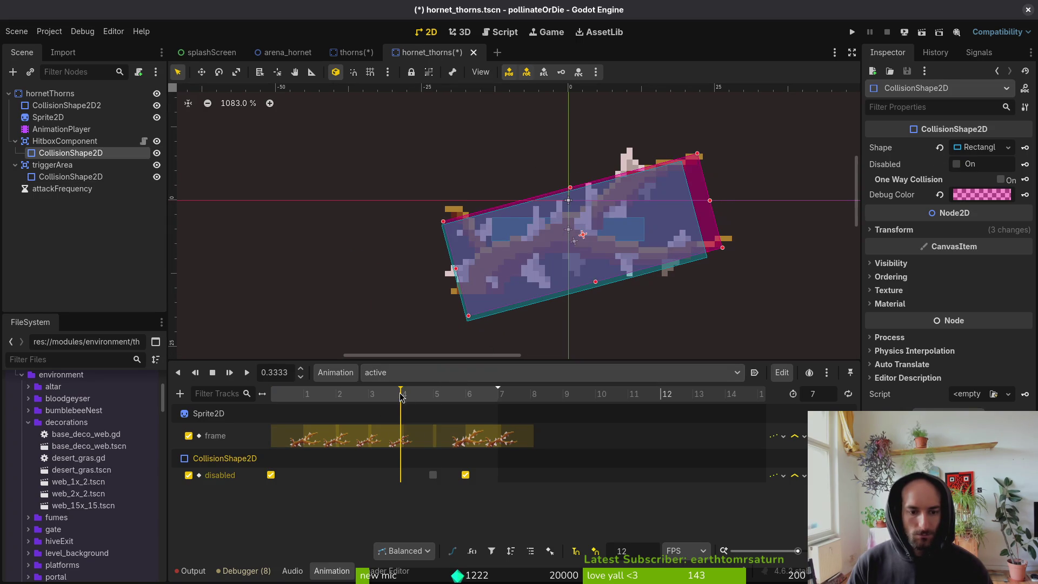
key(s)
drag(709, 201, 693, 209)
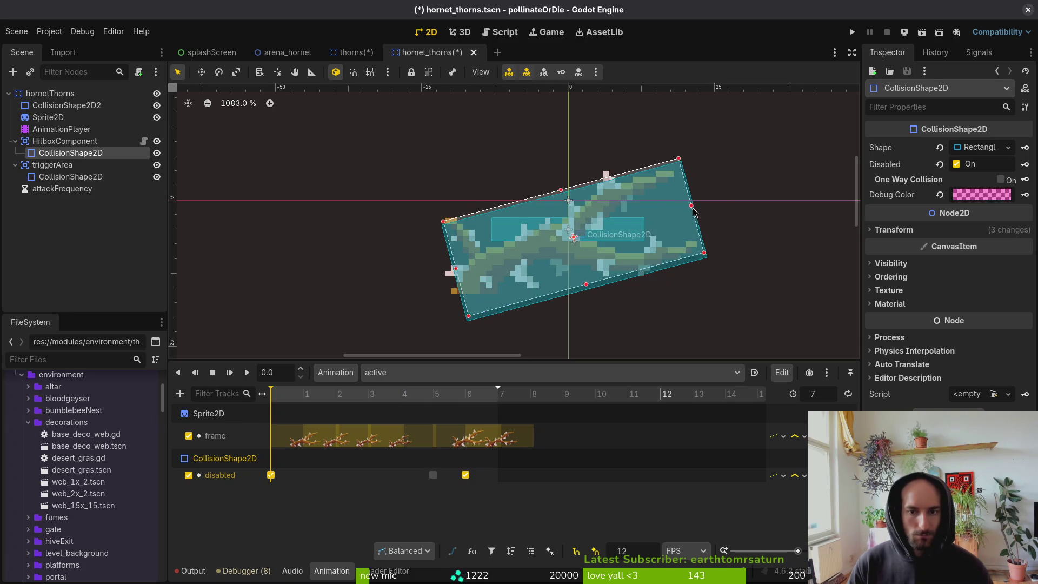
click(70, 177)
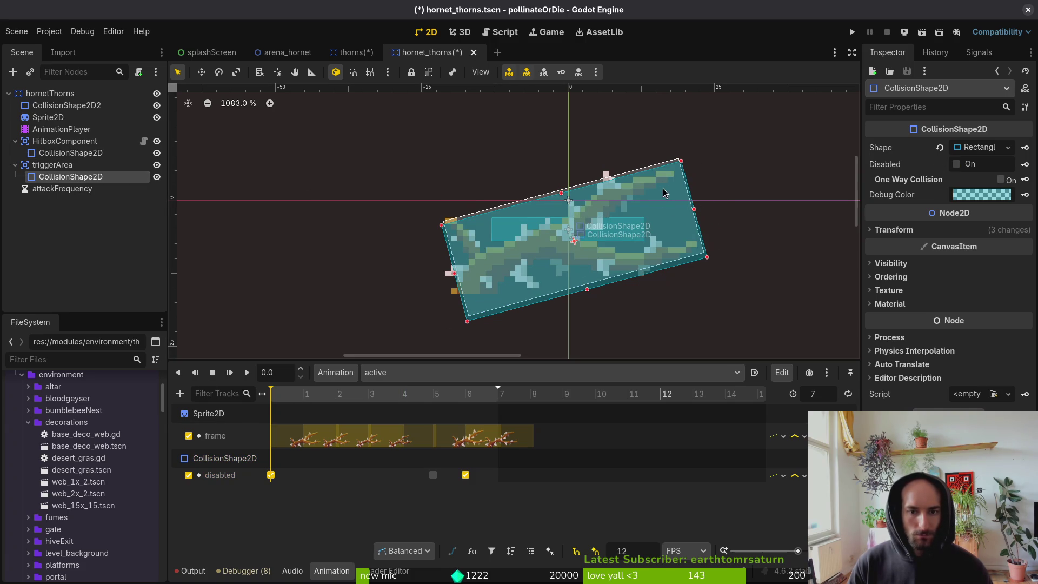
drag(681, 161, 684, 156)
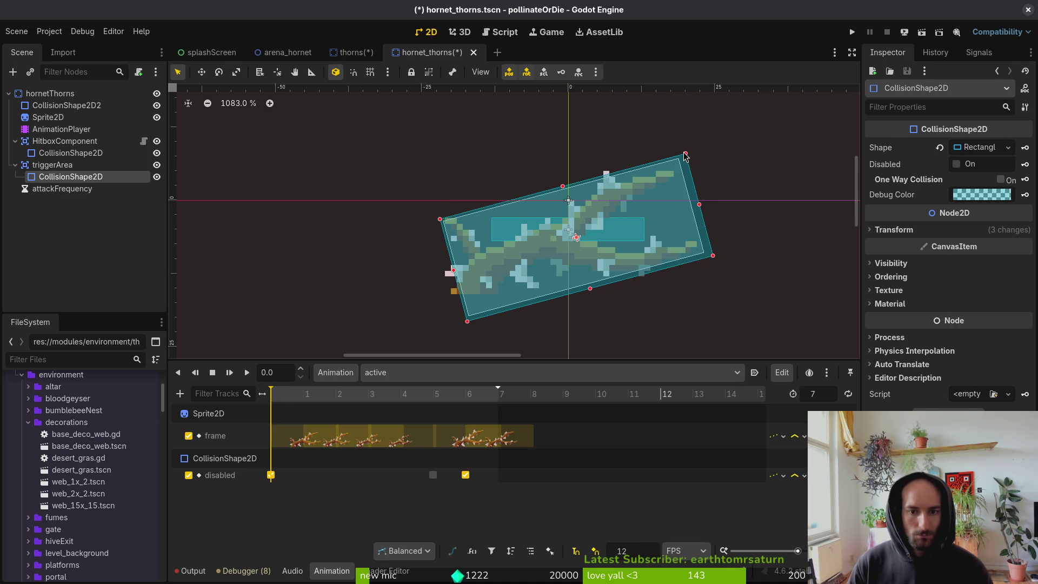
click(424, 290)
key(ctrl+s)
scroll(611, 251, down, 3)
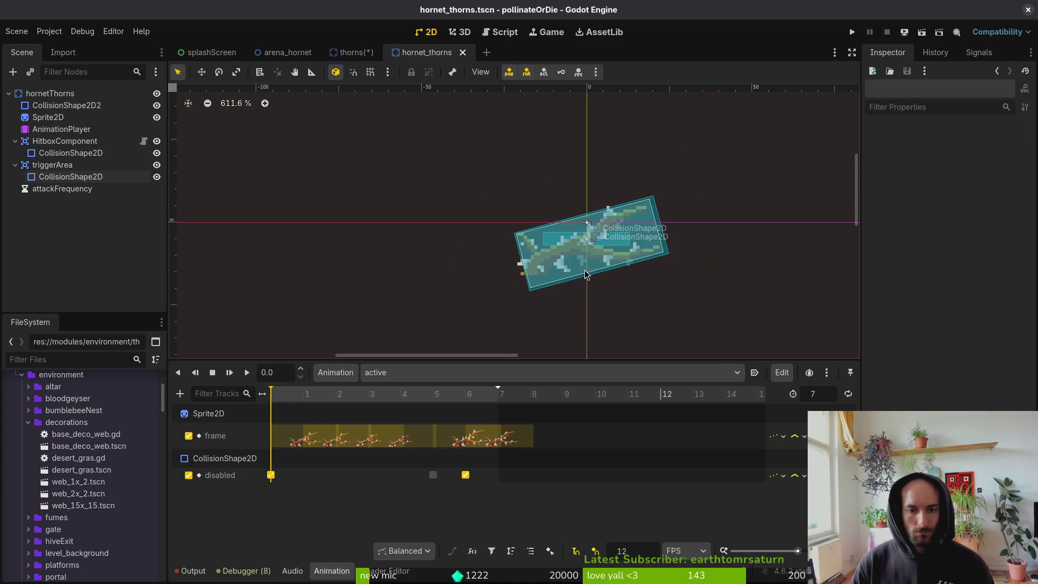
Rotate and enlarge CollisionShape2D2 to follow the diagonal thorn, matching the thorns scene, and save.
click(15, 165)
click(16, 141)
click(65, 105)
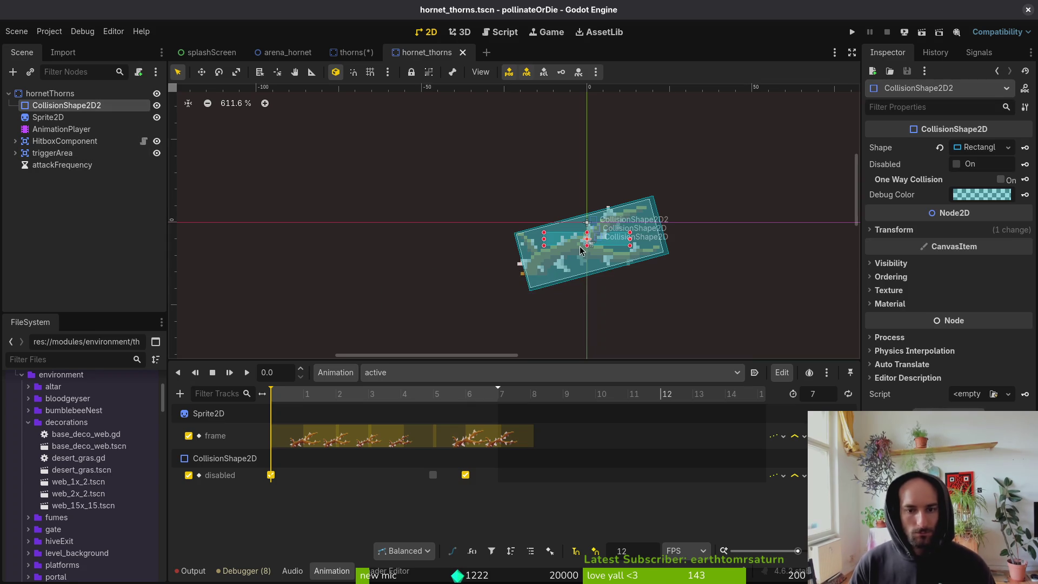
scroll(562, 244, up, 2)
scroll(562, 245, up, 2)
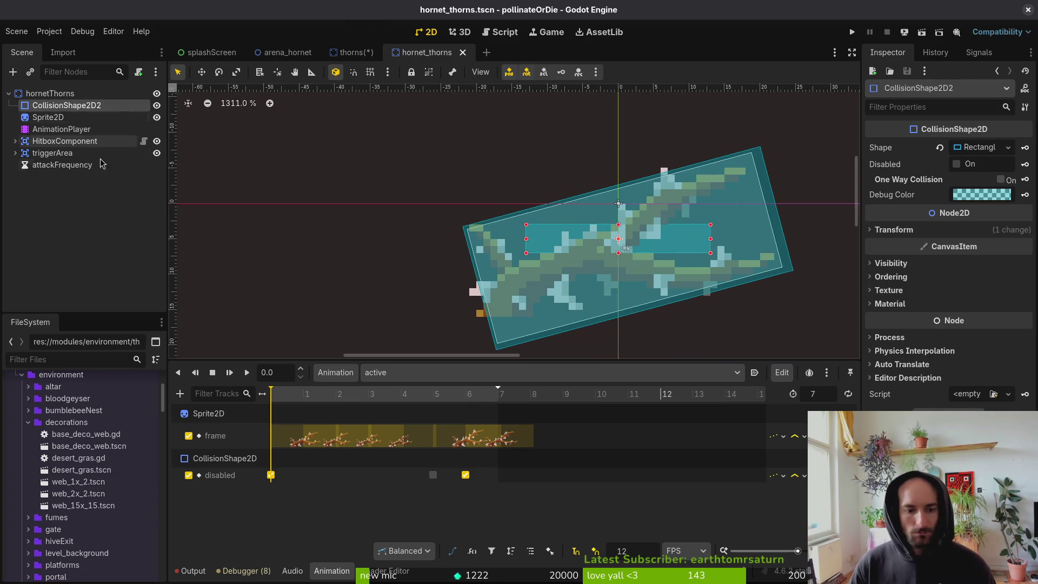
click(351, 52)
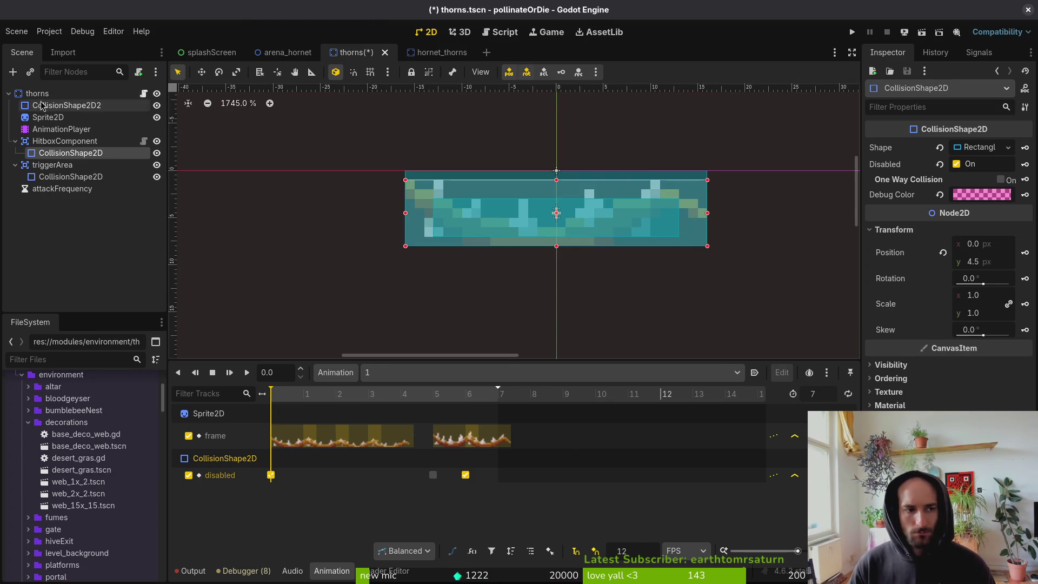
click(65, 105)
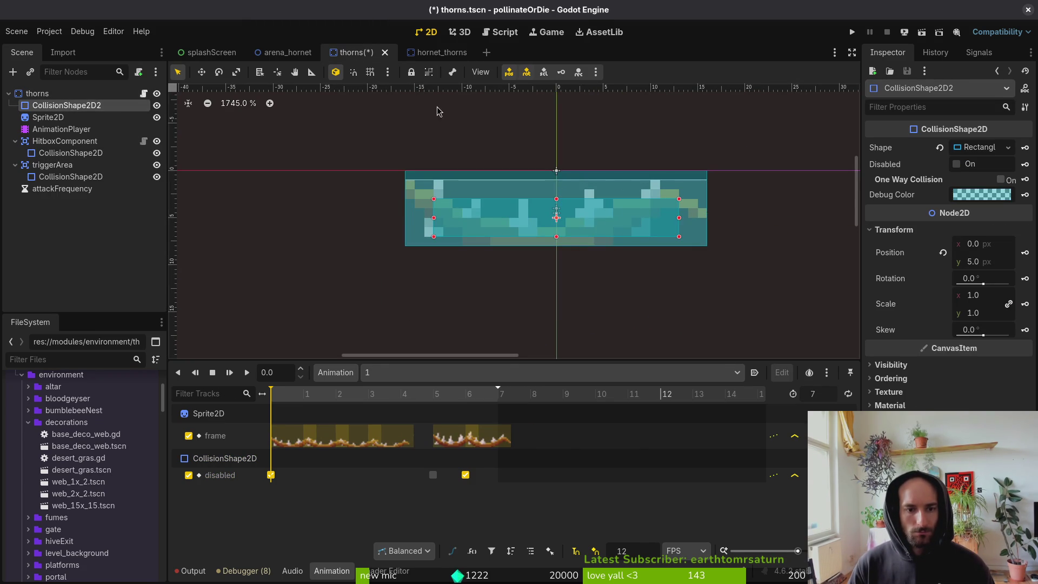
click(442, 53)
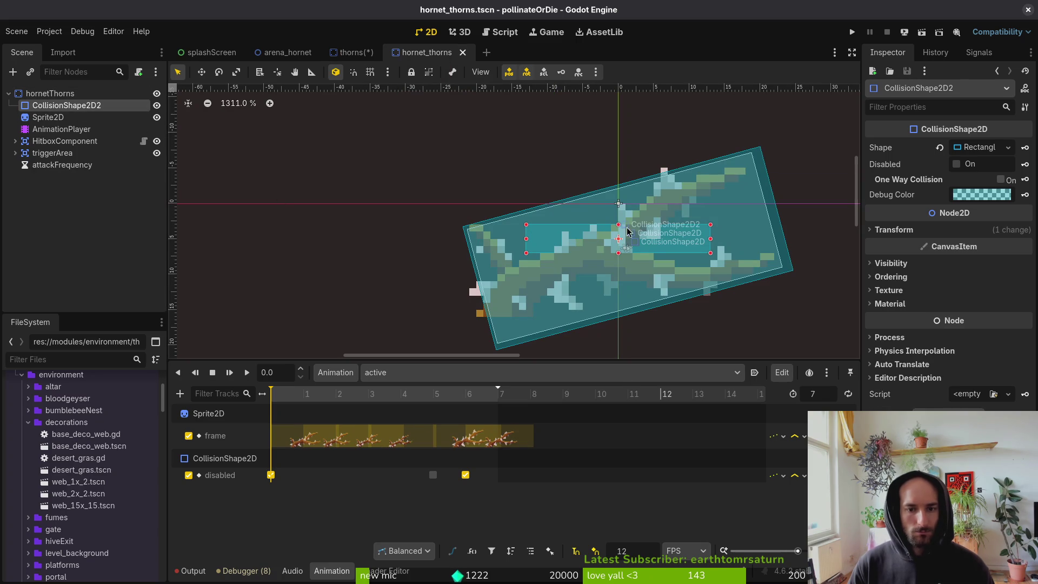
drag(535, 244, 545, 267)
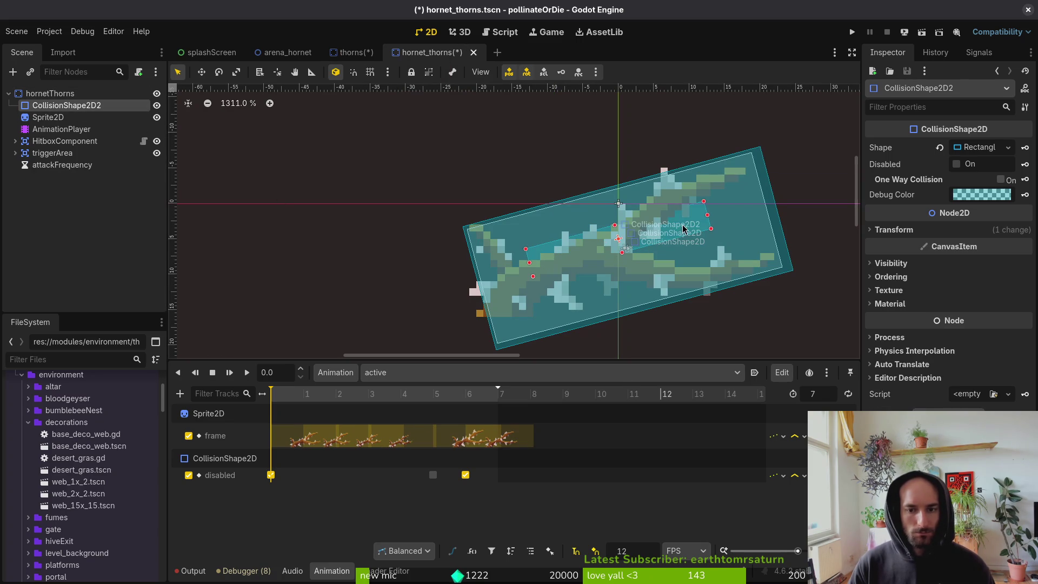
mouse_move(711, 229)
mouse_down()
mouse_move(754, 258)
mouse_move(803, 256)
mouse_move(756, 245)
mouse_up()
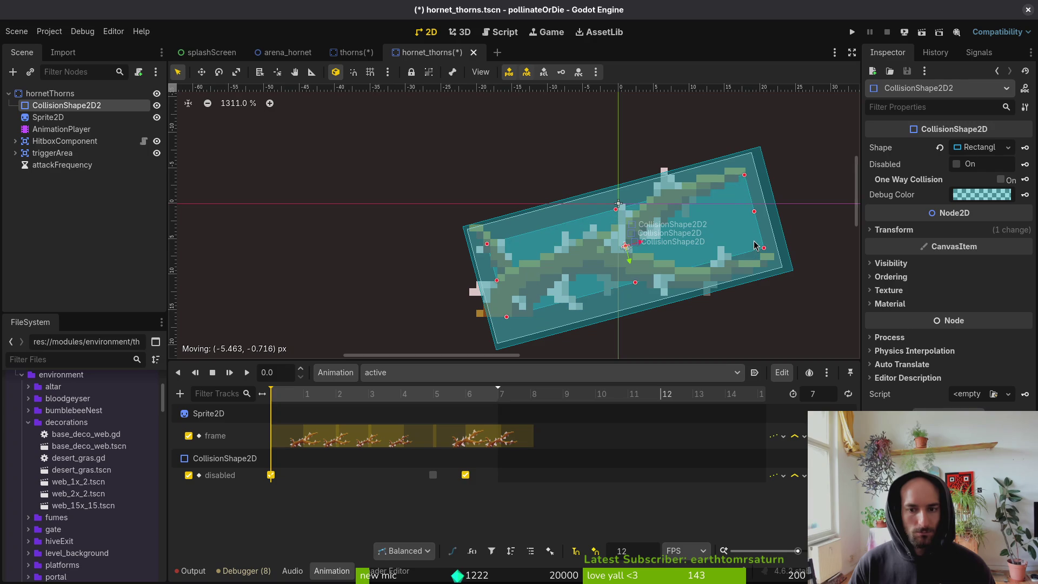
key(ctrl+s)
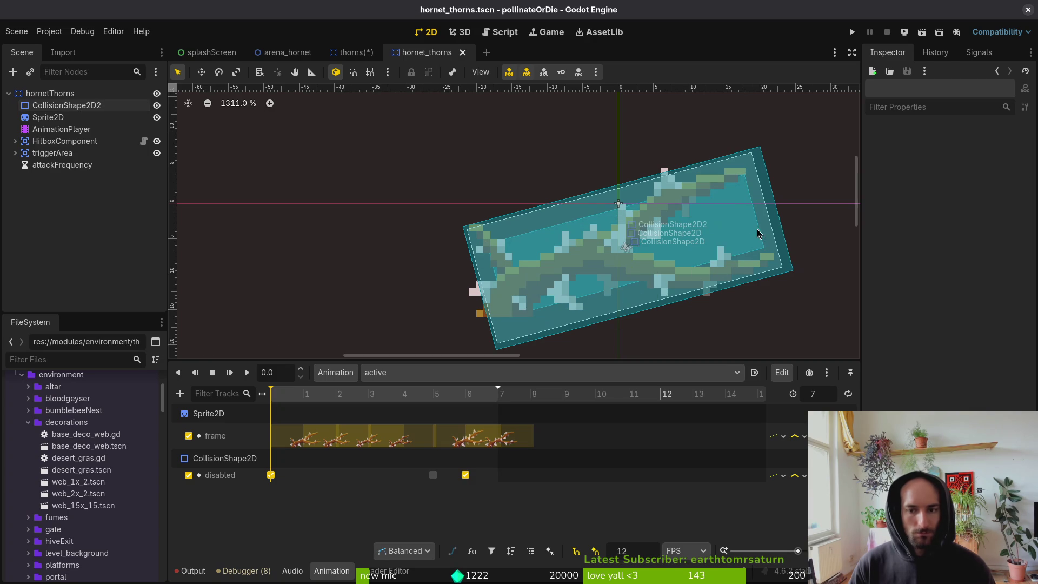
Collapse and save the hornetThorns tree, then open and cancel Attach Script on its root node.
click(50, 94)
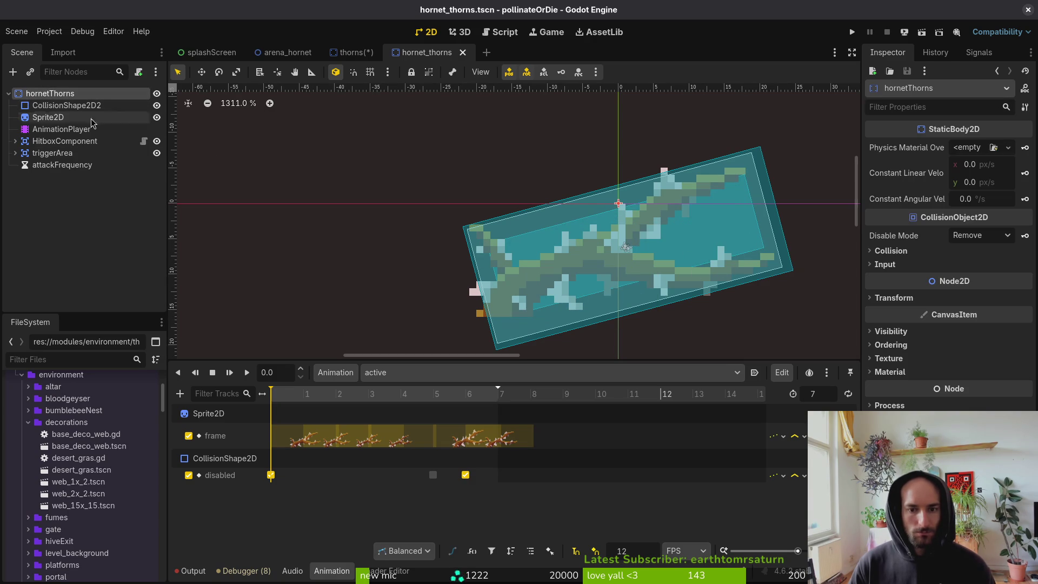
scroll(559, 232, down, 4)
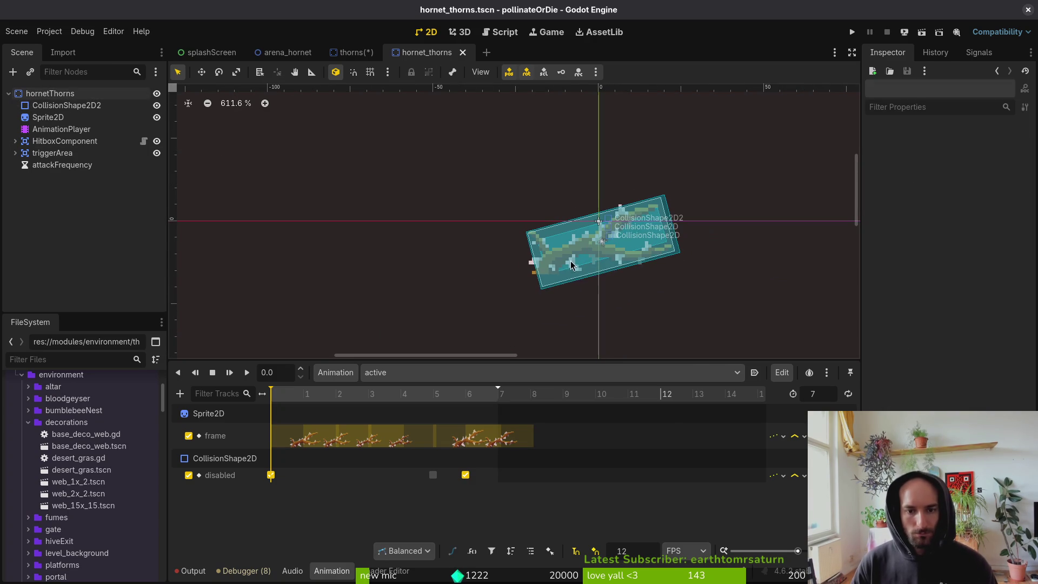
click(36, 117)
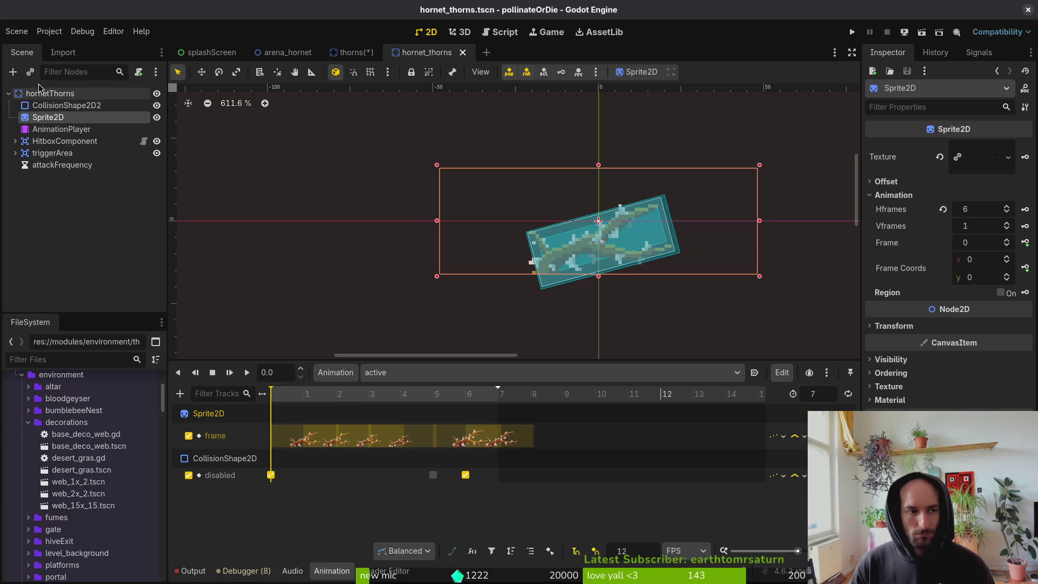
click(28, 95)
click(8, 93)
key(ctrl+s)
double_click(38, 96)
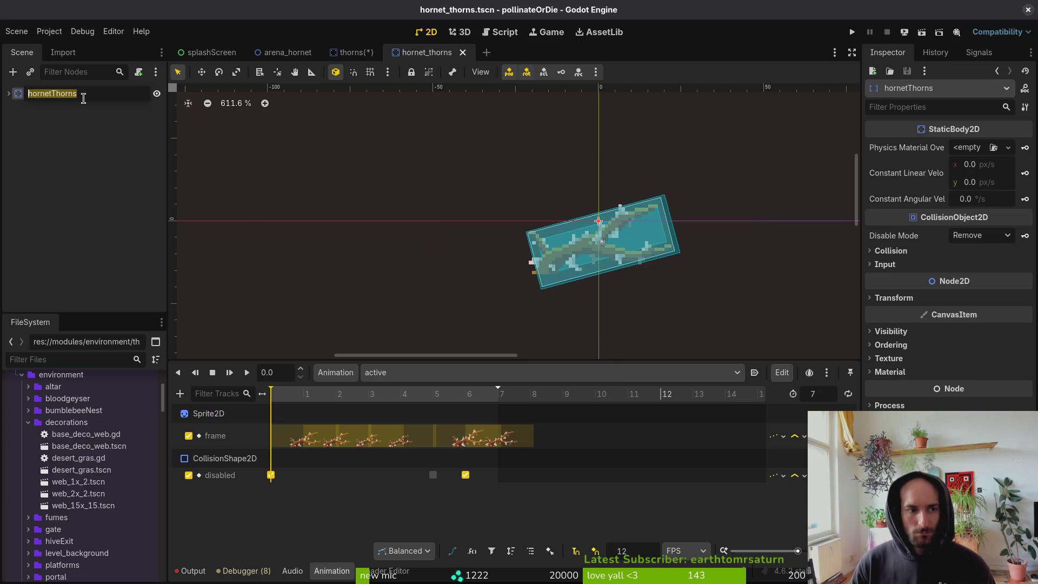
right_click(95, 93)
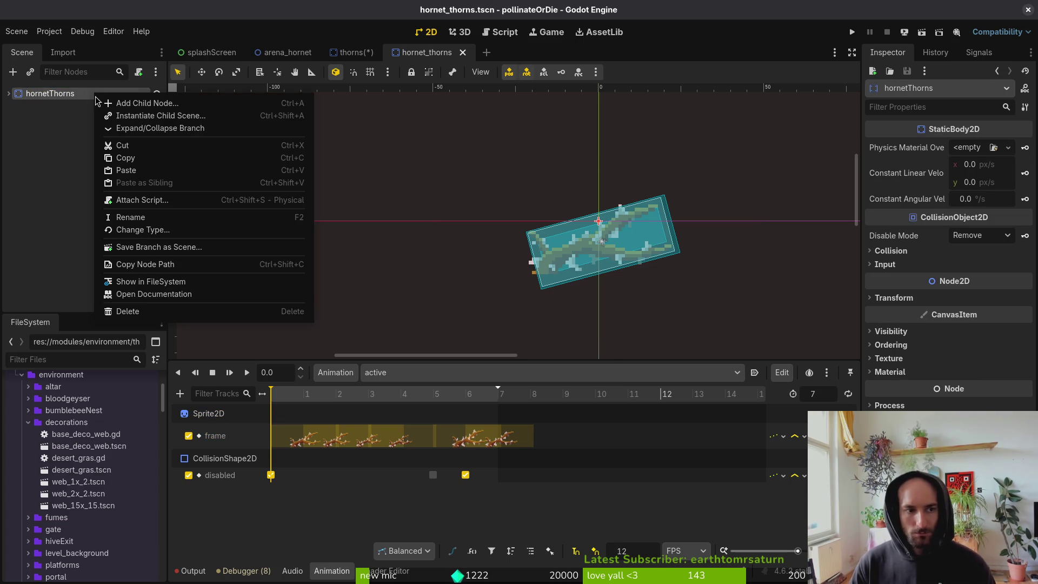
click(138, 201)
key(Escape)
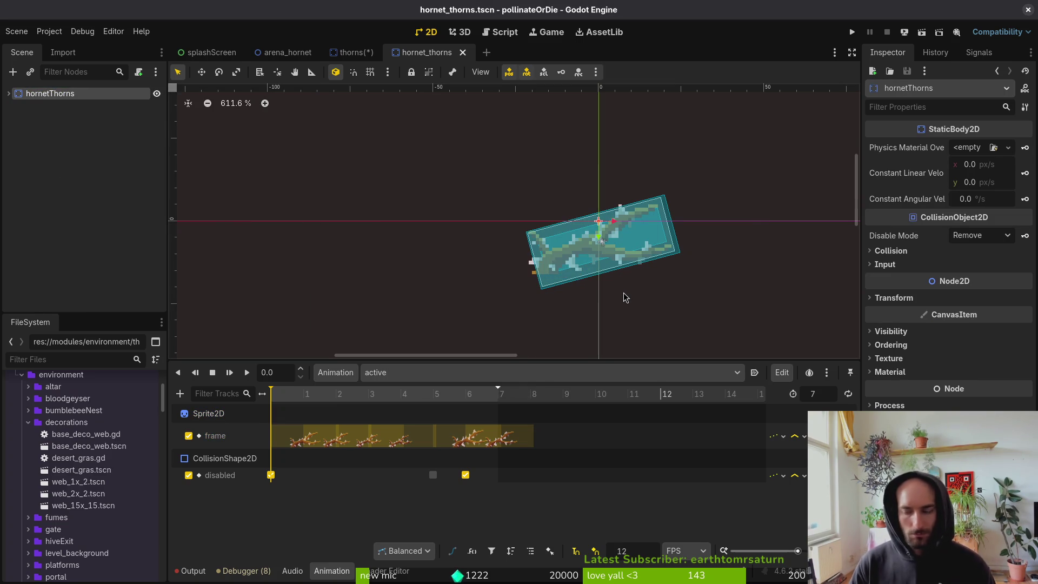
Open modules/environment/thorns/thorns.gd via a 'thorns' file search and scroll to _play_correct_animation.
key(alt+Tab)
key(space)
key(f)
key(f)
text(thornsk)
key(BackSpace)
key(BackSpace)
key(BackSpace)
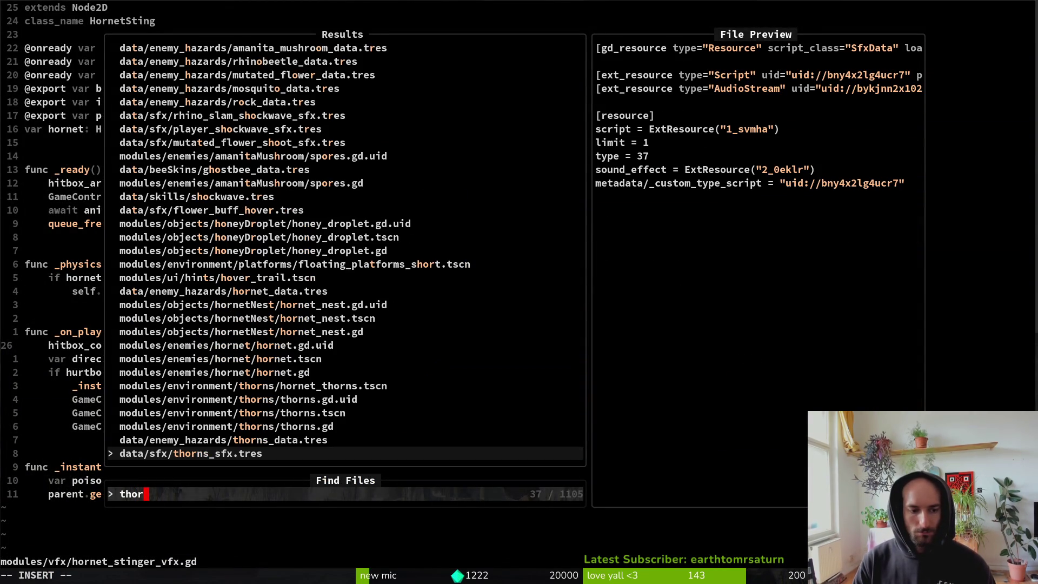
text(s)
key(Up)
key(Up)
key(Return)
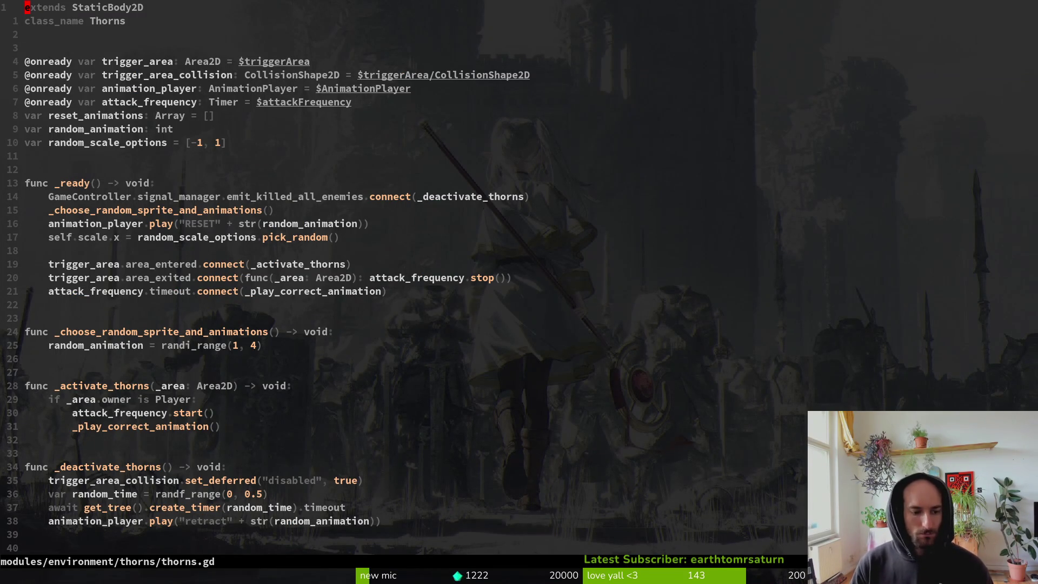
scroll(258, 365, down, 3)
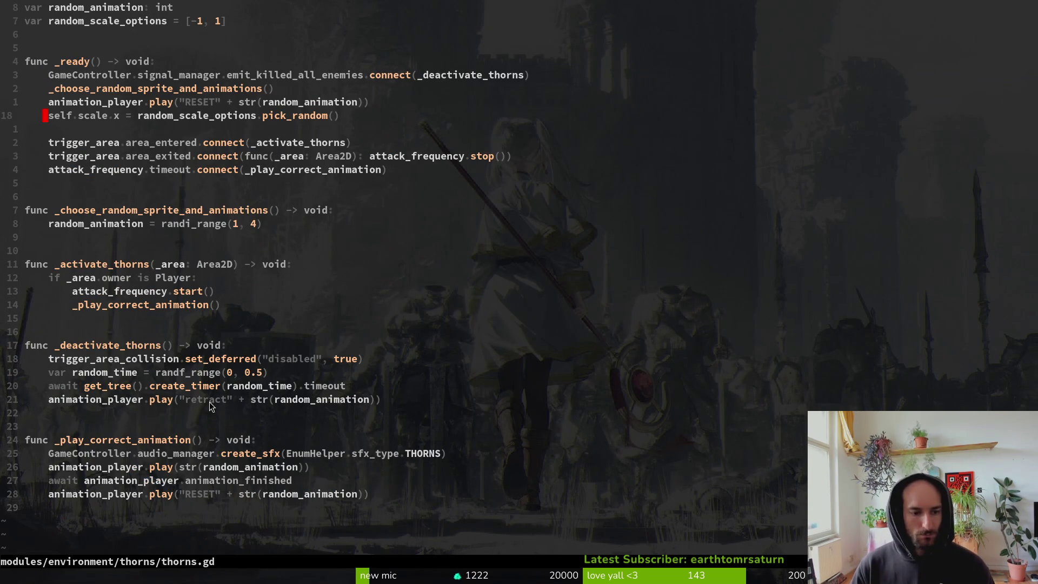
key(alt+Tab)
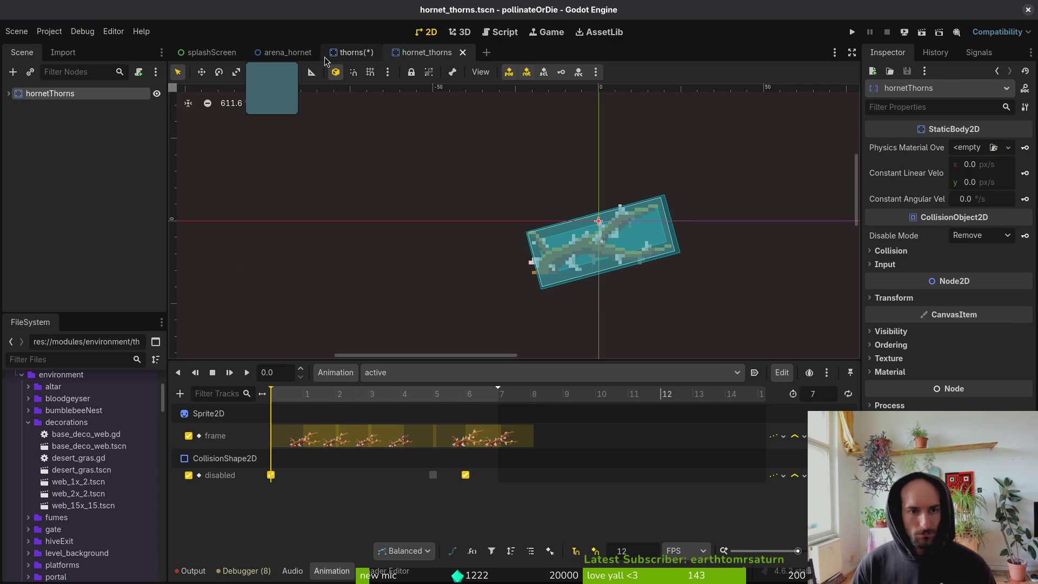
Preview the thorns scene's retract1 and 1 animations in its AnimationPlayer for reference.
click(351, 52)
click(61, 129)
click(430, 373)
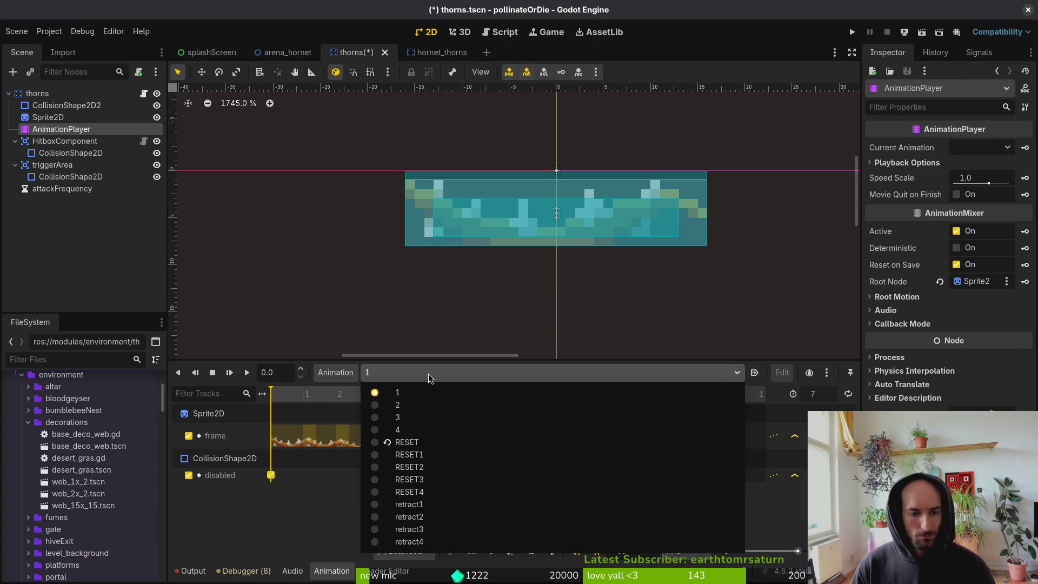
click(432, 504)
drag(291, 394, 393, 401)
click(423, 373)
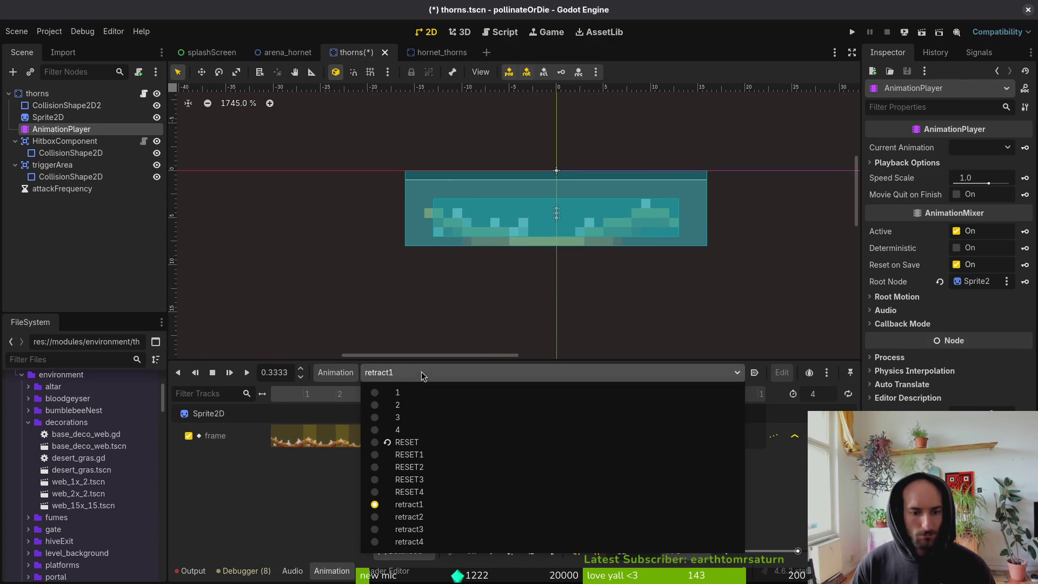
click(411, 393)
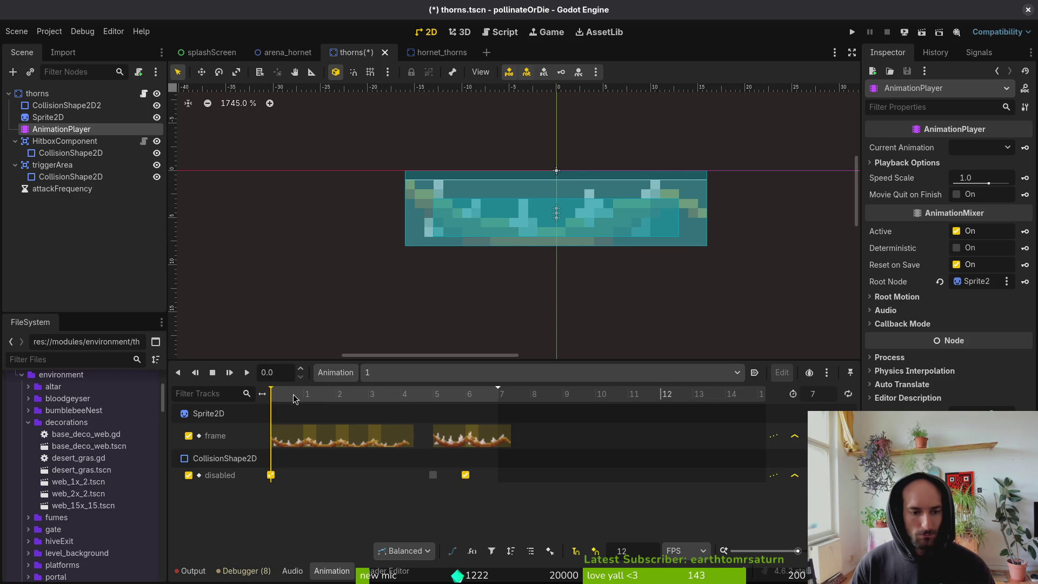
drag(297, 398, 407, 399)
key(alt+Tab)
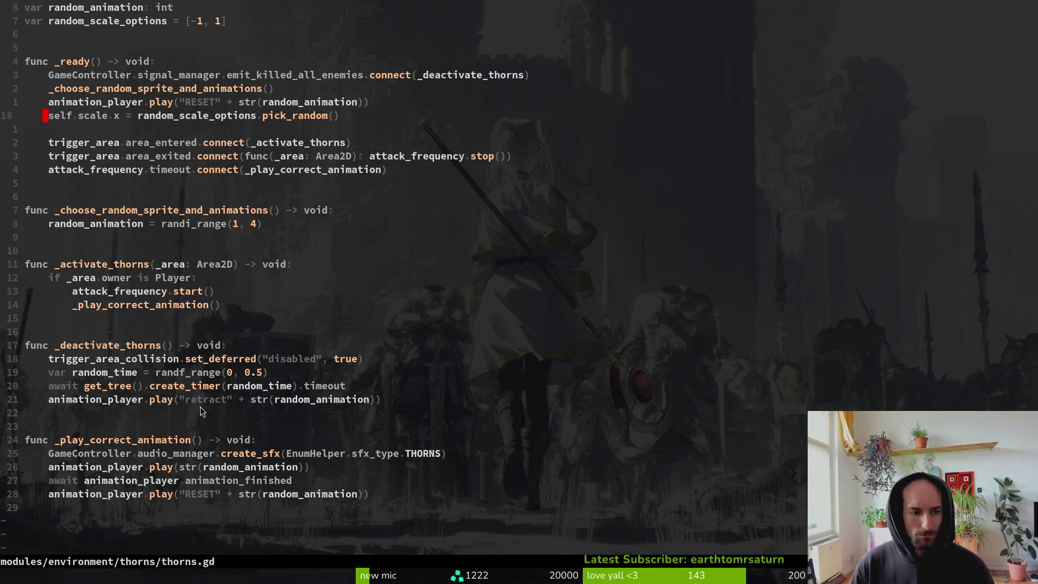
key(alt+Tab)
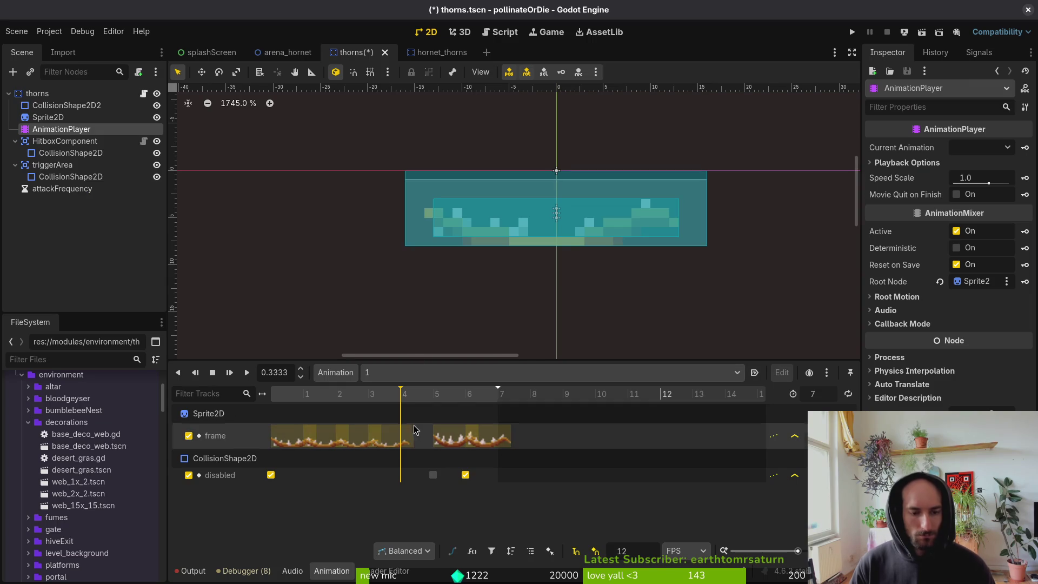
Create a 'retract' animation in hornet_thorns keying four Sprite2D frames, and save.
click(439, 53)
click(340, 373)
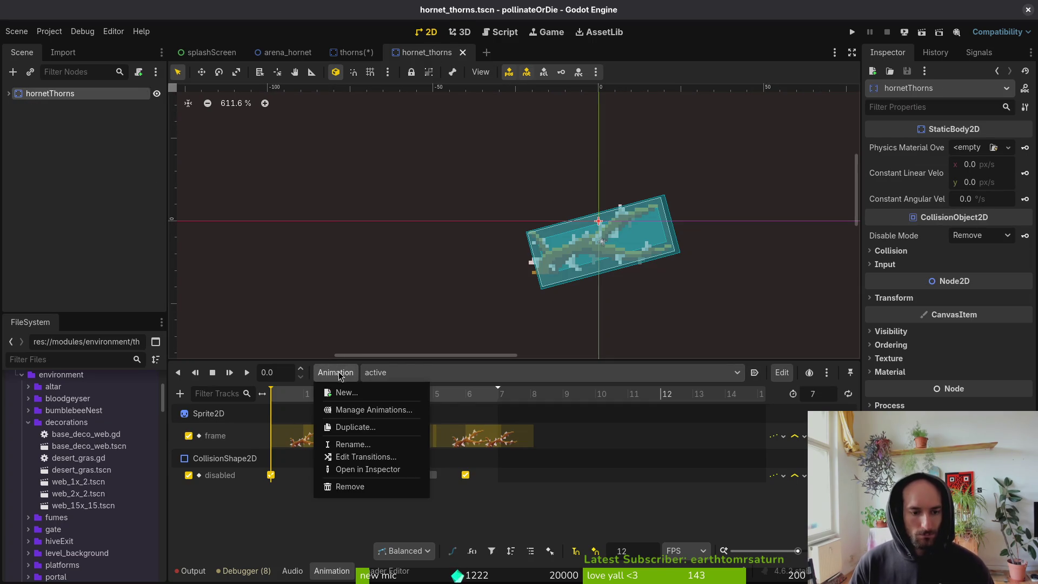
click(342, 395)
text(retract)
key(Return)
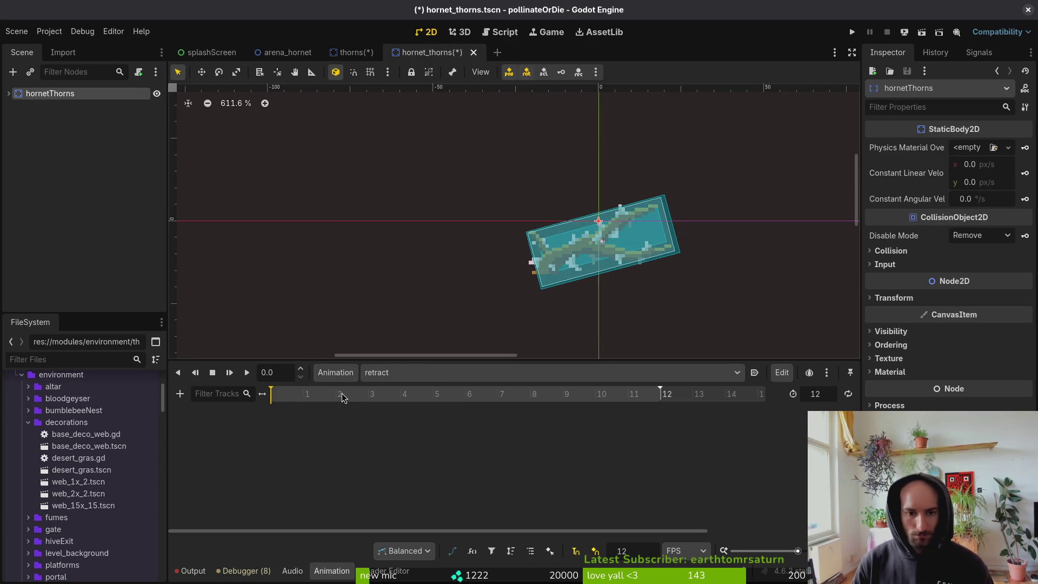
click(9, 94)
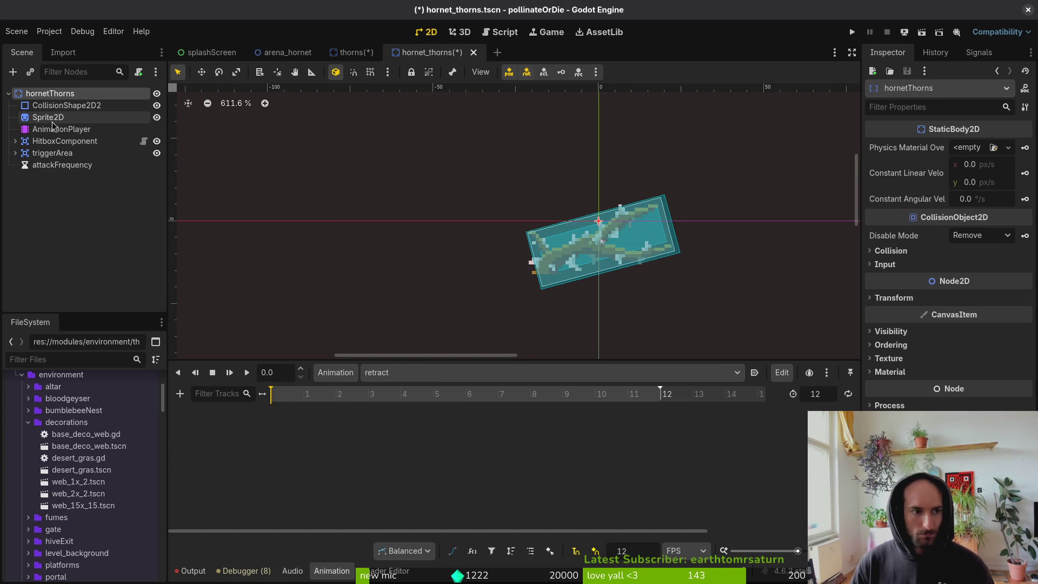
click(45, 118)
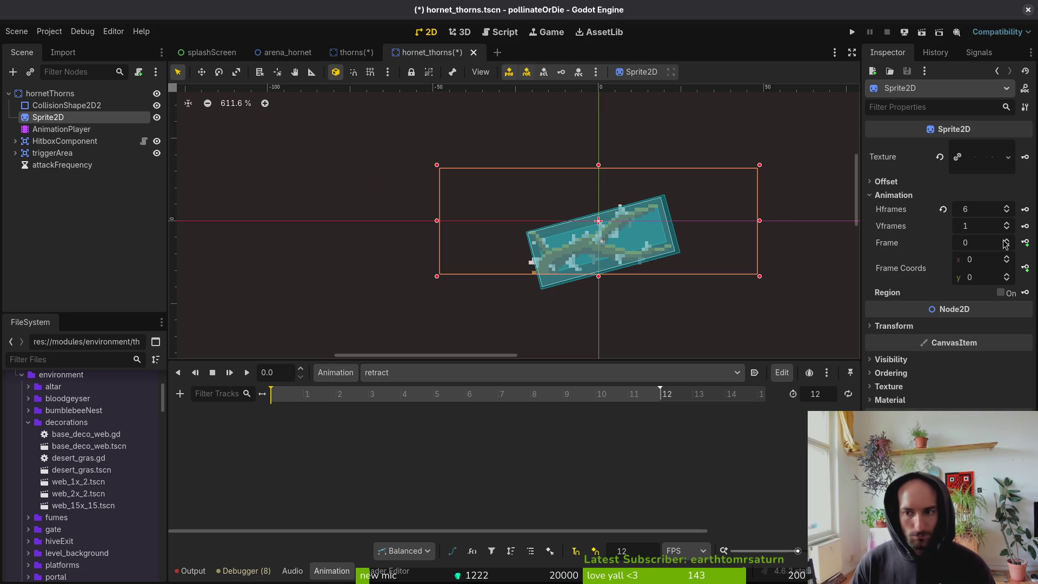
click(1024, 243)
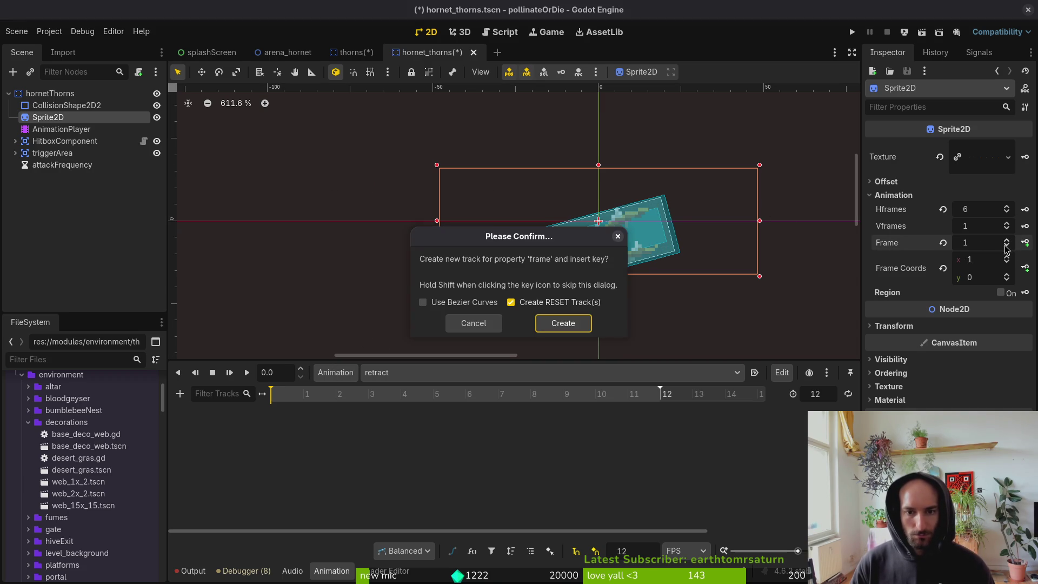
click(564, 323)
click(1025, 243)
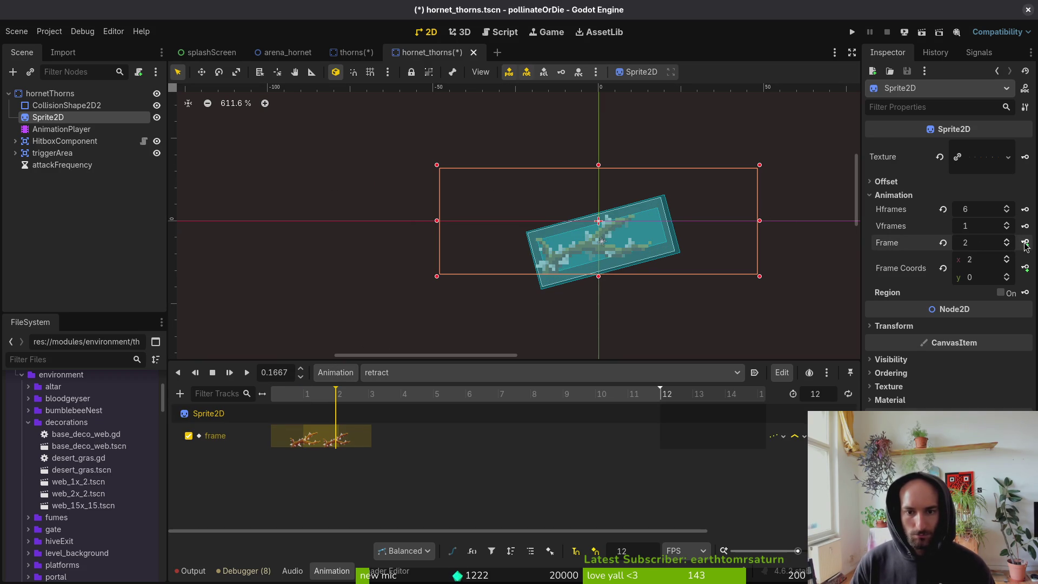
click(1024, 243)
click(1025, 243)
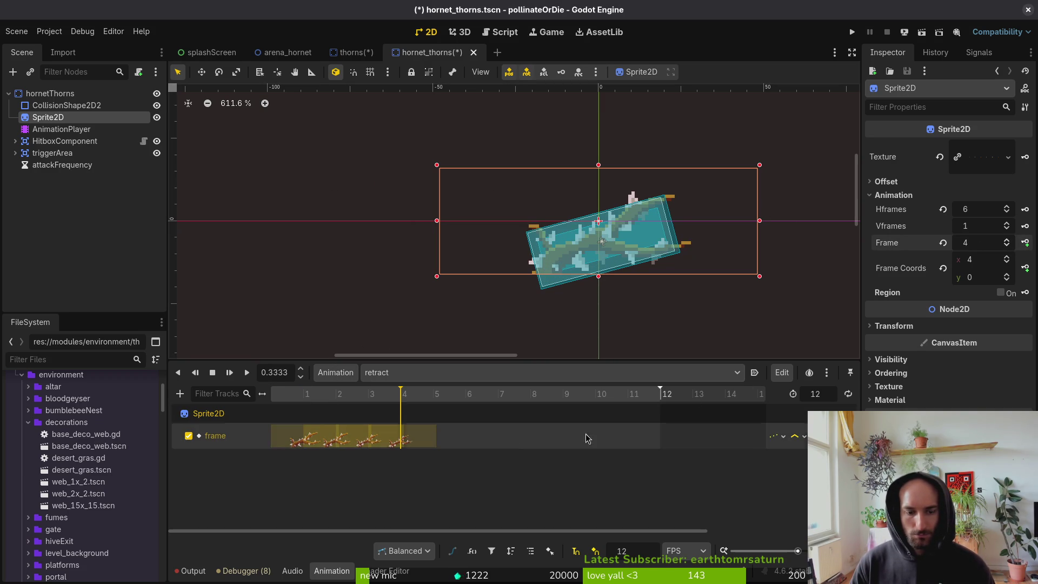
key(ctrl+s)
Set the retract animation length to 4 and compare it against thorns' retract1.
click(813, 393)
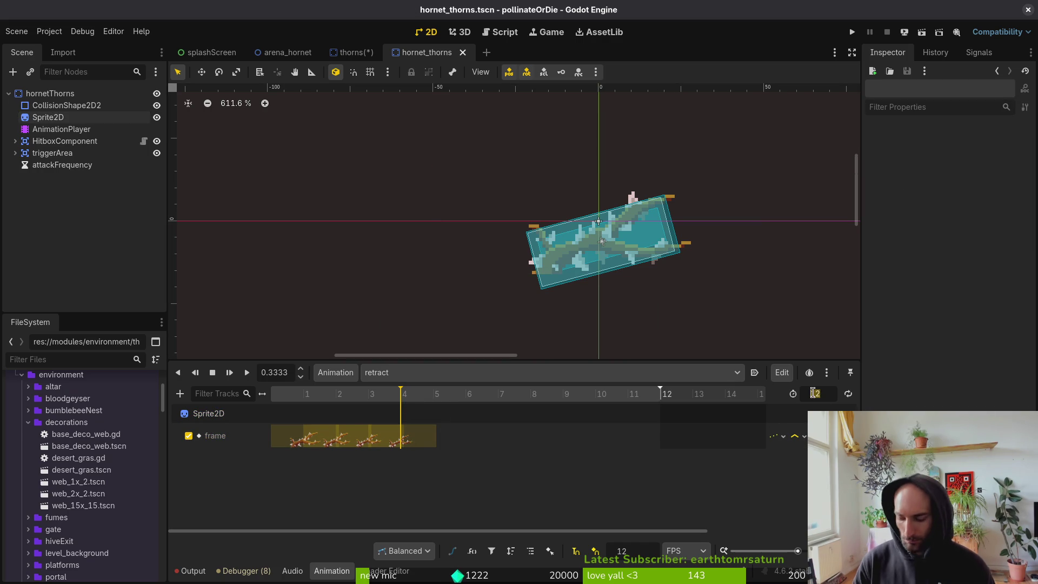
text(4)
key(Return)
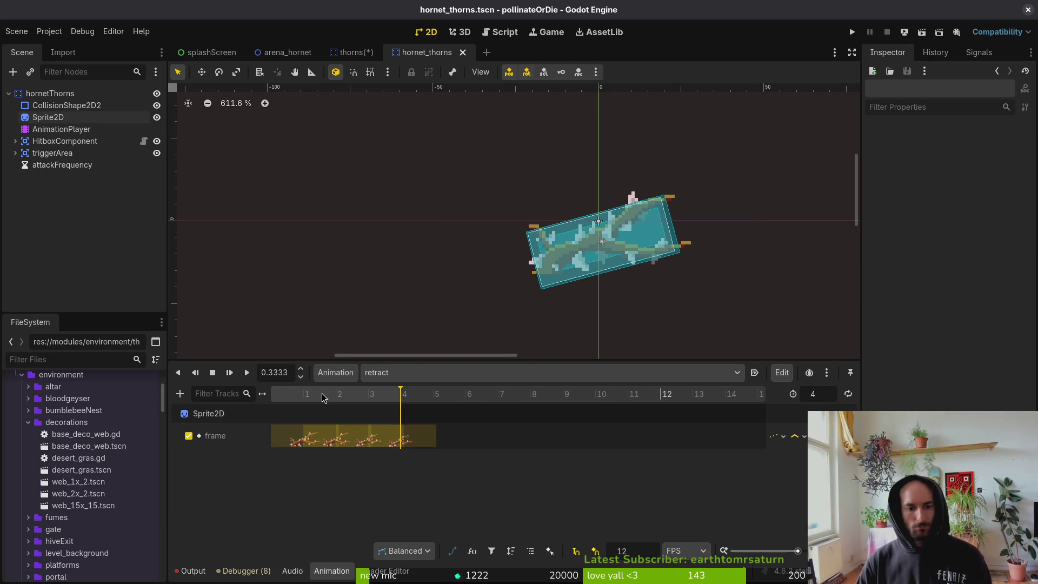
click(352, 52)
click(395, 373)
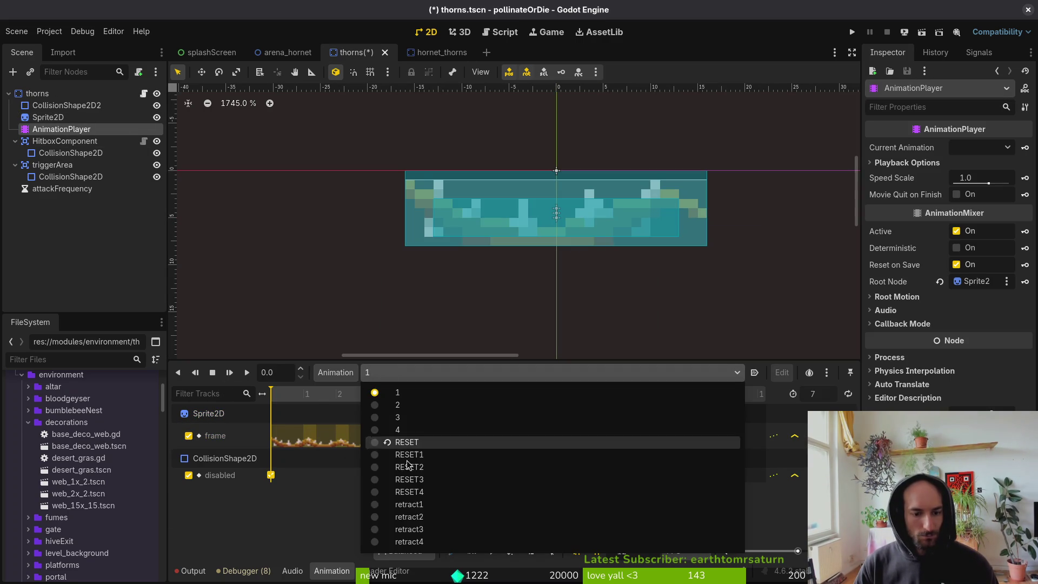
click(432, 506)
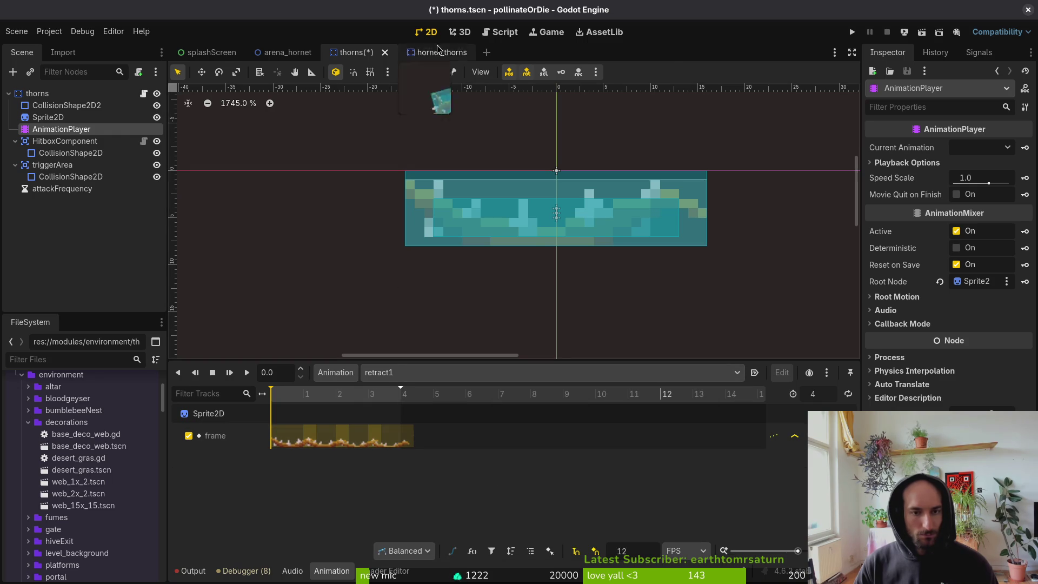
click(442, 48)
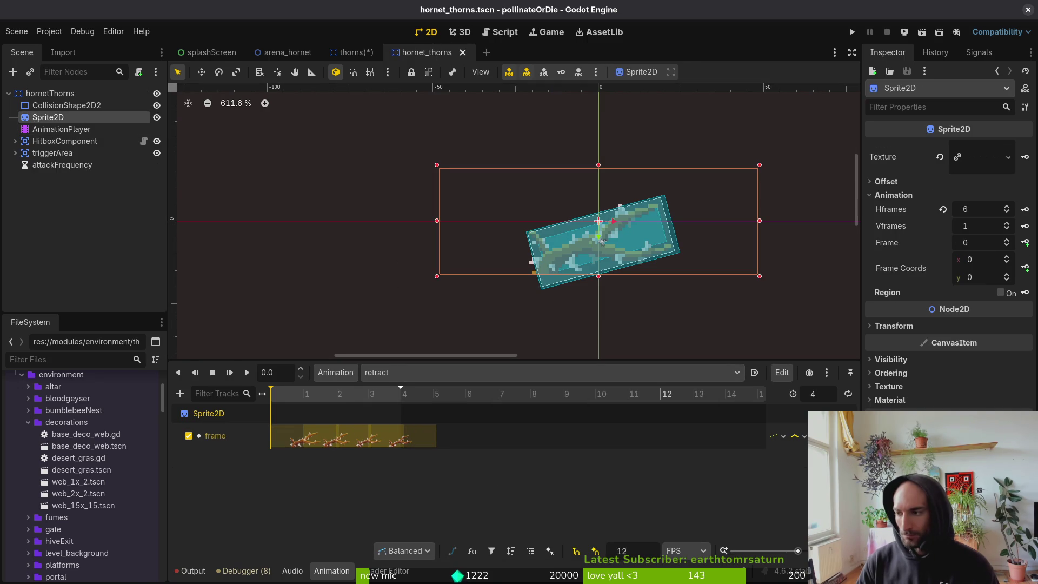
key(alt+Tab)
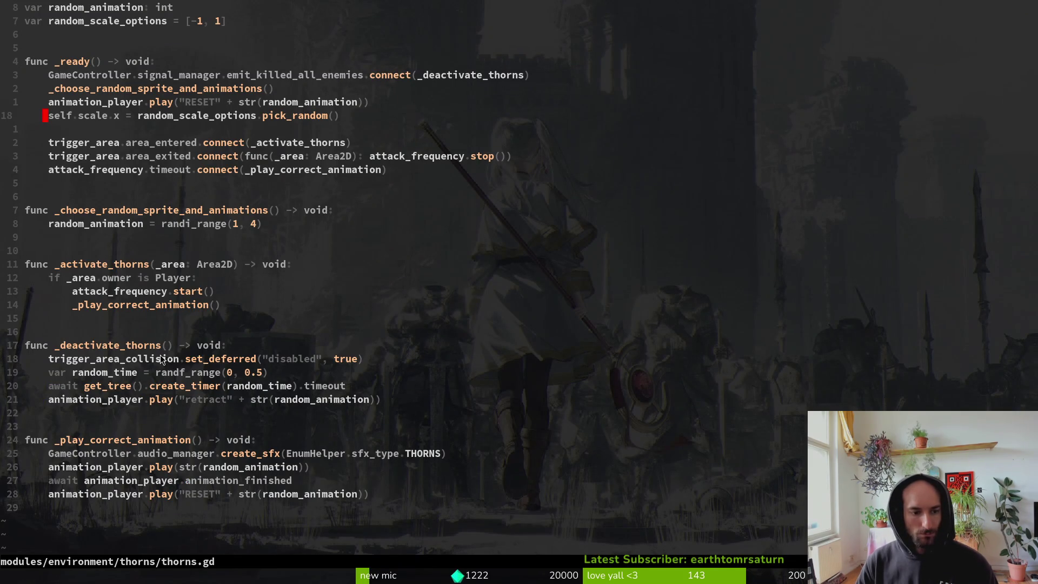
Save thorns.gd with :w and start, then cancel, a 'hotho' file search.
click(187, 303)
text(:w)
key(Return)
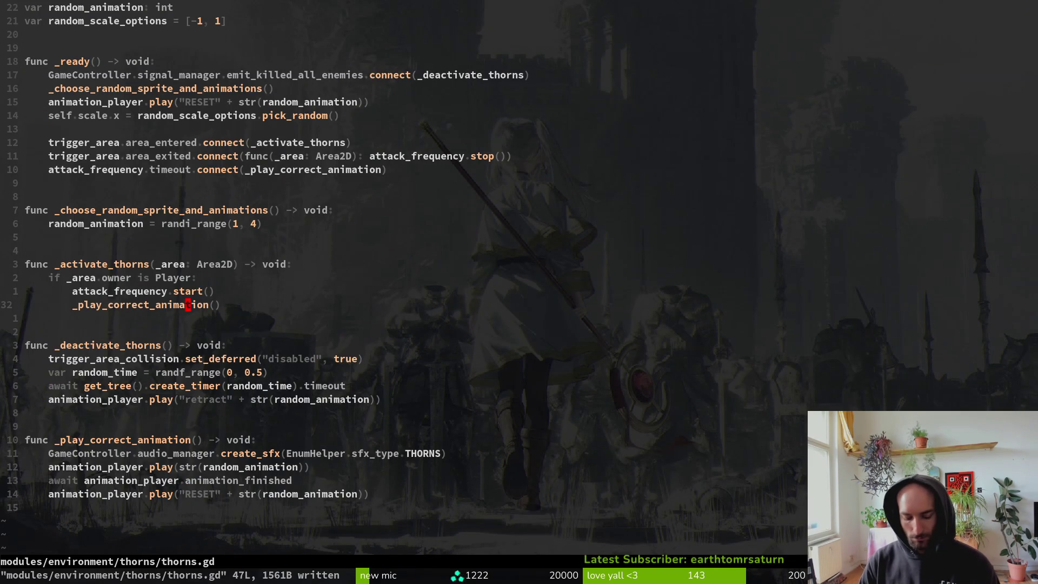
key(g)
key(g)
key(space)
key(f)
key(f)
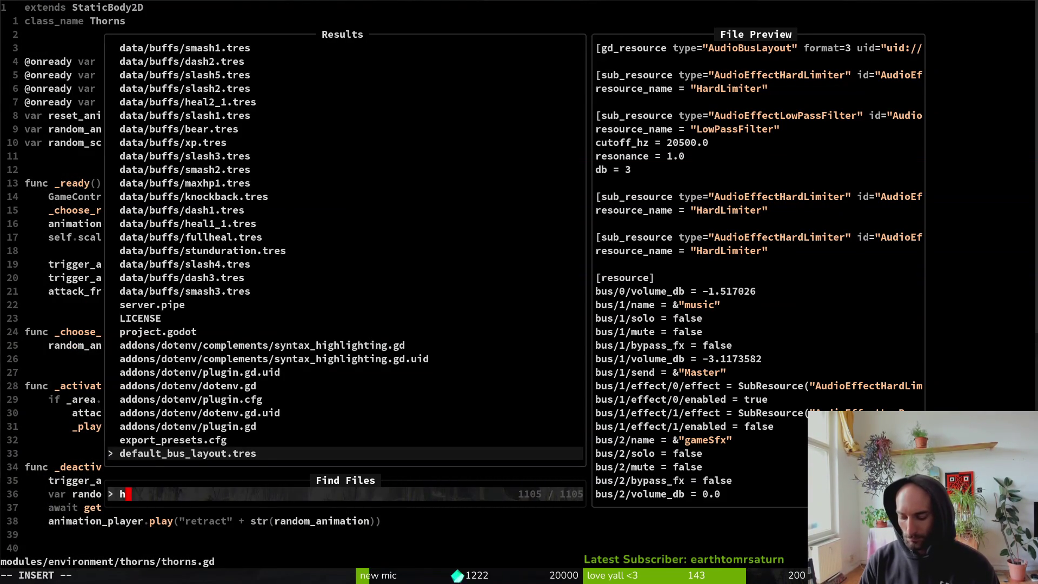
text(hotho)
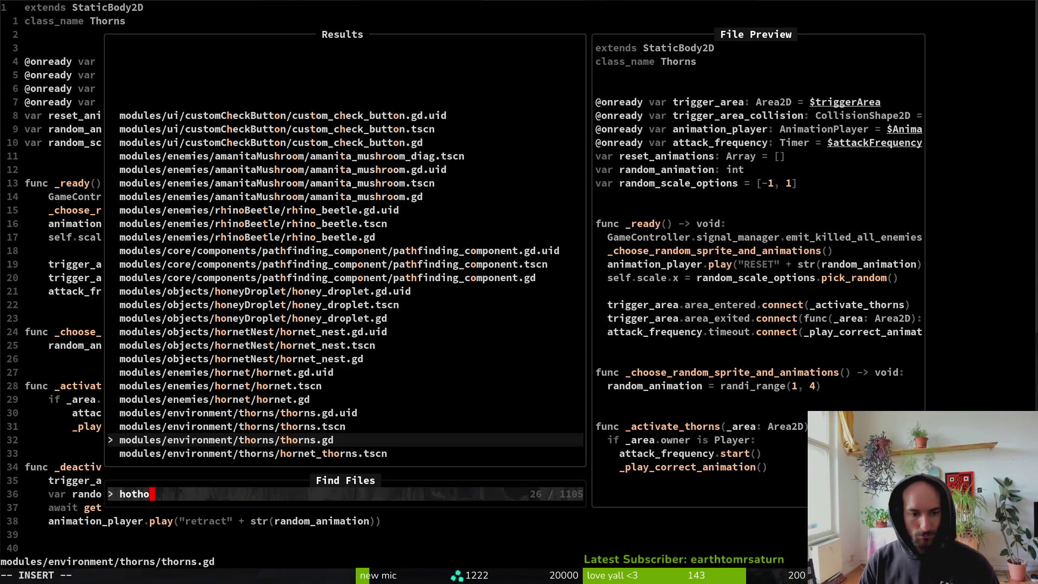
key(Escape)
key(Escape)
Attach a newly created hornet_thorns.gd script to the hornetThorns root node.
key(alt+Tab)
right_click(116, 93)
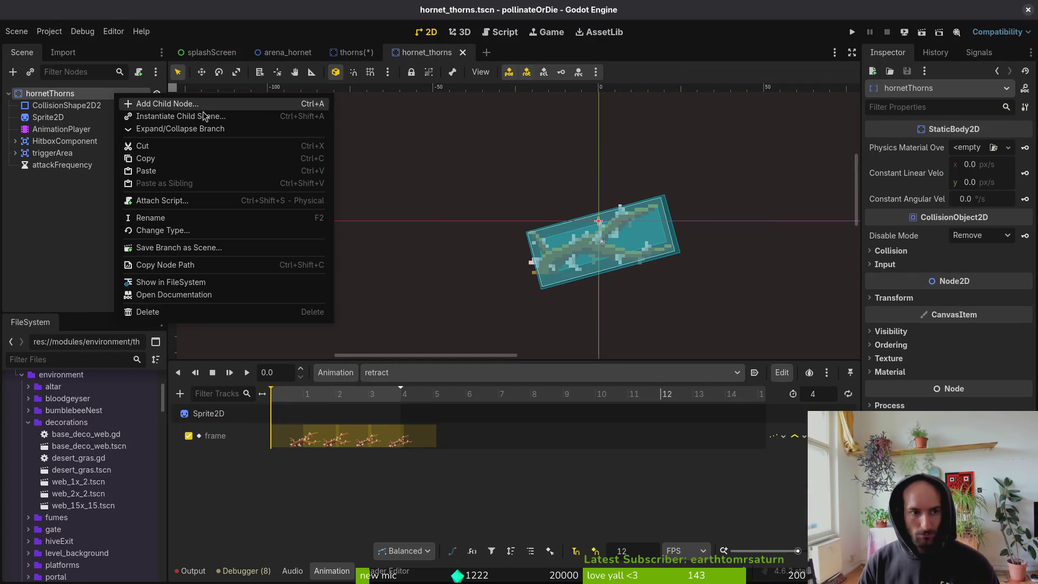
click(163, 200)
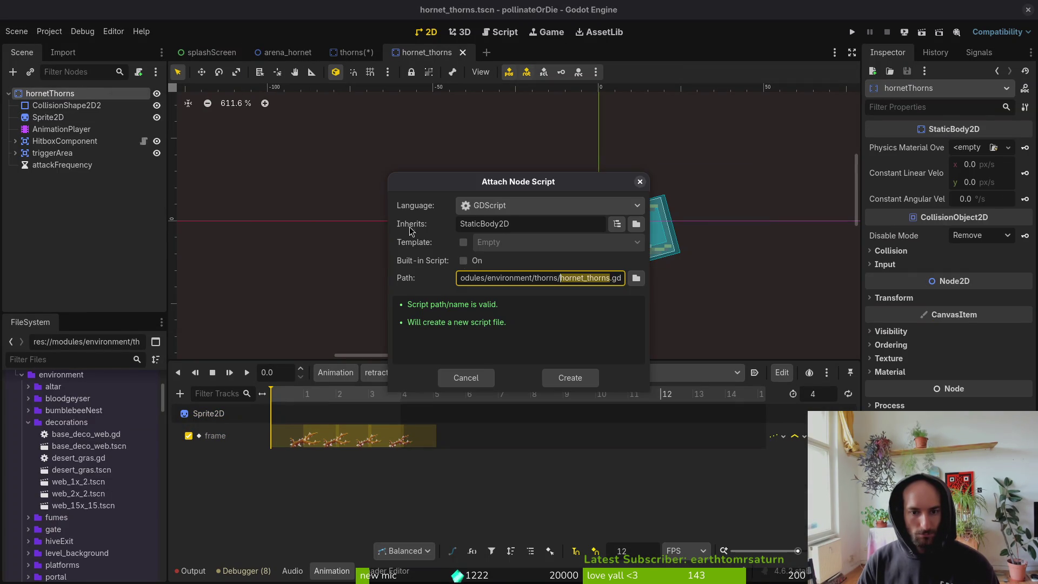
click(570, 378)
key(alt+Tab)
key(space)
Open hornet_thorns.gd, paste the thorns script, rename the class to HornetThorns, and save.
key(f)
key(f)
text(hornetthorns)
key(Return)
key(p)
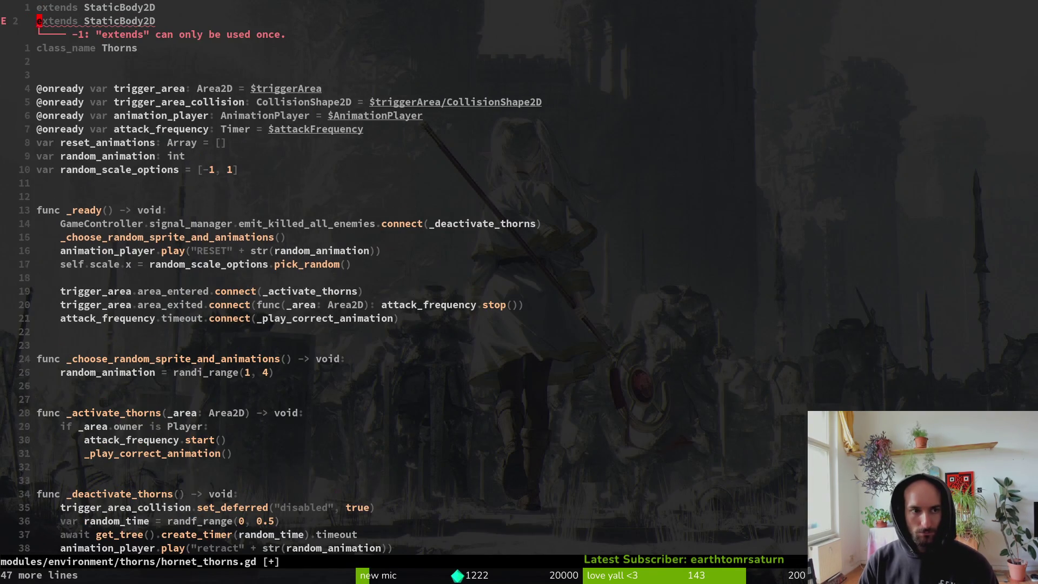
key(d)
key(d)
text(ciwHorne)
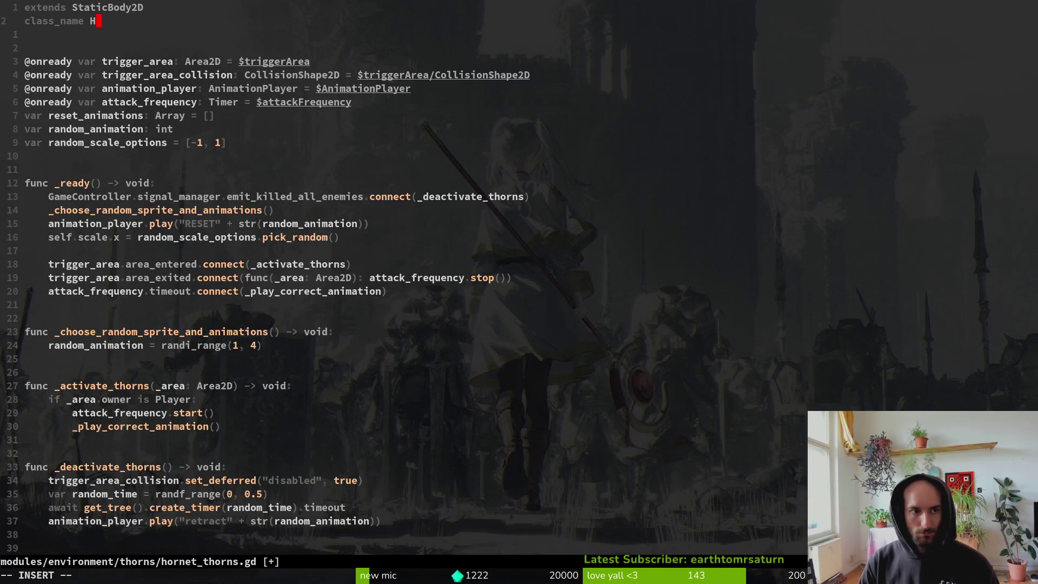
text(horns)
key(Escape)
text(:w)
key(Return)
Delete the random_animation and reset_animations variable declarations and save.
key(j)
key(j)
key(j)
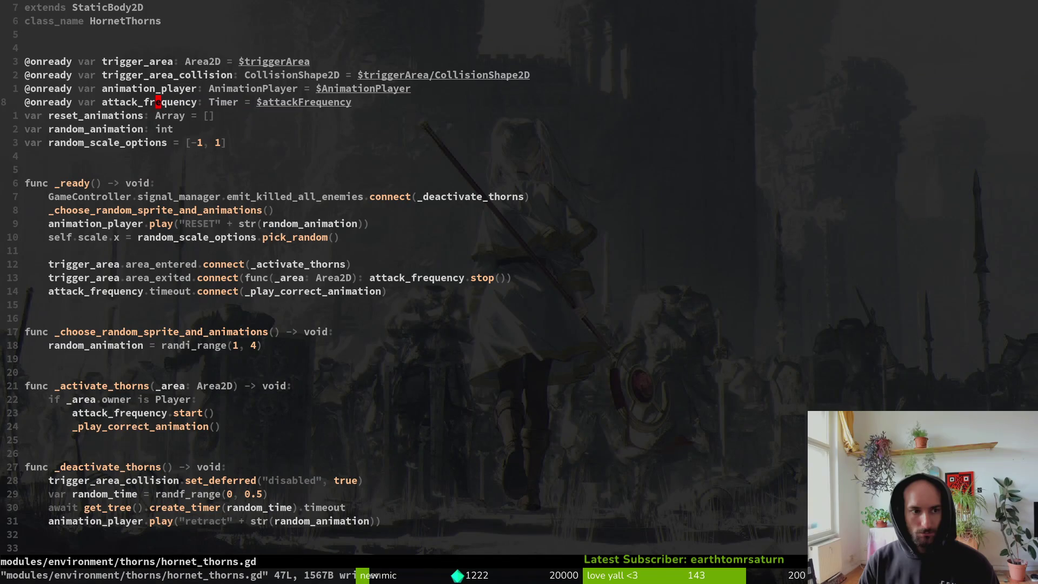
key(j)
key(j)
key(j)
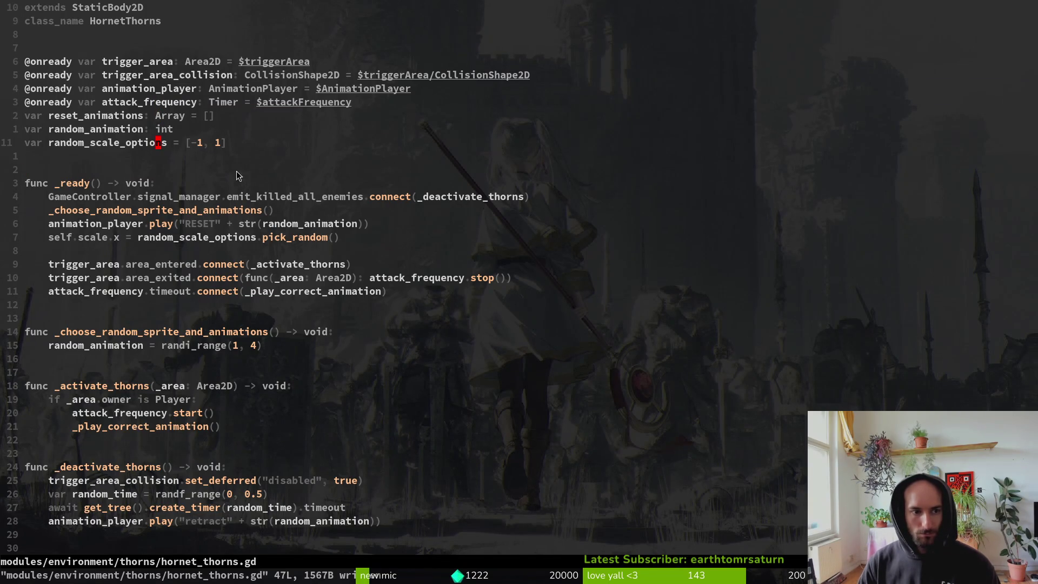
click(105, 130)
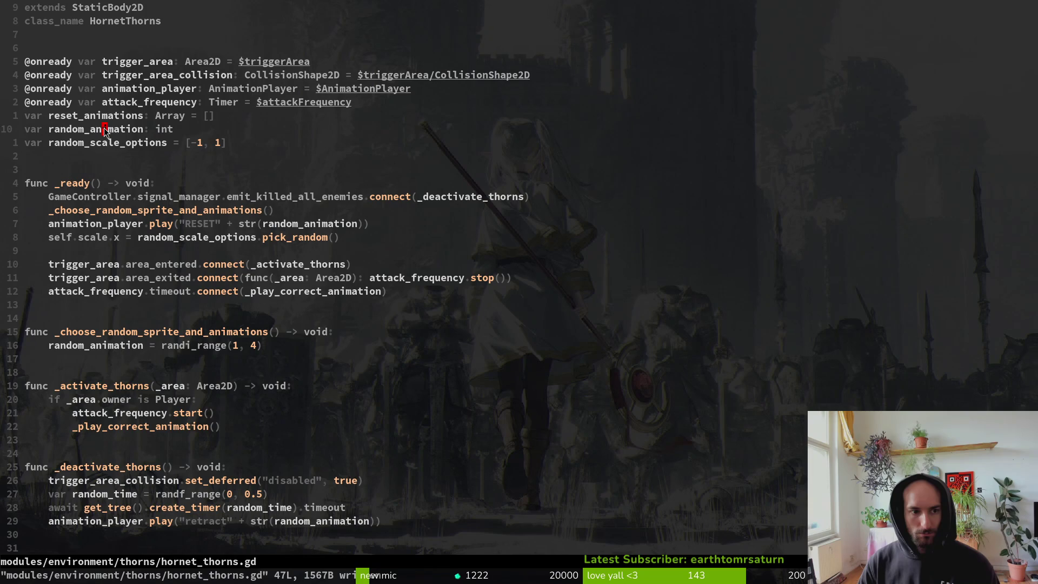
key(d)
key(d)
key(k)
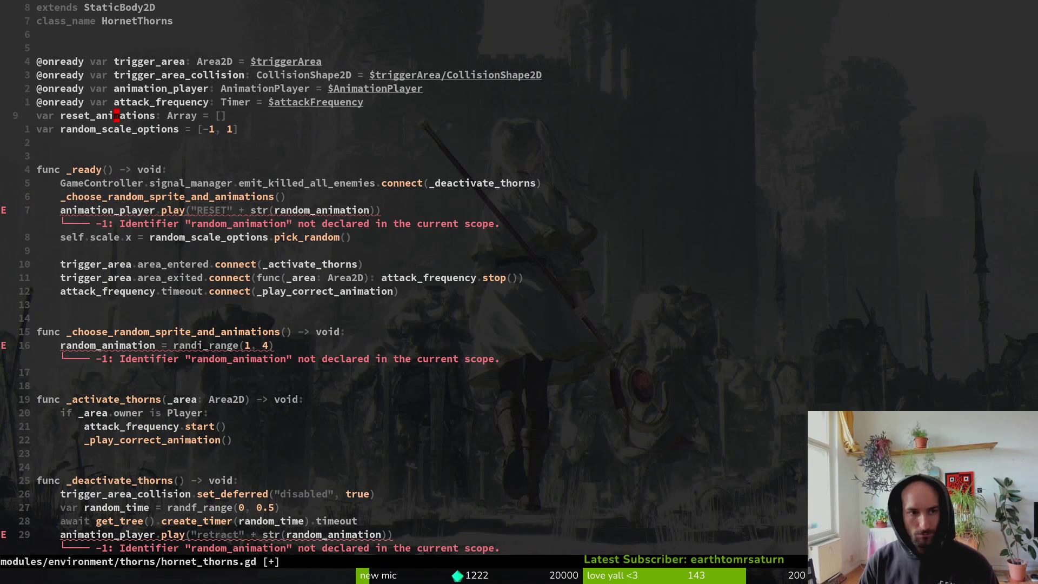
key(d)
key(d)
key(ctrl+s)
Strip the random_animation suffix from the RESET animation call, keeping the closing parenthesis.
key(j)
key(j)
key(j)
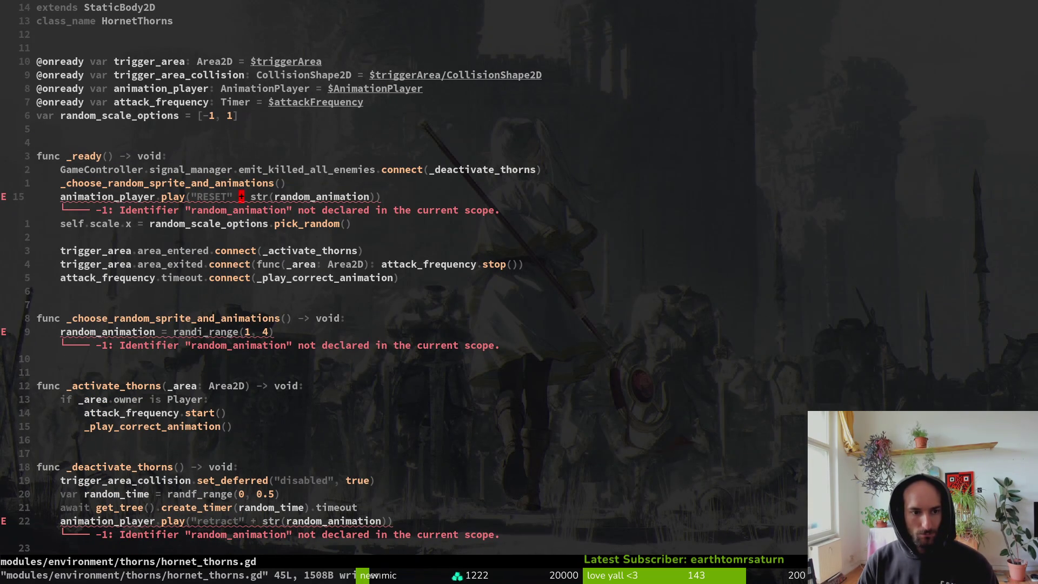
key(v)
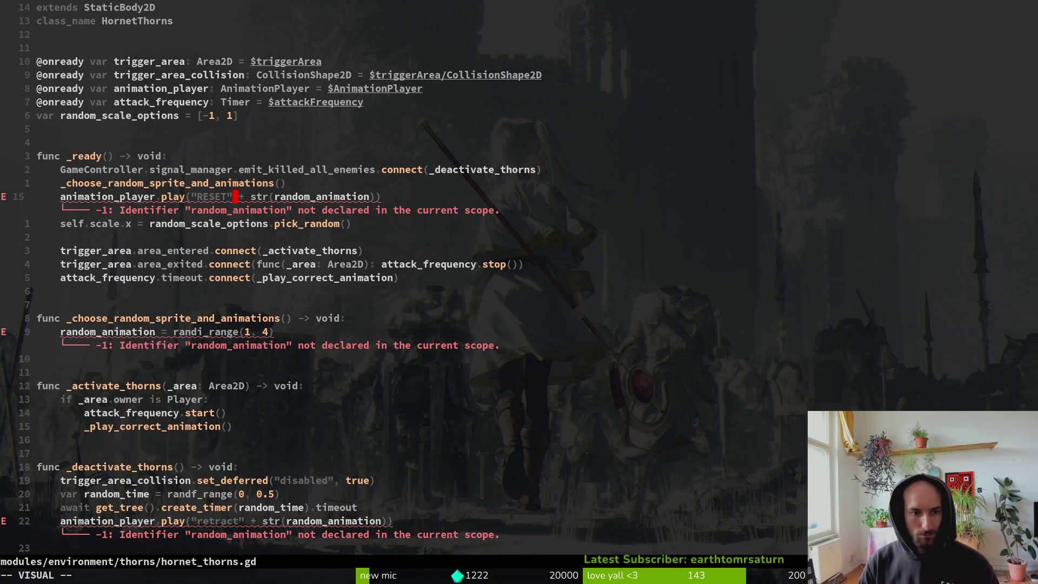
key(dollar)
key(h)
key(d)
key(ctrl+s)
Remove the random horizontal scale line, the random_scale_options declaration and extra blank lines above _ready.
key(j)
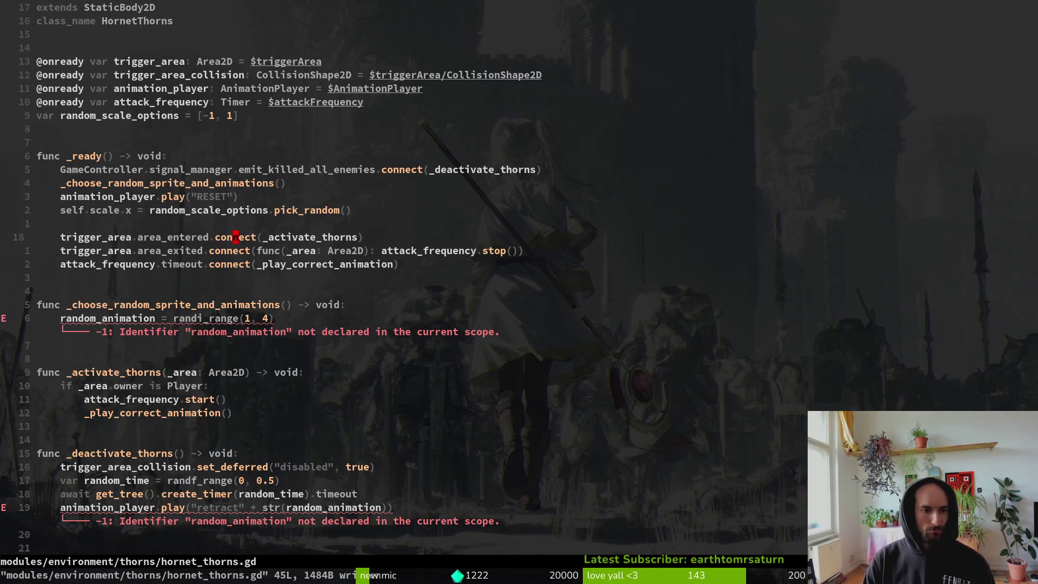
key(d)
key(d)
key(k)
key(k)
key(k)
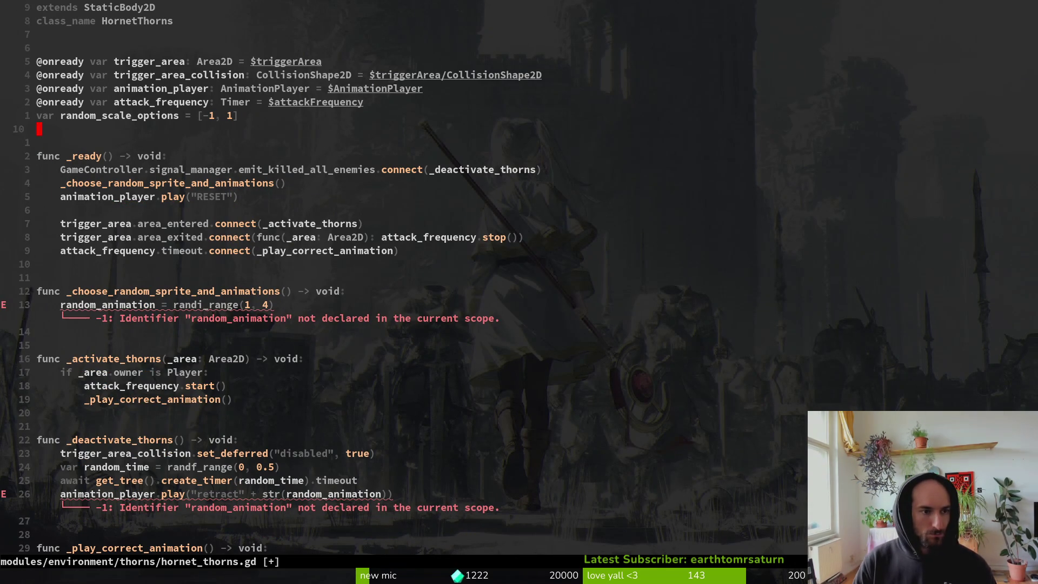
key(c)
key(c)
key(Escape)
key(j)
key(shift+v)
key(Escape)
key(j)
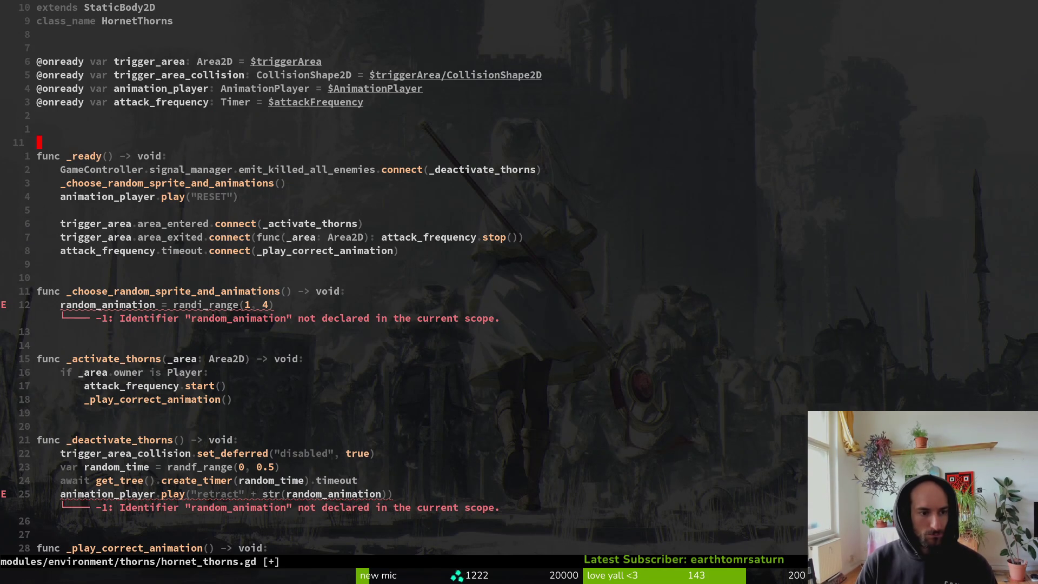
key(d)
key(d)
text(:w)
key(Return)
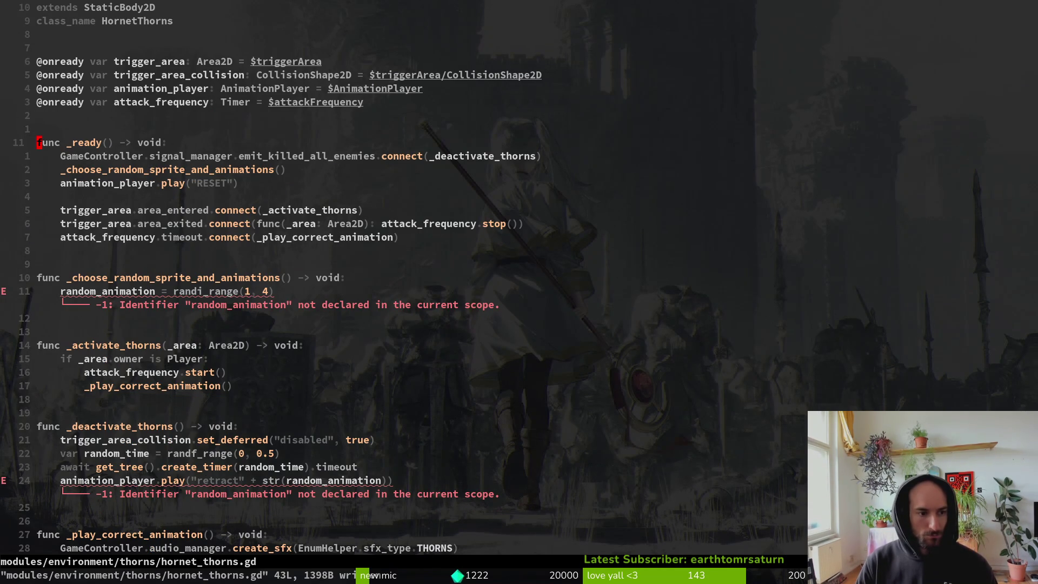
Delete the _choose_random_sprite_and_animations function and its call, then save.
key(1)
key(0)
key(j)
key(shift+v)
key(j)
key(j)
key(j)
key(d)
key(k)
key(k)
key(k)
key(k)
key(d)
key(d)
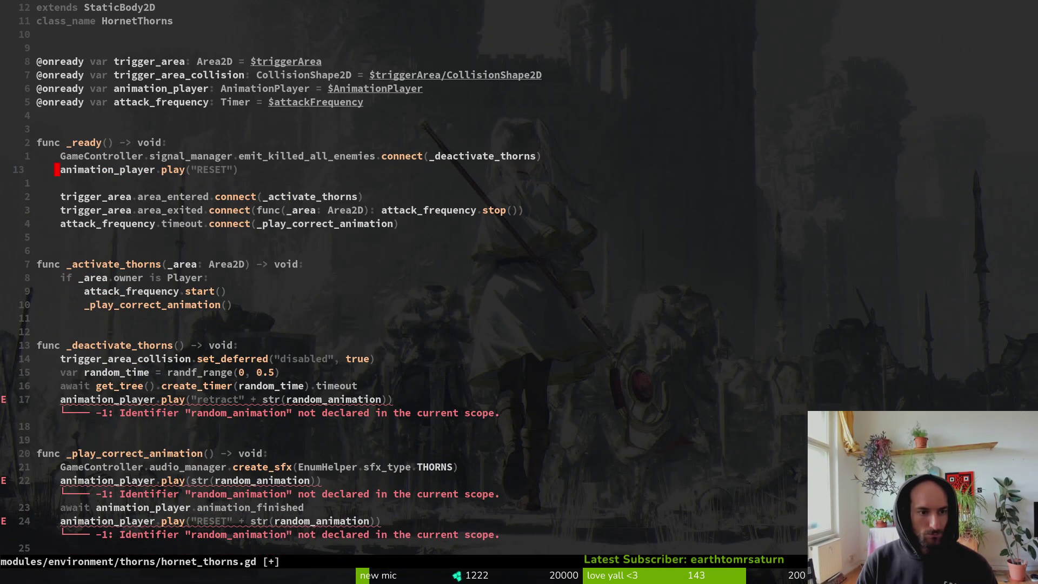
text(:w)
key(Return)
Make _deactivate_thorns play plain "retract" by removing the random suffix, and save.
key(j)
key(j)
key(j)
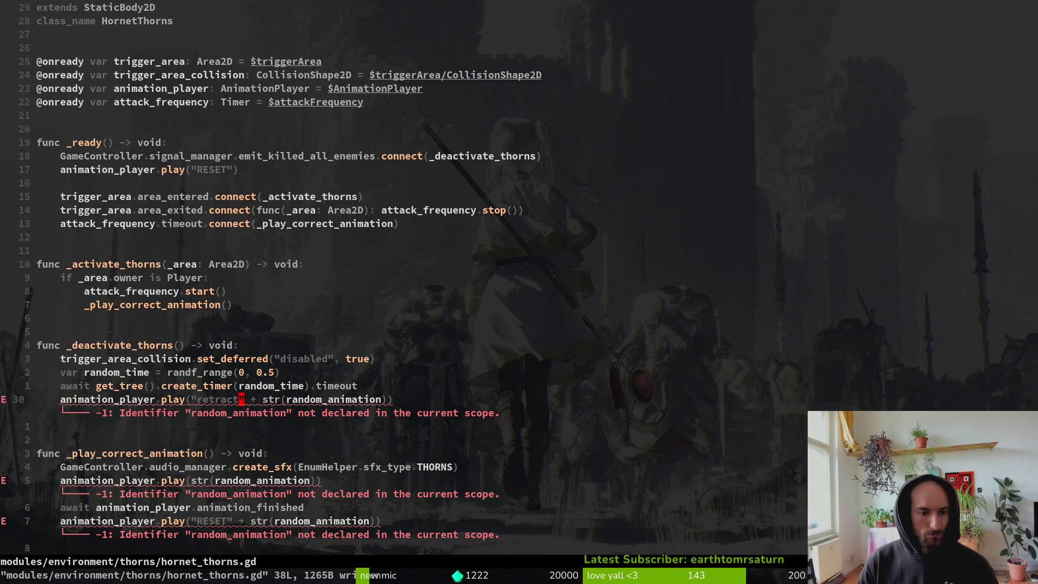
key(l)
key(v)
text($h)
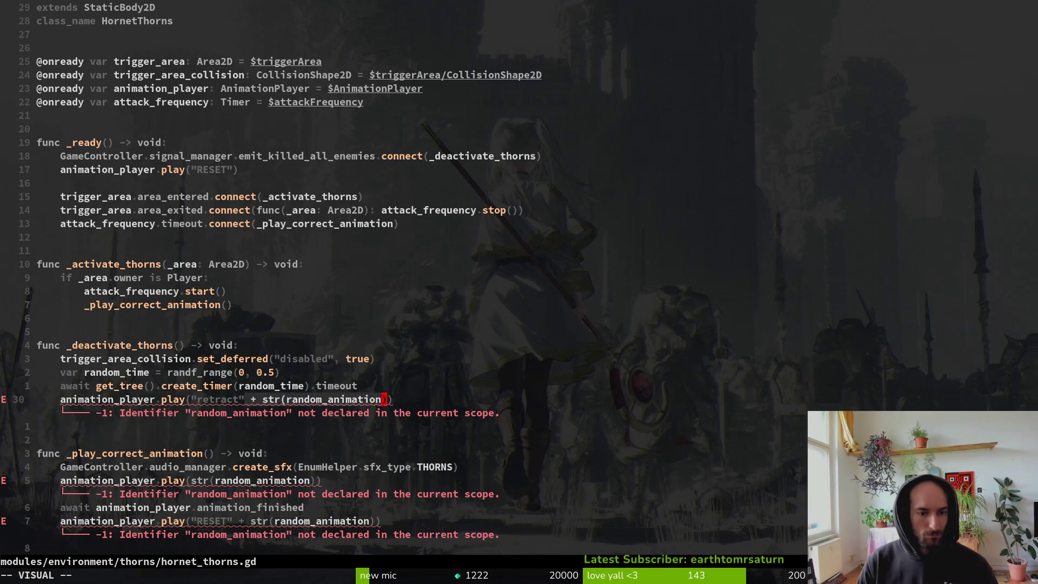
text(hd:w)
key(Return)
key(j)
key(j)
key(j)
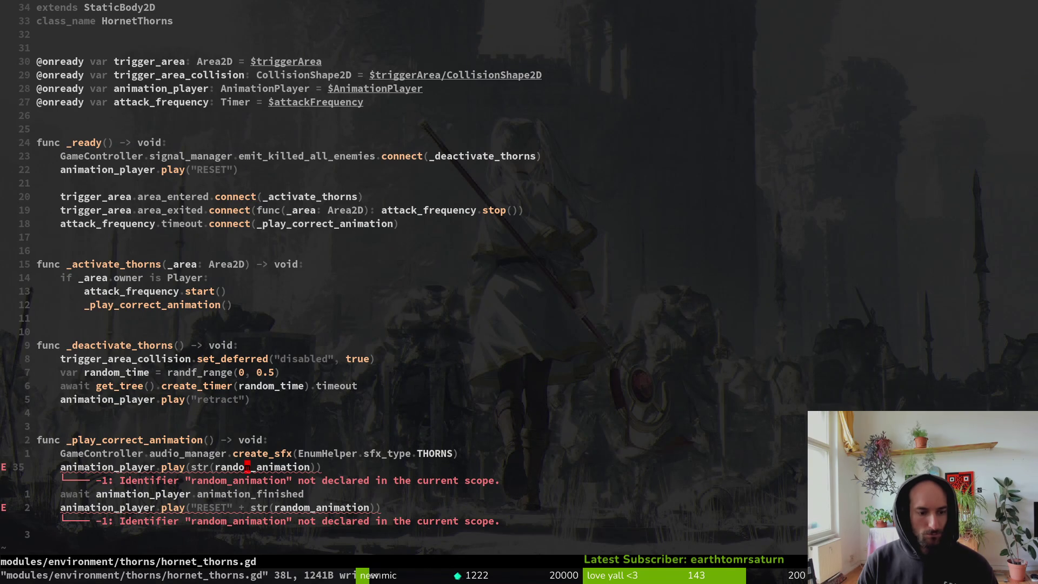
Add animation_player.play("active") in _activate_thorns in place of the _play_correct_animation call, and save.
key(k)
key(k)
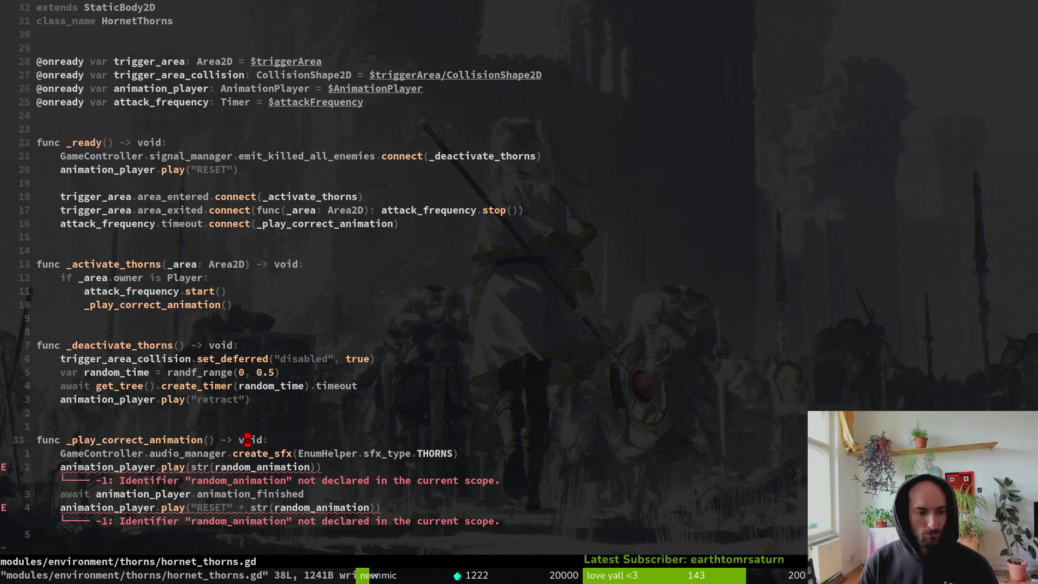
key(k)
key(k)
key(k)
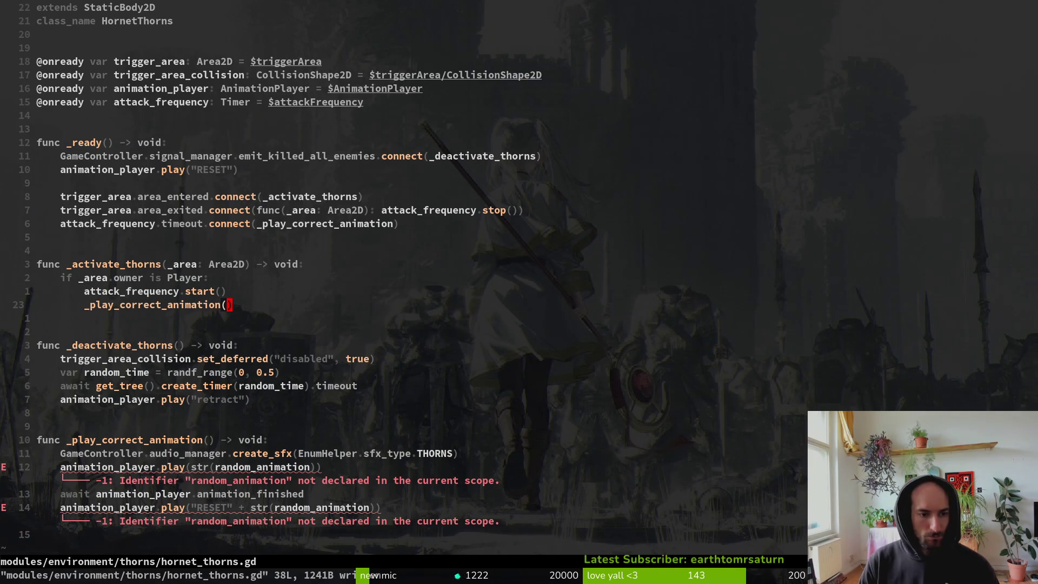
text(Oanimation_player.play()
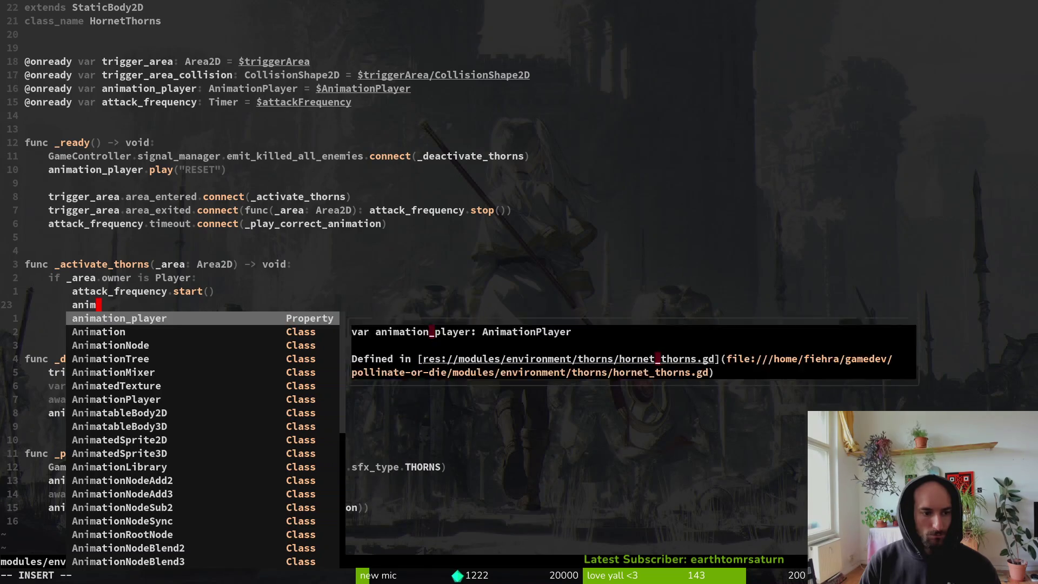
text(active")
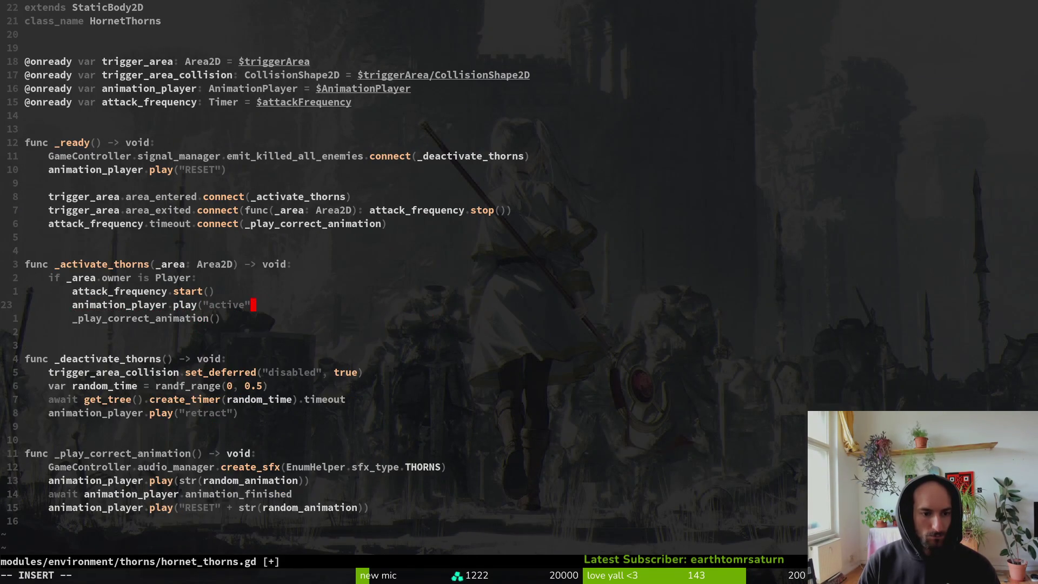
text())
key(Escape)
text(:w)
key(Return)
Move the create_sfx THORNS sound line to sit under the play("active") call.
text(11j)
key(shift+v)
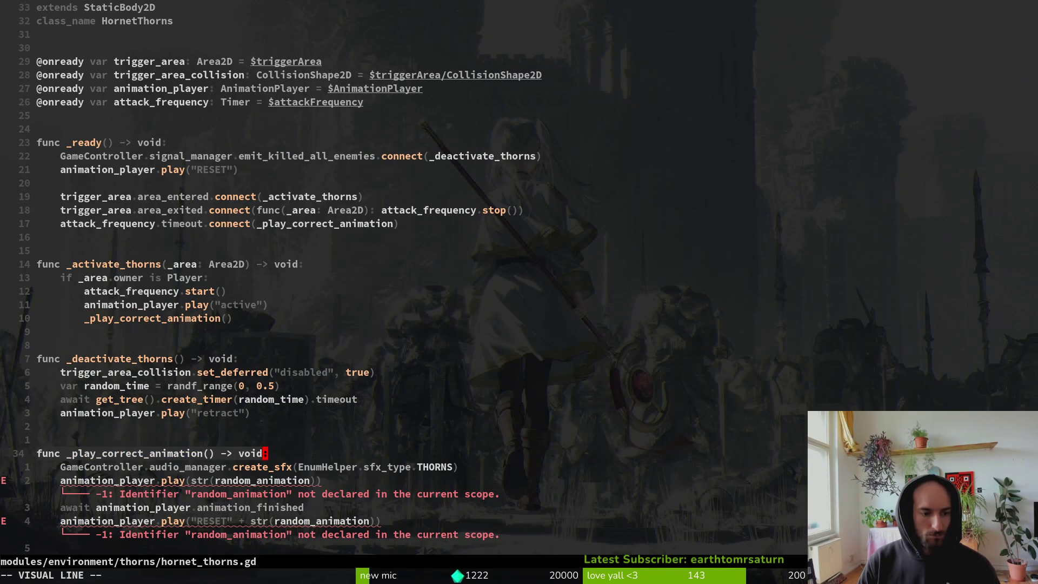
key(j)
key(j)
key(j)
key(Escape)
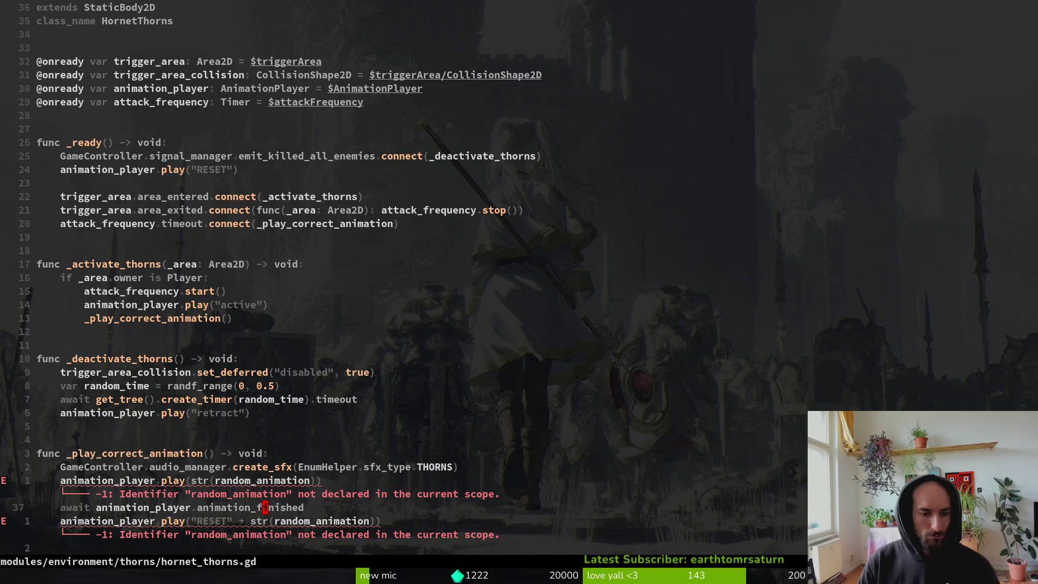
key(d)
key(d)
key(k)
key(k)
key(k)
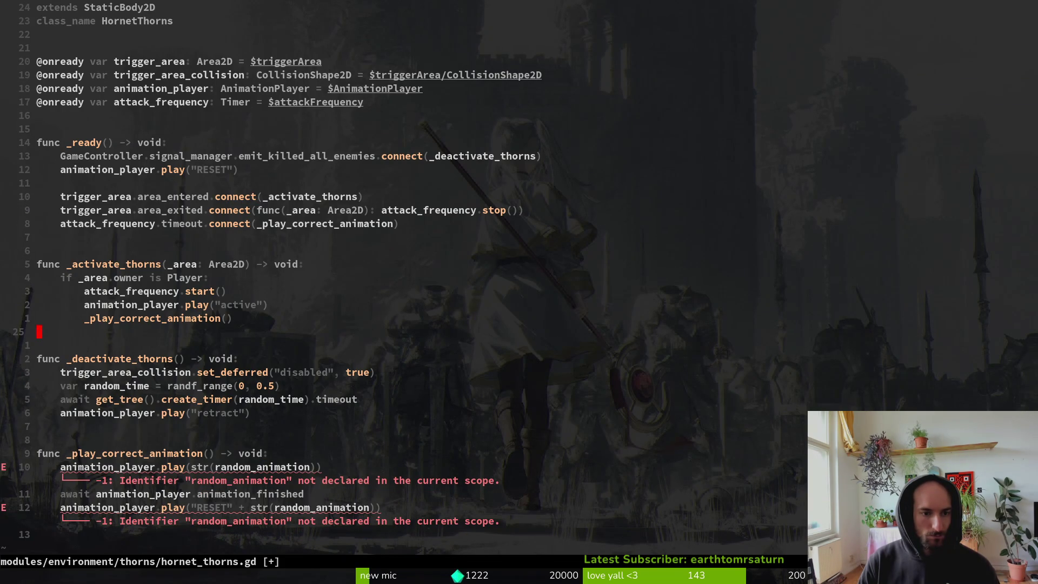
key(u)
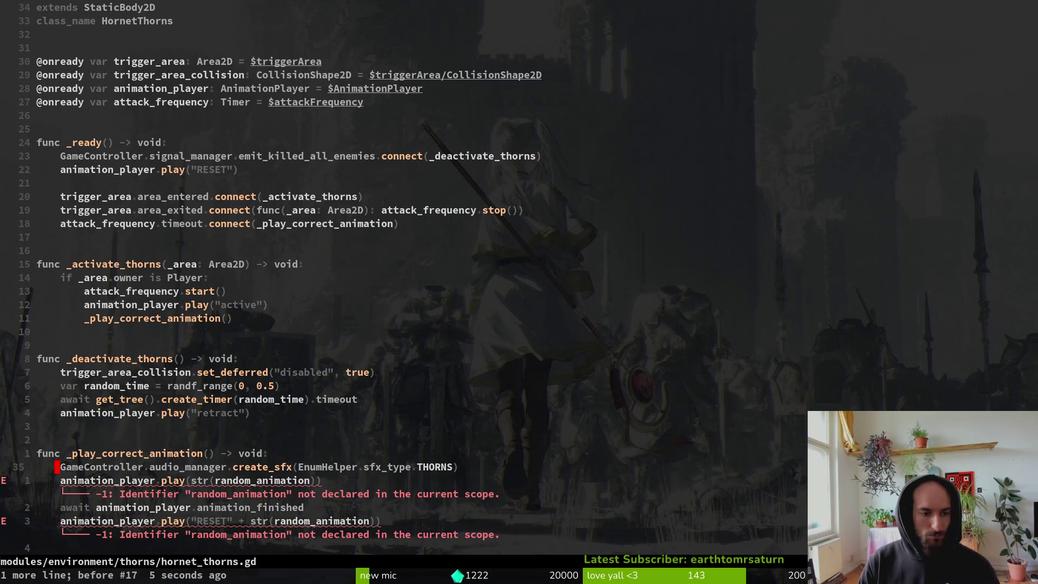
key(ctrl+r)
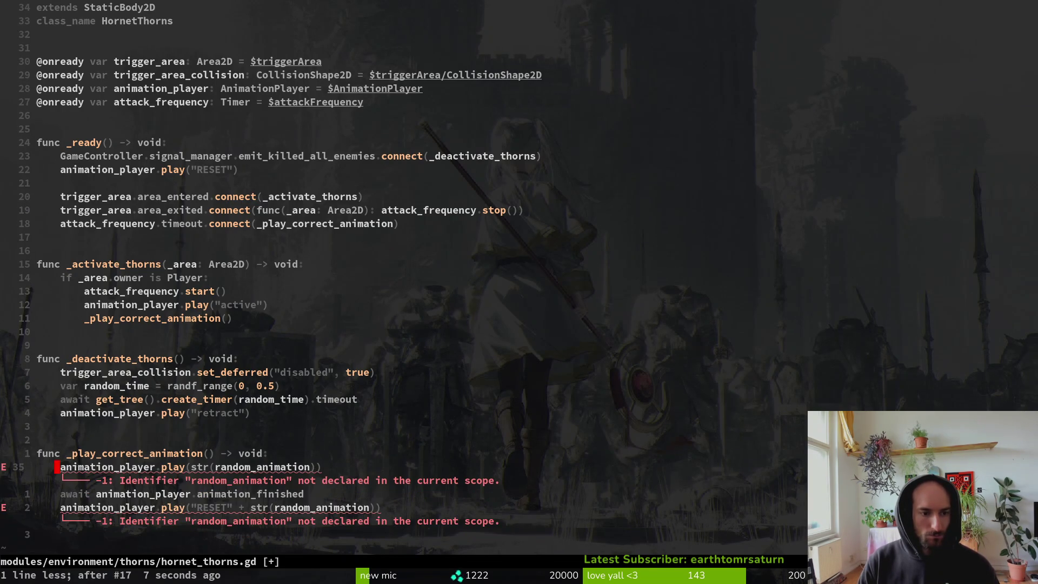
key(p)
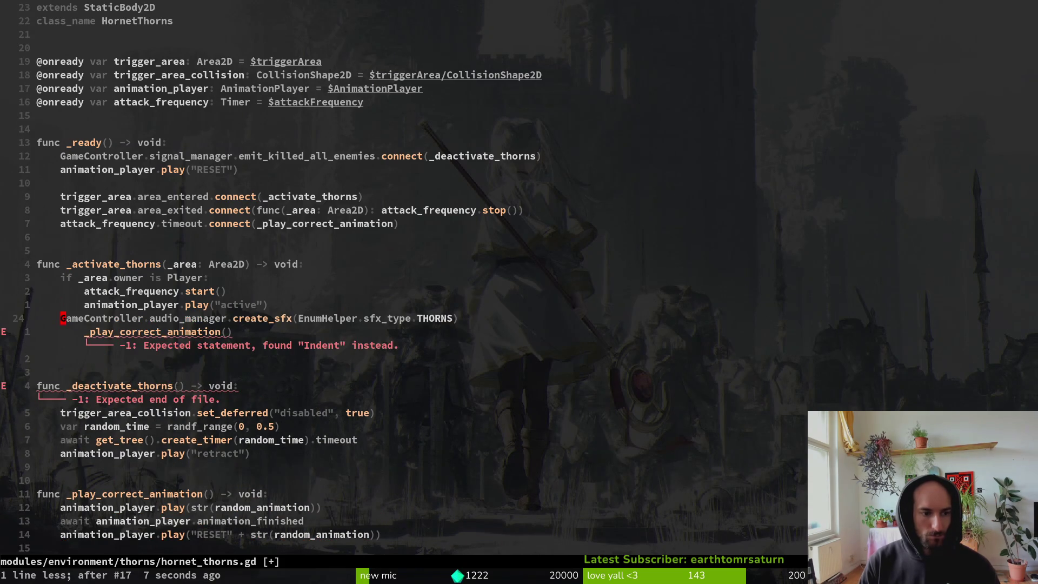
key(Return)
click(81, 480)
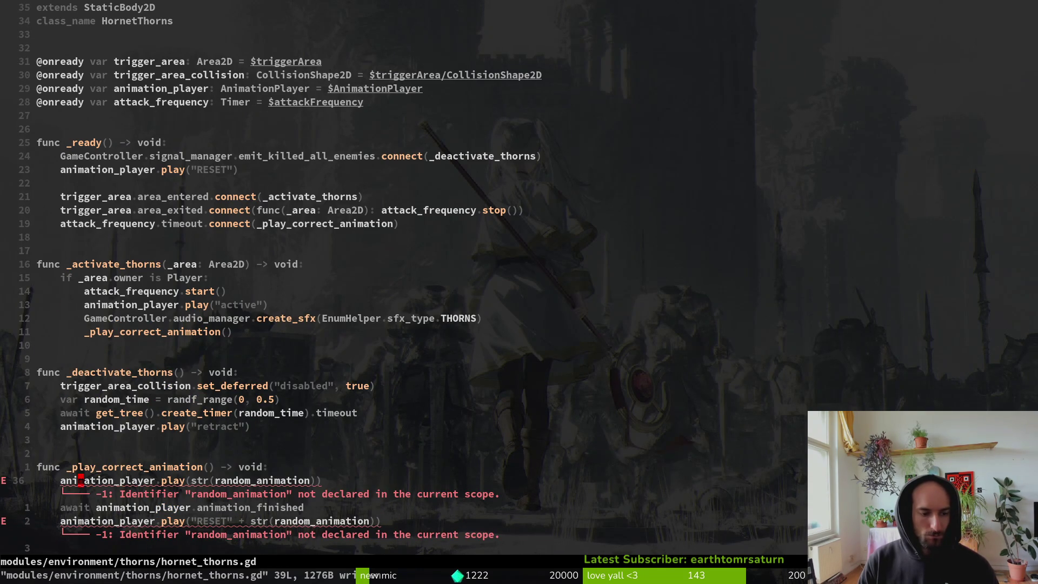
Delete the _play_correct_animation function and its leftover call, and save.
key(V)
key(j)
key(j)
key(j)
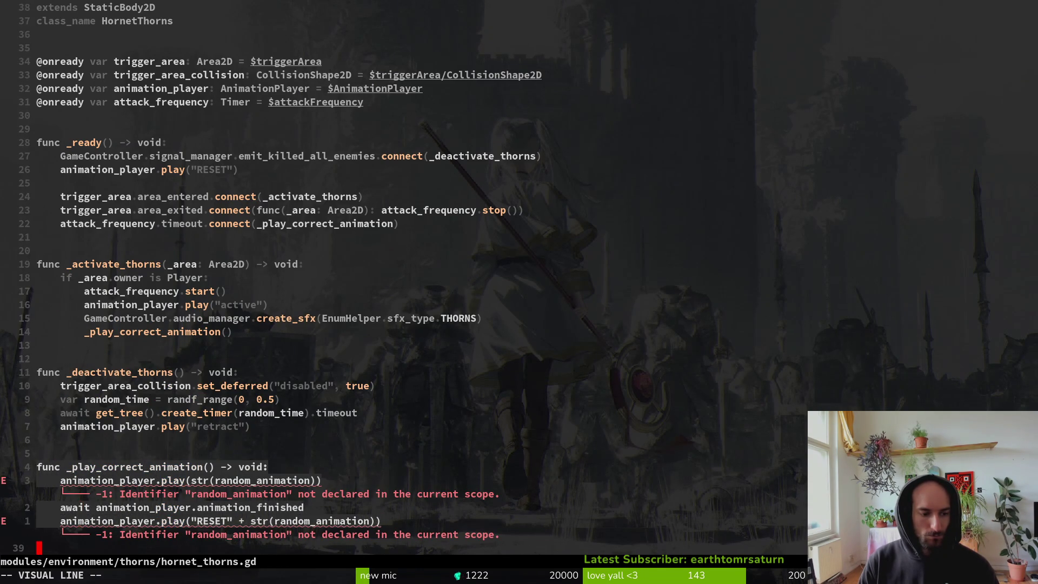
key(d)
key(u)
key(V)
key(j)
key(j)
key(j)
key(d)
key(k)
key(k)
key(k)
key(d)
key(d)
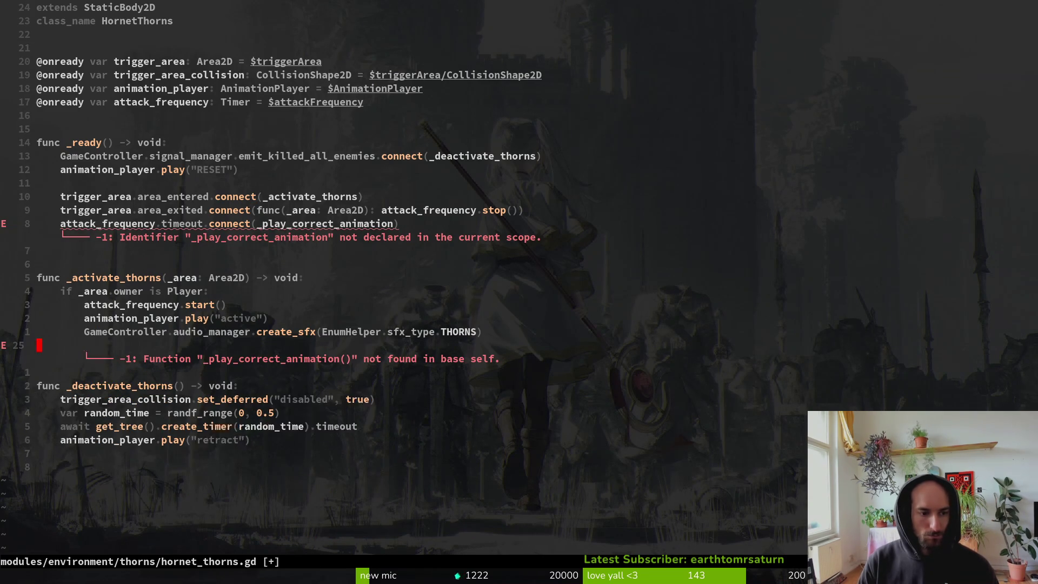
text(:w)
key(Return)
key(k)
key(k)
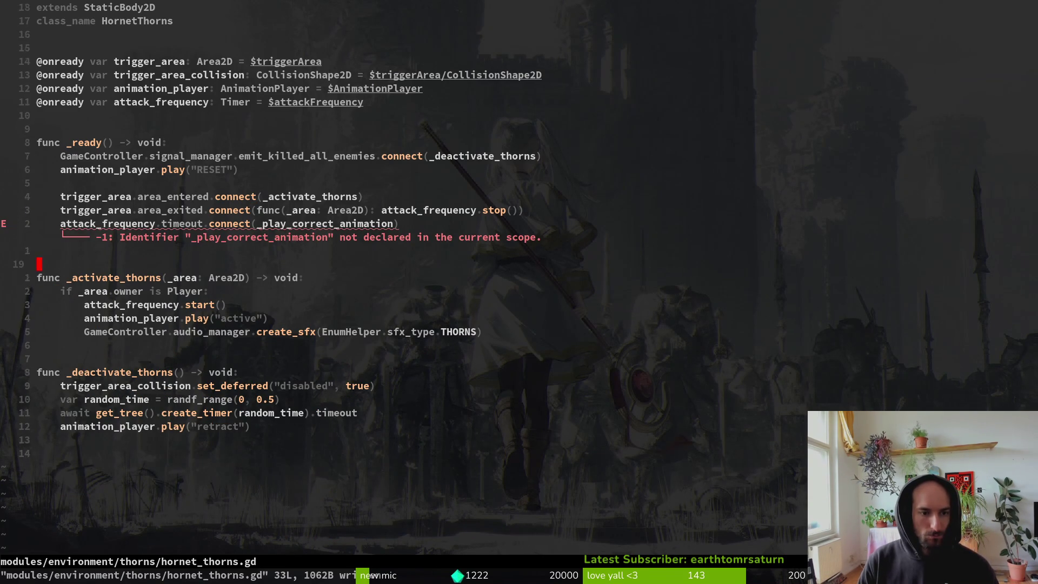
key(u)
key(u)
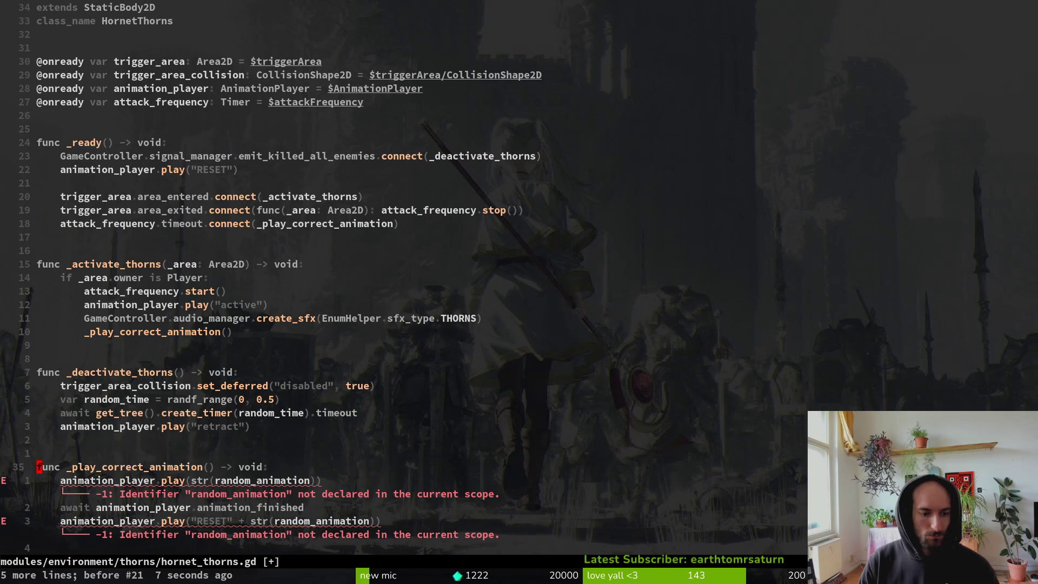
key(u)
key(u)
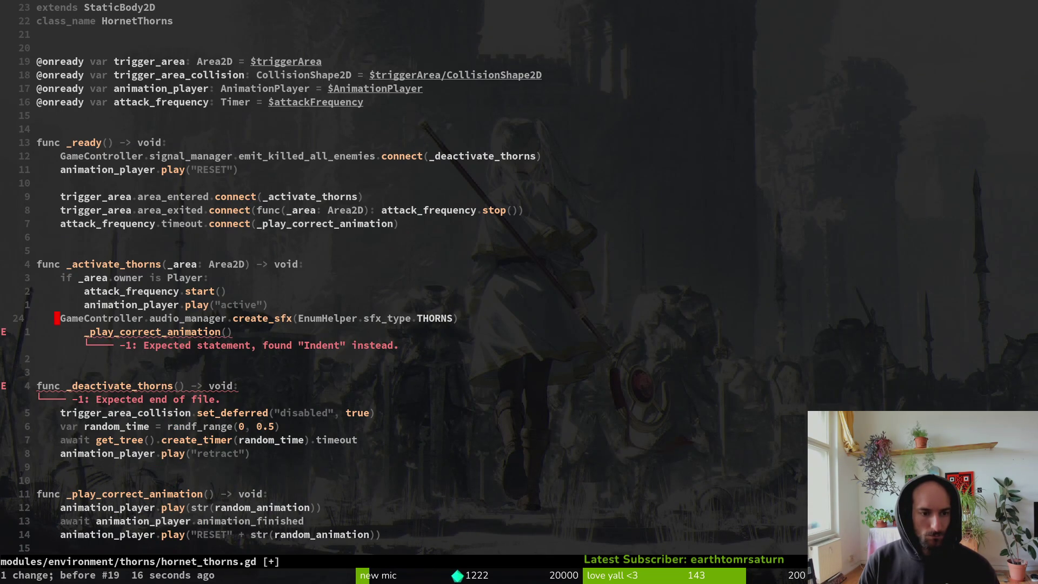
key(ctrl+r)
key(ctrl+r)
key(ctrl+r)
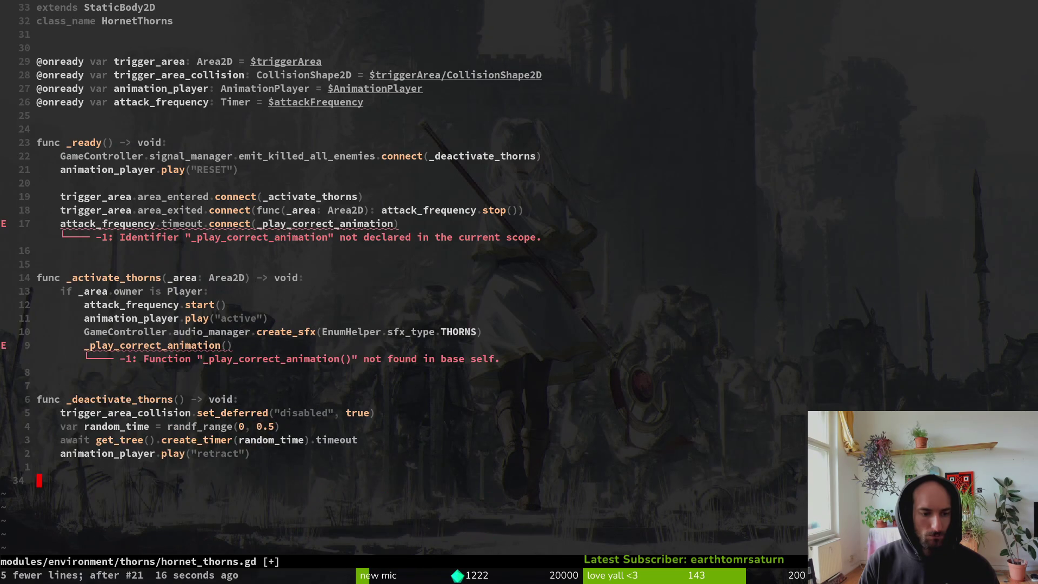
Change the timer timeout connect to a lambda: func(): animation_player.play("active"), and save.
key(7)
key(k)
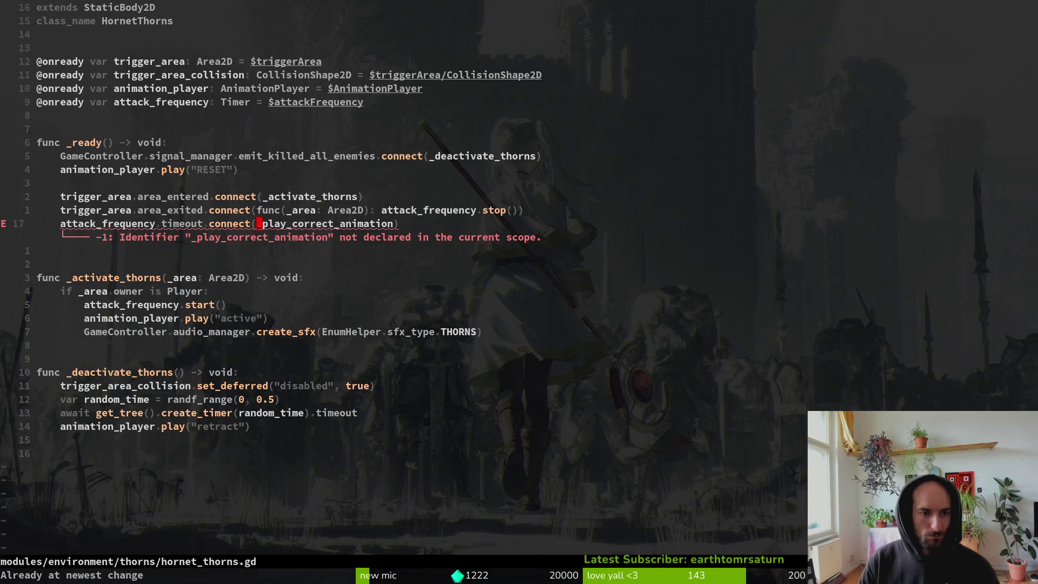
text(imeout.connect(func())
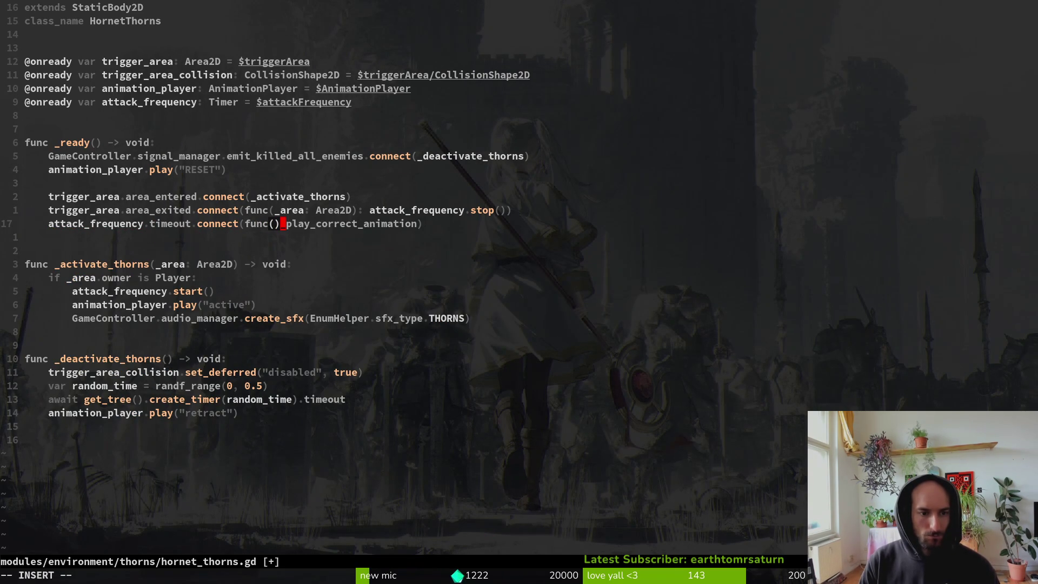
text(: animation_player.pl)
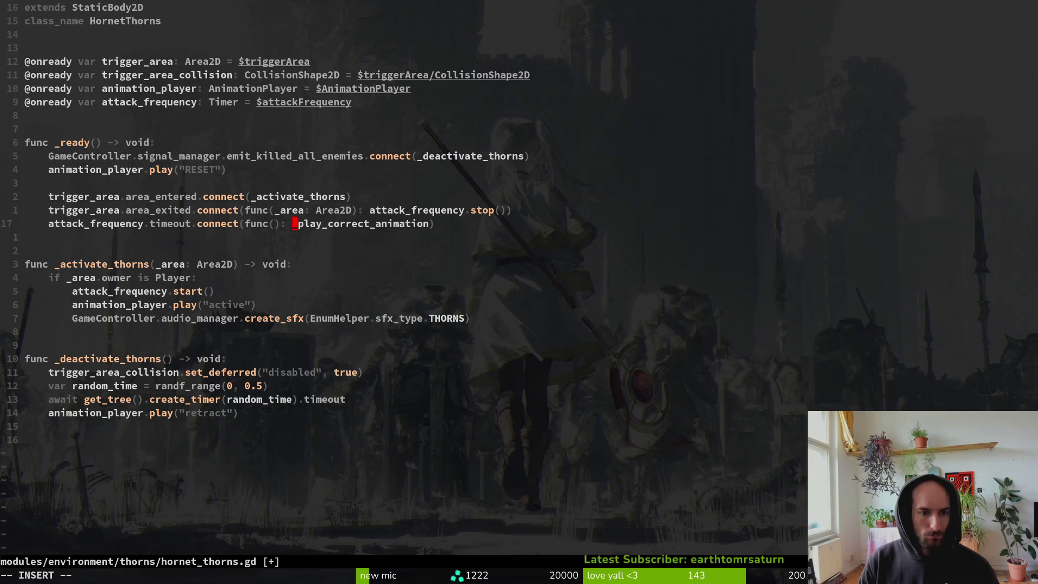
text(ay("active")
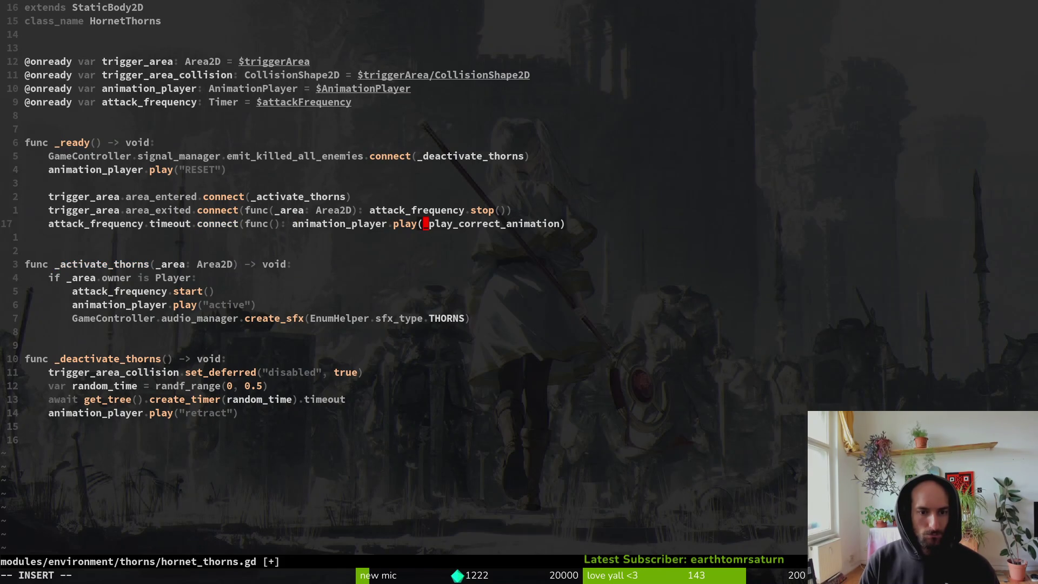
key(Delete)
key(Delete)
key(Delete)
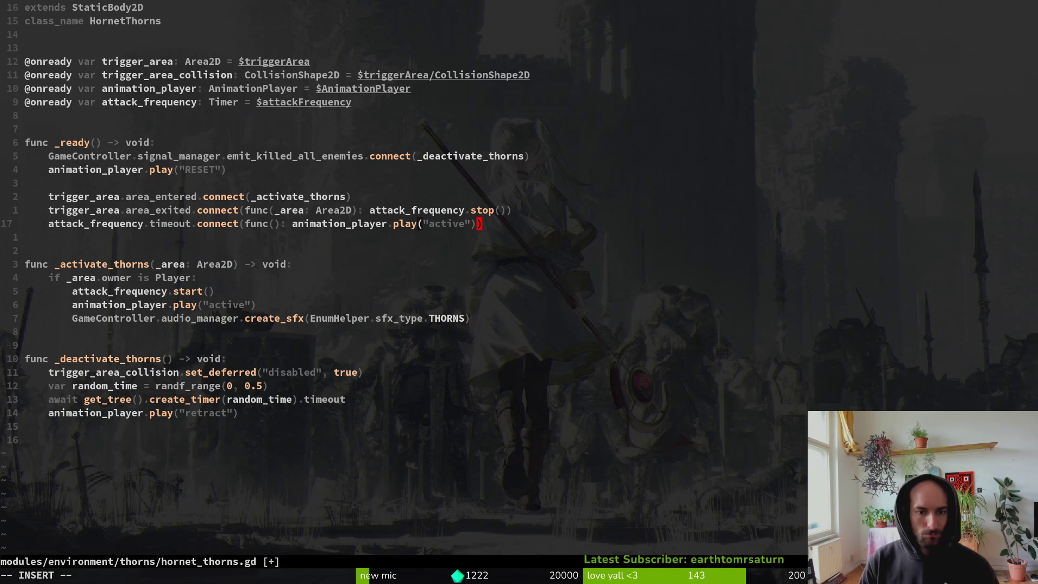
key(Return)
key(k)
key(k)
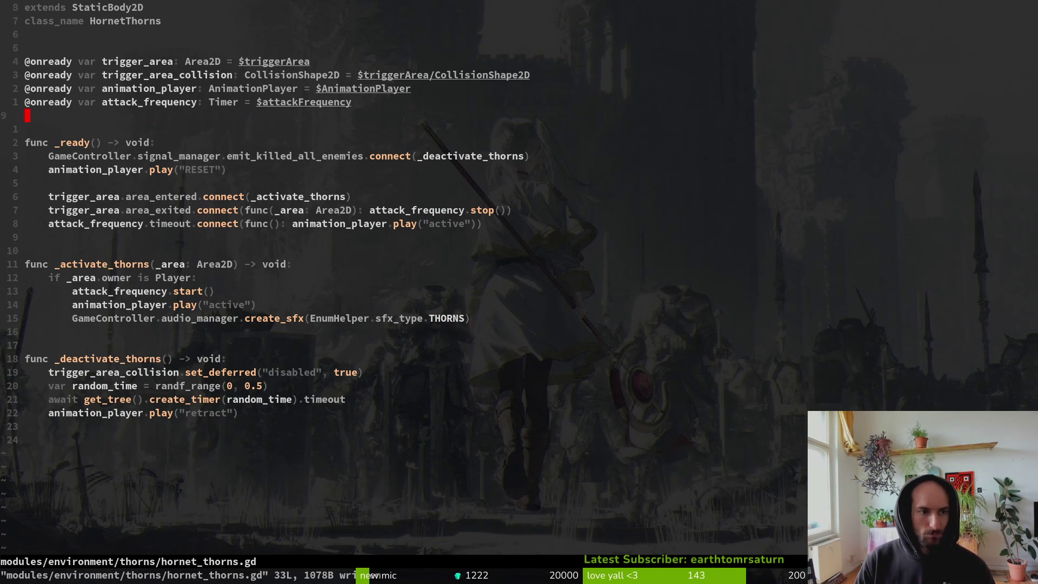
Back in Godot, save the hornet_thorns scene.
key(alt+Tab)
click(76, 165)
click(378, 135)
key(ctrl+s)
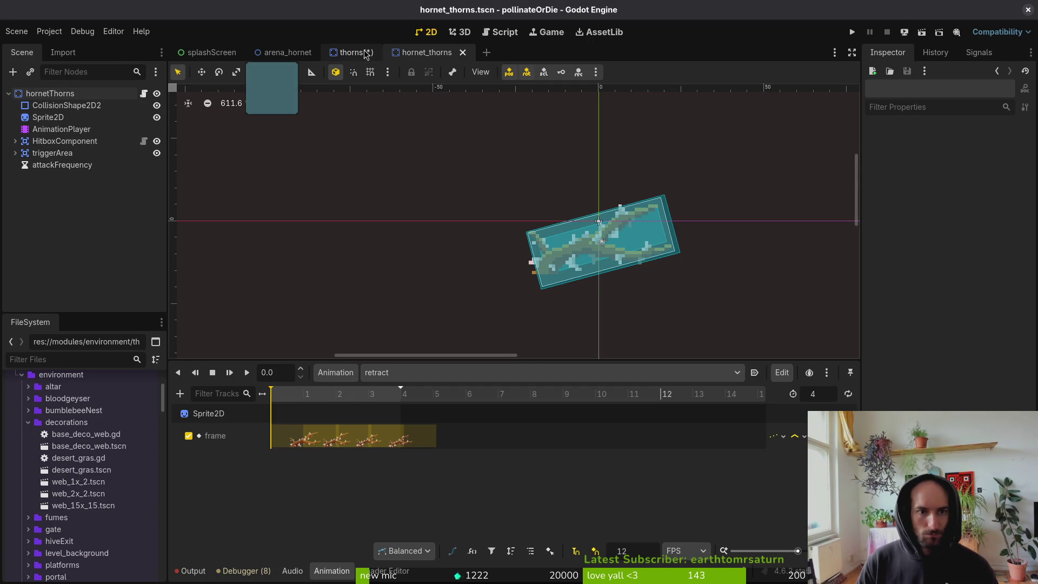
Close the thorns.tscn tab with Don't Save, leaving hornet_thorns open.
click(351, 52)
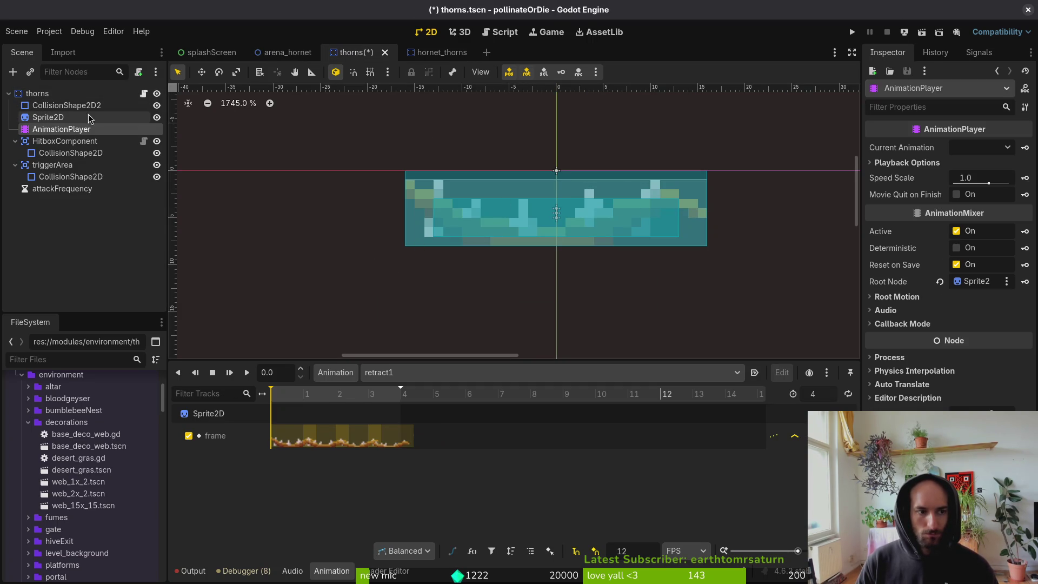
middle_click(337, 53)
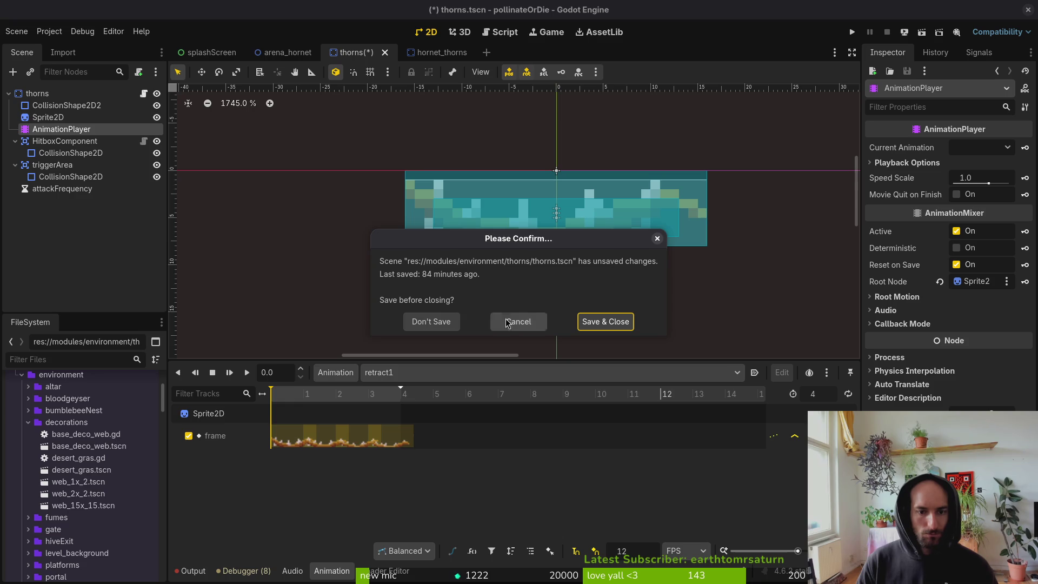
click(432, 323)
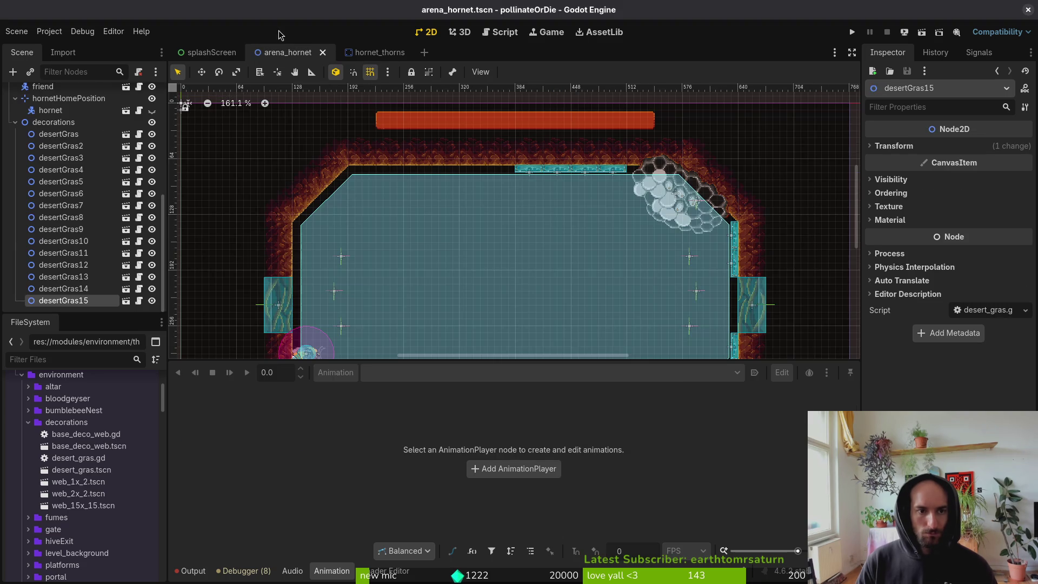
click(16, 122)
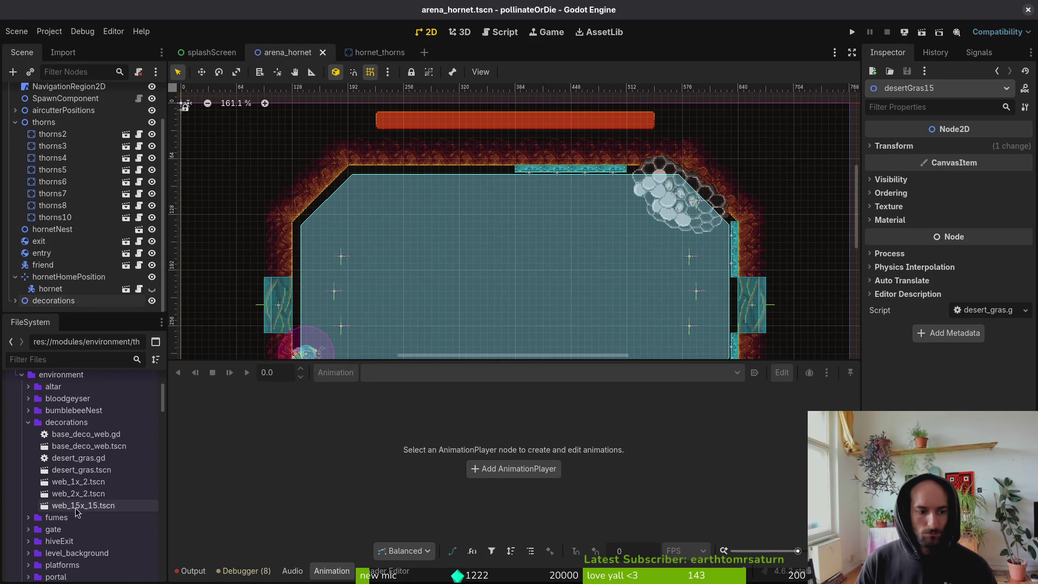
right_click(371, 53)
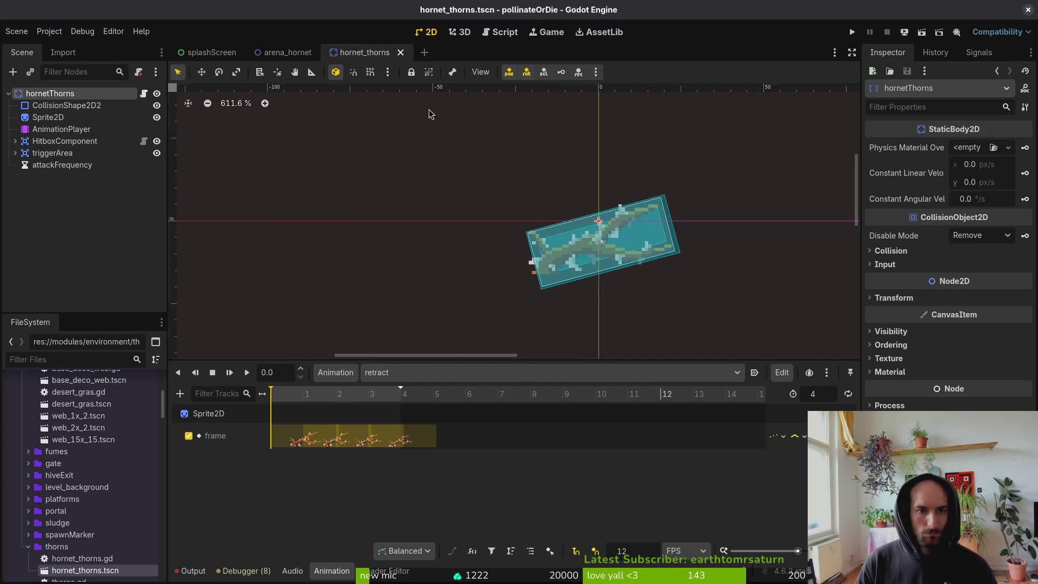
Drag hornet_thorns.tscn from FileSystem into the arena_hornet viewport to instance it.
click(418, 111)
click(288, 52)
drag(85, 570, 488, 231)
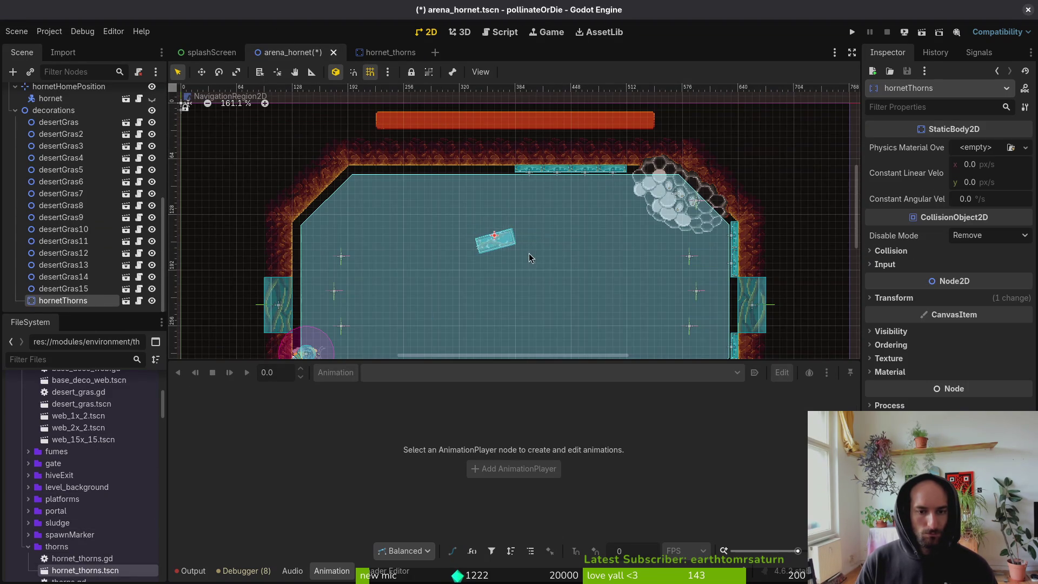
scroll(533, 254, down, 1)
scroll(535, 288, up, 10)
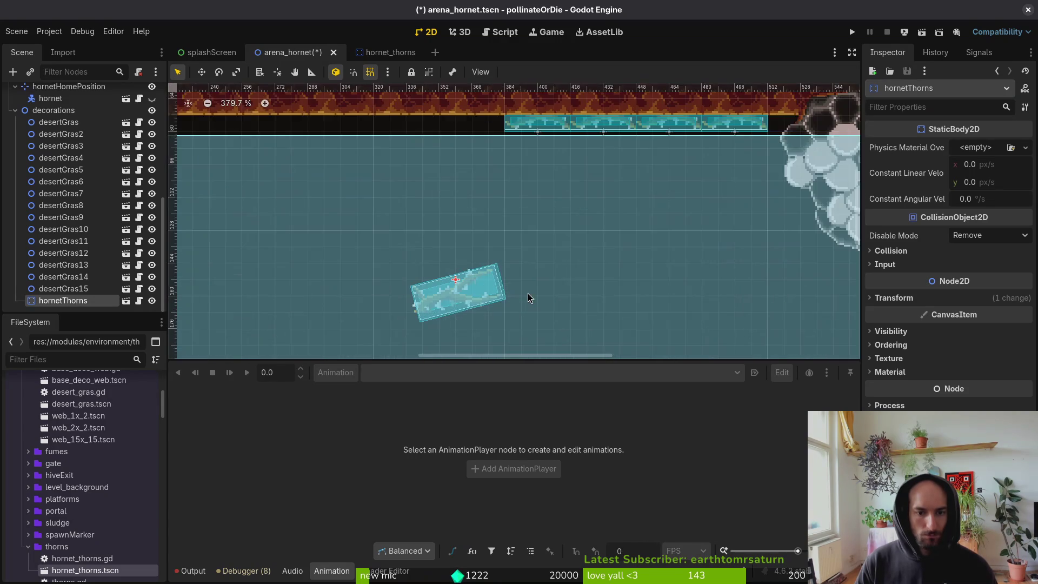
Roughly rotate the new thorns and move them up to the arena's top edge.
mouse_move(546, 218)
mouse_down()
mouse_move(249, 176)
mouse_move(405, 132)
mouse_move(397, 157)
mouse_move(474, 183)
mouse_move(466, 189)
mouse_up()
scroll(466, 190, down, 4)
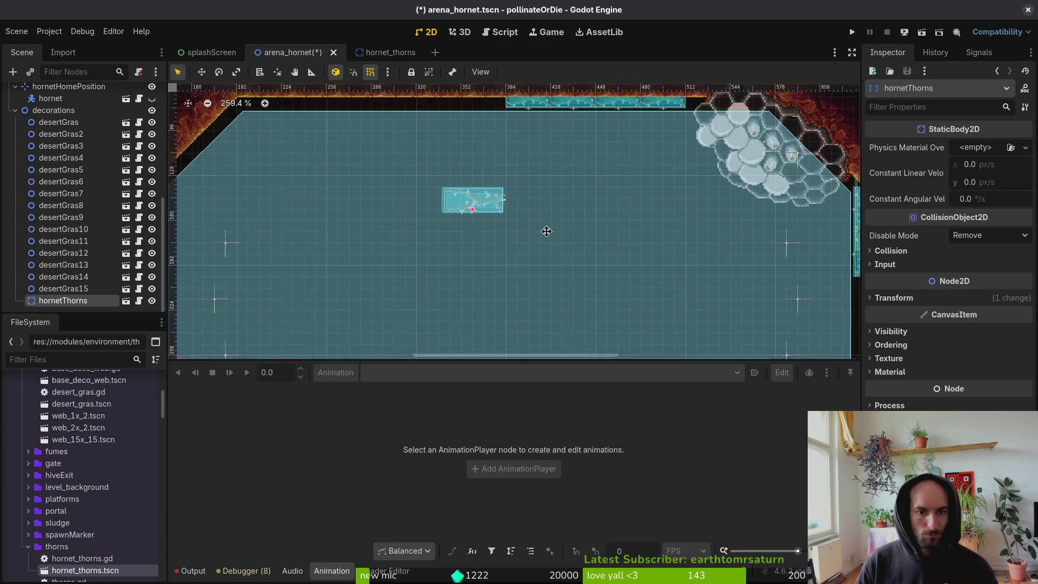
mouse_move(445, 240)
mouse_down()
mouse_move(562, 151)
mouse_move(622, 169)
mouse_move(609, 175)
mouse_up()
scroll(609, 159, up, 11)
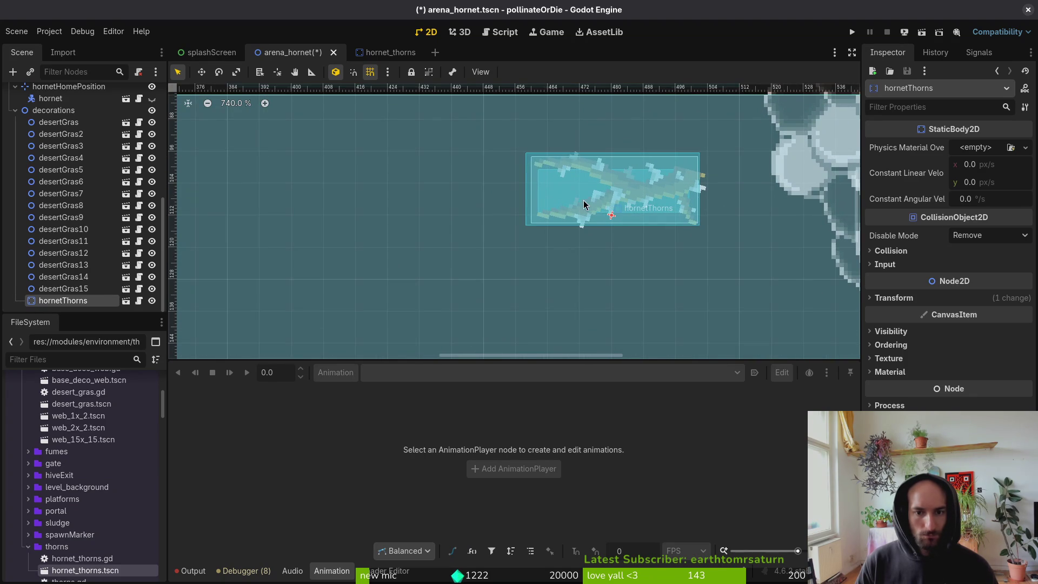
key(Left)
click(901, 297)
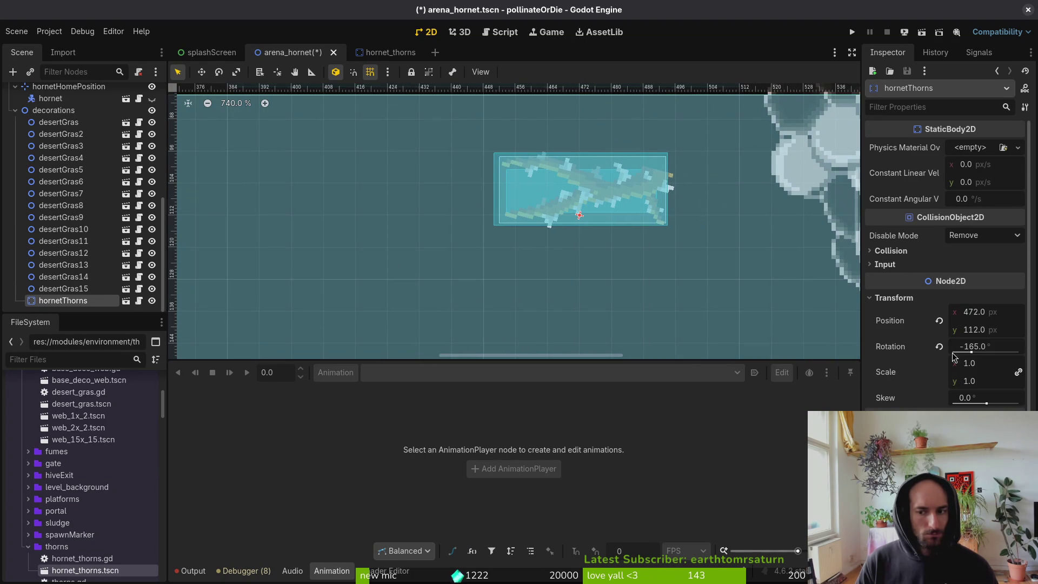
Set the hornetThorns rotation to -180° and its position to 496, 88.
drag(941, 346, 749, 305)
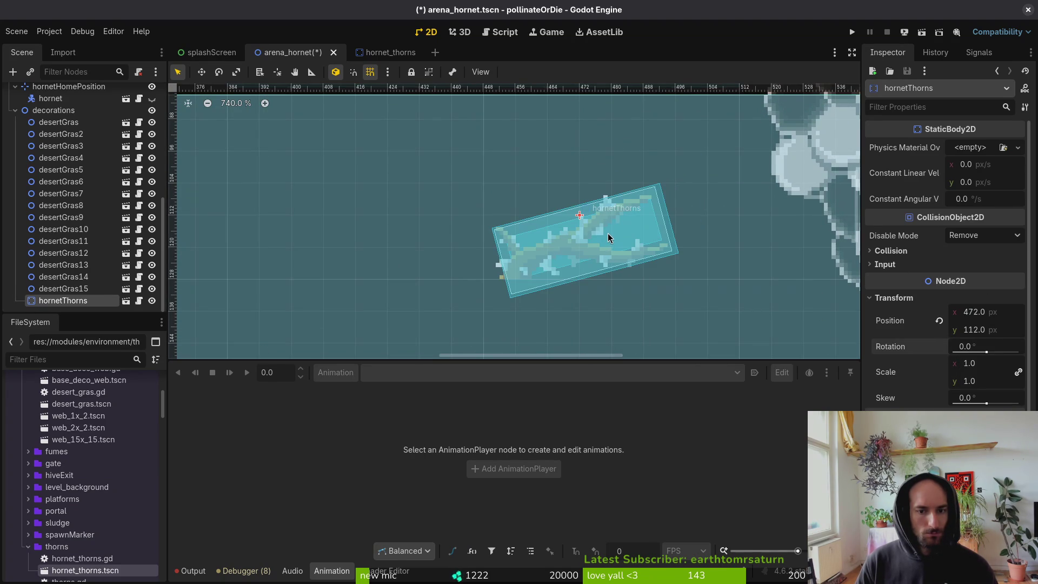
mouse_move(615, 236)
mouse_down()
mouse_move(600, 184)
mouse_move(471, 204)
mouse_move(488, 179)
mouse_up()
scroll(488, 179, down, 3)
mouse_move(513, 270)
mouse_down()
mouse_move(585, 198)
mouse_move(465, 260)
mouse_move(441, 294)
mouse_up()
scroll(545, 227, down, 4)
mouse_move(573, 186)
mouse_down()
mouse_move(412, 236)
mouse_move(359, 236)
mouse_up()
drag(482, 276, 581, 211)
scroll(551, 232, down, 8)
scroll(552, 229, up, 4)
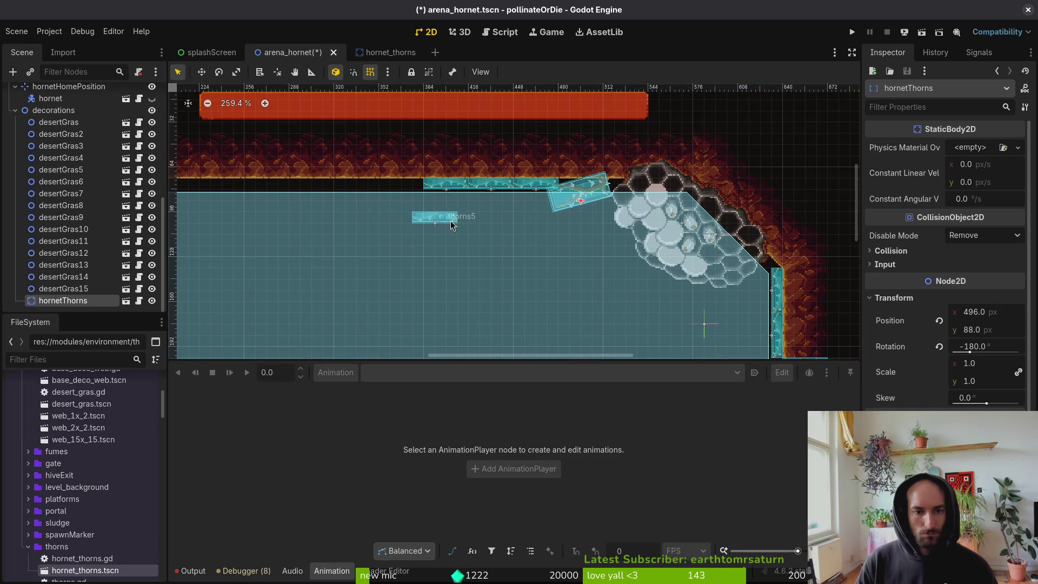
Shift thorns5 up-left by 24 px, then duplicate hornetThorns into hornetThorns2.
drag(439, 222, 405, 187)
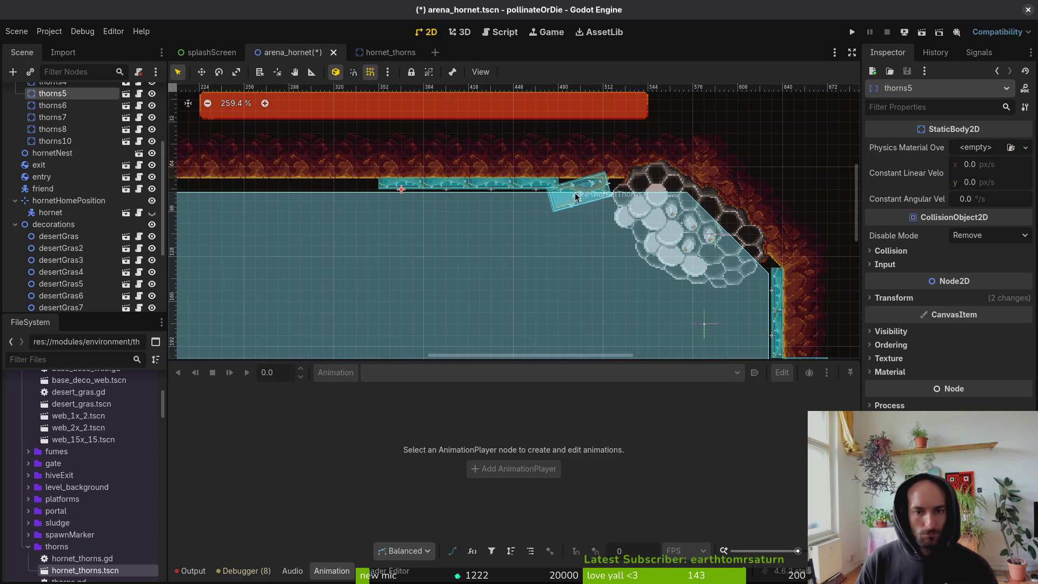
click(578, 192)
scroll(577, 267, down, 2)
drag(502, 243, 421, 170)
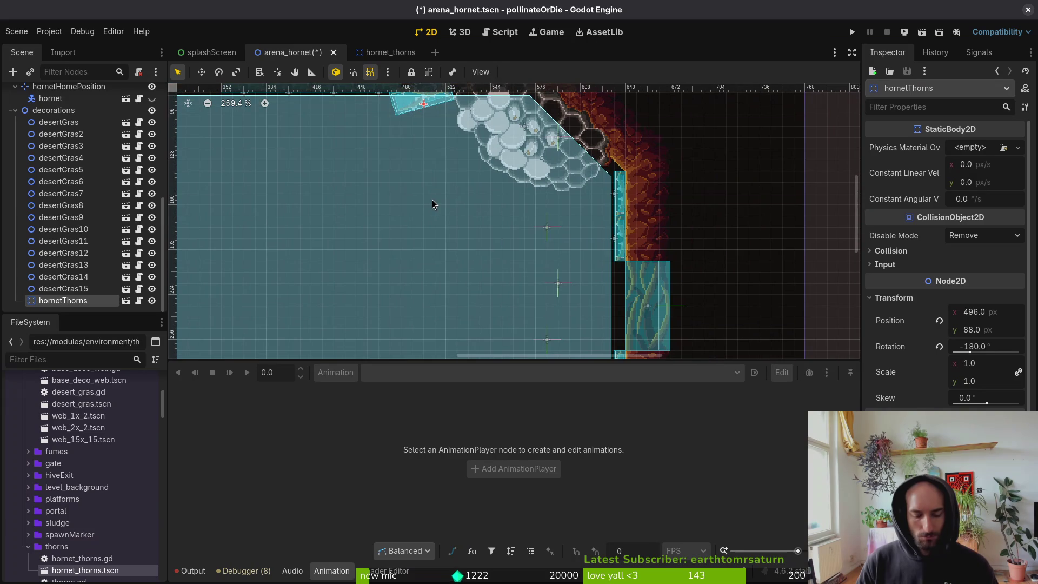
key(ctrl+d)
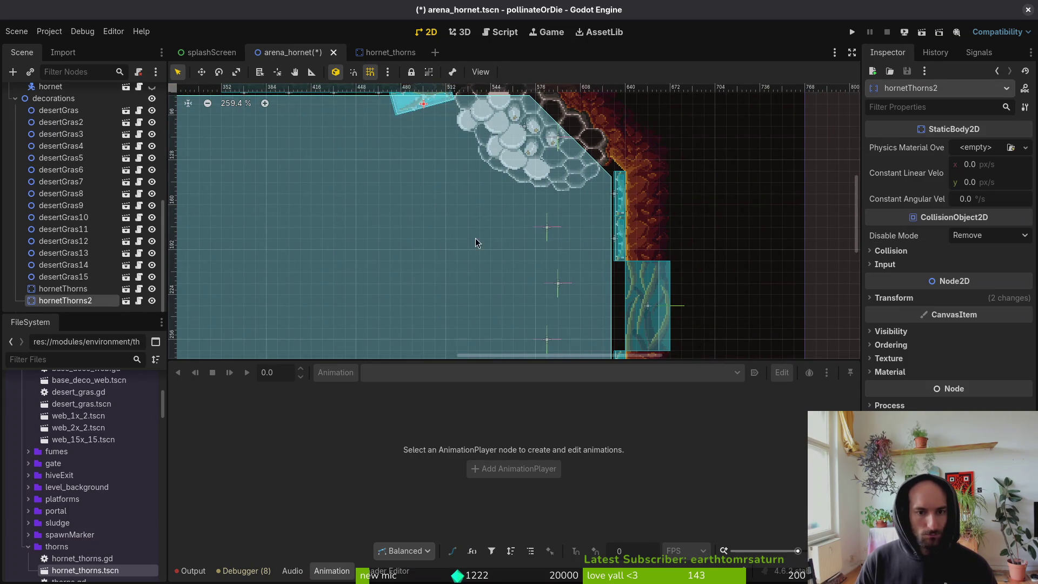
Move hornetThorns2 down the arena and mirror it with Scale x set to -1.0.
drag(416, 238, 377, 201)
scroll(378, 201, up, 2)
mouse_move(389, 119)
mouse_down()
mouse_move(384, 192)
mouse_move(419, 268)
mouse_move(433, 270)
mouse_move(423, 274)
mouse_up()
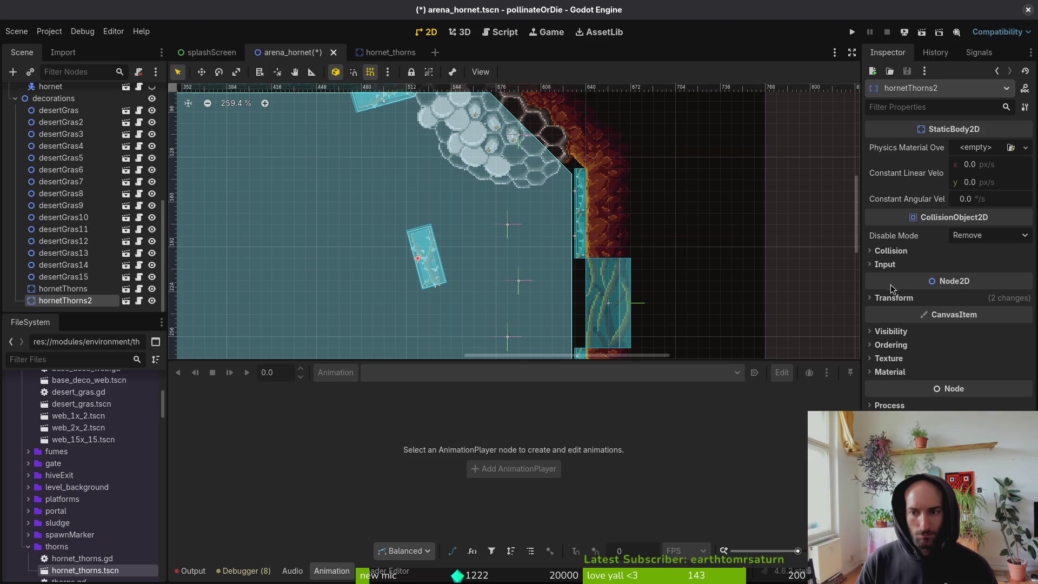
click(894, 298)
click(979, 365)
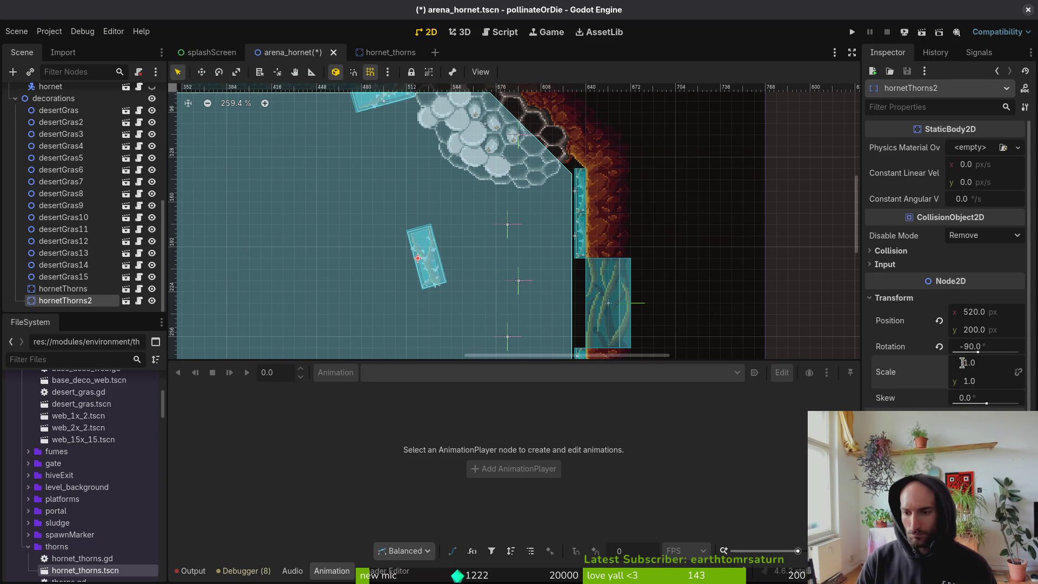
text(-1)
key(Return)
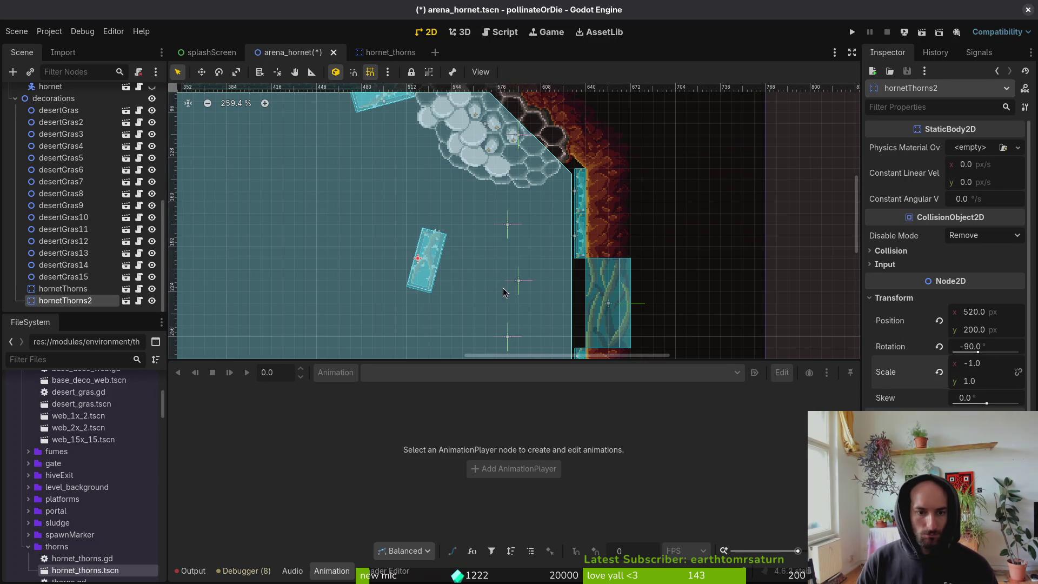
Drag the mirrored thorns against the arena wall and save arena_hornet.
scroll(441, 264, up, 3)
drag(441, 264, 610, 240)
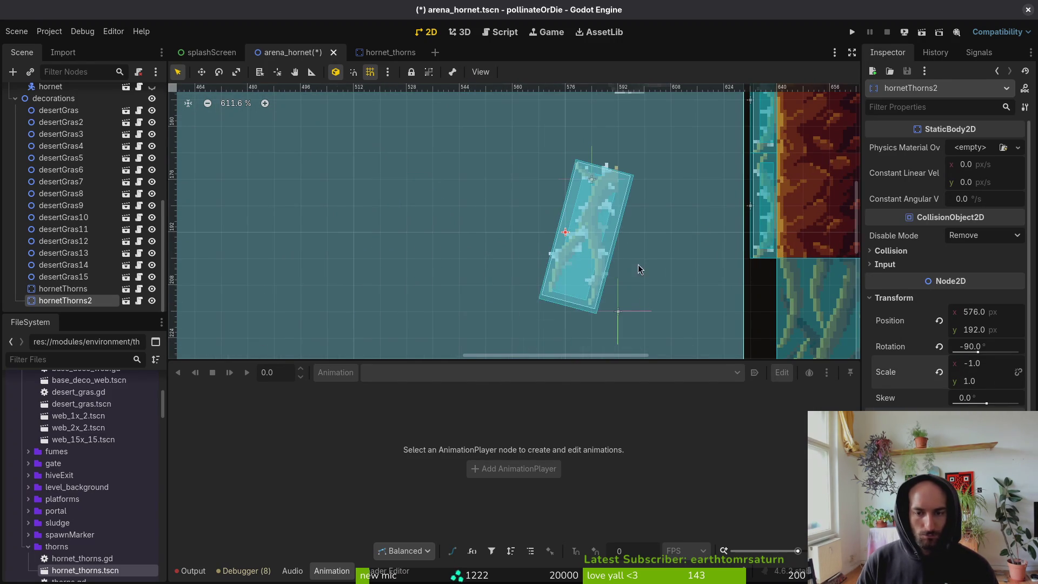
scroll(620, 301, down, 2)
drag(593, 279, 697, 160)
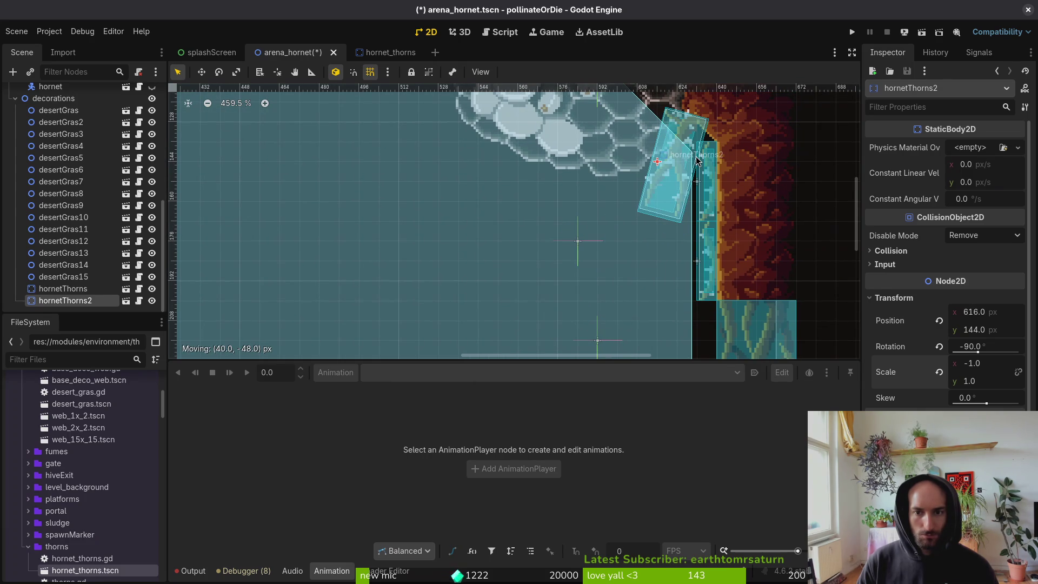
scroll(633, 247, down, 8)
key(ctrl+s)
Nudge hornetThorns2 one pixel right and up so it sits at about (616, 144).
scroll(642, 234, up, 9)
scroll(662, 165, up, 9)
click(640, 188)
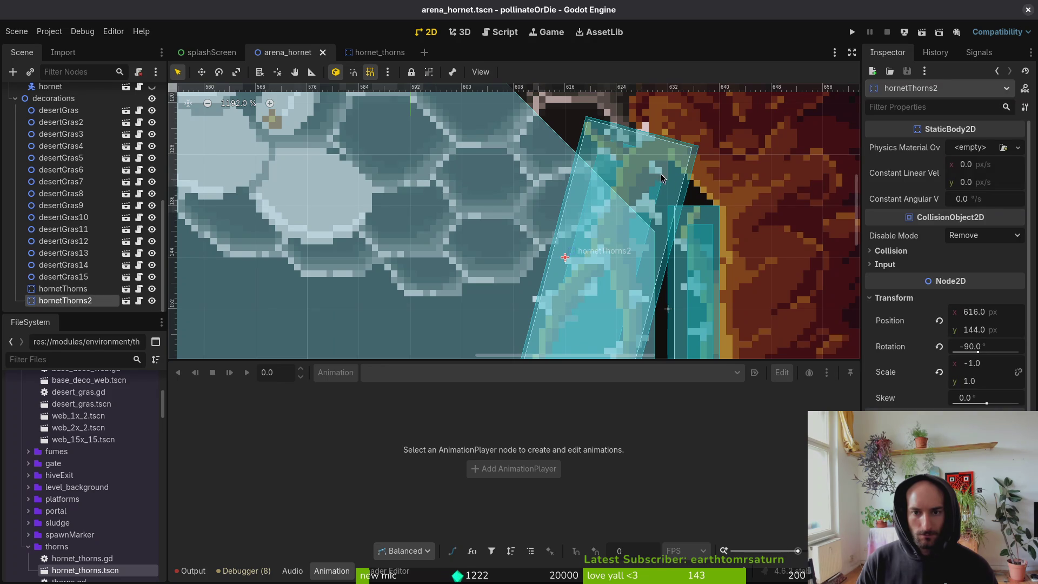
scroll(652, 168, up, 4)
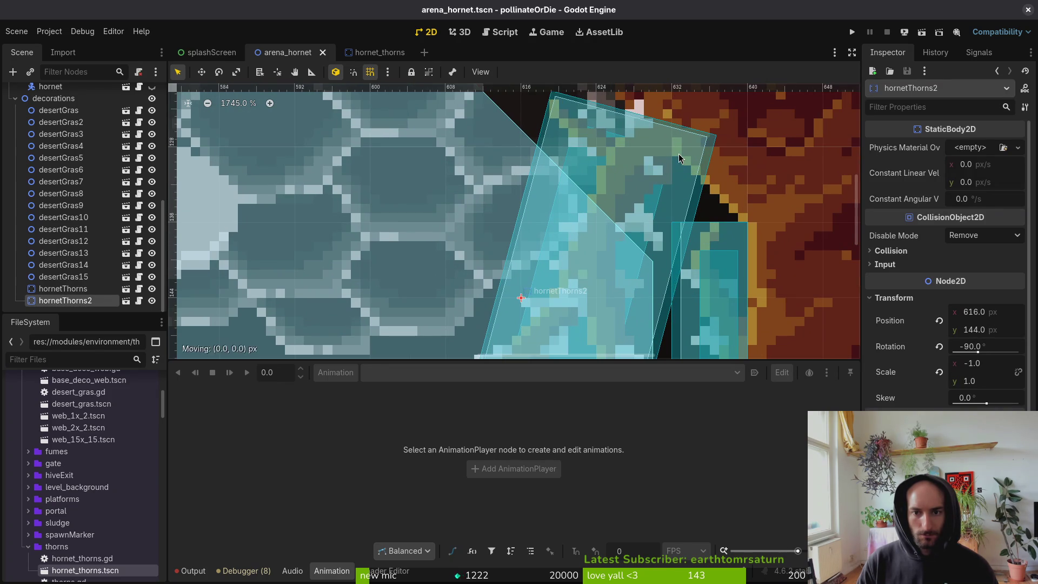
drag(634, 204, 643, 195)
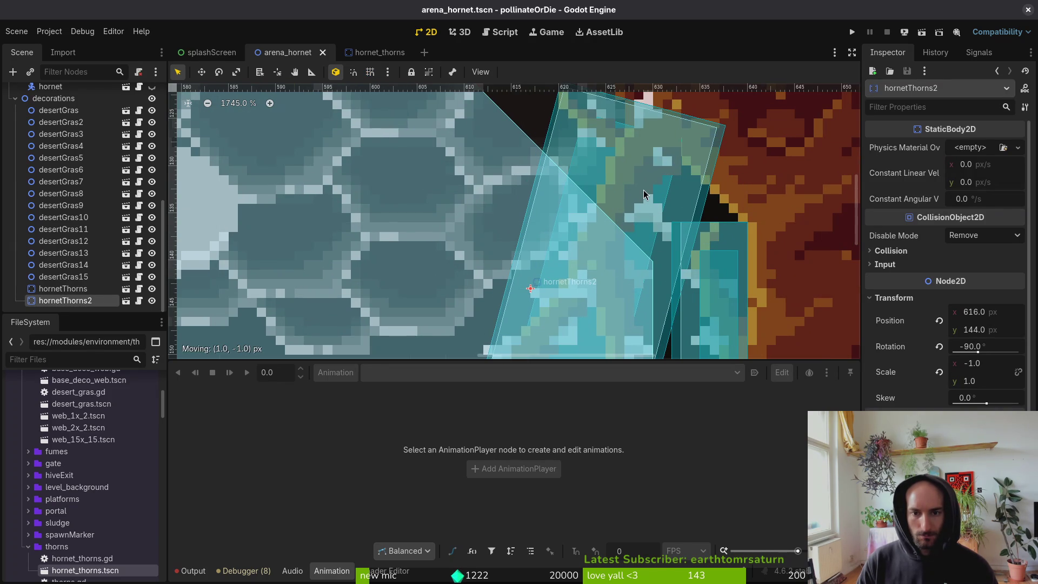
key(Escape)
scroll(667, 182, down, 6)
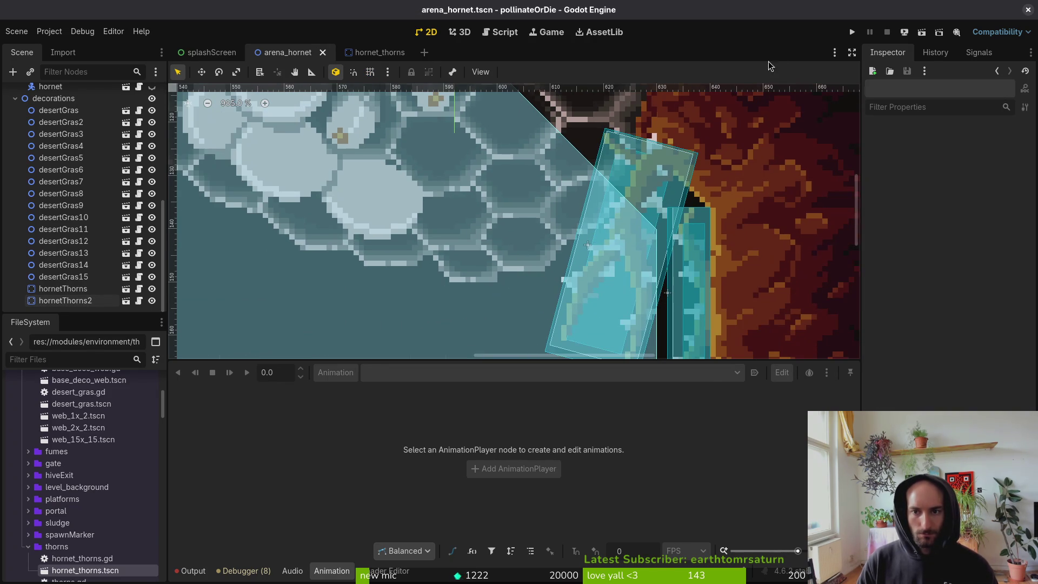
click(854, 32)
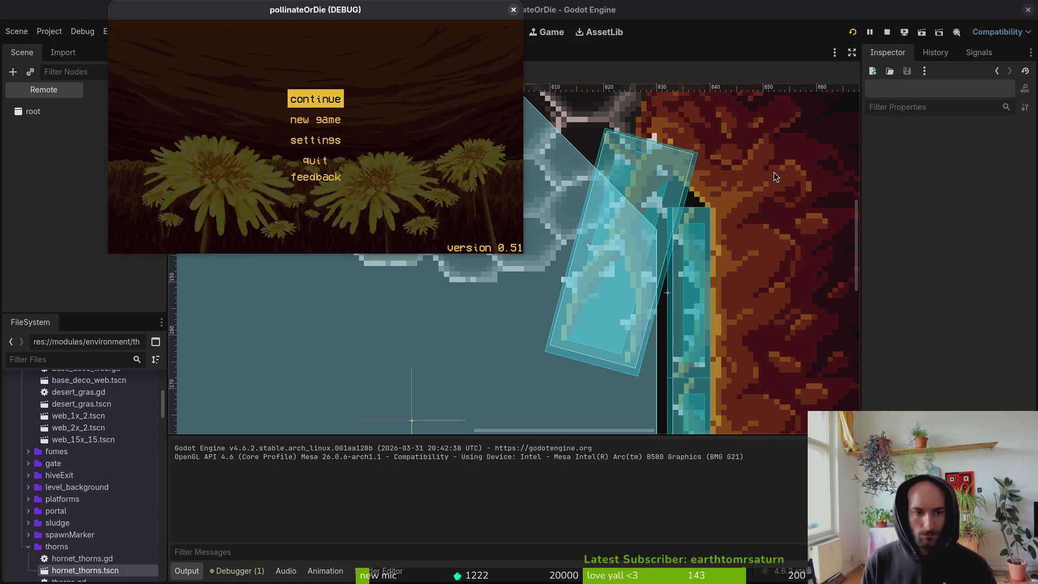
Play-test the HORNET level from the debug level-select menu, then close the game window.
key(Escape)
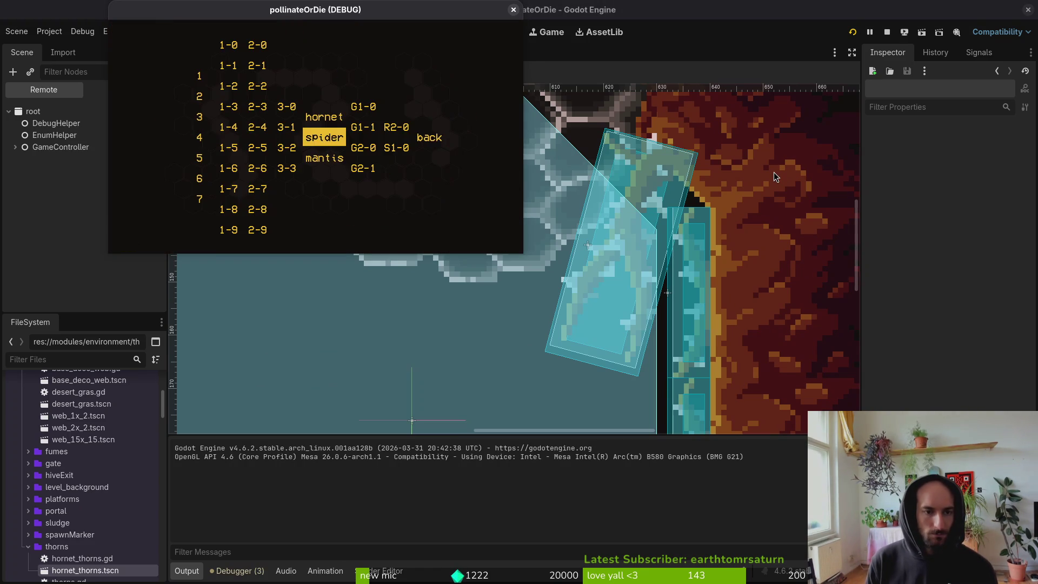
key(Return)
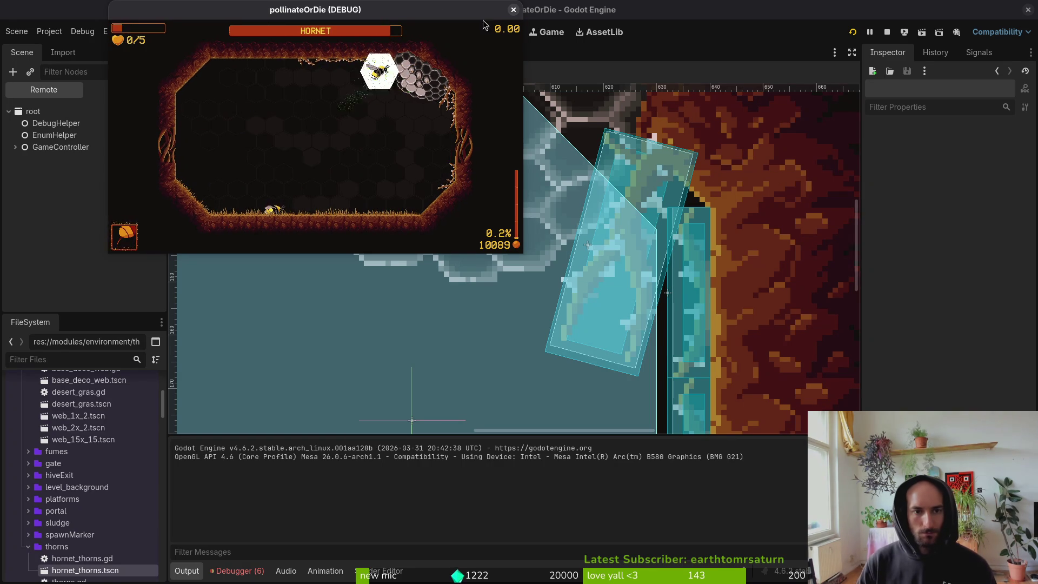
click(513, 10)
scroll(677, 356, down, 2)
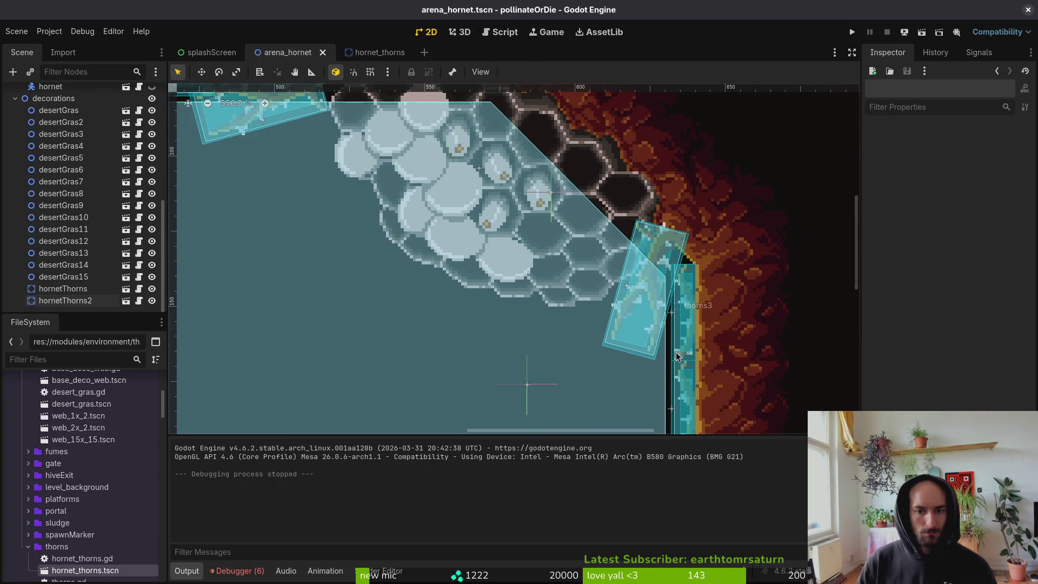
In hornet_thorns, inspect the collision layers and masks of triggerArea and HitboxComponent, and its CollisionShape2D.
click(15, 98)
click(373, 52)
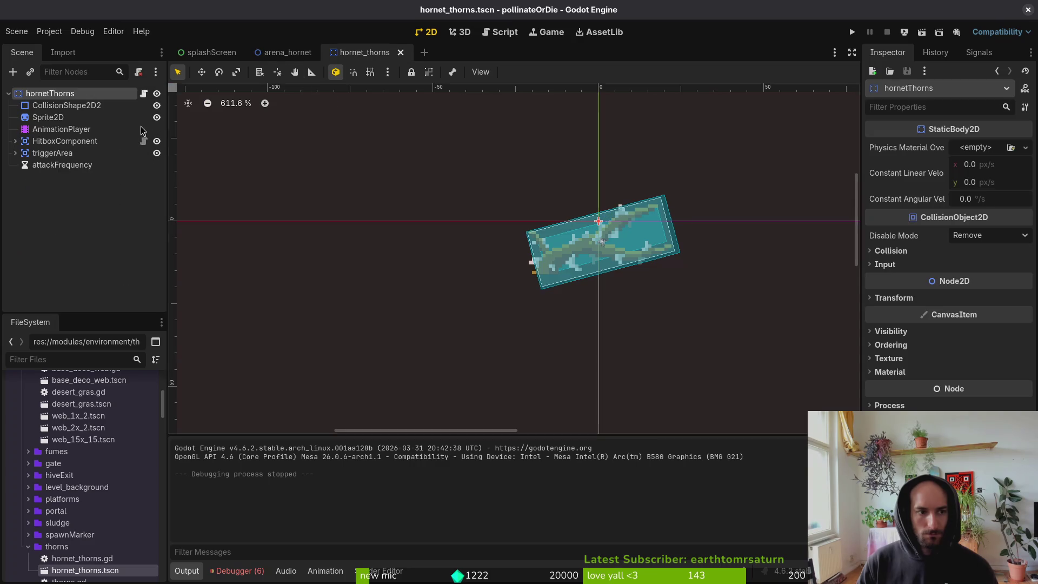
click(52, 153)
click(891, 286)
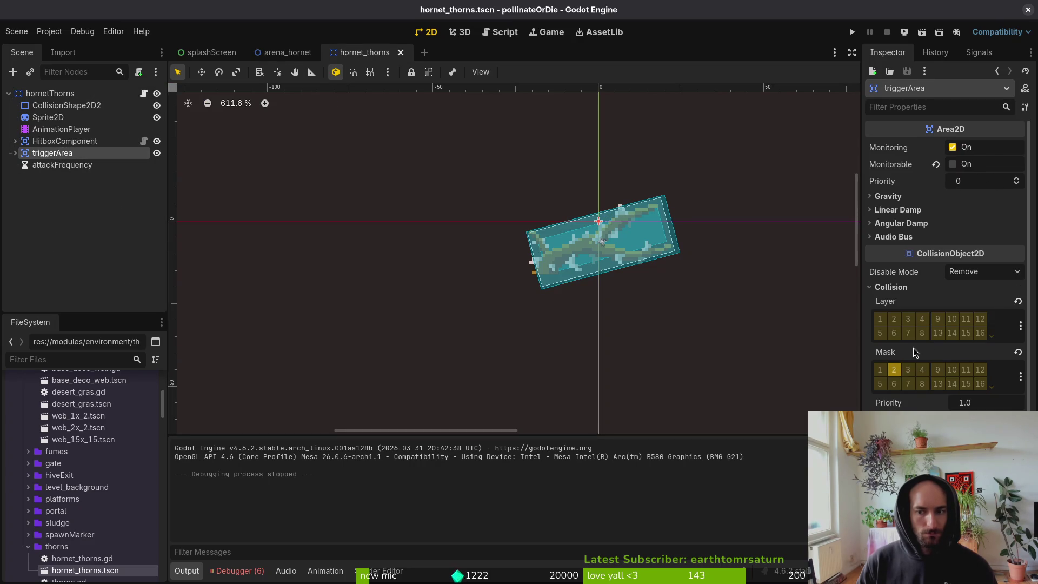
click(65, 141)
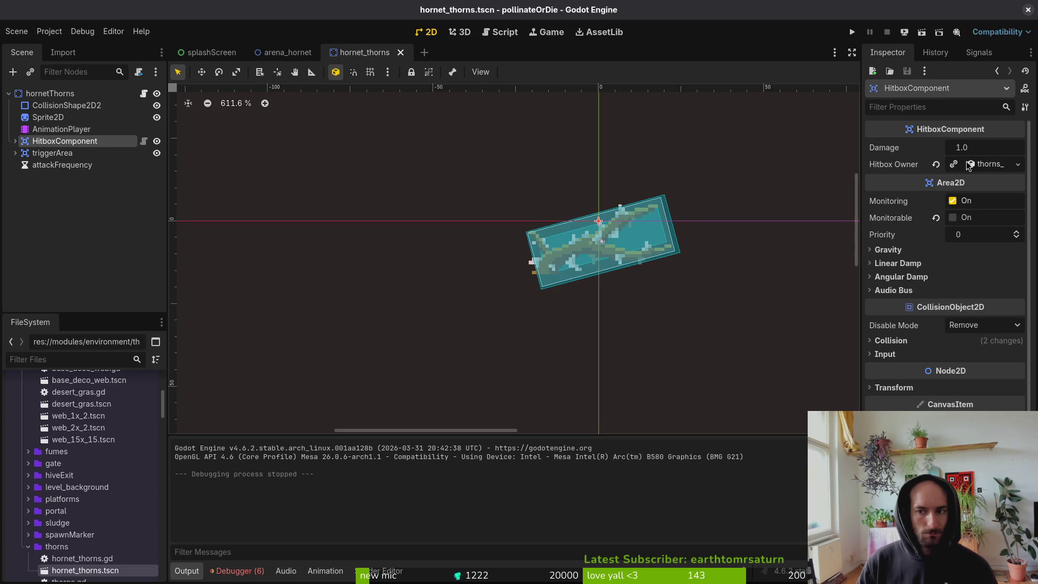
click(893, 342)
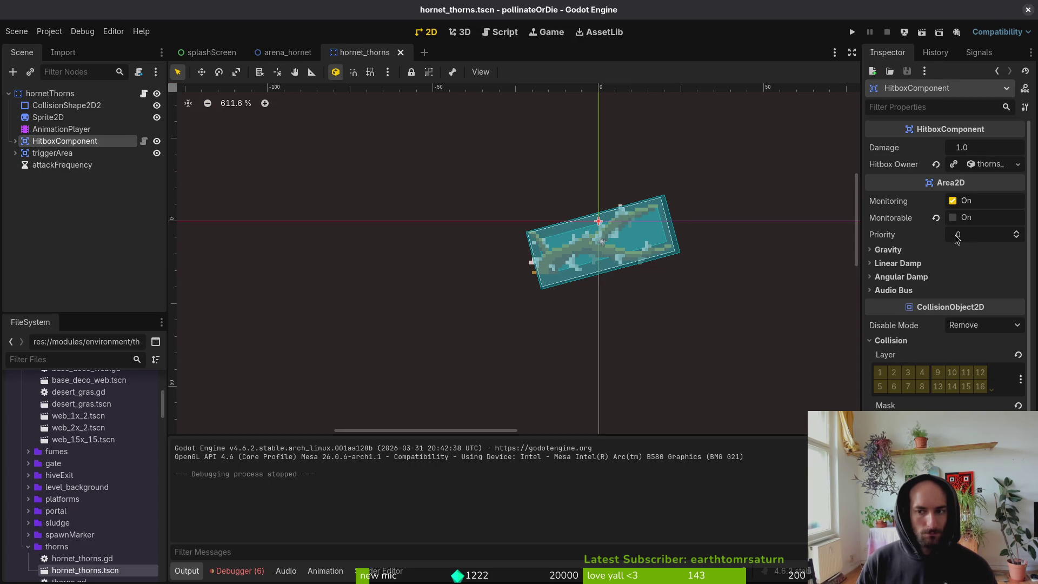
click(14, 141)
click(48, 154)
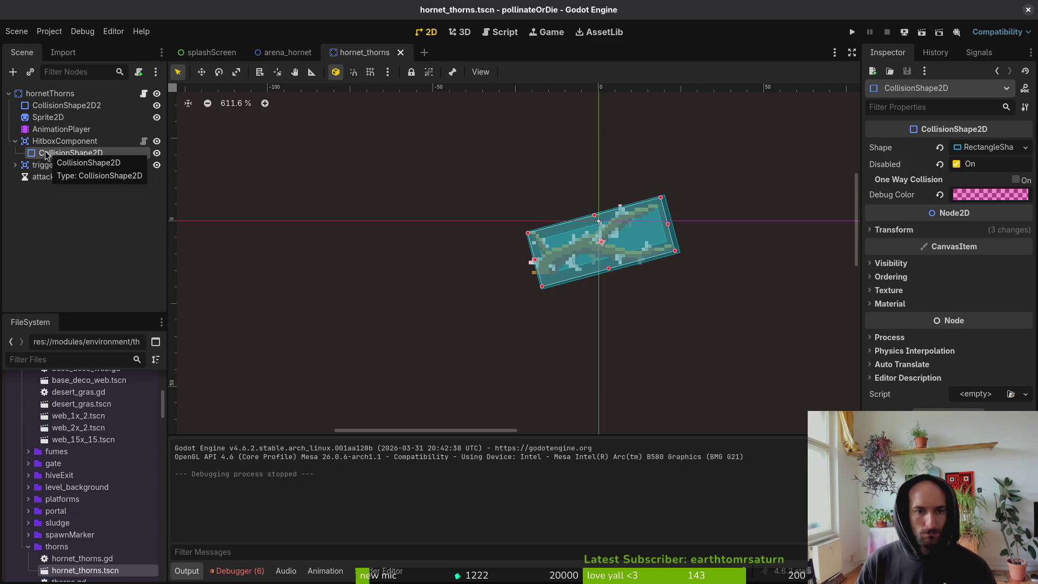
Load the 'active' animation in the AnimationPlayer, then scrub and preview it.
click(59, 142)
click(59, 129)
click(418, 373)
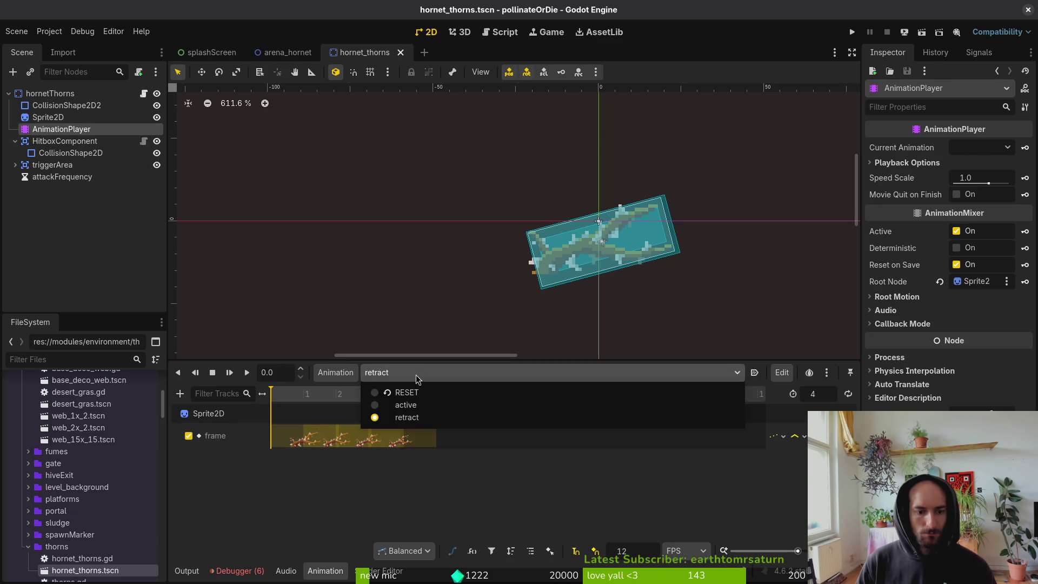
click(417, 408)
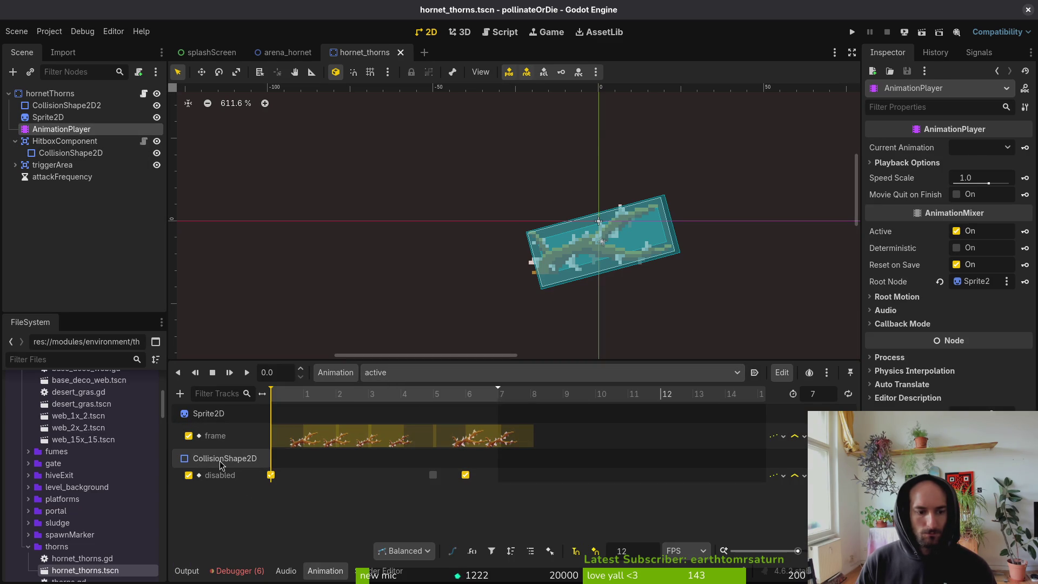
drag(298, 394, 518, 400)
key(a)
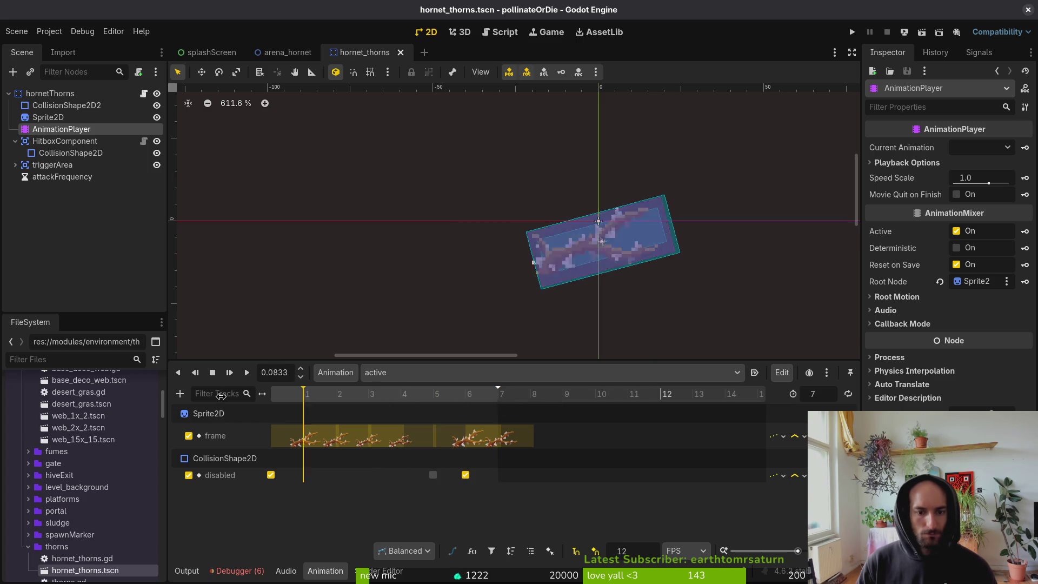
key(alt+Tab)
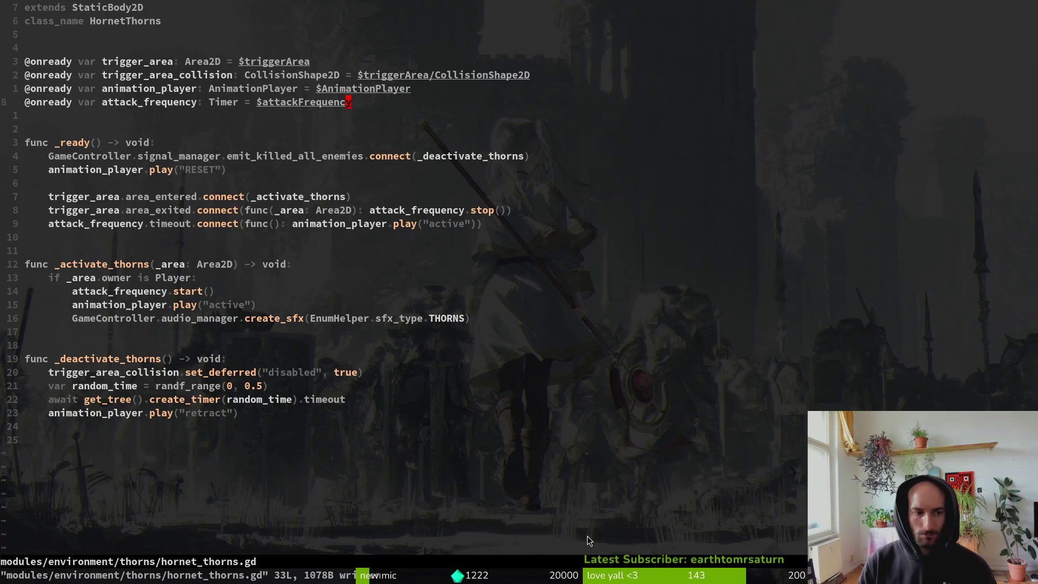
click(289, 264)
key(j)
key(j)
key(k)
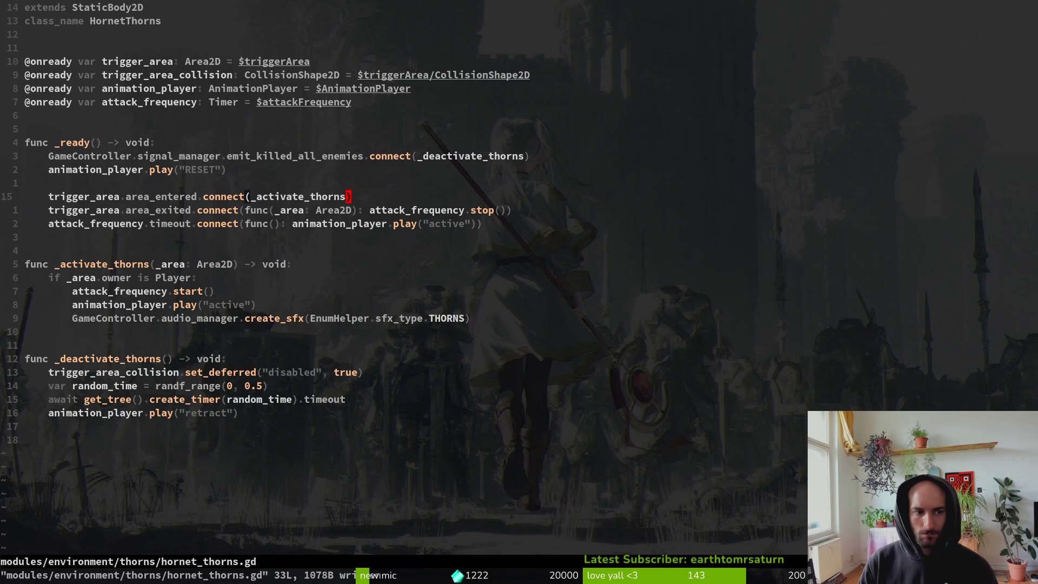
text(:write)
key(Return)
key(alt+Tab)
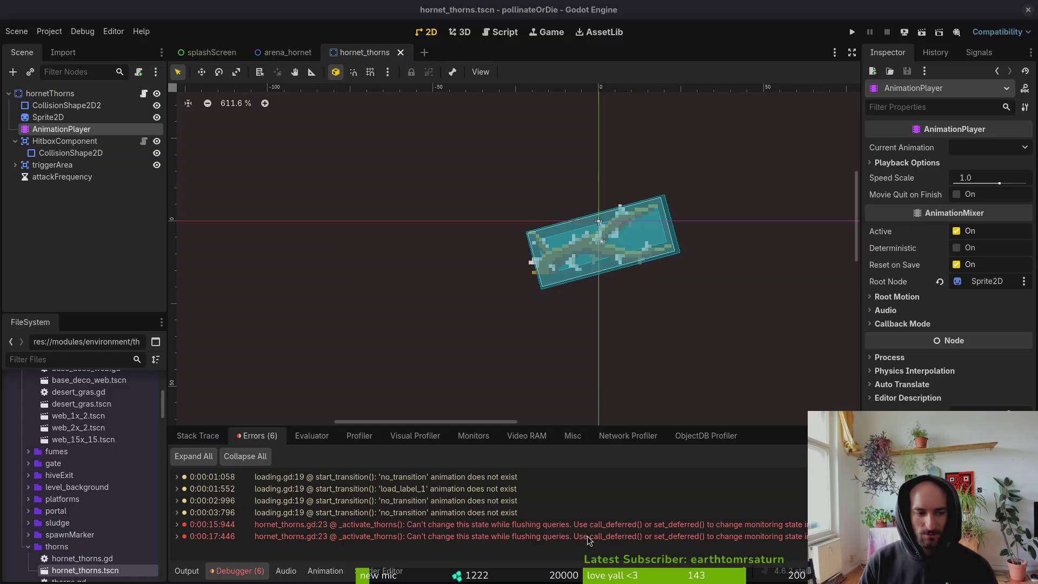
key(alt+Tab)
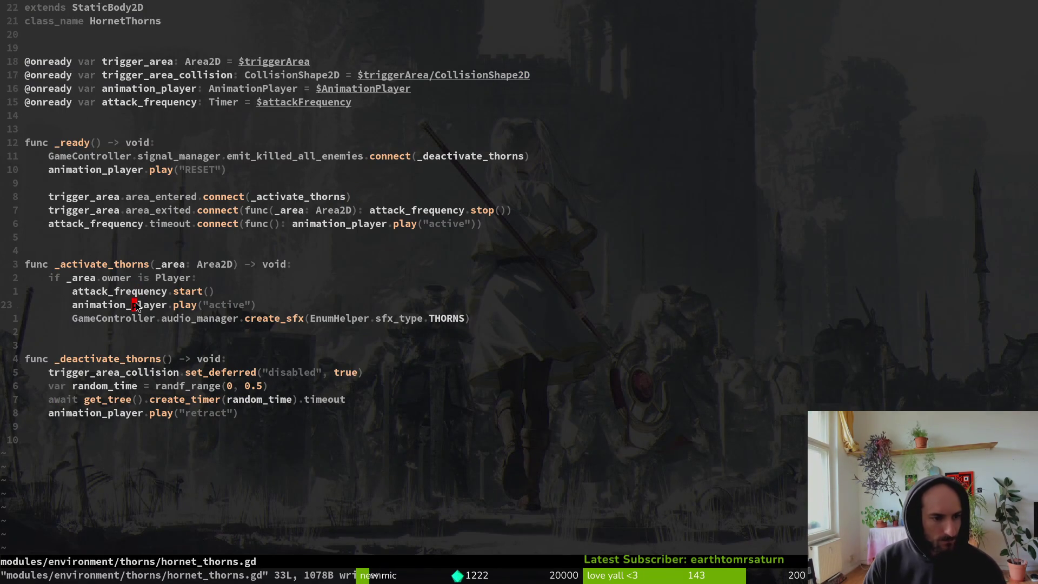
text(:w)
key(Return)
key(alt+Tab)
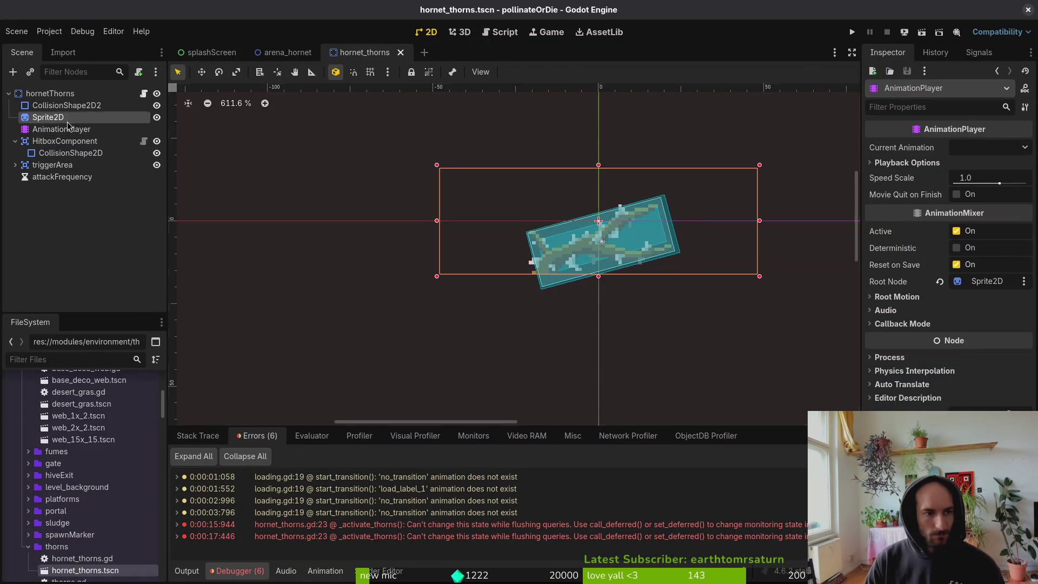
key(alt+Tab)
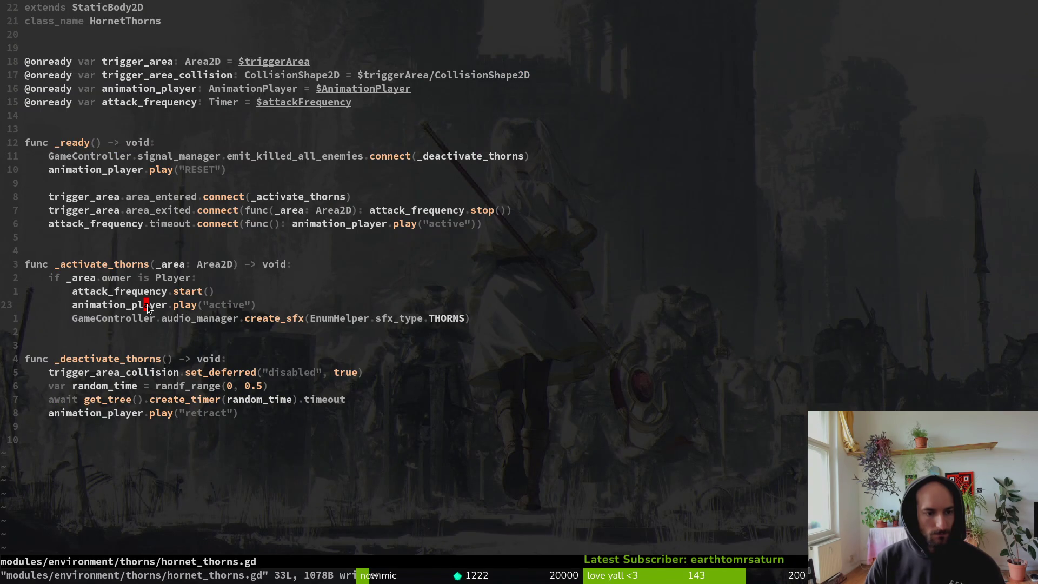
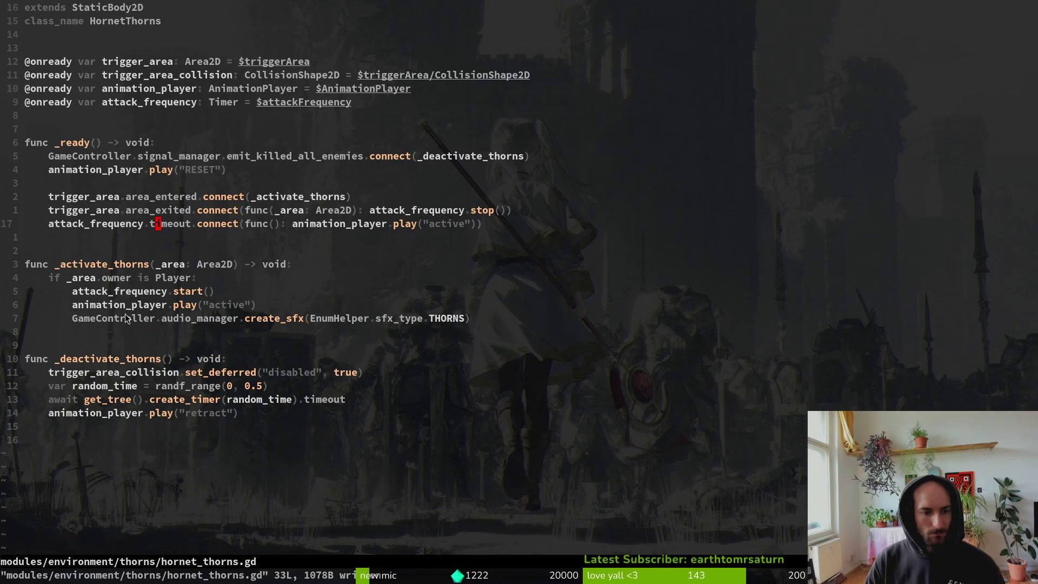
Return to Godot and launch the game, restarting it once.
key(alt+Tab)
click(852, 32)
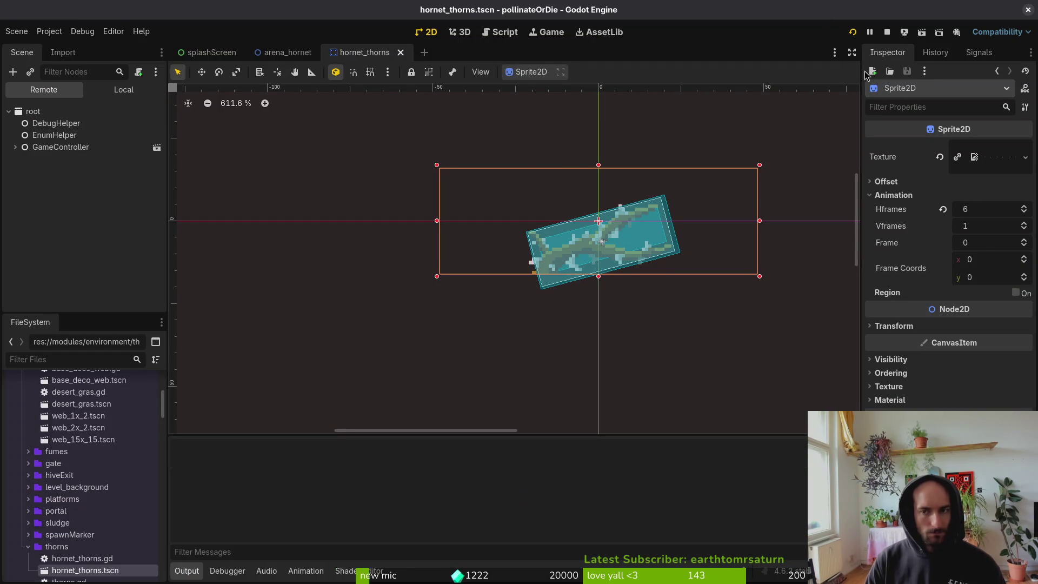
click(13, 243)
Make the hornet node visible again in arena_hornet, then save and rerun the game.
mouse_move(300, 54)
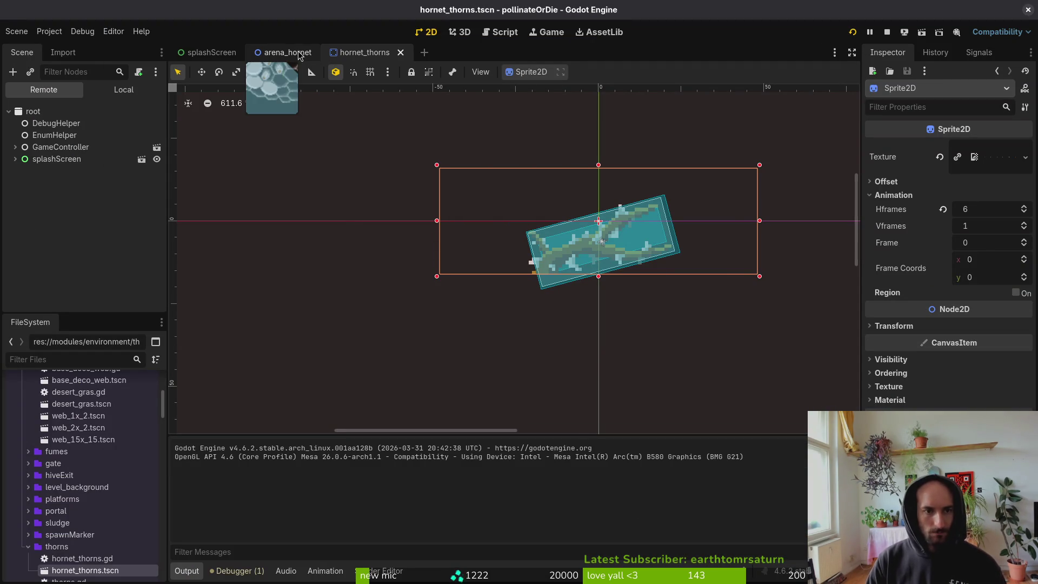
key(shift+alt+o)
text(horn)
key(Escape)
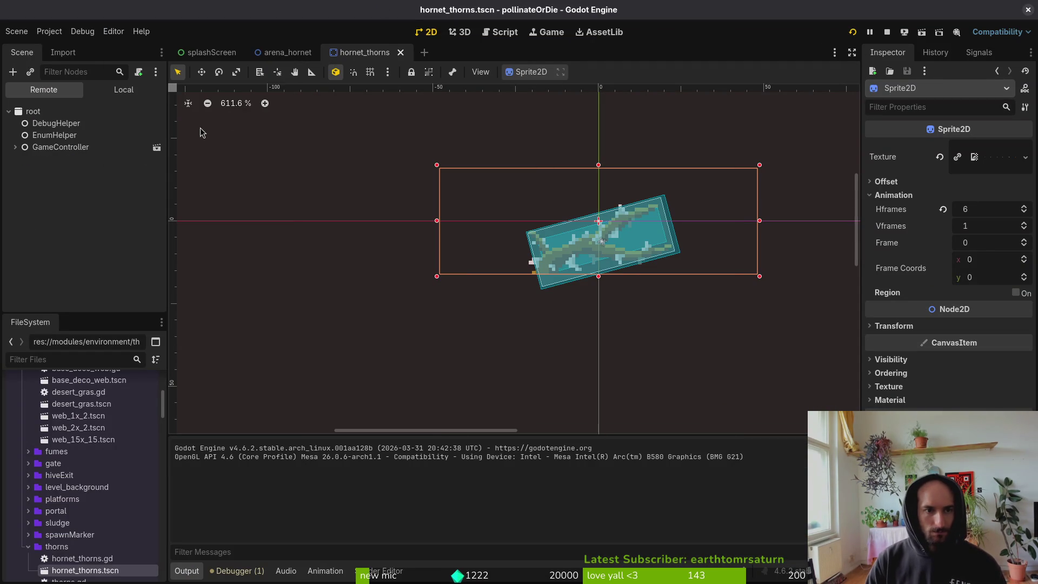
click(292, 53)
click(111, 91)
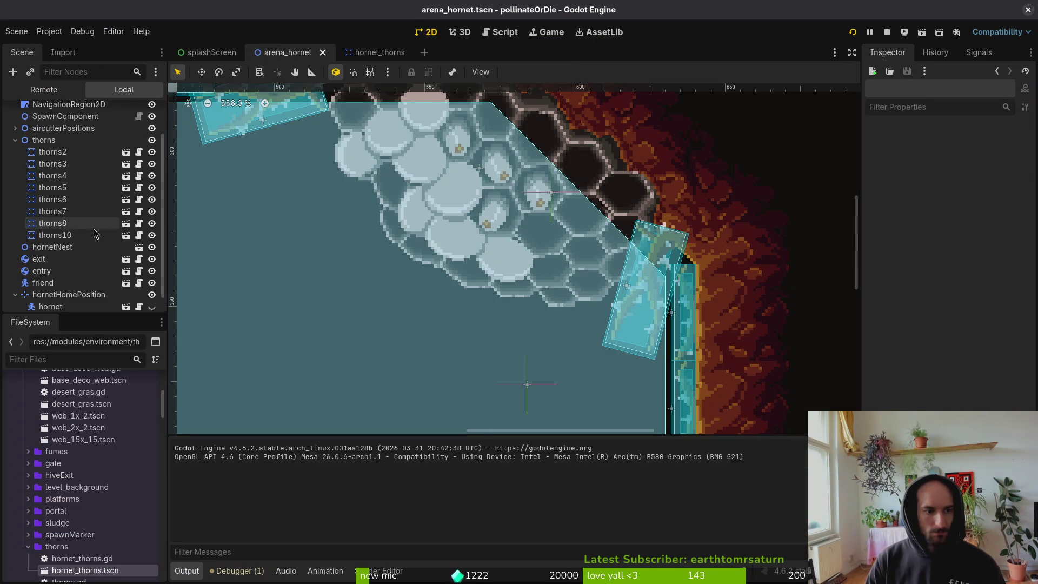
click(152, 307)
key(F5)
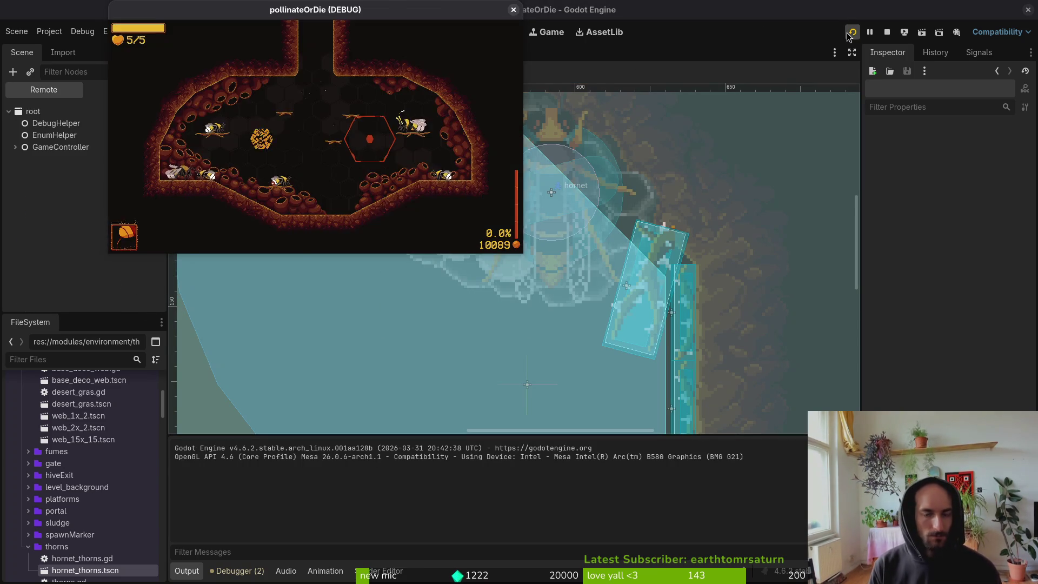
Playtest the hornet level from the level select in a maximized window, then stop the game.
key(Escape)
double_click(375, 13)
key(Up)
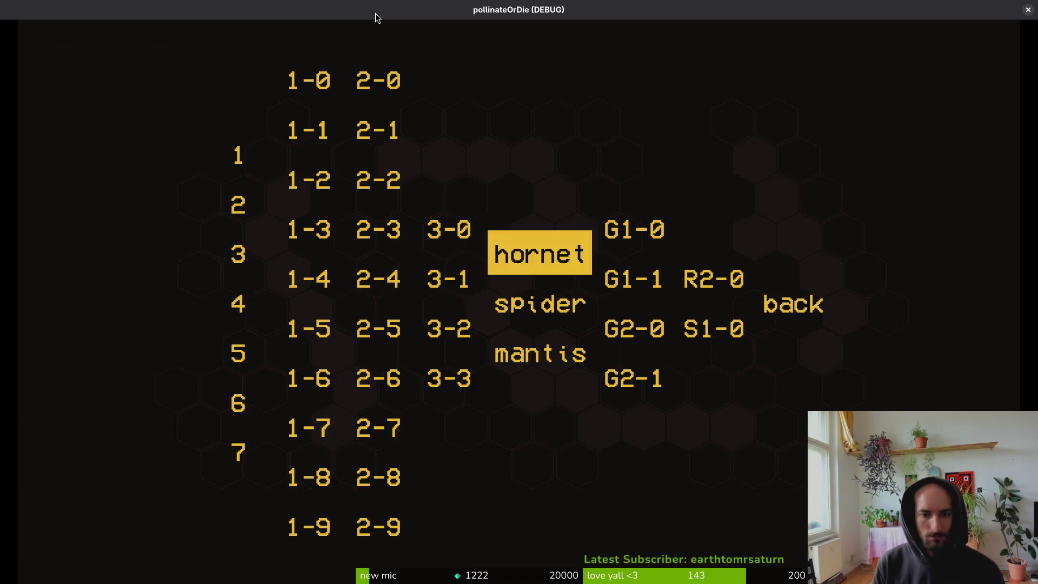
key(Return)
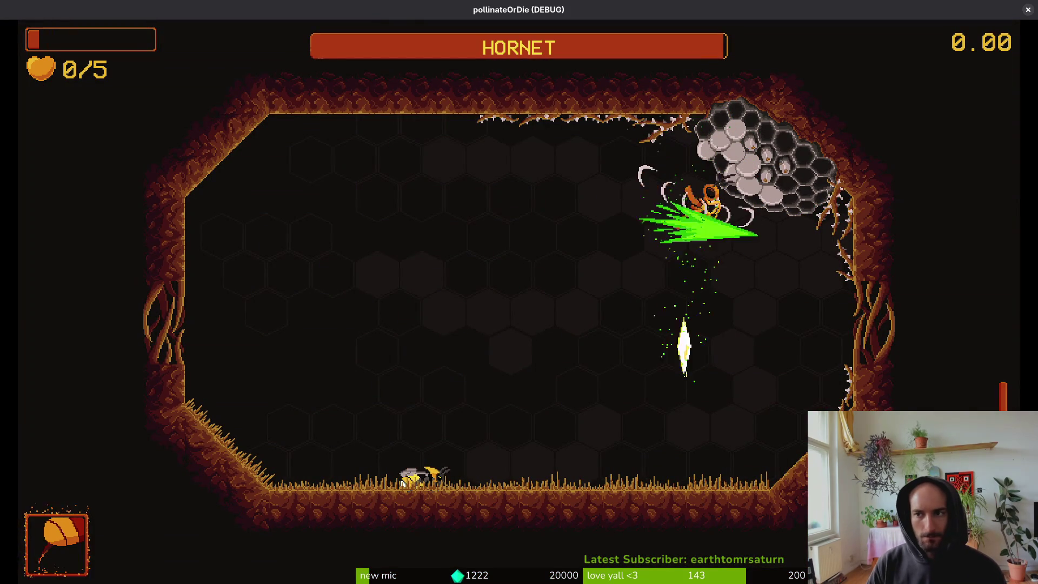
key(F8)
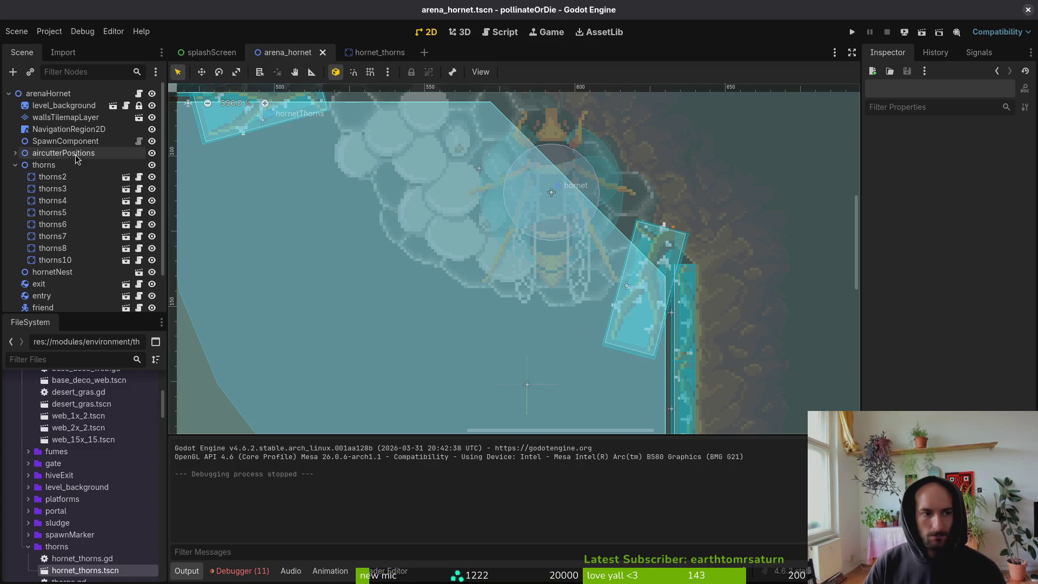
Compare hornet_thorns against the regular thorns.tscn scene's collision settings.
click(373, 52)
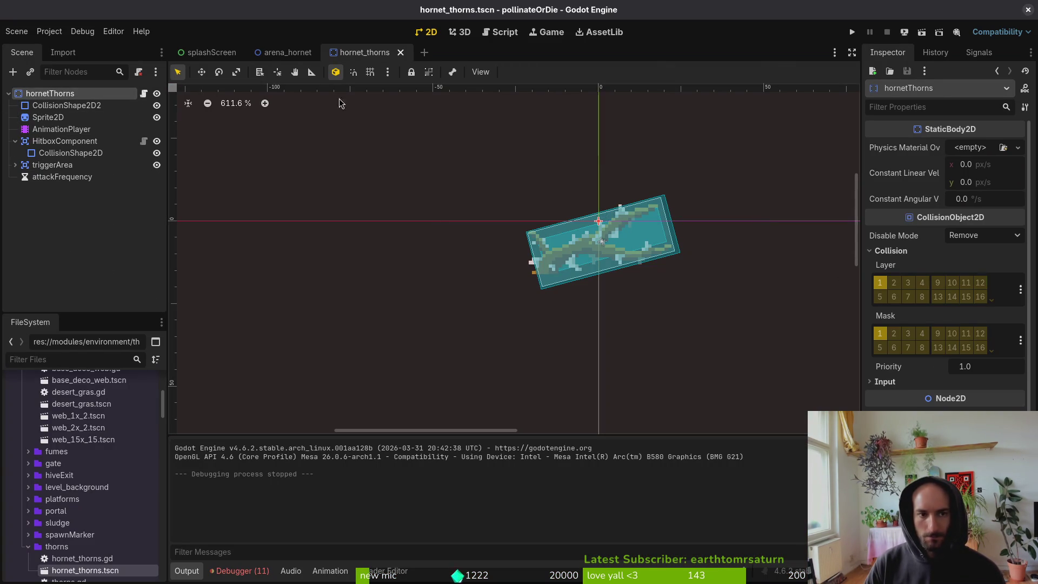
key(ctrl+shift+o)
text(thorns)
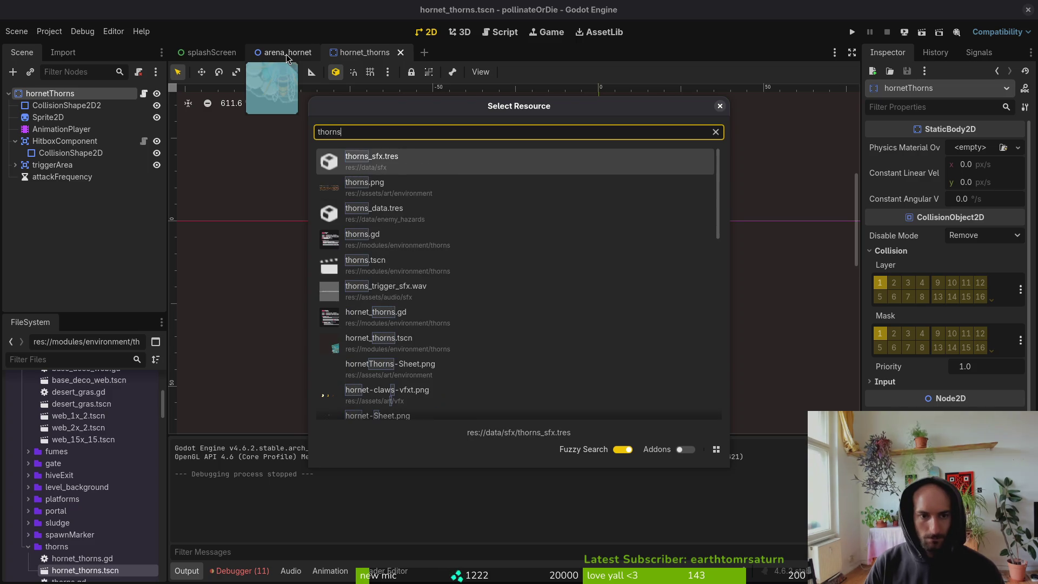
key(Down)
key(Down)
key(Return)
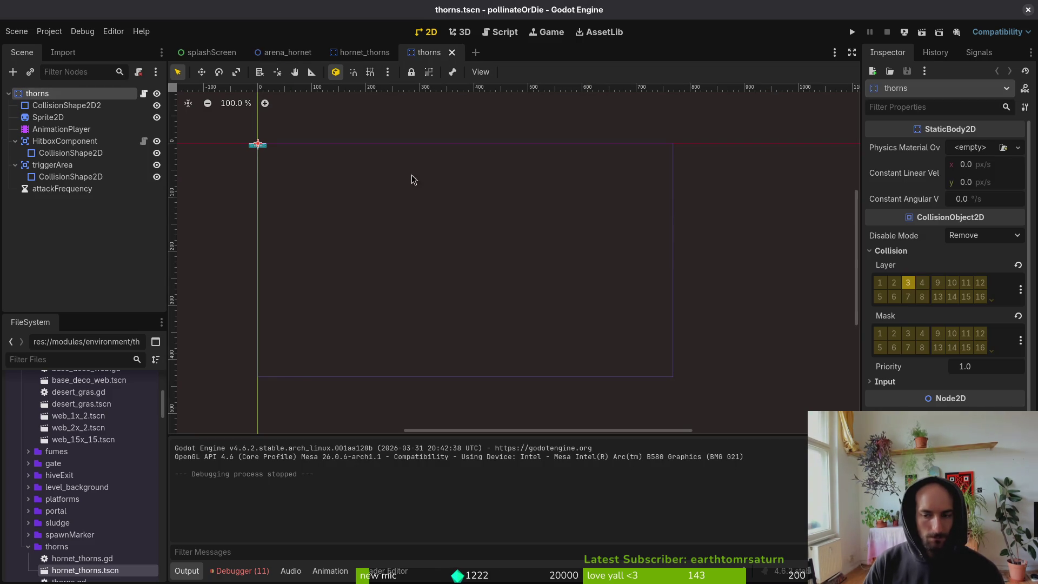
Put the hornet thorns body on collision layer 3, then save and run the game.
click(368, 53)
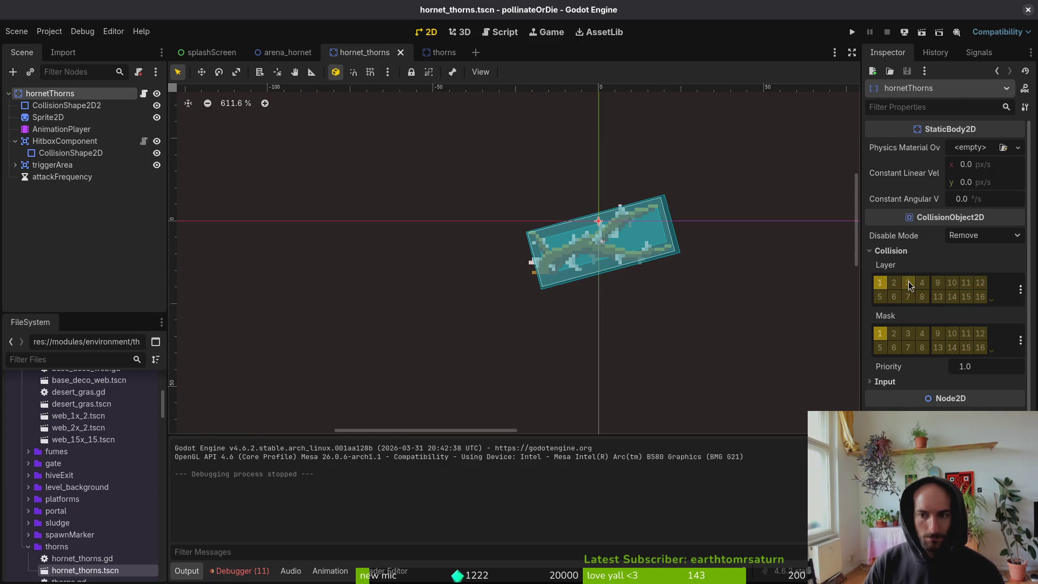
click(908, 283)
click(852, 32)
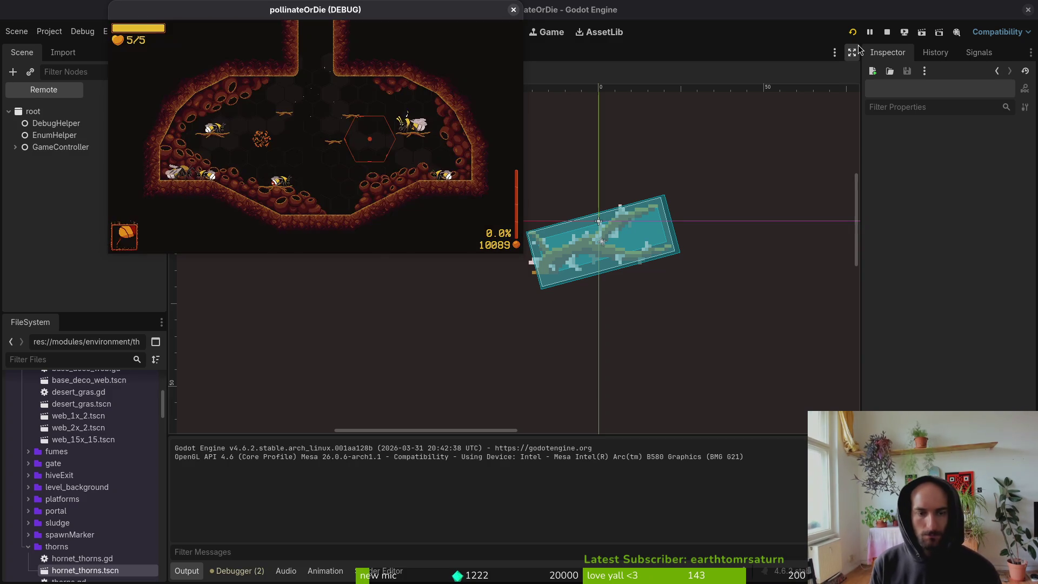
Play the hornet level from the F1 debug list, close the game, and switch to Aseprite.
key(F1)
key(Up)
key(Return)
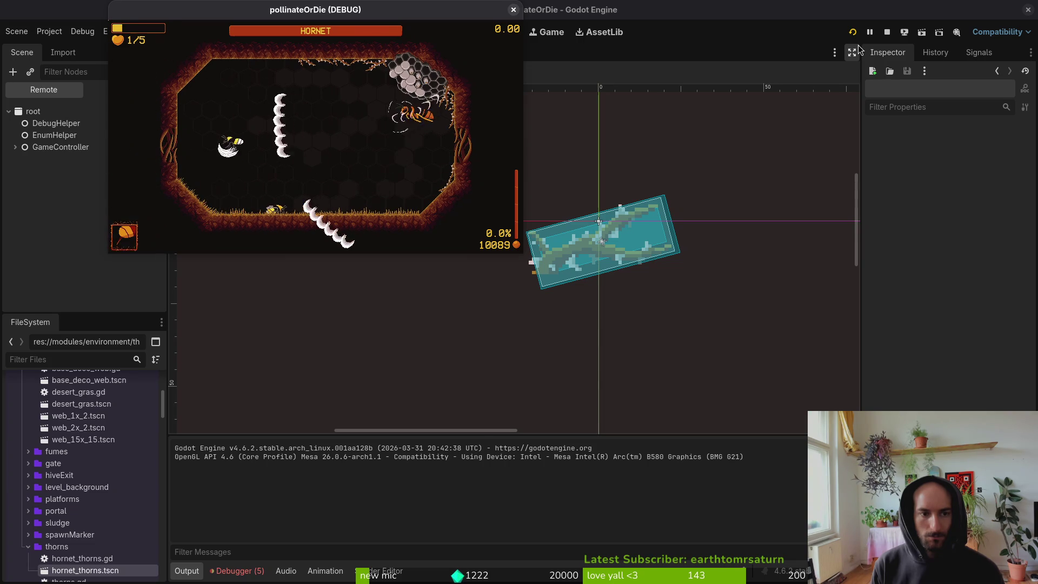
click(513, 10)
key(alt+Tab)
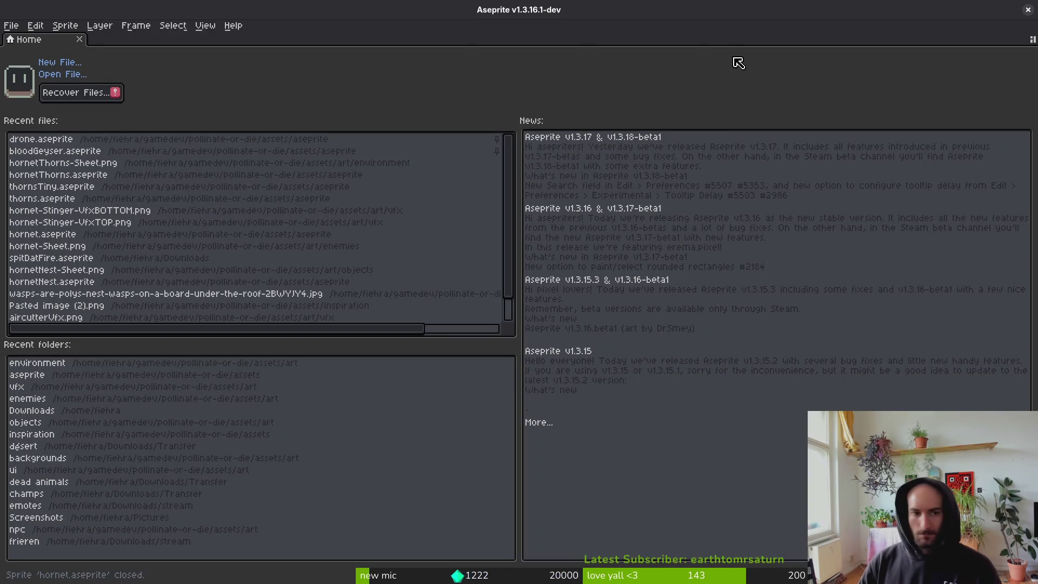
Open hornetThorns.aseprite and move the thorn branch across frames 1–6.
click(59, 174)
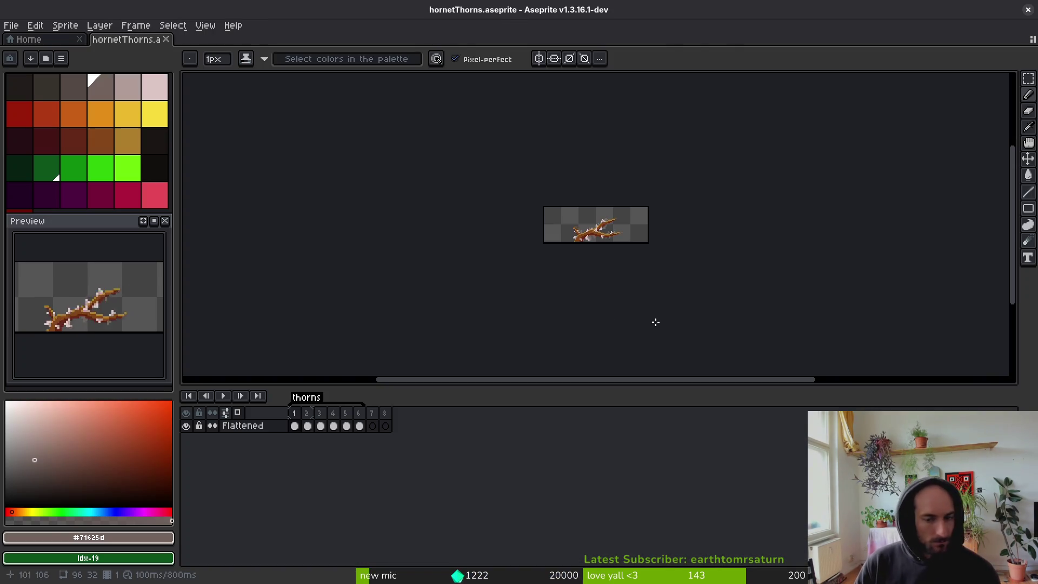
scroll(589, 232, up, 3)
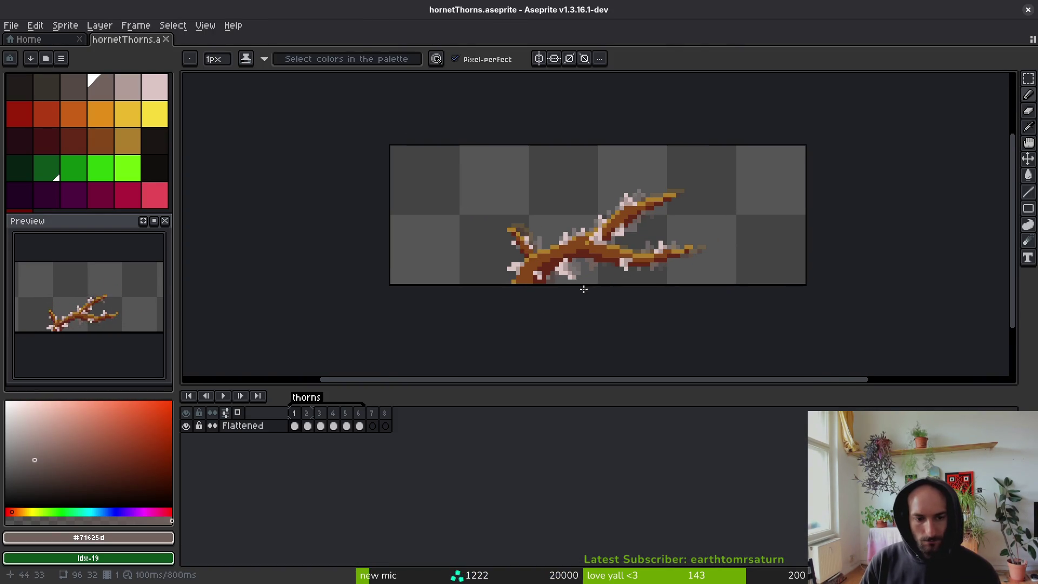
key(m)
drag(794, 142, 343, 366)
drag(360, 425, 295, 426)
drag(624, 258, 643, 232)
key(Return)
key(ctrl+d)
With onion skinning on, nudge the branch in frames 1–6 four pixels left and play the animation.
key(Return)
key(Right)
key(Right)
key(F3)
key(m)
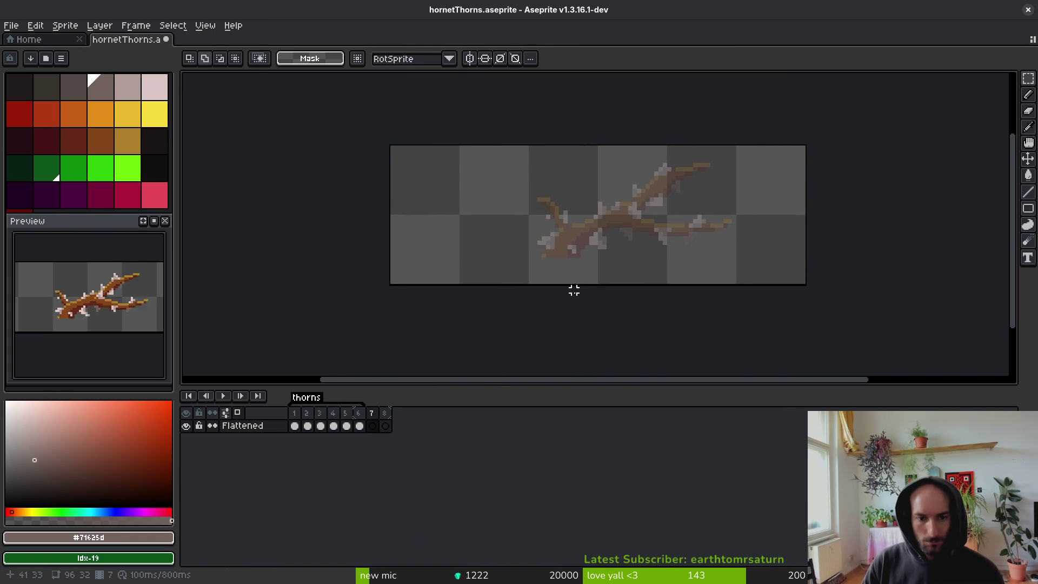
drag(360, 425, 294, 426)
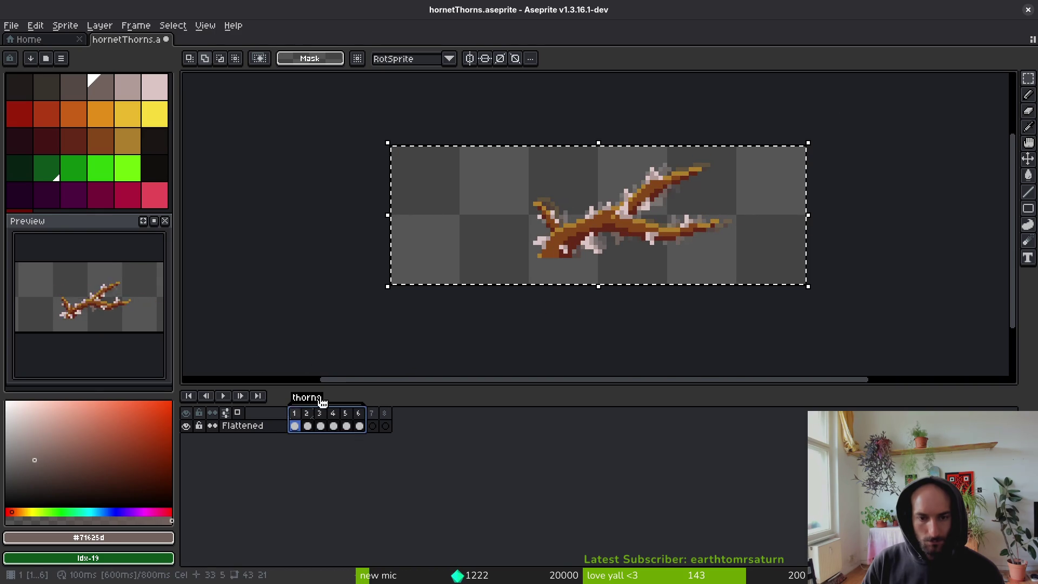
key(Up)
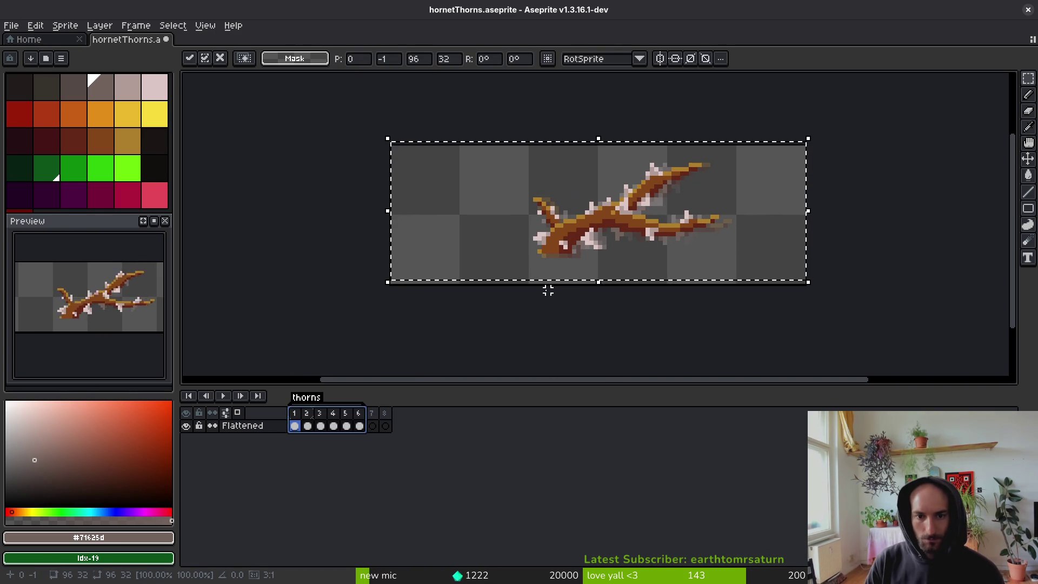
key(Left)
key(Left)
key(Left)
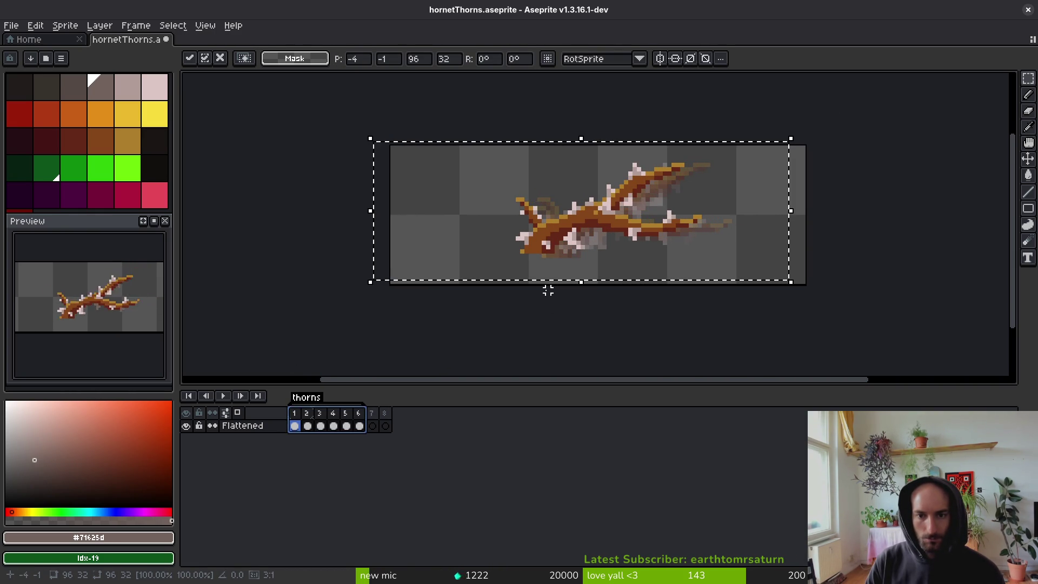
key(Up)
key(Up)
key(Down)
key(Down)
key(Down)
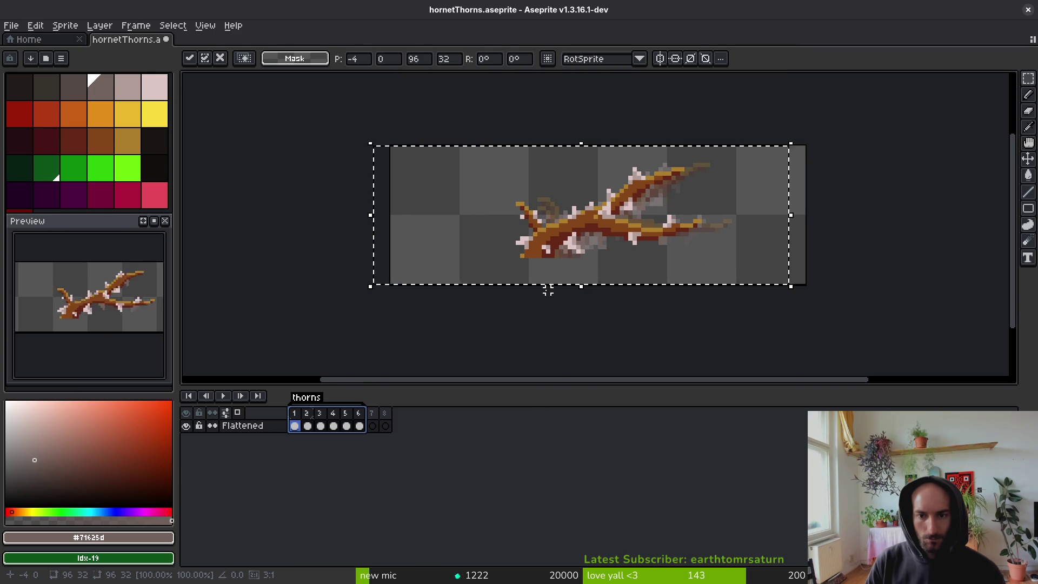
key(Return)
key(Return)
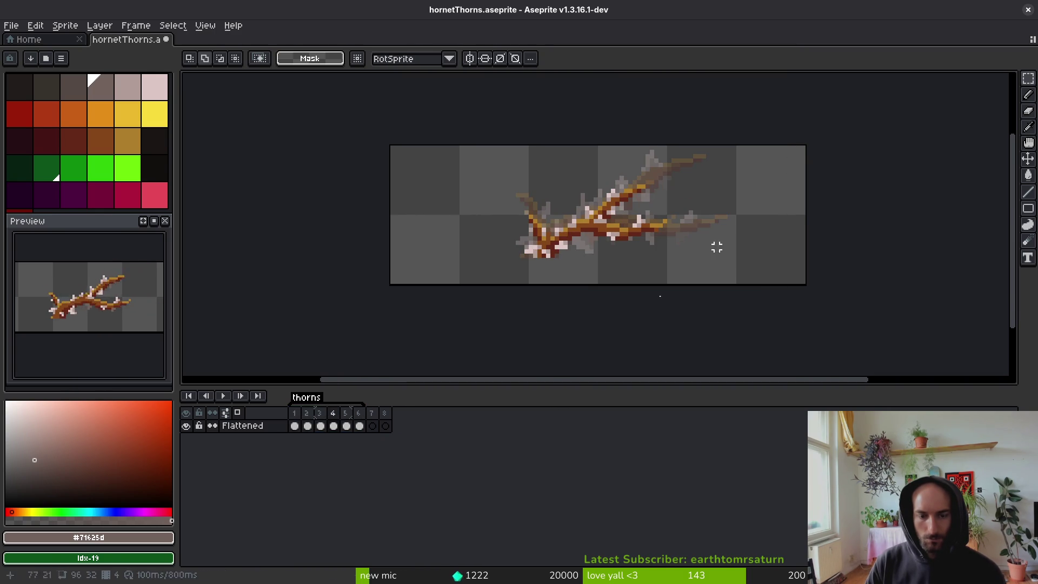
drag(363, 415, 286, 419)
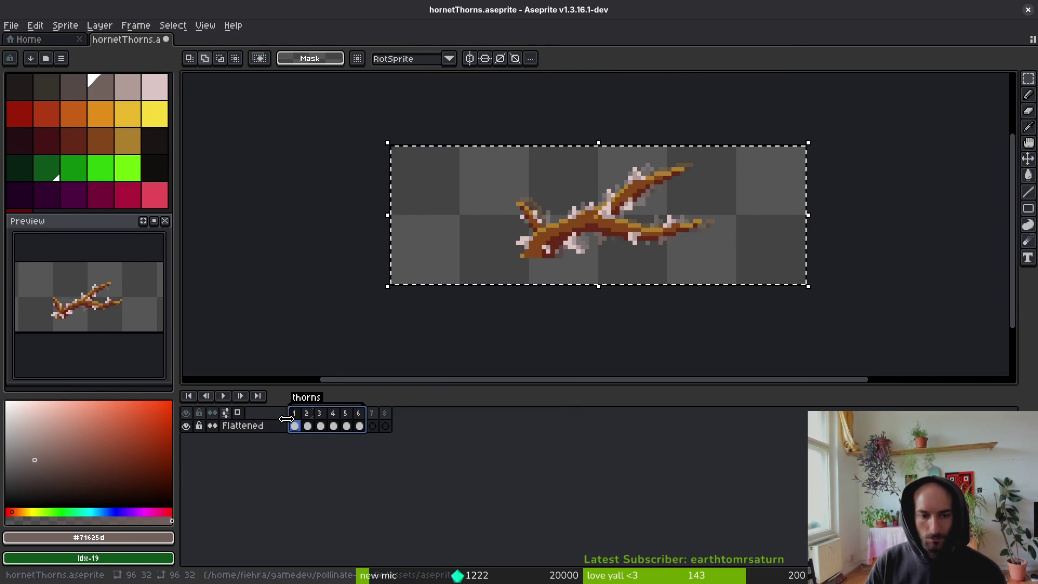
Clear the frame selection and try rectangular marquees around the thorn branch.
key(Escape)
click(633, 305)
scroll(632, 306, down, 2)
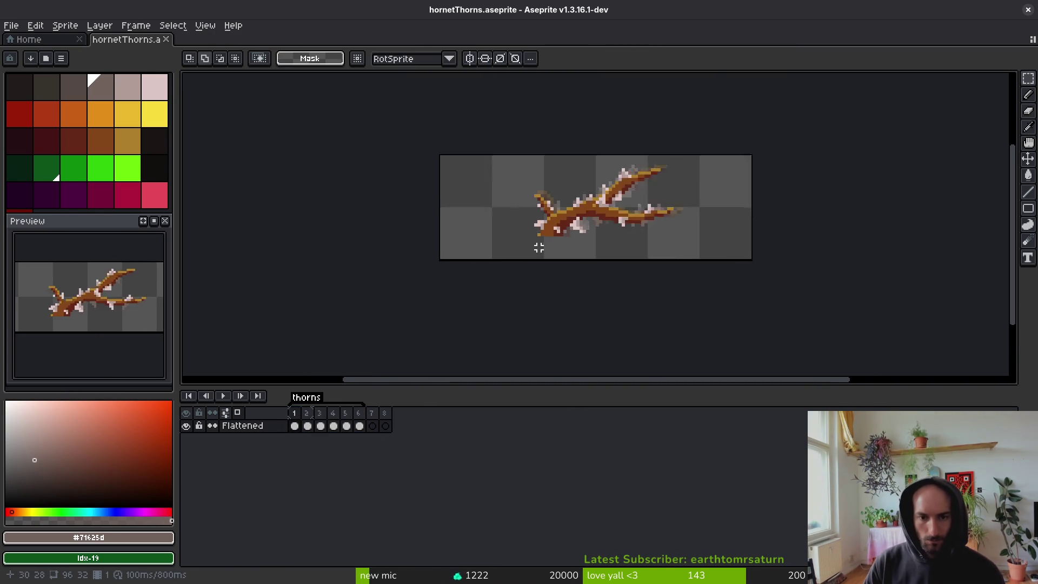
scroll(566, 251, up, 4)
key(i)
scroll(591, 233, down, 2)
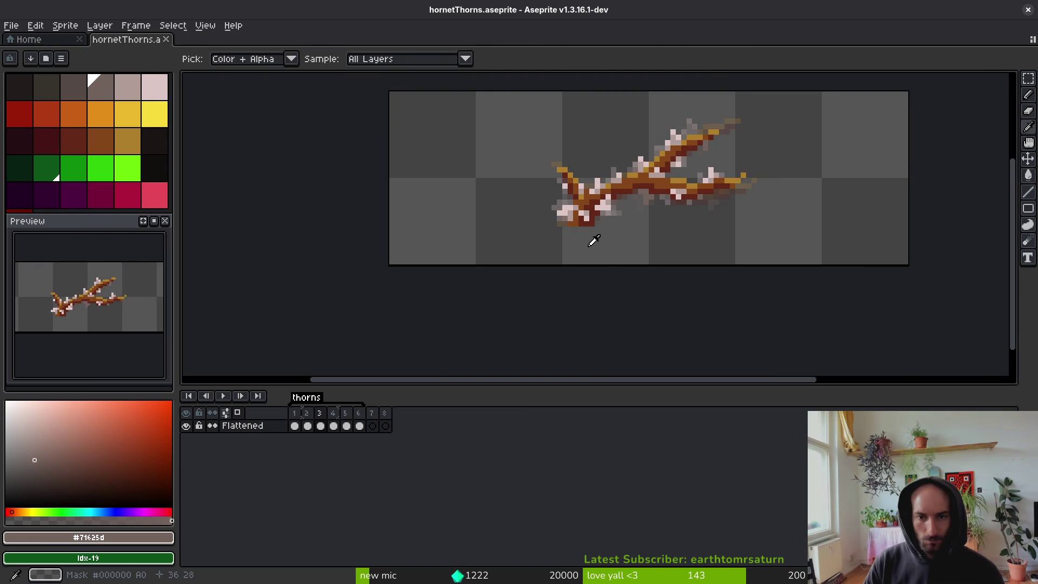
key(m)
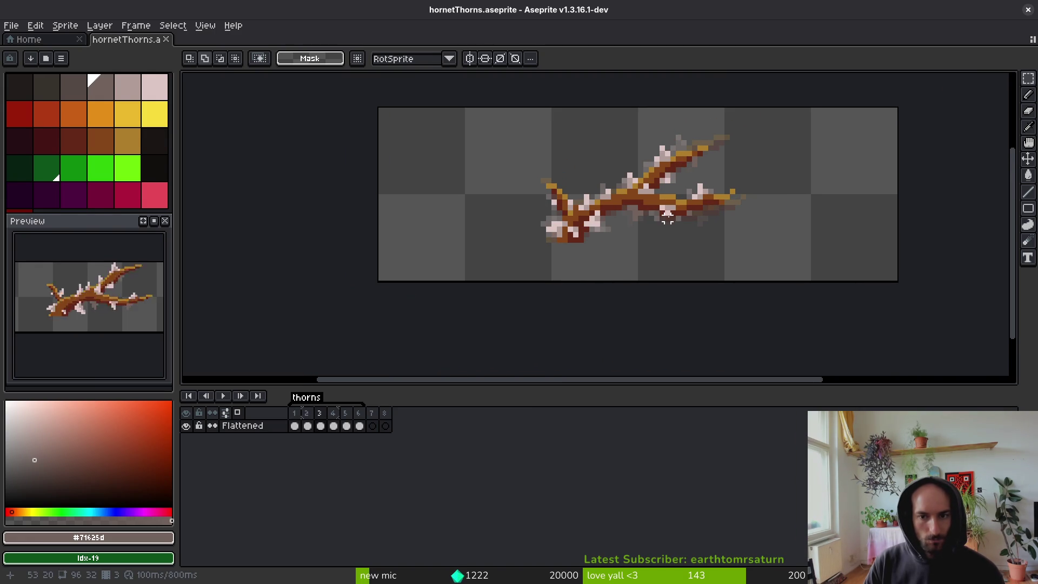
key(i)
key(m)
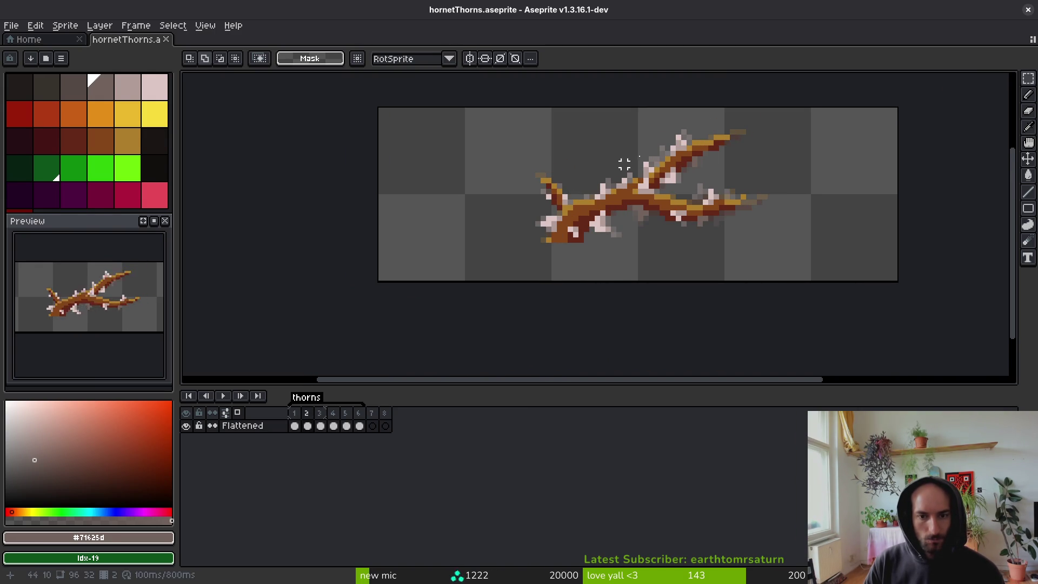
drag(505, 104, 812, 267)
key(ctrl+d)
drag(395, 111, 751, 314)
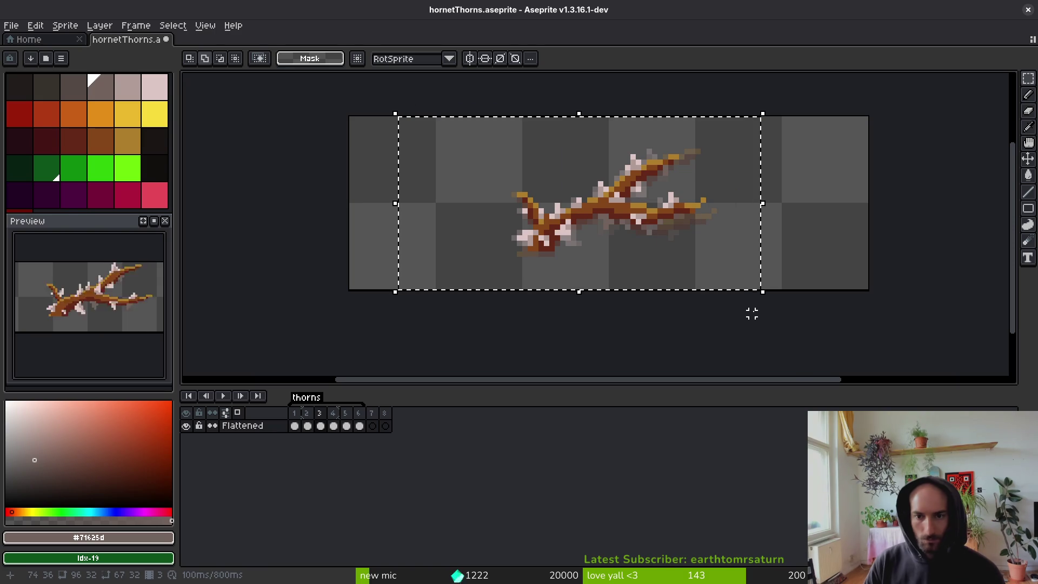
key(ctrl+d)
Save hornetThorns.aseprite, compare the branch in frames 4 and 5, then go to frame 1.
key(ctrl+s)
key(i)
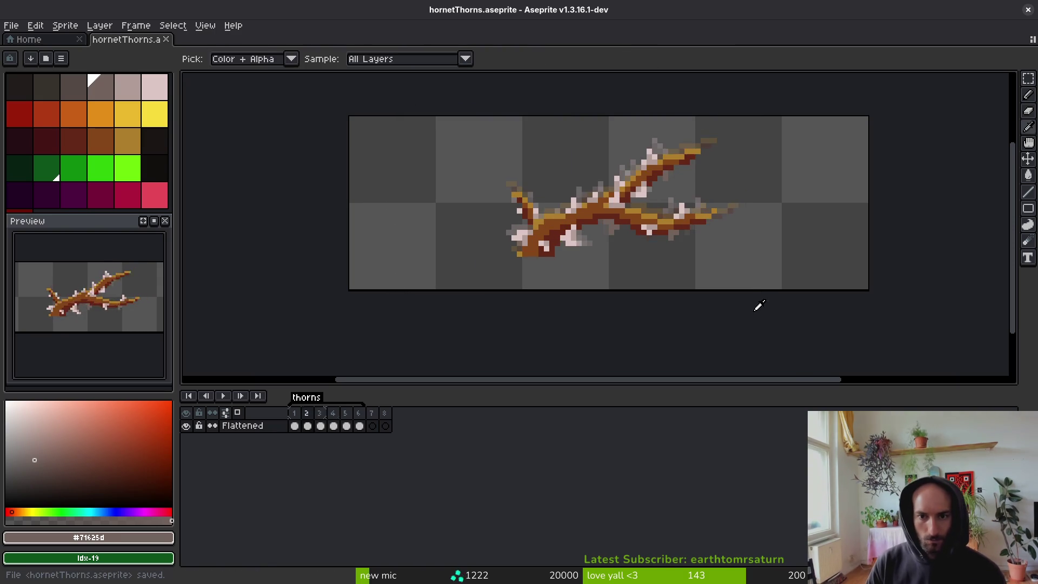
key(m)
drag(441, 111, 783, 306)
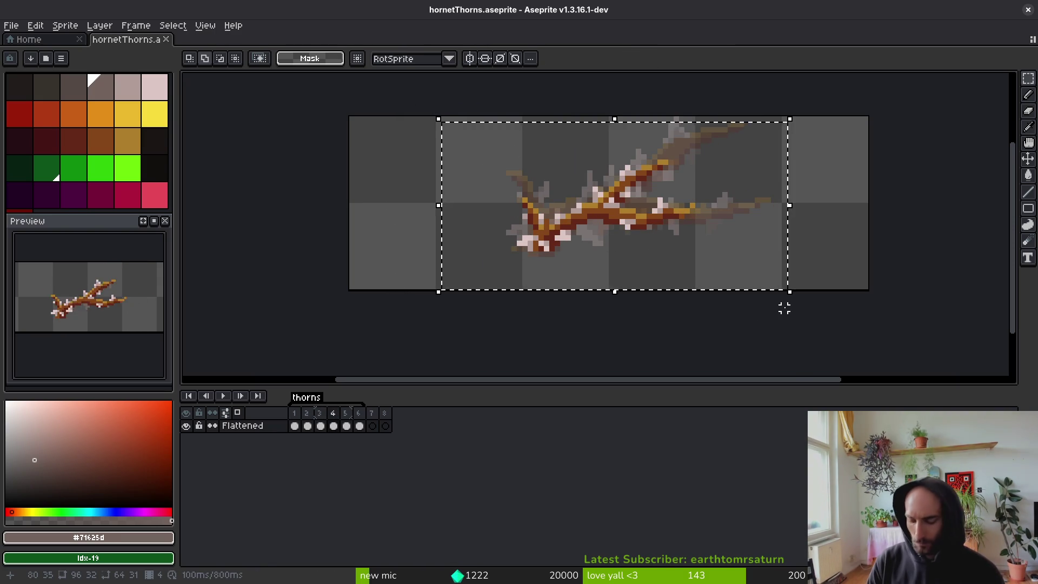
key(ctrl+z)
key(ctrl+z)
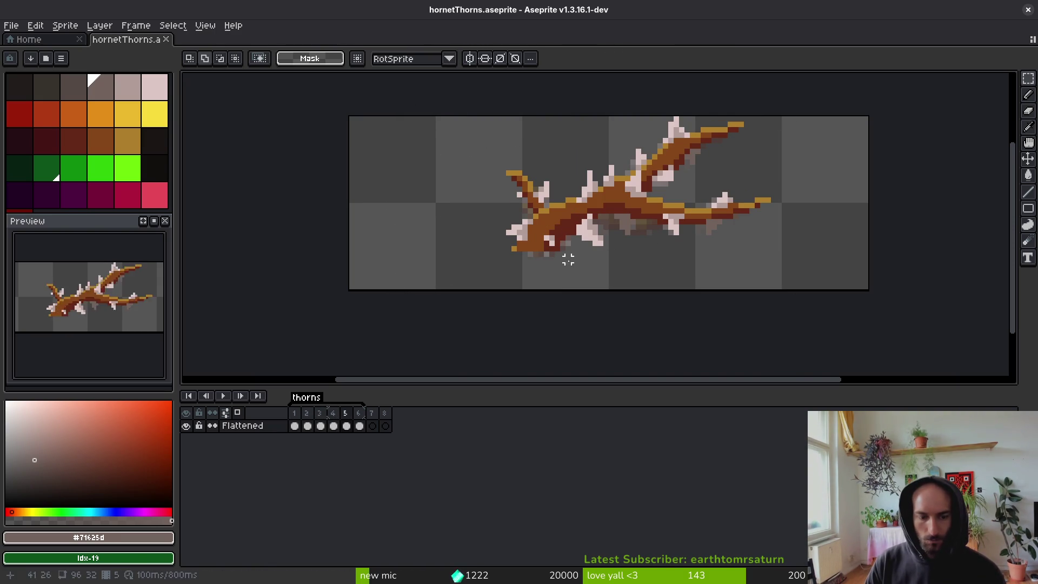
key(ctrl+z)
key(ctrl+z)
key(ctrl+z)
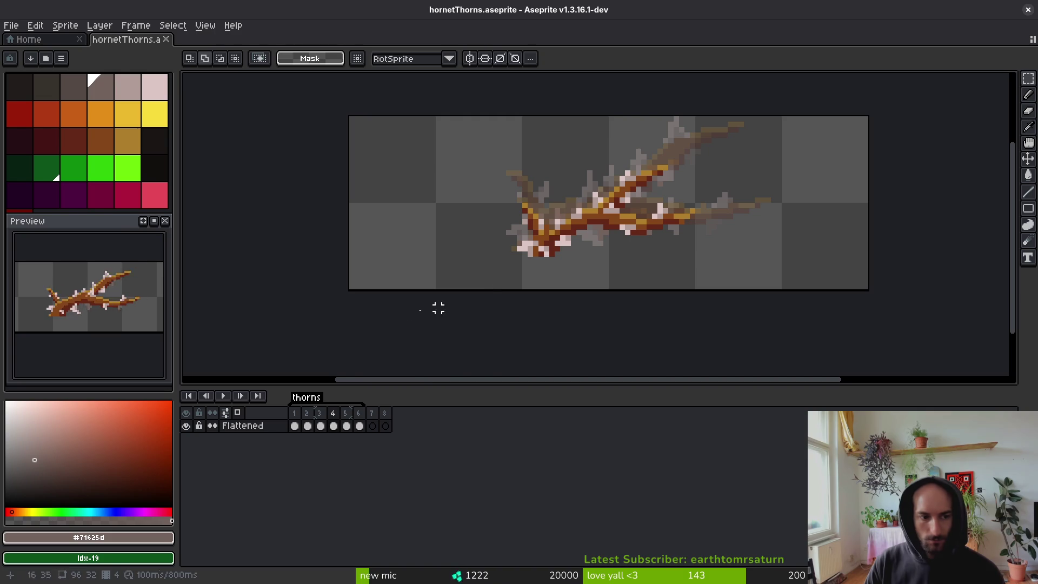
click(294, 425)
scroll(431, 193, up, 2)
Draw a dark red trunk line extending down below the branch in frame 1.
key(i)
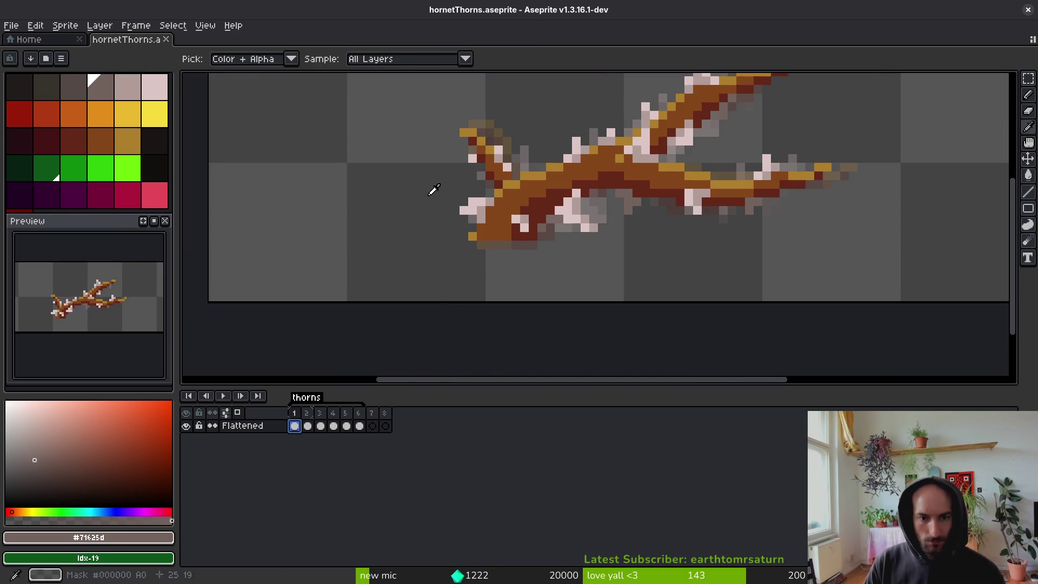
click(501, 235)
key(b)
scroll(489, 228, up, 5)
scroll(570, 241, down, 2)
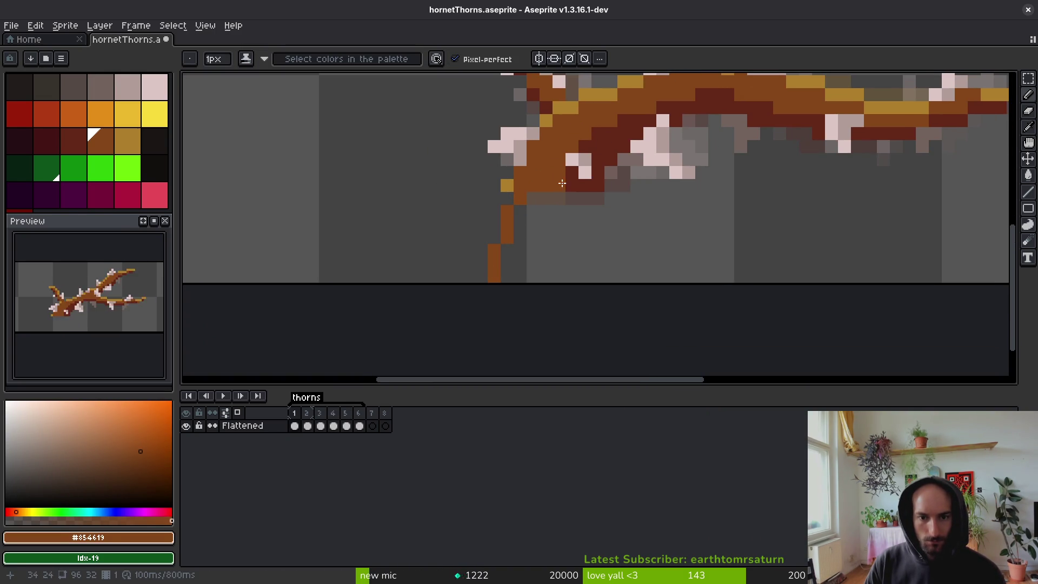
alt+click(602, 173)
drag(585, 206, 584, 282)
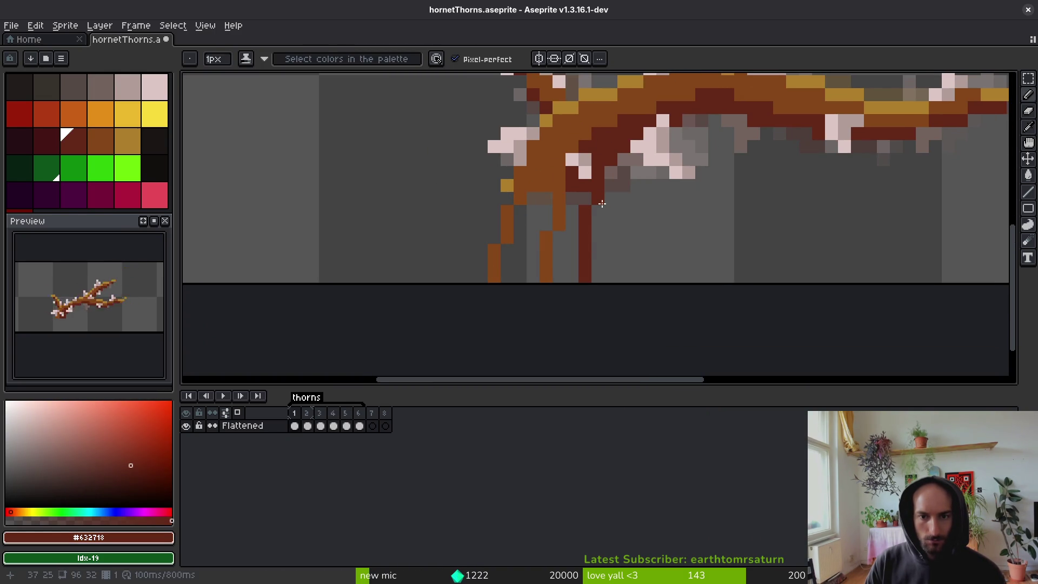
Copy a pink thorn onto the new trunk and fill the trunk gaps with brown and dark red.
key(shift+w)
mouse_move(532, 140)
mouse_down()
mouse_move(520, 152)
mouse_move(506, 230)
mouse_up()
key(i)
alt+click(512, 184)
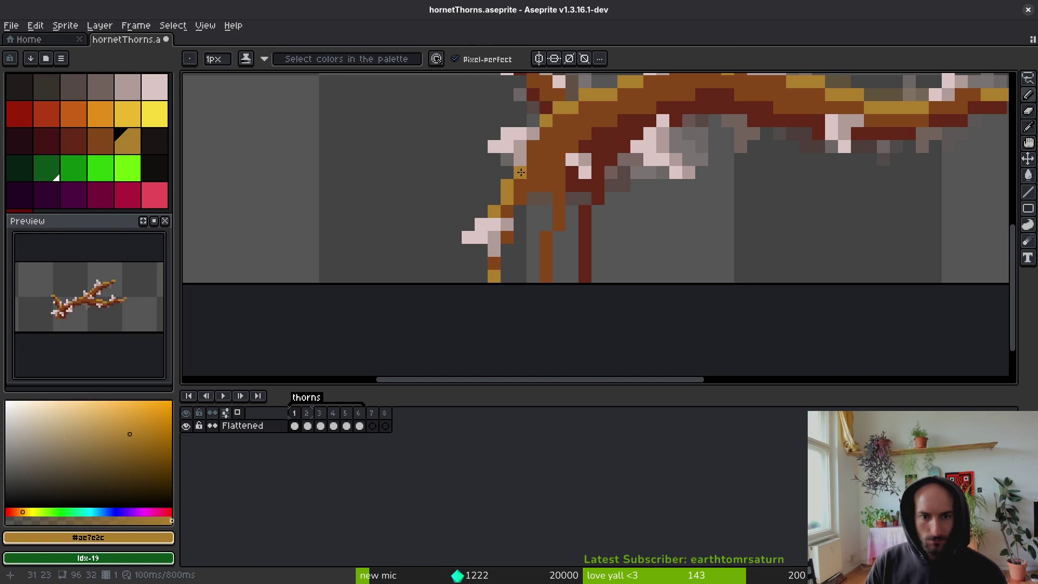
alt+click(563, 177)
key(g)
click(534, 238)
alt+click(593, 178)
click(573, 216)
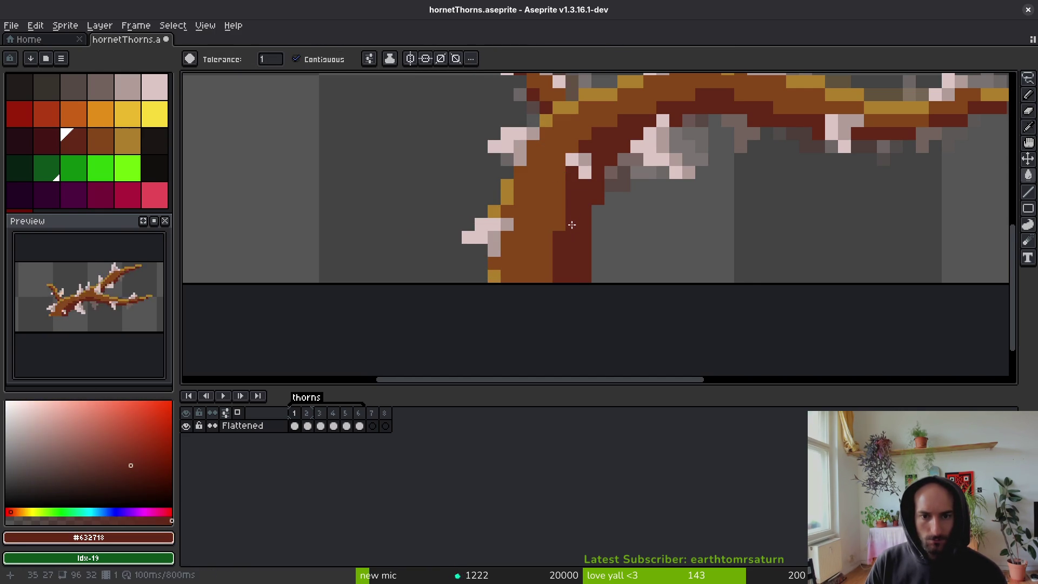
scroll(703, 170, down, 1)
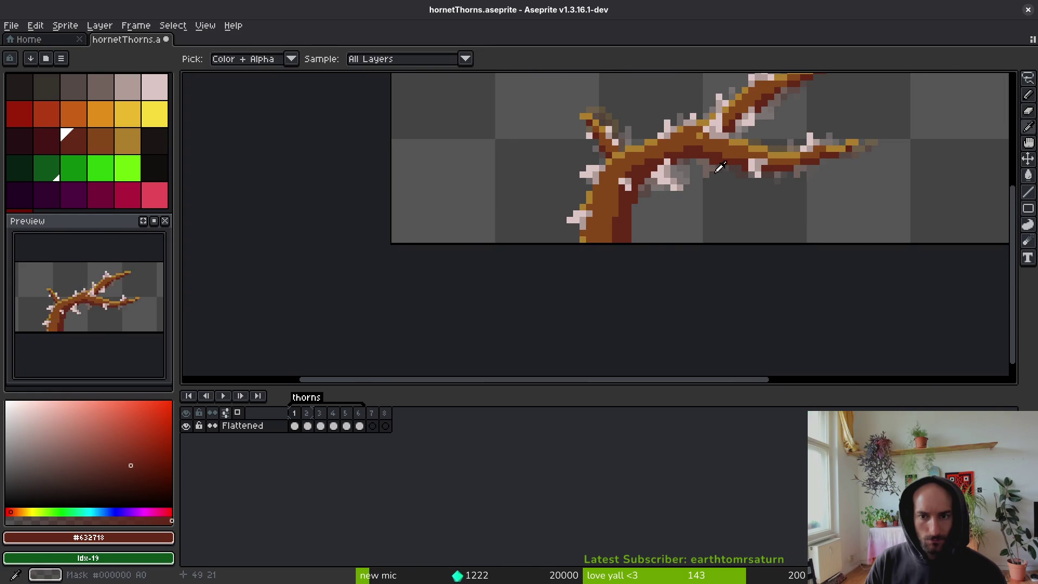
Flip a small 3x4 thorn vertically onto the trunk's right side and shift a thorn block up.
key(m)
drag(761, 178, 763, 183)
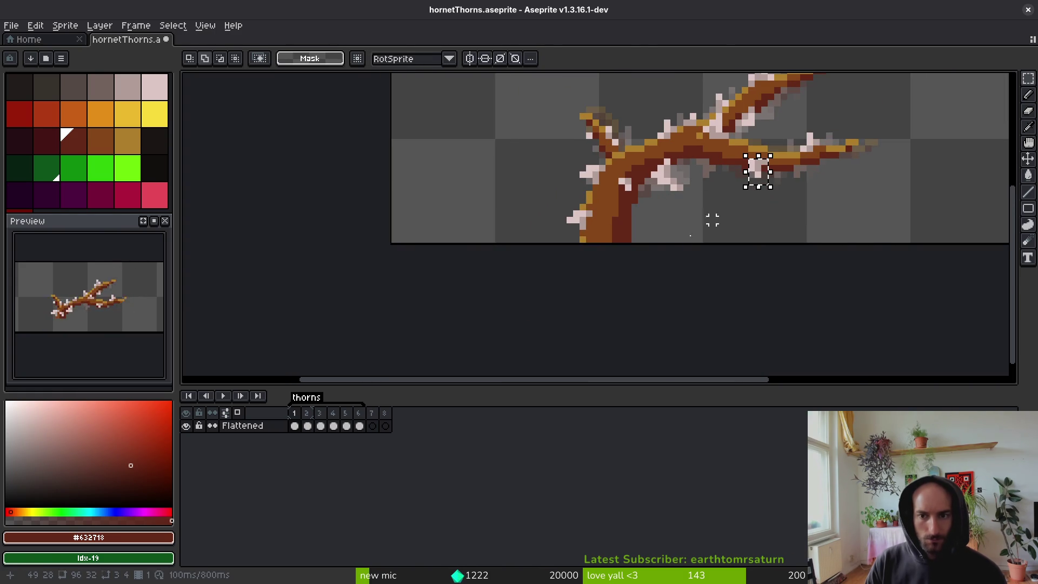
click(764, 185)
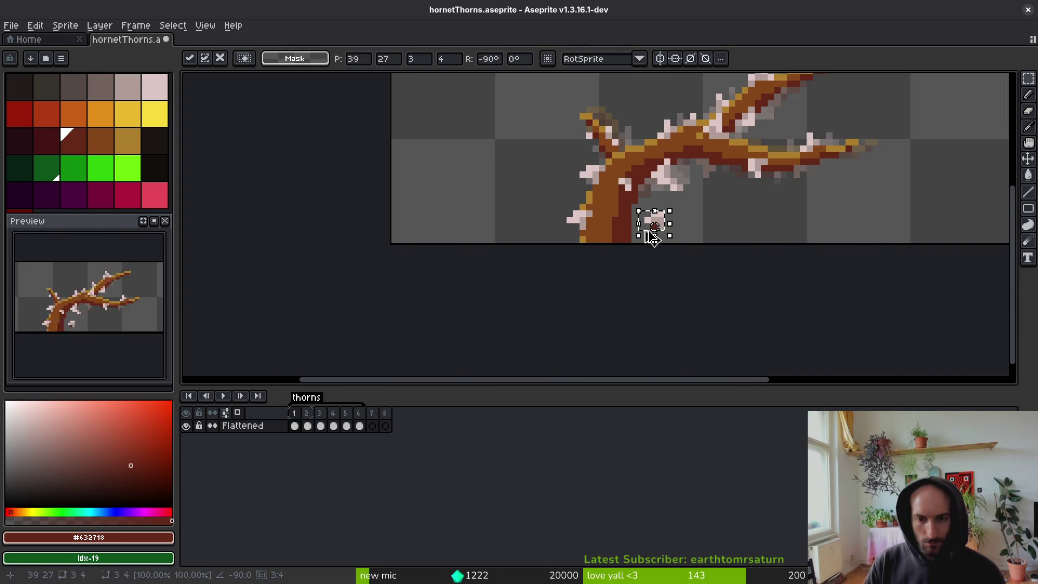
scroll(655, 227, up, 2)
key(shift+v)
mouse_move(630, 168)
mouse_down()
mouse_move(577, 195)
mouse_move(562, 169)
mouse_move(627, 227)
mouse_up()
key(ctrl+d)
click(594, 189)
scroll(596, 188, down, 4)
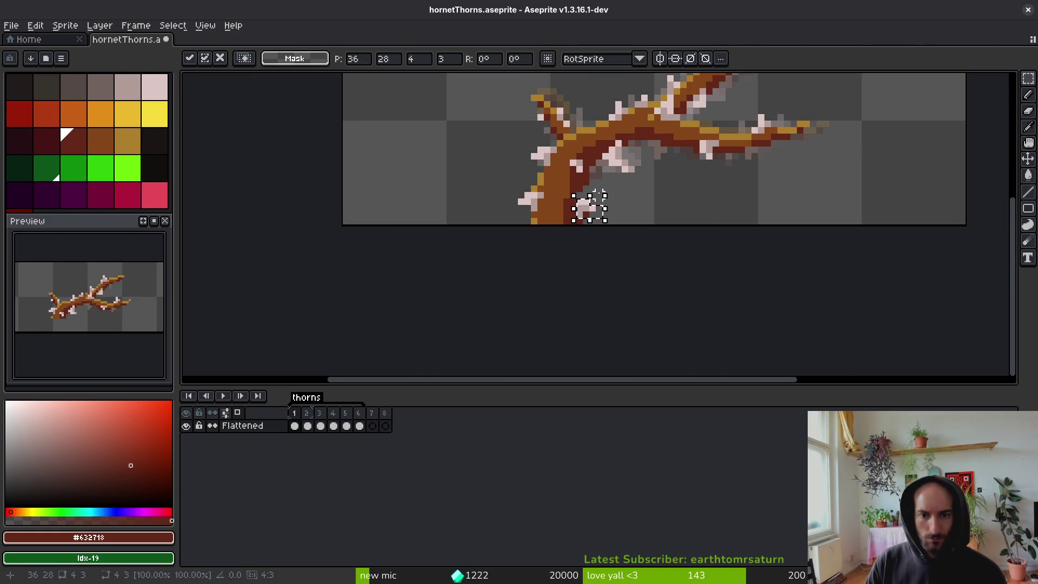
scroll(596, 193, up, 4)
drag(560, 236, 550, 201)
key(b)
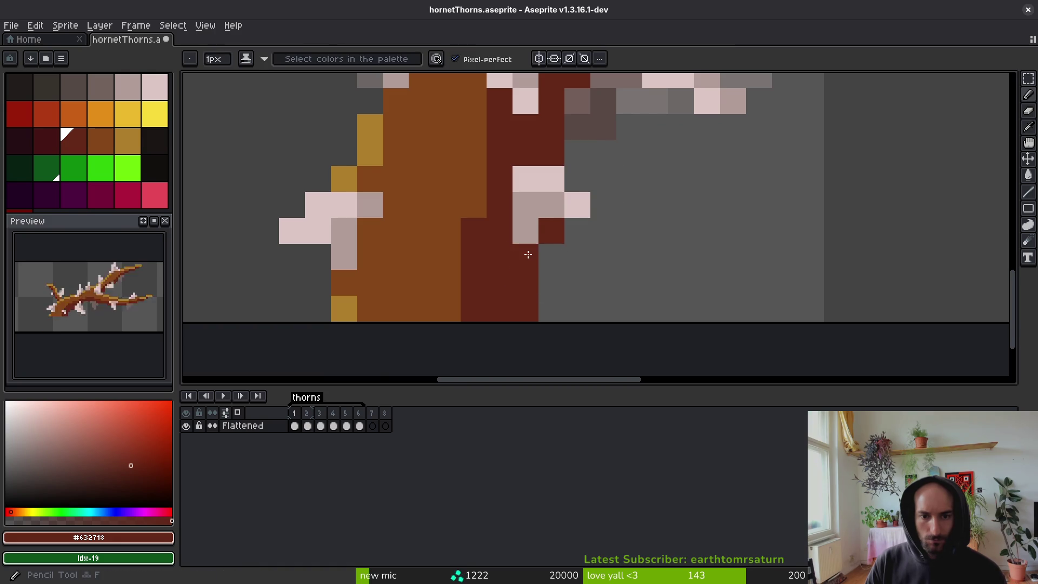
Save the sprite and pick the trunk's medium brown for touch-ups.
scroll(528, 255, down, 4)
key(ctrl+s)
scroll(576, 254, up, 4)
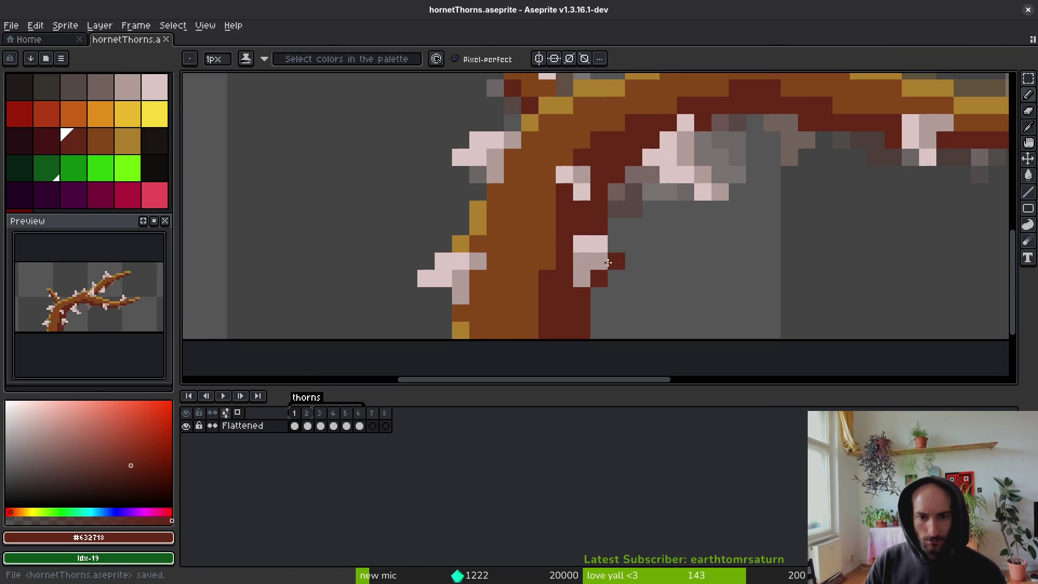
key(e)
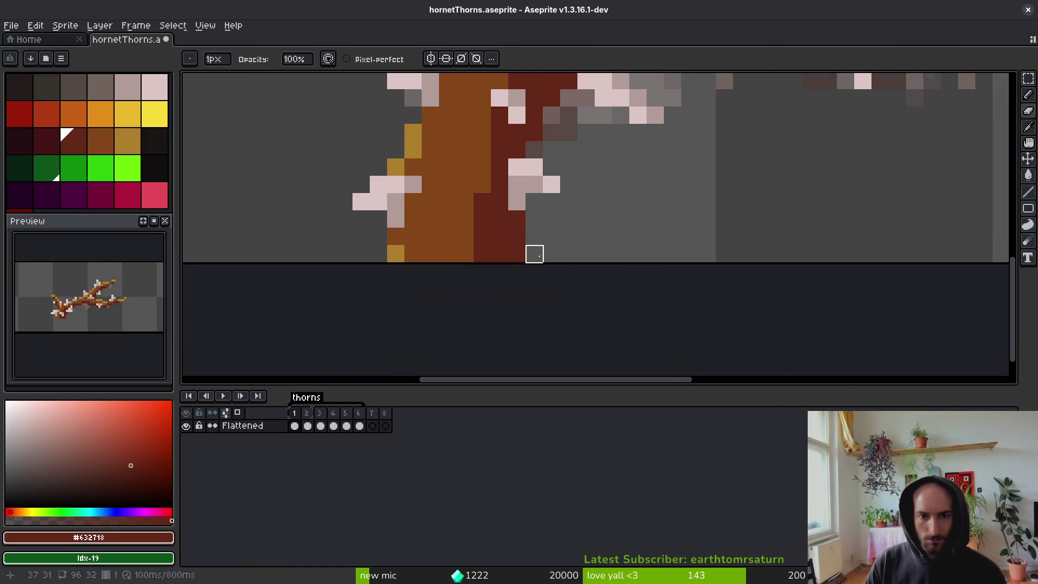
scroll(534, 253, down, 3)
scroll(527, 249, up, 3)
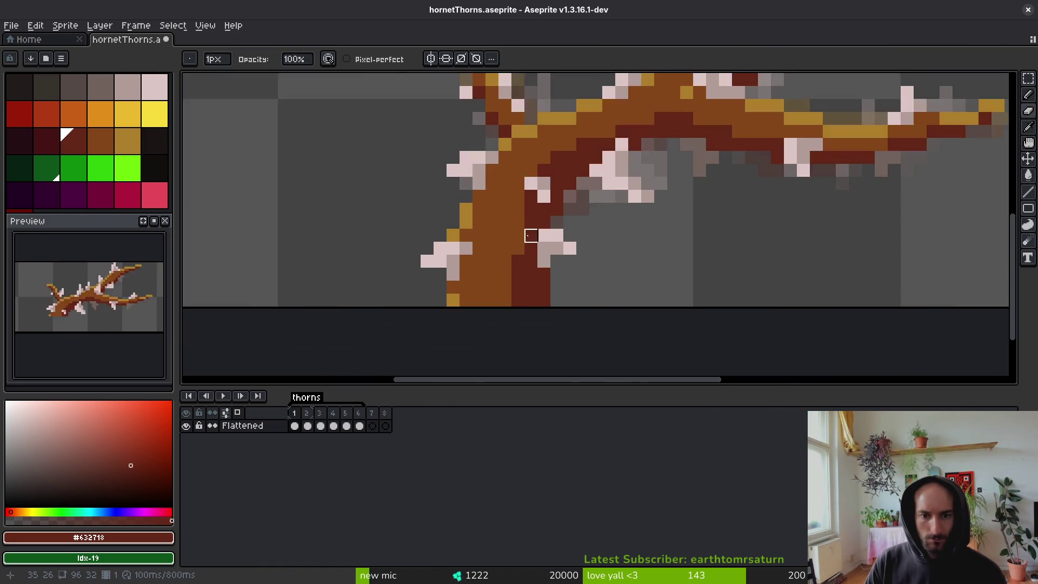
scroll(556, 265, down, 4)
scroll(506, 247, up, 3)
key(i)
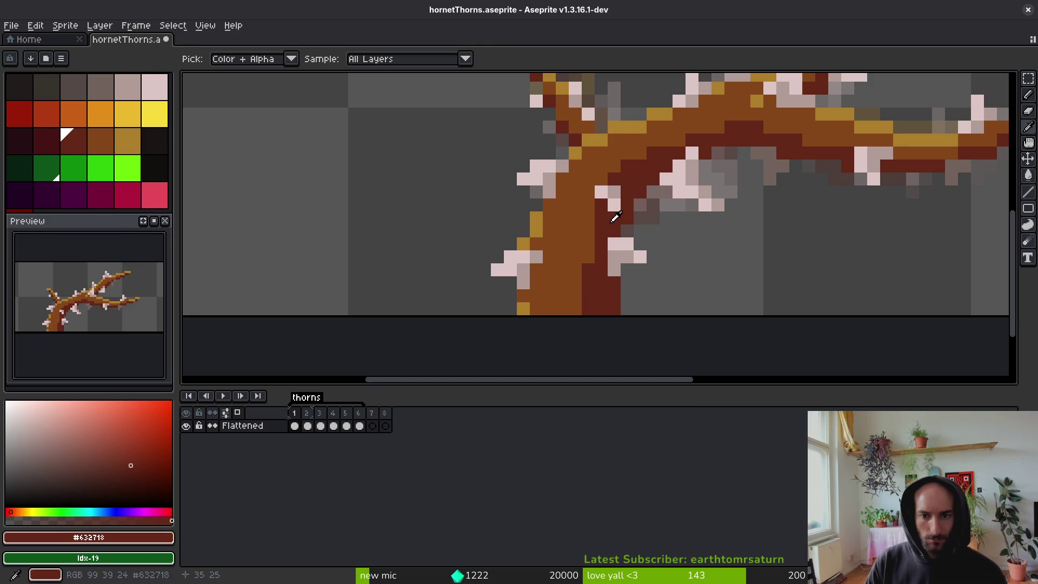
alt+click(598, 157)
scroll(653, 230, down, 1)
Copy frame 1's trunk section onto frame 2, shifted one pixel left.
click(312, 429)
click(297, 426)
key(m)
drag(660, 223, 499, 288)
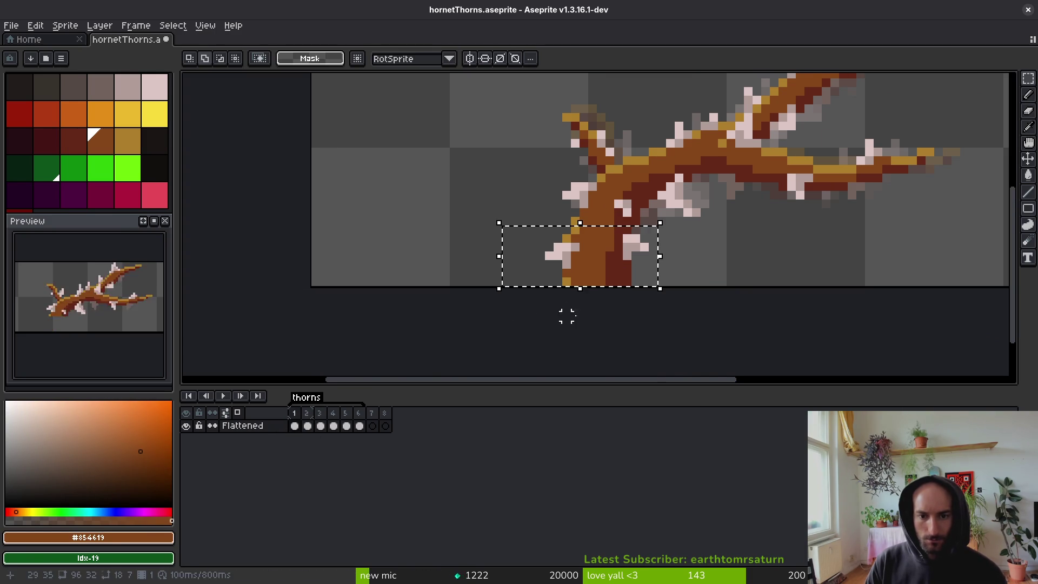
key(e)
key(Right)
ctrl+click(607, 264)
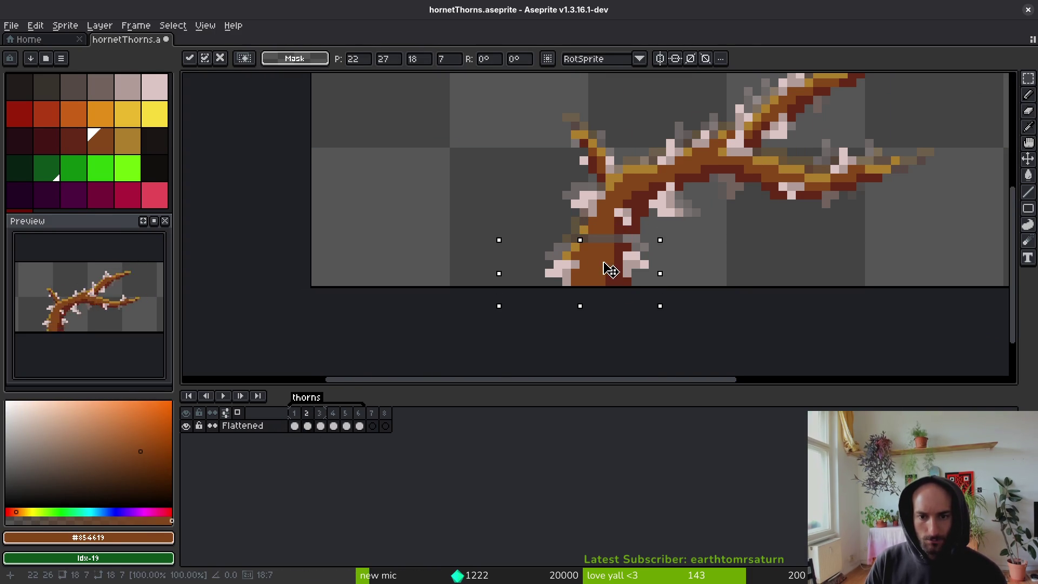
drag(613, 264, 605, 266)
key(Return)
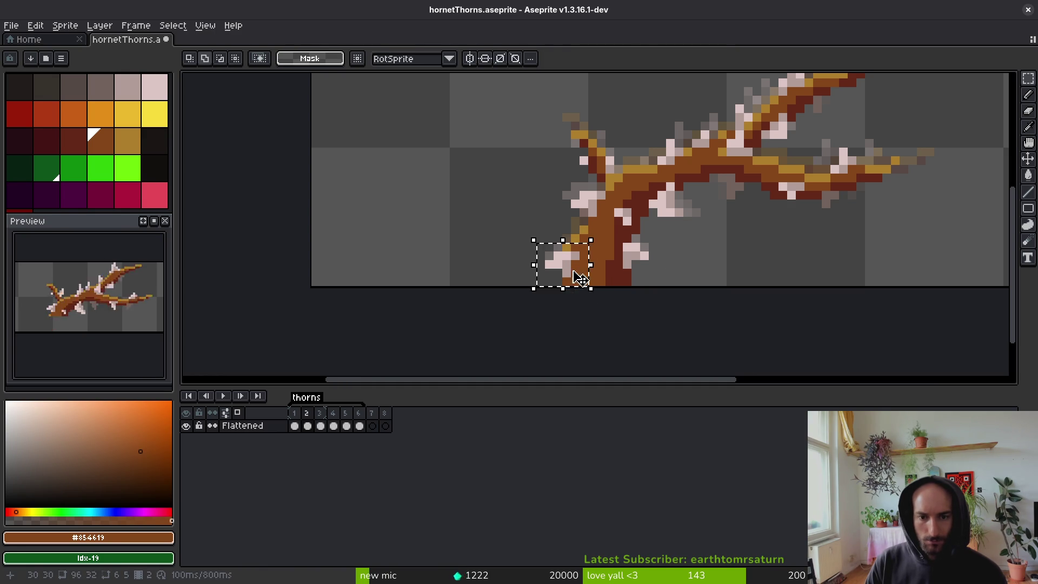
key(ctrl+d)
Copy frame 2's trunk base onto frame 3 and position it.
key(b)
key(Left)
key(Right)
key(m)
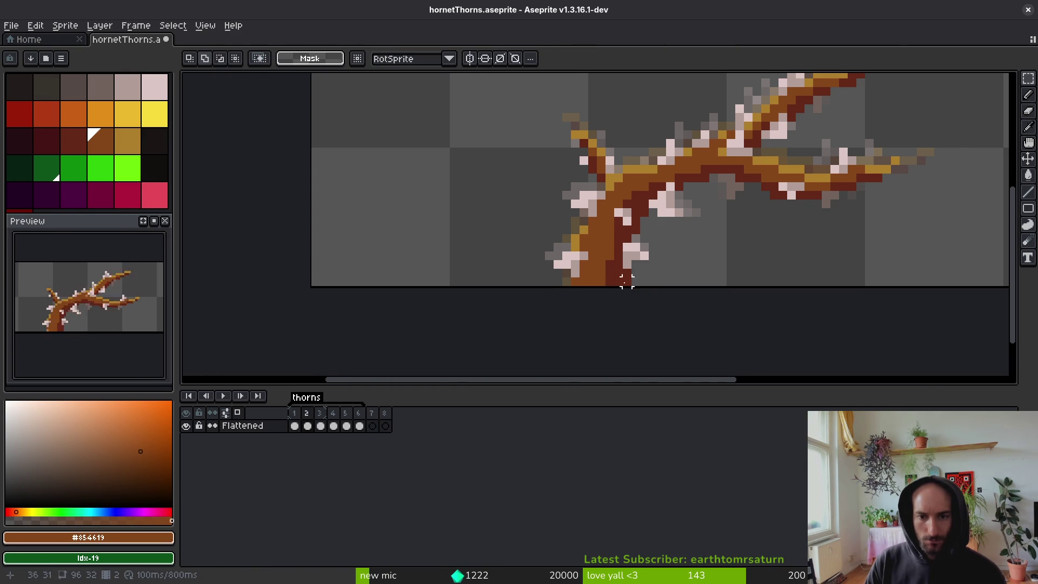
drag(539, 230, 649, 319)
key(ctrl+c)
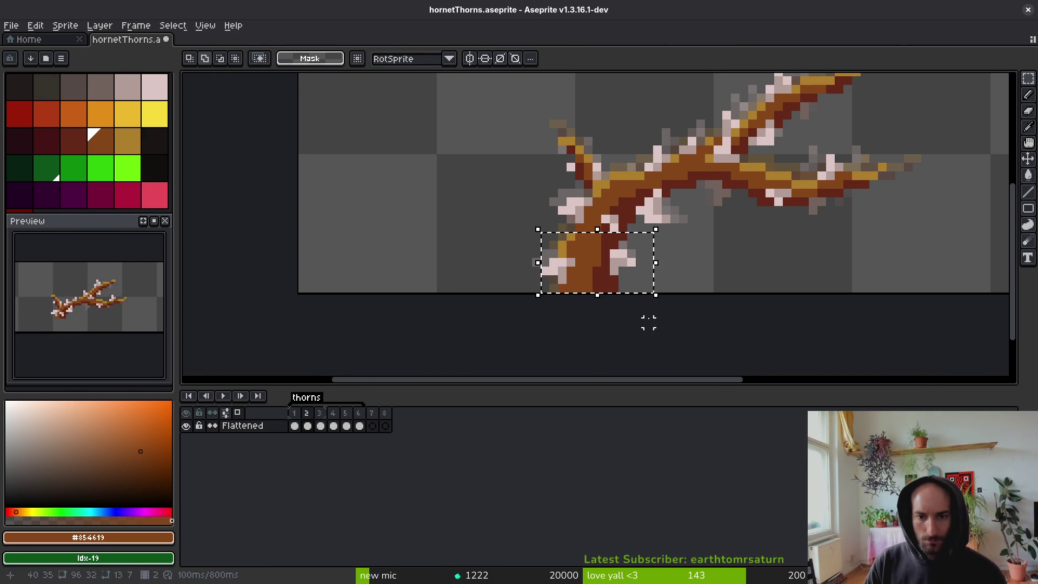
key(Right)
key(ctrl+v)
mouse_move(535, 234)
mouse_down()
mouse_move(551, 238)
mouse_move(579, 306)
mouse_move(556, 282)
mouse_up()
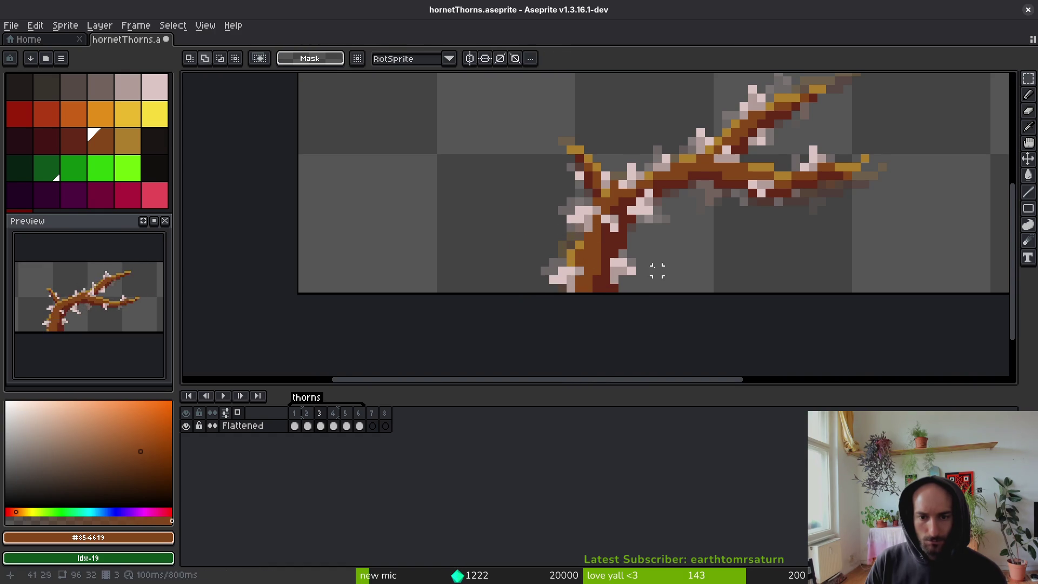
drag(641, 235, 621, 263)
drag(605, 305, 603, 292)
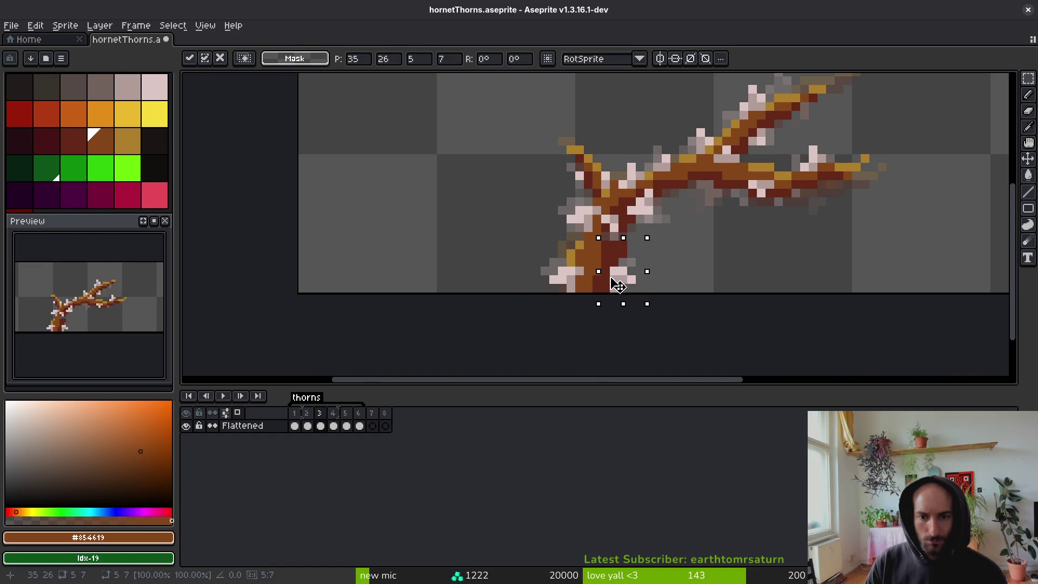
key(ctrl+d)
Nudge frame 4's trunk pixels down and one pixel right; cancel a trial leftward move.
scroll(621, 278, down, 2)
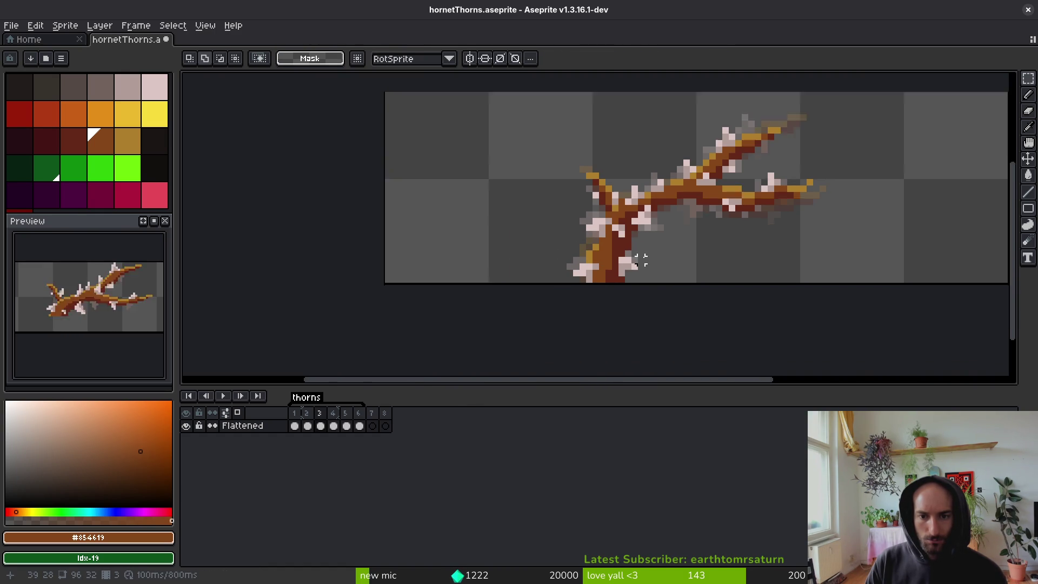
scroll(632, 270, up, 3)
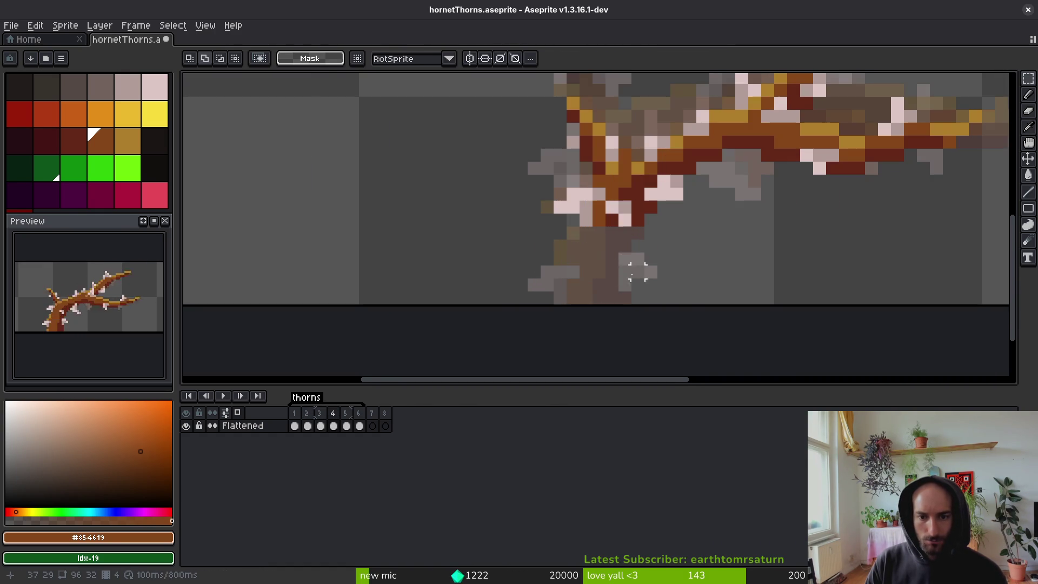
key(ctrl+z)
key(Down)
key(Down)
key(Down)
key(Right)
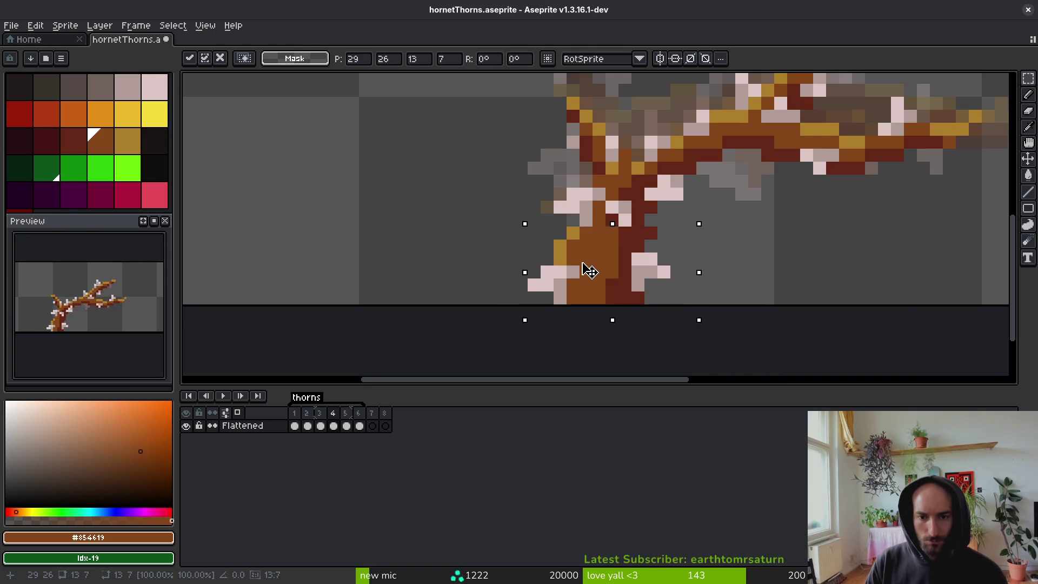
drag(583, 272, 599, 271)
key(ctrl+d)
drag(682, 224, 621, 304)
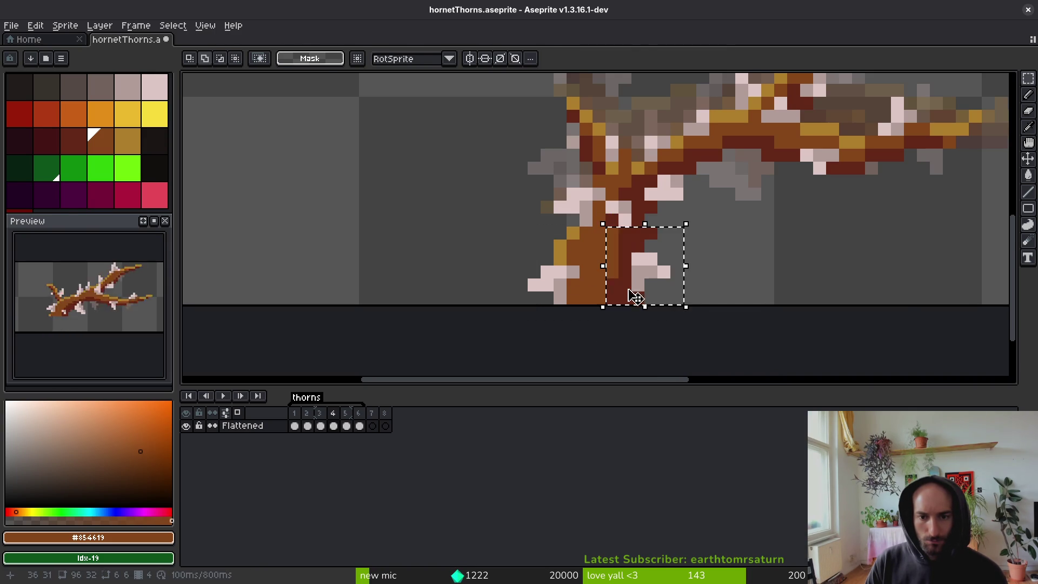
key(Left)
key(Escape)
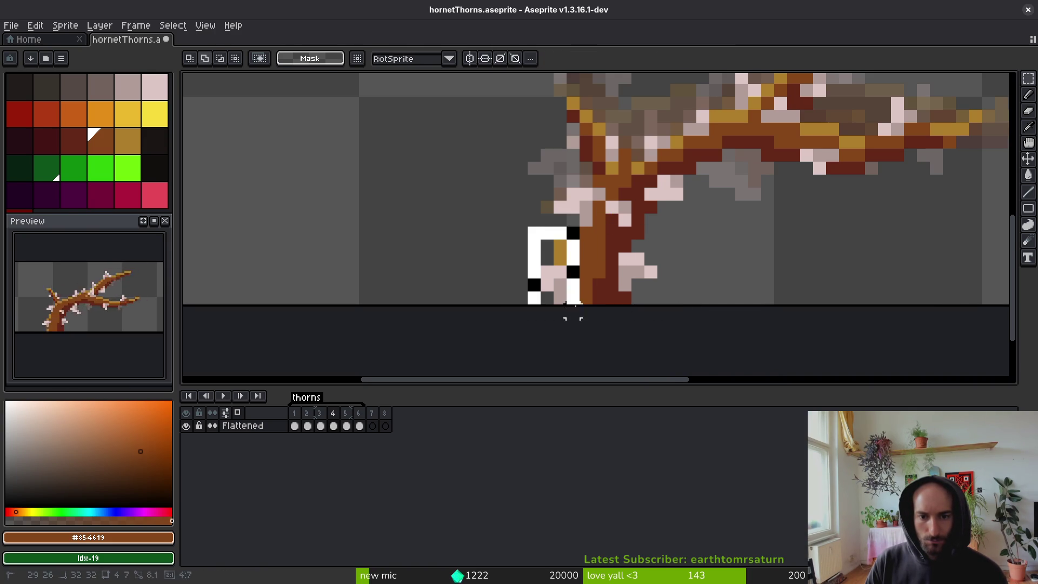
click(624, 298)
scroll(624, 297, down, 3)
Compare frames 4 and 5, then select frame 5's lower trunk and drag it left.
key(i)
key(Right)
key(Left)
key(Right)
key(Left)
key(Left)
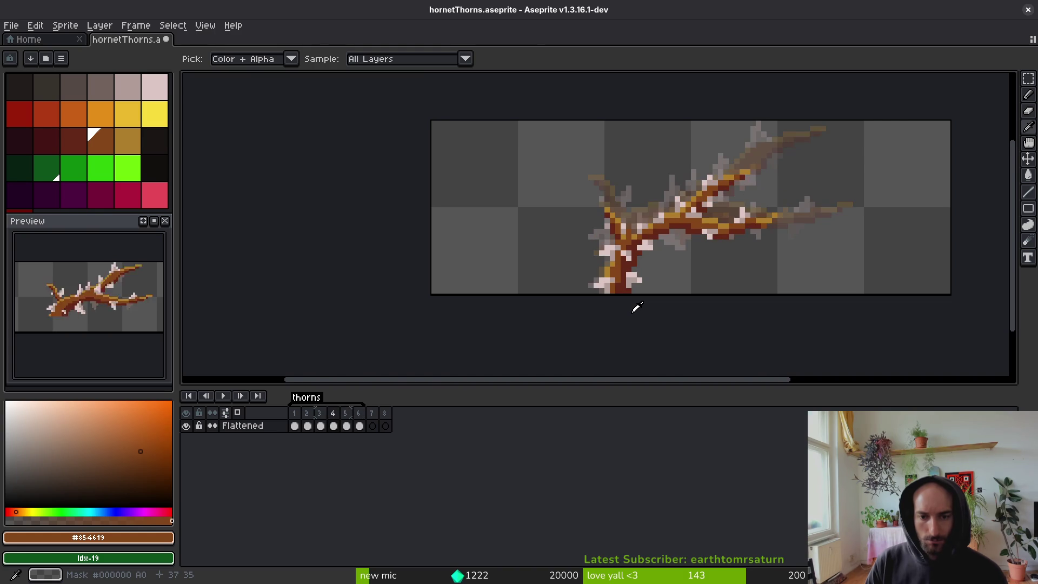
key(Right)
key(Right)
key(m)
scroll(614, 265, up, 3)
key(i)
key(Left)
key(Right)
key(m)
drag(528, 227, 700, 326)
mouse_move(607, 287)
mouse_down()
mouse_move(591, 283)
mouse_move(593, 264)
mouse_up()
Commit the moved trunk and paint pale pink pixels on the thorn spur tip.
key(i)
key(m)
key(i)
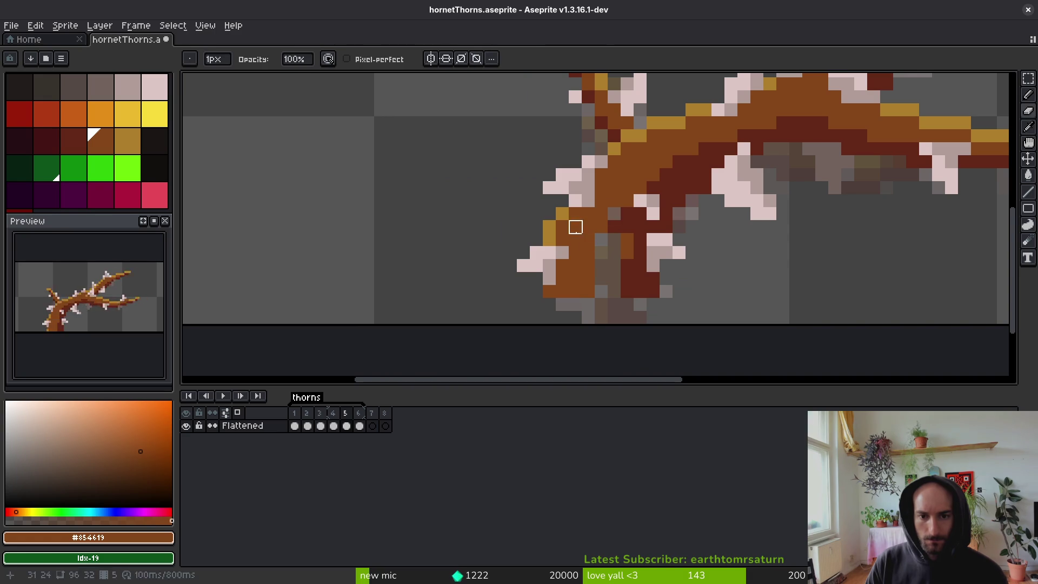
click(549, 227)
key(e)
key(v)
key(i)
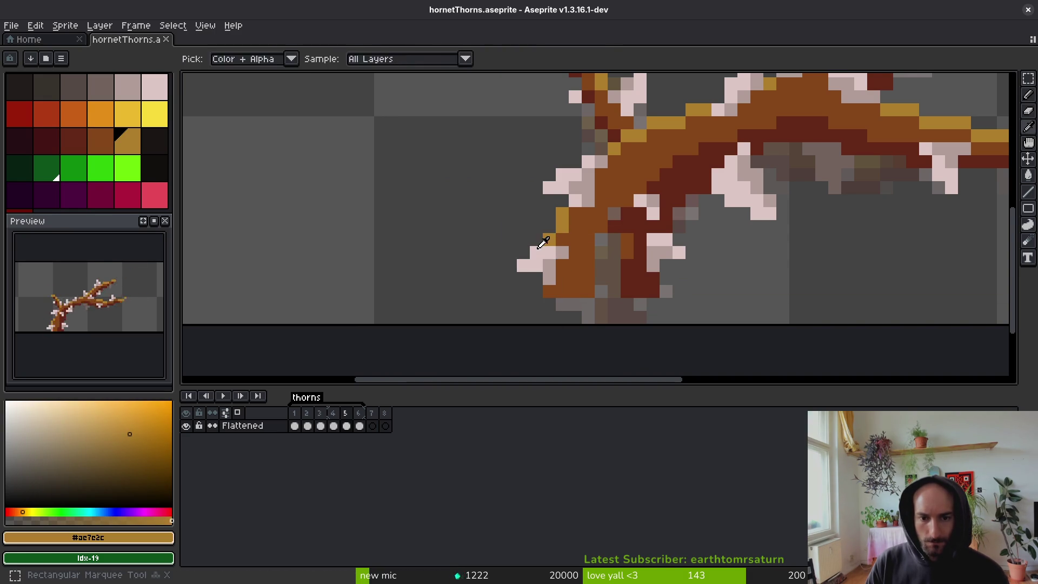
click(547, 249)
key(b)
scroll(547, 254, up, 2)
drag(513, 246, 485, 280)
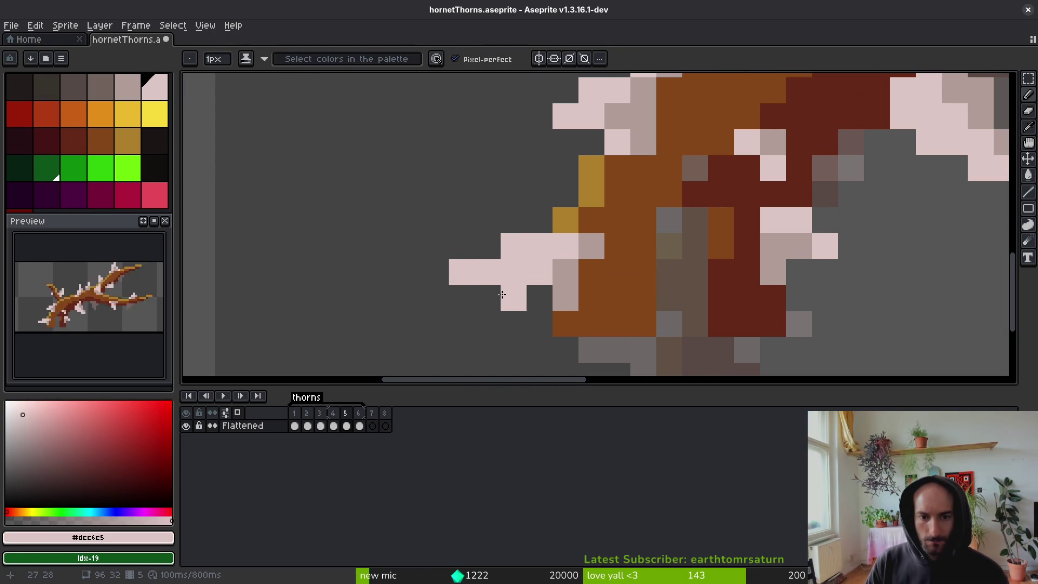
click(486, 271)
Erase a stray pixel beside the spur and turn more thorn pixels pale pink.
key(e)
click(462, 271)
key(b)
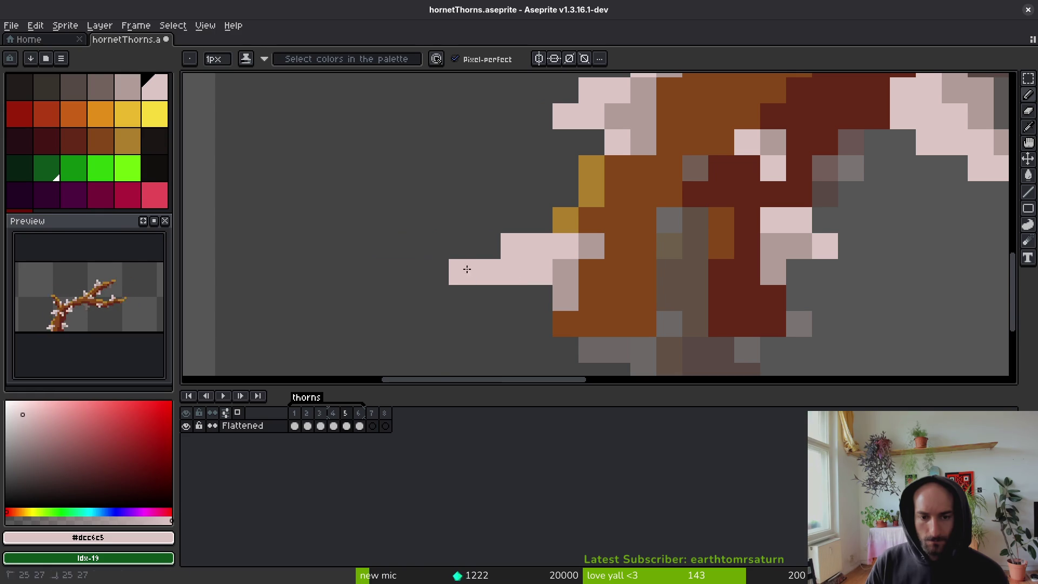
click(540, 297)
click(565, 323)
alt+click(583, 245)
alt+click(566, 248)
click(584, 220)
Paint a brown line up the trunk and a dark red shadow pixel.
scroll(602, 260, down, 3)
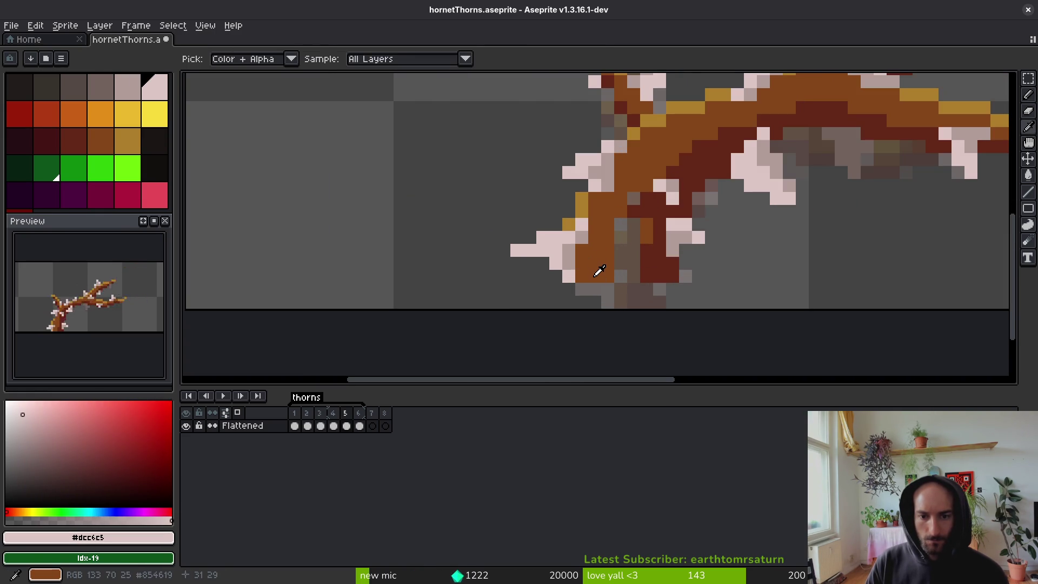
alt+click(598, 271)
scroll(583, 306, up, 3)
mouse_move(610, 311)
mouse_down()
mouse_move(659, 229)
mouse_move(686, 144)
mouse_move(683, 114)
mouse_move(674, 357)
mouse_move(656, 317)
mouse_move(727, 300)
mouse_move(707, 290)
mouse_move(683, 301)
mouse_move(704, 314)
mouse_up()
alt+click(701, 132)
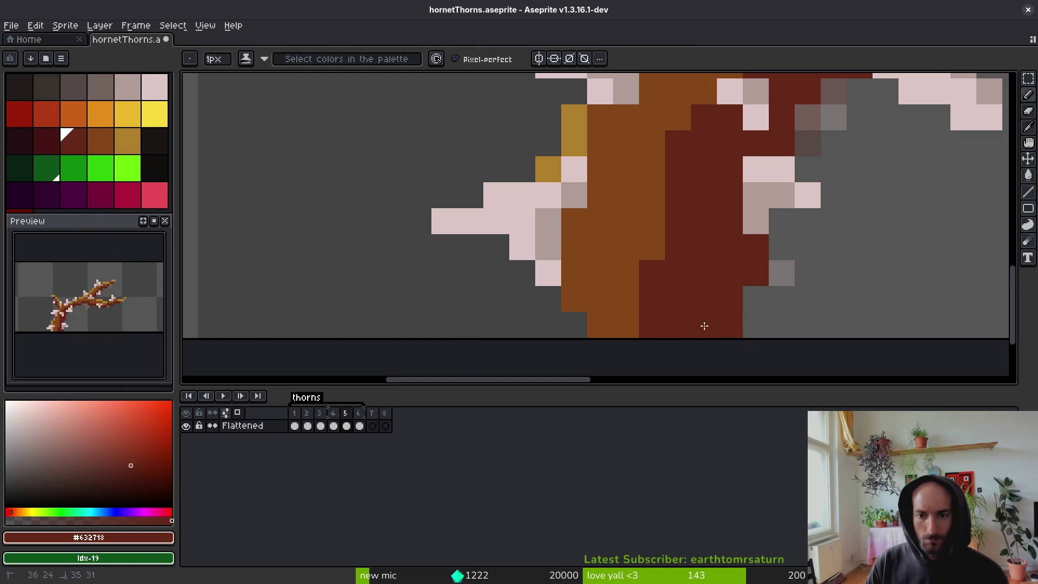
click(747, 305)
Add an ochre highlight pixel to the trunk, then undo it.
scroll(725, 298, down, 3)
scroll(725, 300, up, 3)
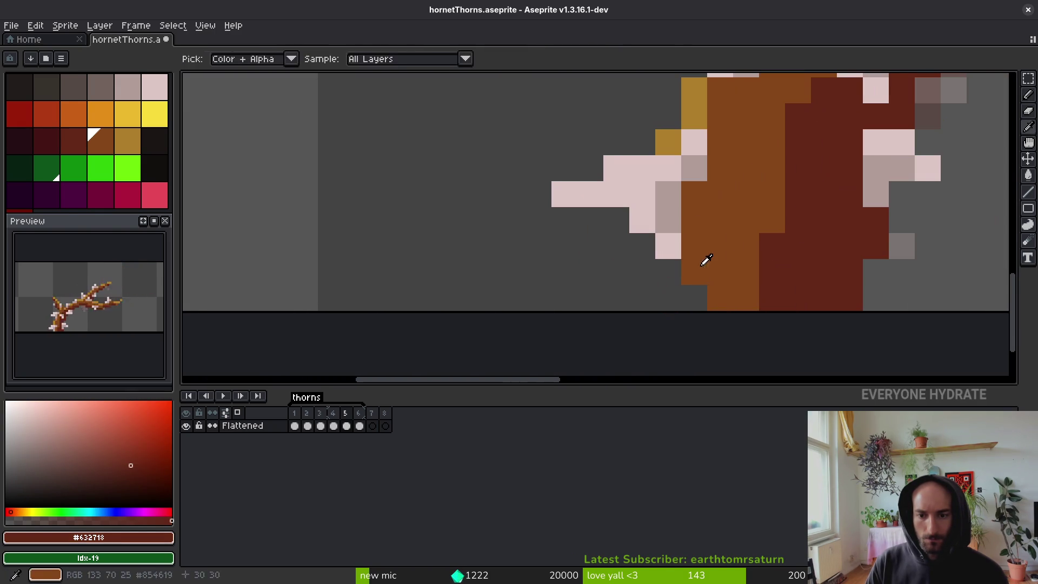
alt+click(683, 299)
scroll(678, 283, down, 3)
scroll(648, 297, up, 3)
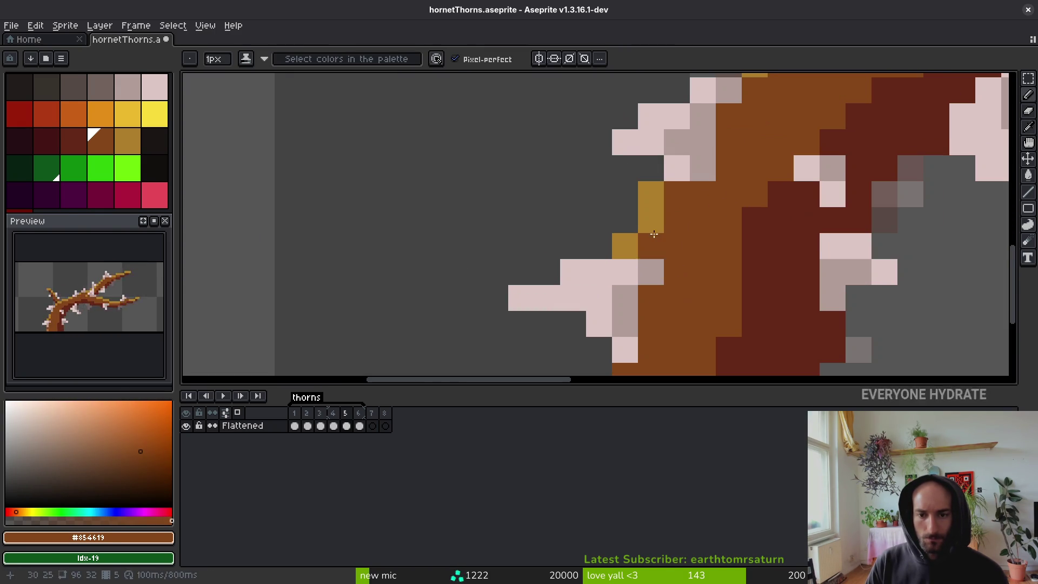
alt+click(623, 316)
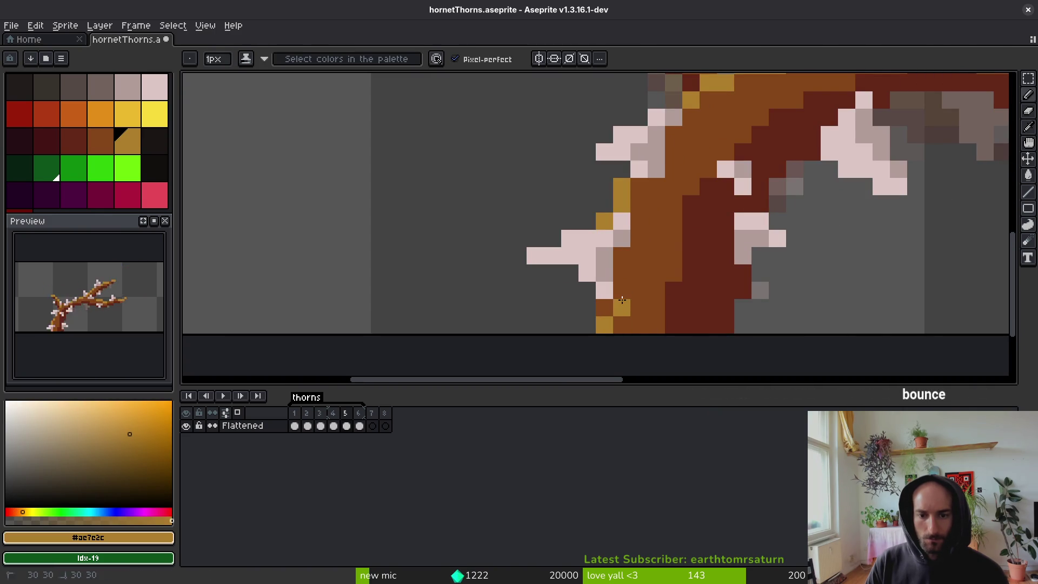
click(622, 291)
scroll(638, 308, down, 3)
key(ctrl+z)
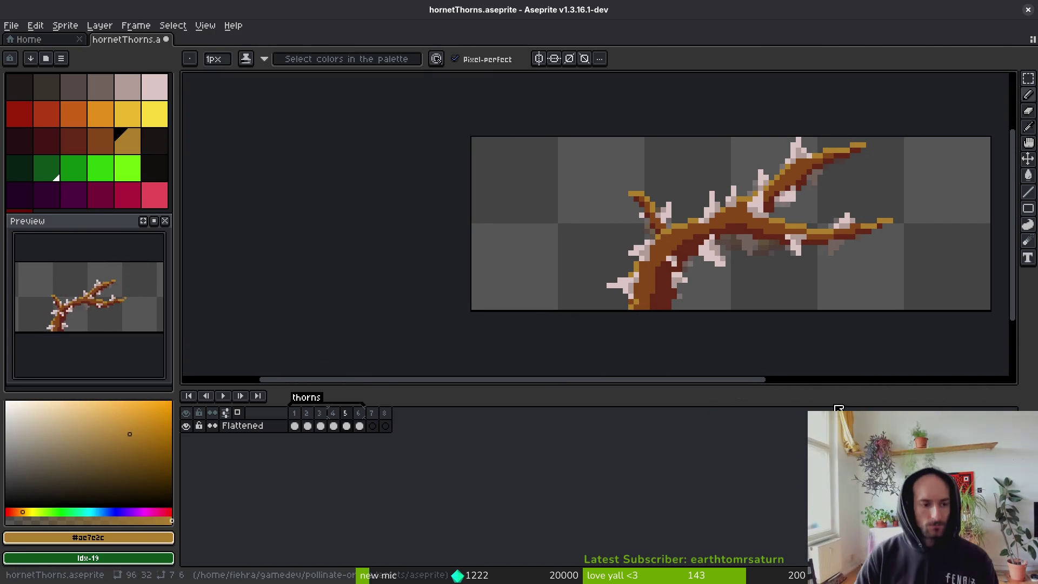
Move some thorn pixels down one pixel and save hornetThorns.aseprite.
key(Left)
key(alt)
key(Right)
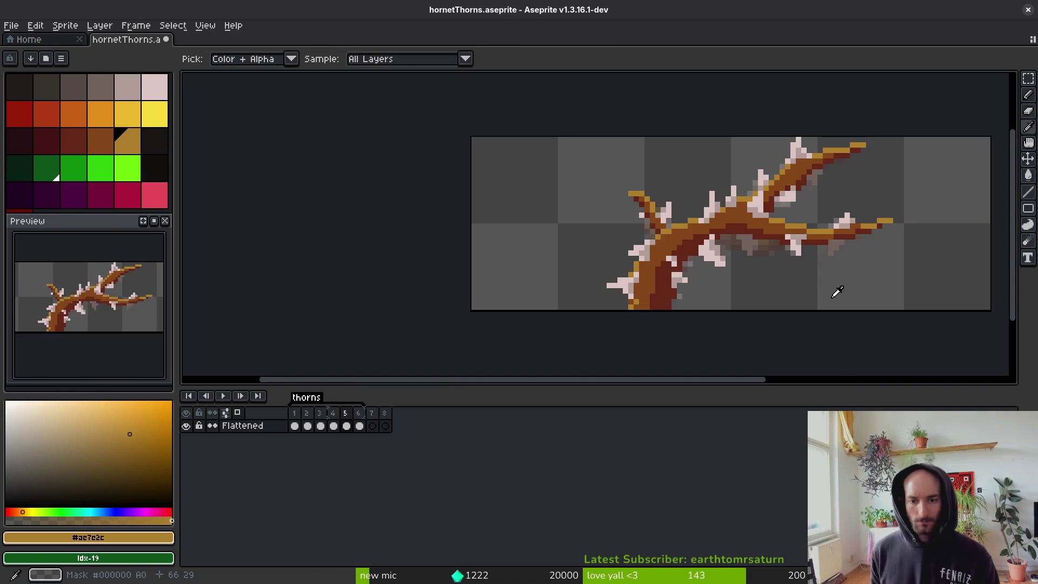
key(m)
scroll(618, 216, up, 4)
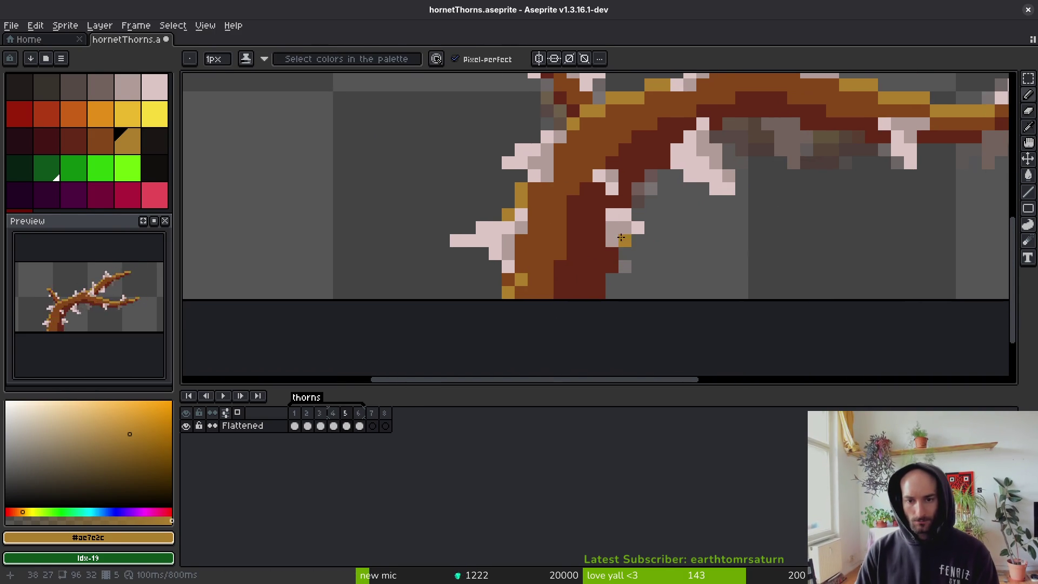
mouse_move(599, 198)
mouse_down()
mouse_move(652, 250)
mouse_move(627, 250)
mouse_up()
key(ctrl+d)
key(b)
alt+click(616, 224)
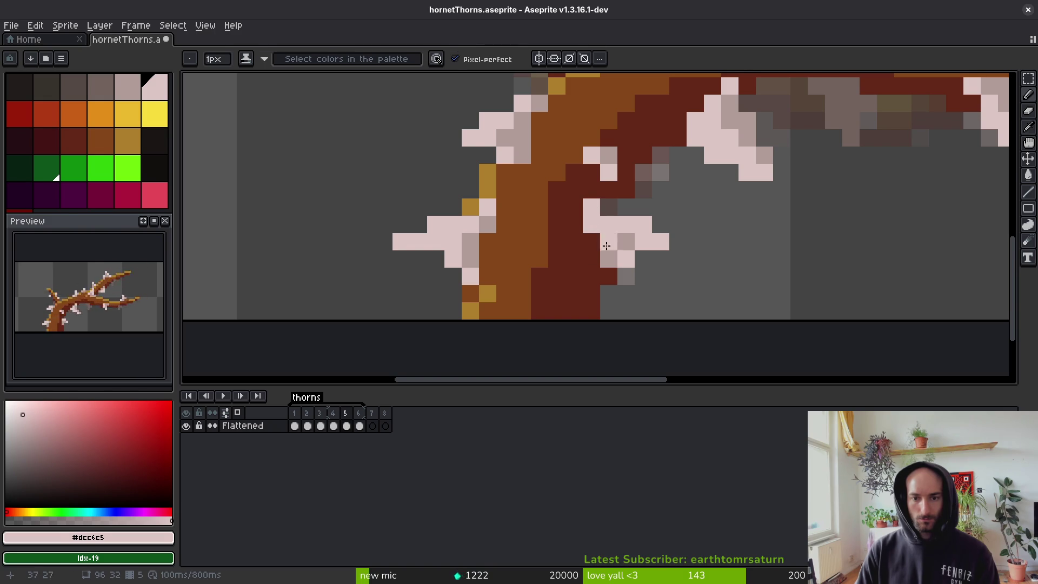
key(ctrl+s)
Compare frame 5 with frame 4, then draw a green guide line on frame 6.
scroll(614, 262, down, 1)
key(Left)
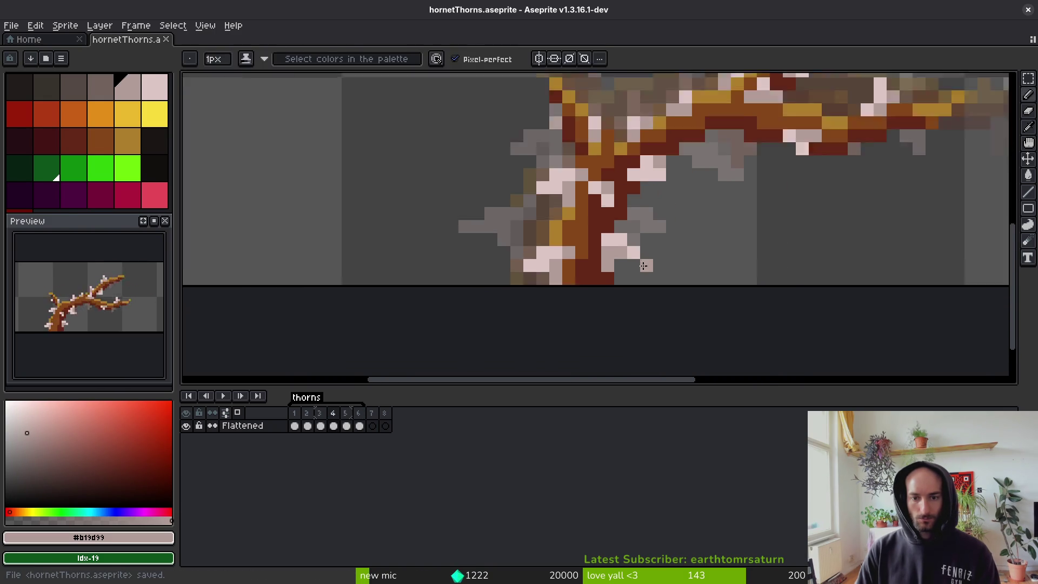
scroll(641, 264, down, 2)
key(Right)
scroll(625, 259, up, 3)
alt+click(626, 132)
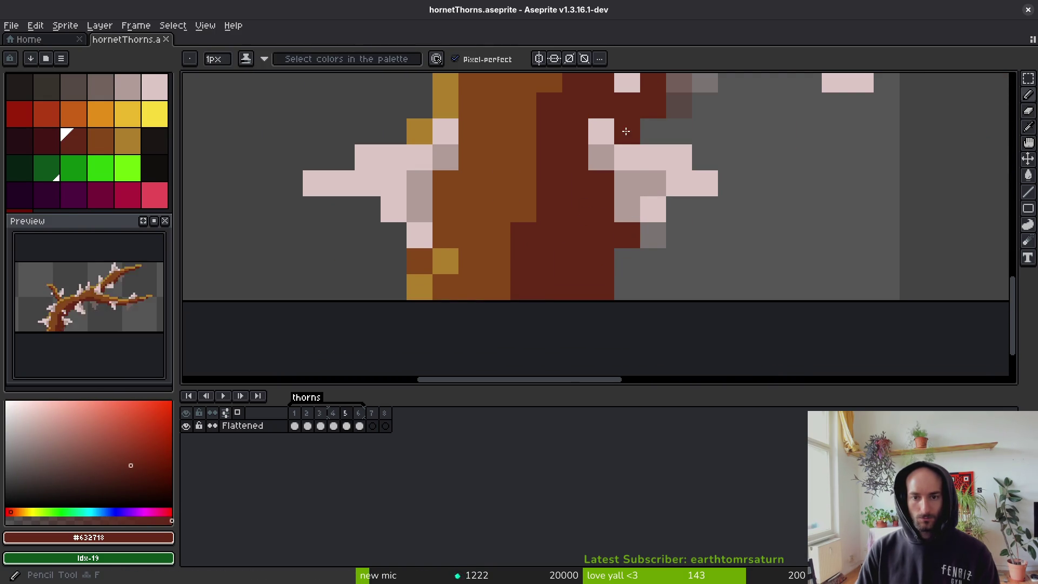
scroll(634, 124, down, 6)
scroll(702, 270, up, 3)
scroll(744, 332, down, 3)
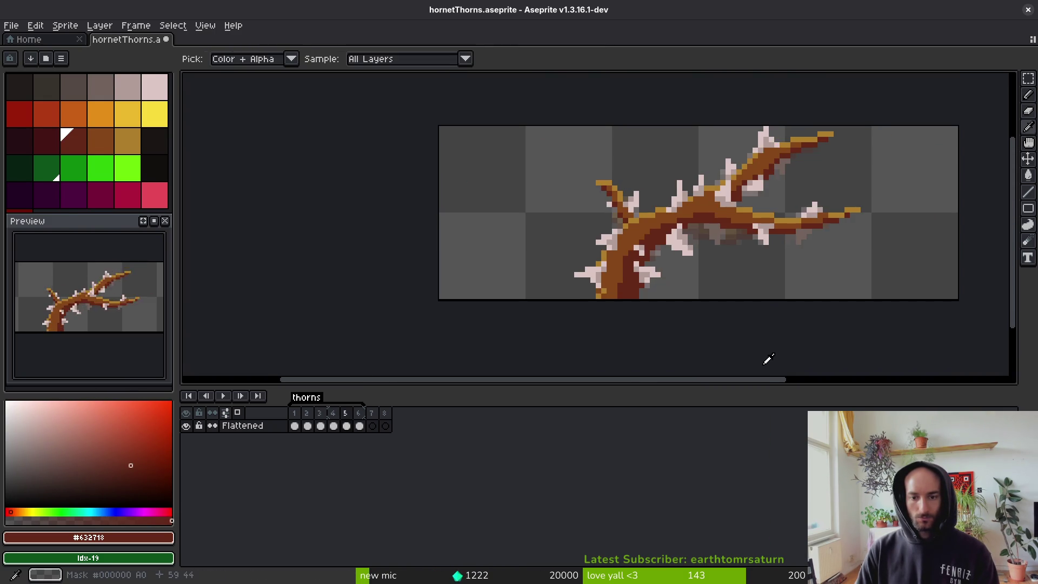
key(Right)
shift+right_click(696, 276)
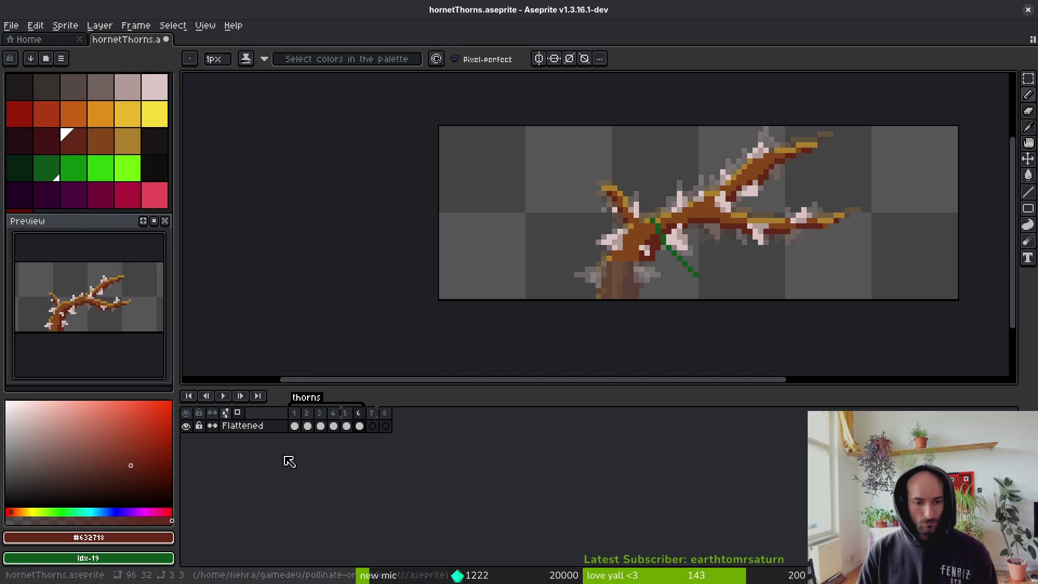
Copy frame 1's lower trunk into frame 6, nudged one pixel right.
click(295, 426)
key(shift+w)
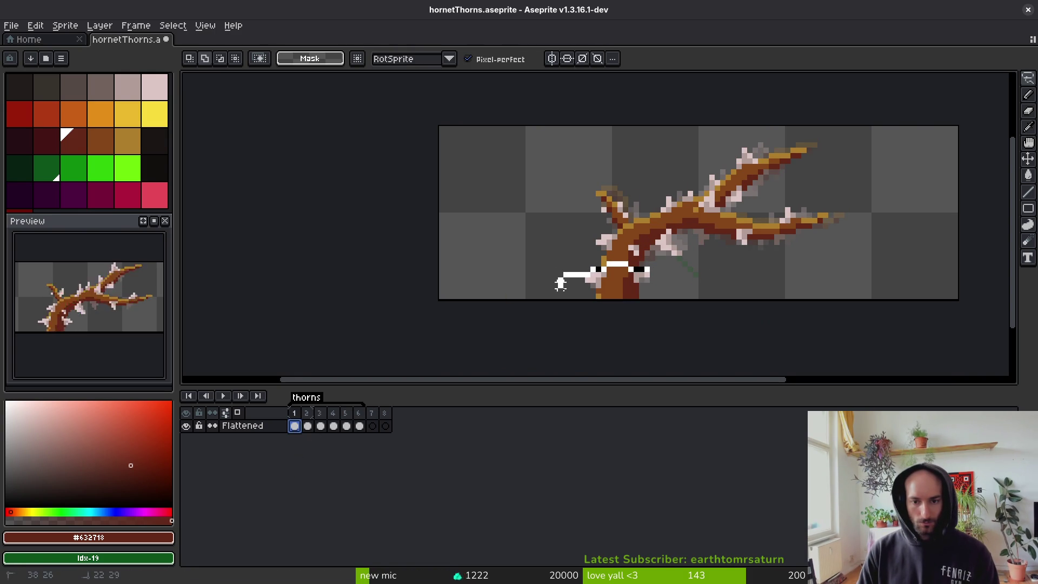
drag(653, 269, 680, 298)
key(ctrl+c)
click(359, 426)
key(ctrl+v)
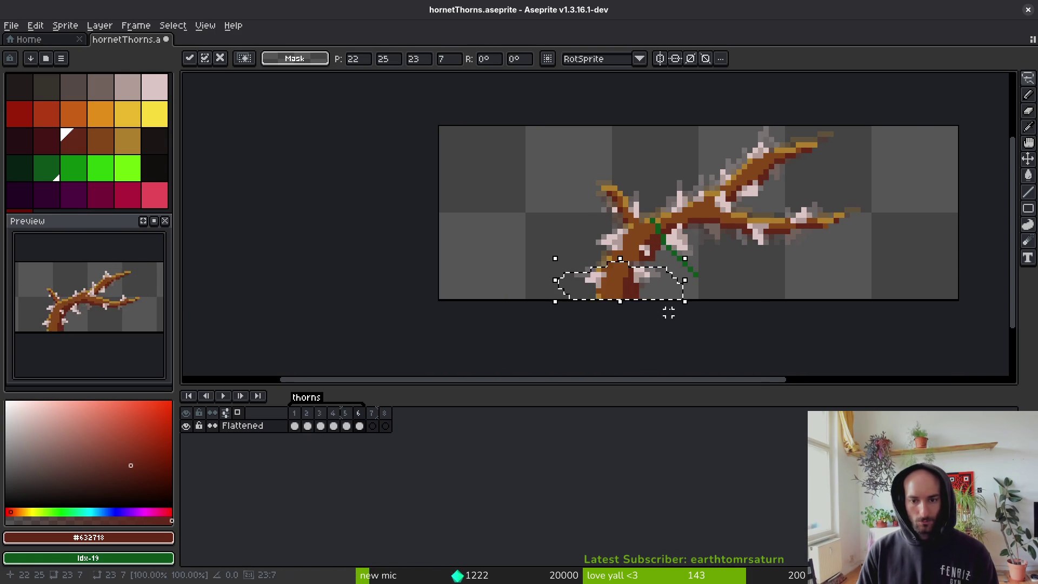
scroll(595, 303, up, 3)
key(Right)
key(m)
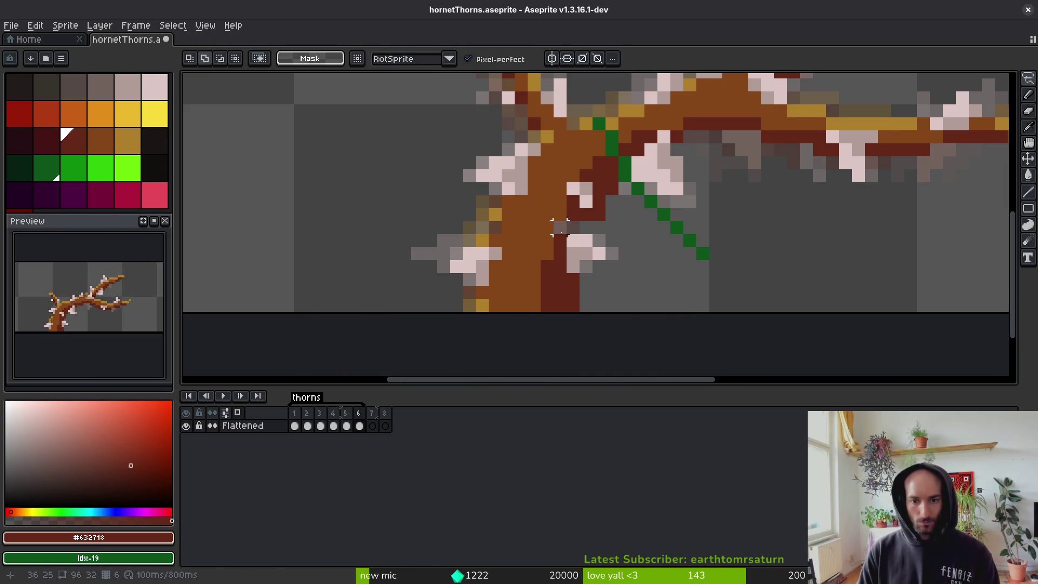
Recolour a trunk pixel dark red on frame 6 using sampled thorn colours.
key(b)
alt+click(558, 228)
alt+click(564, 238)
click(563, 229)
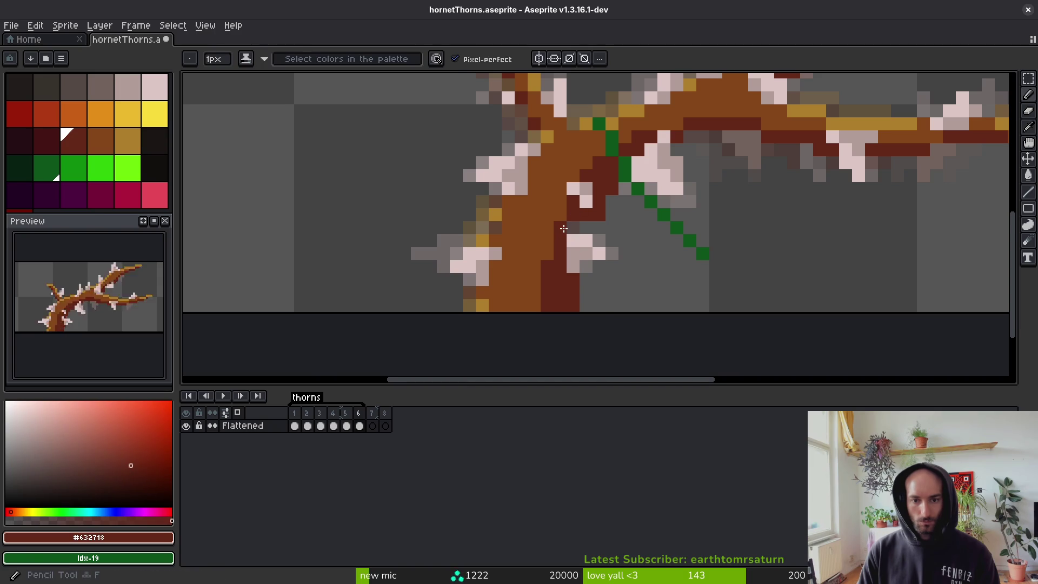
alt+click(489, 245)
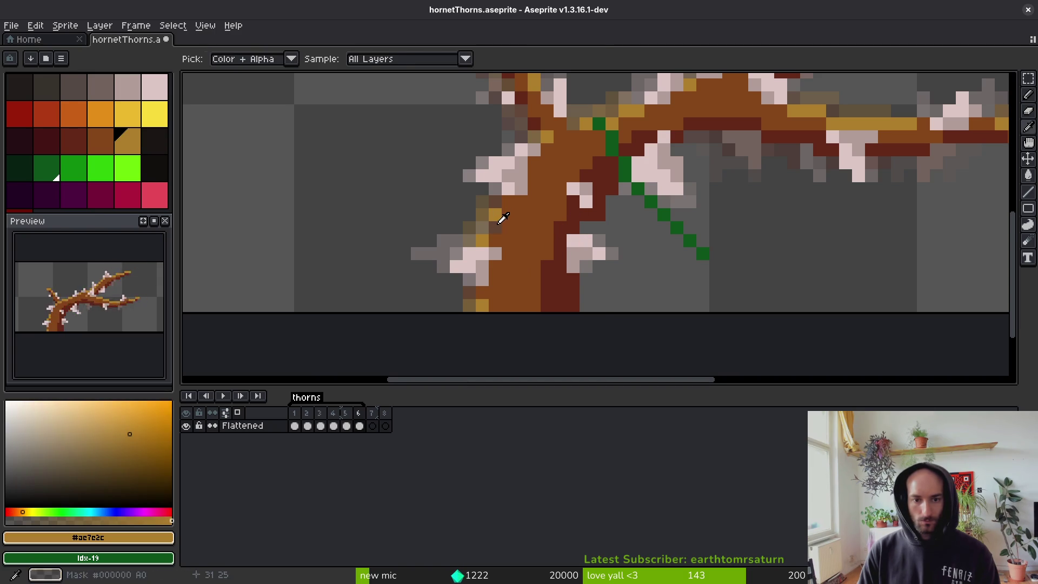
scroll(502, 259, down, 4)
scroll(519, 273, up, 4)
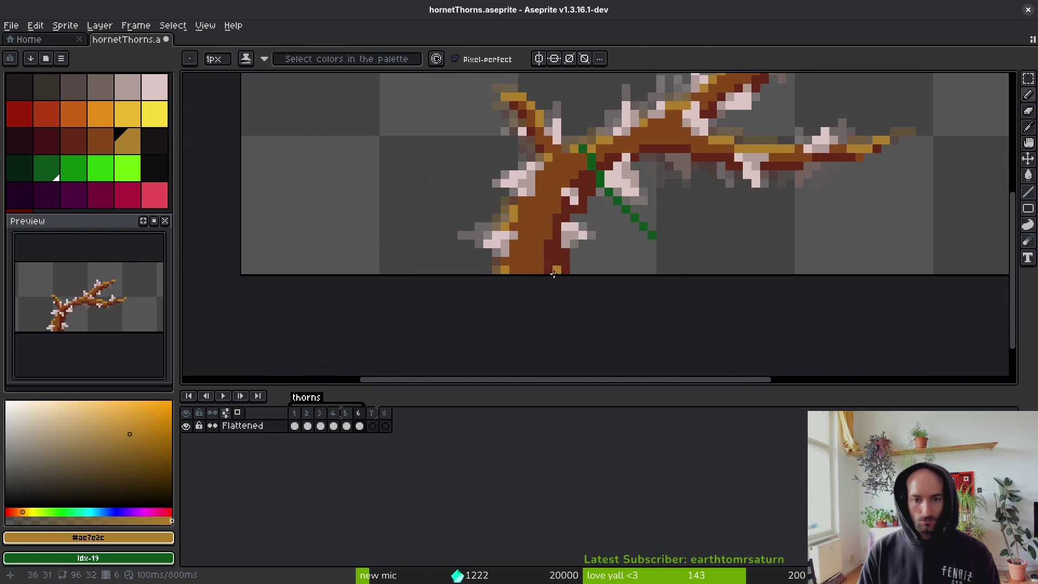
scroll(557, 277, down, 1)
Compare with frame 5, save hornetThorns.aseprite, and add a gold pixel beside the green line.
key(comma)
key(period)
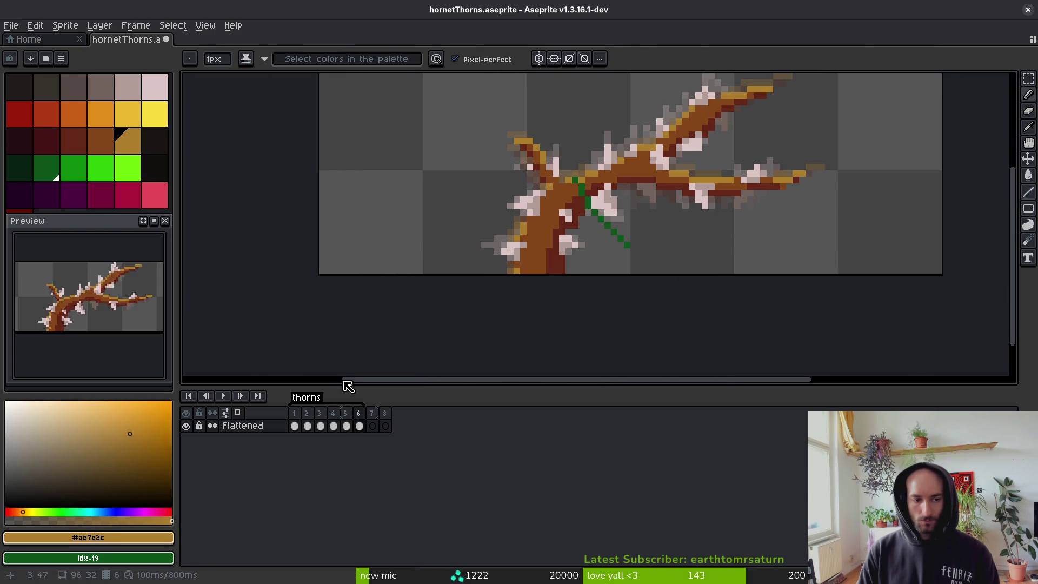
key(ctrl+s)
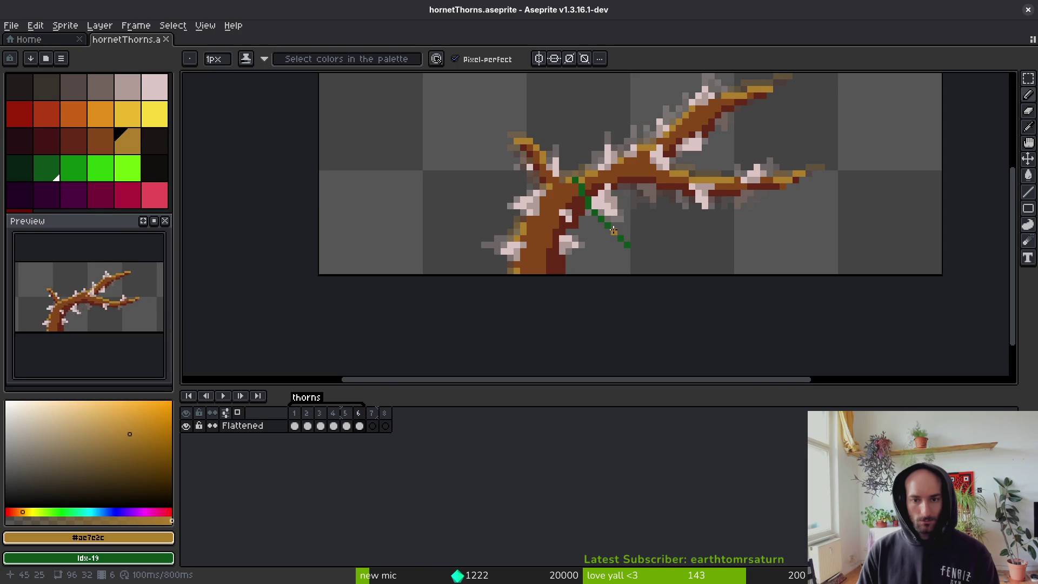
click(614, 229)
scroll(614, 228, up, 2)
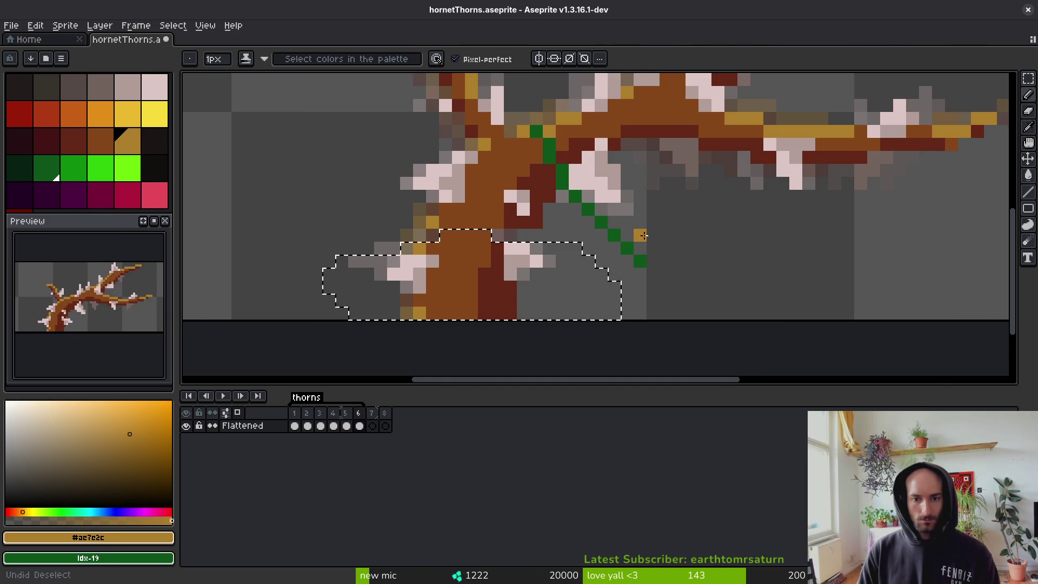
key(ctrl+z)
key(ctrl+z)
key(ctrl+y)
key(ctrl+y)
key(ctrl+y)
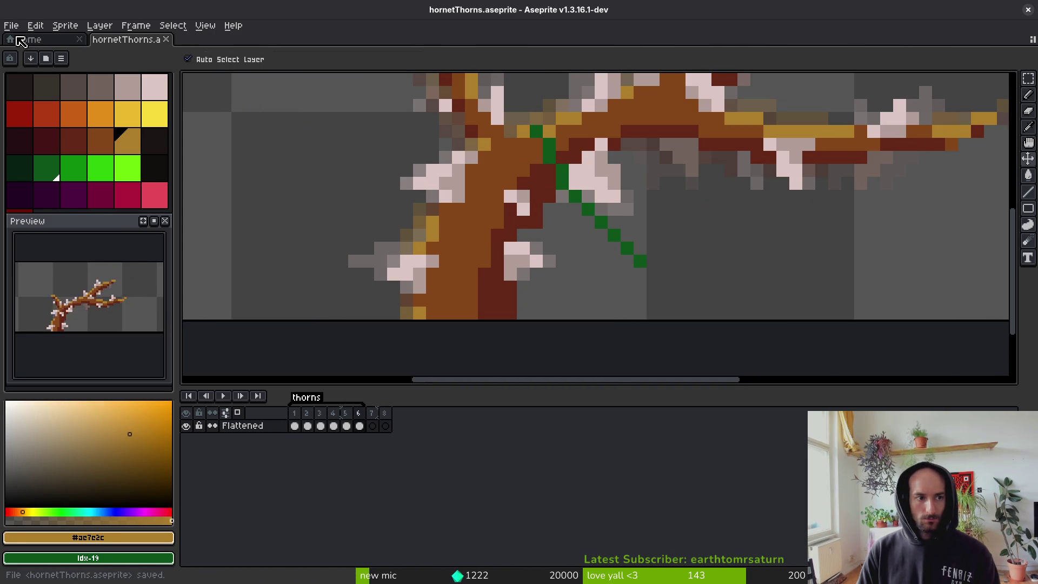
Select the right thorn branch on hornetThorns-Sheet.png and paste it into the thorn animation file.
key(ctrl+Tab)
click(108, 175)
click(733, 189)
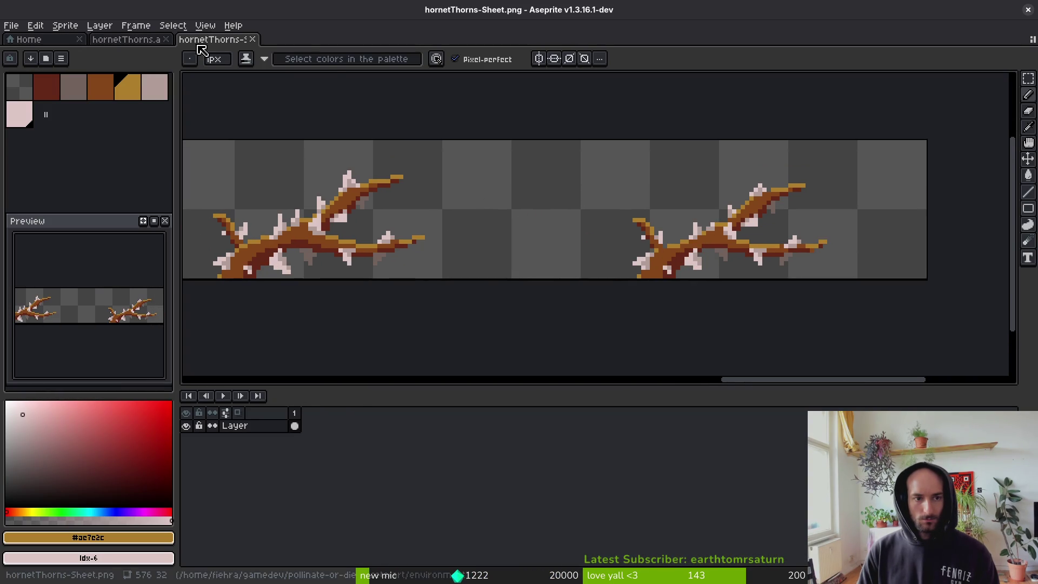
click(126, 39)
click(212, 39)
key(m)
mouse_move(589, 140)
mouse_down()
mouse_move(838, 326)
mouse_move(871, 331)
mouse_up()
click(130, 39)
key(ctrl+v)
mouse_move(493, 273)
mouse_down()
mouse_move(625, 185)
mouse_move(621, 162)
mouse_up()
Commit the pasted branch, erase the green guide-line pixels, and move the branch into place.
scroll(613, 199, down, 2)
key(Return)
scroll(613, 200, up, 3)
key(e)
drag(535, 211, 635, 311)
key(v)
scroll(616, 295, down, 4)
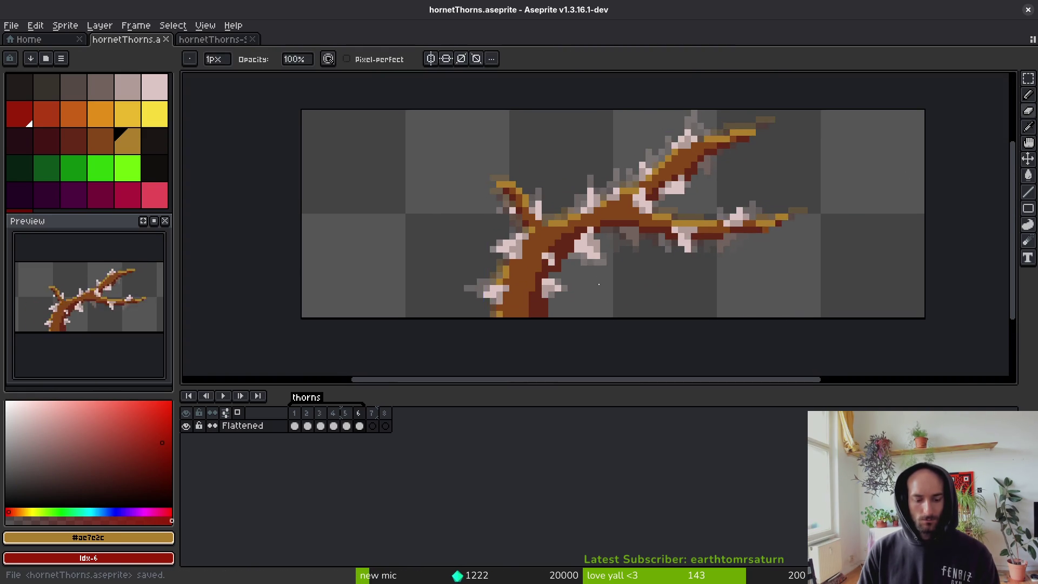
Export the sprite sheet over art/environment/hornetThorns-Sheet.png, accepting the overwrite.
key(ctrl+e)
click(337, 194)
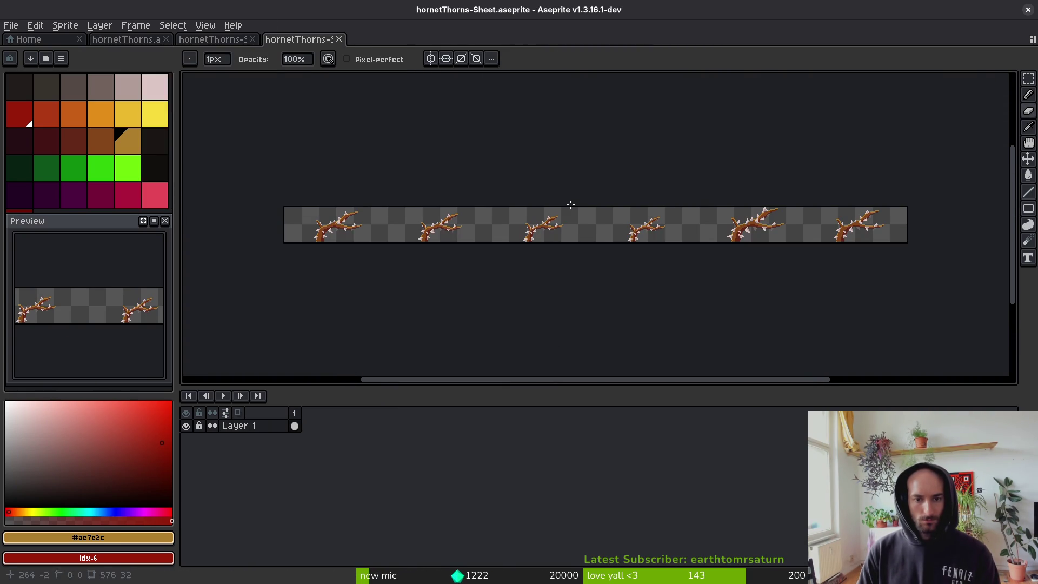
key(ctrl+shift+e)
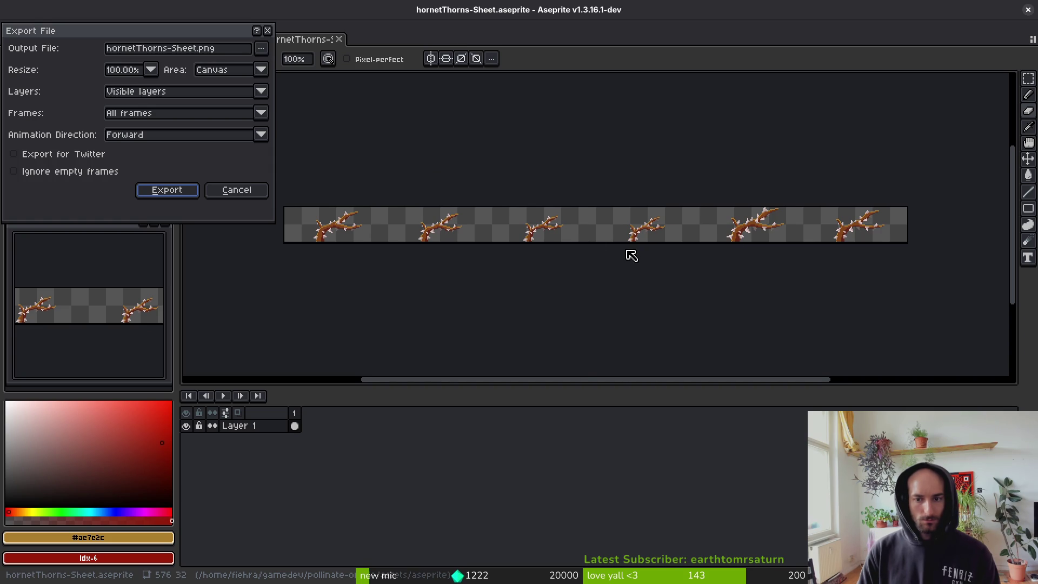
click(263, 46)
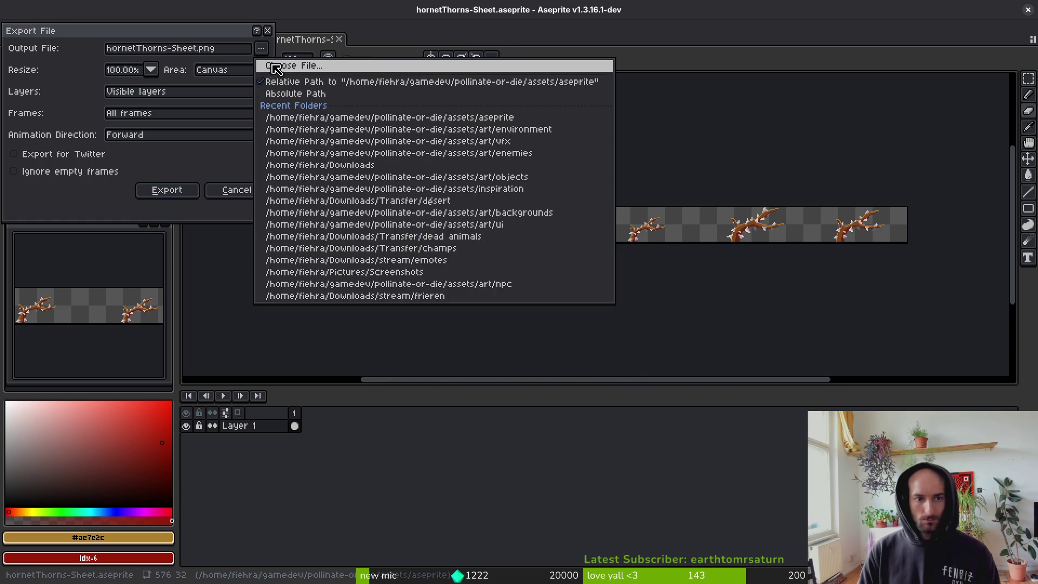
click(281, 64)
click(159, 101)
double_click(165, 165)
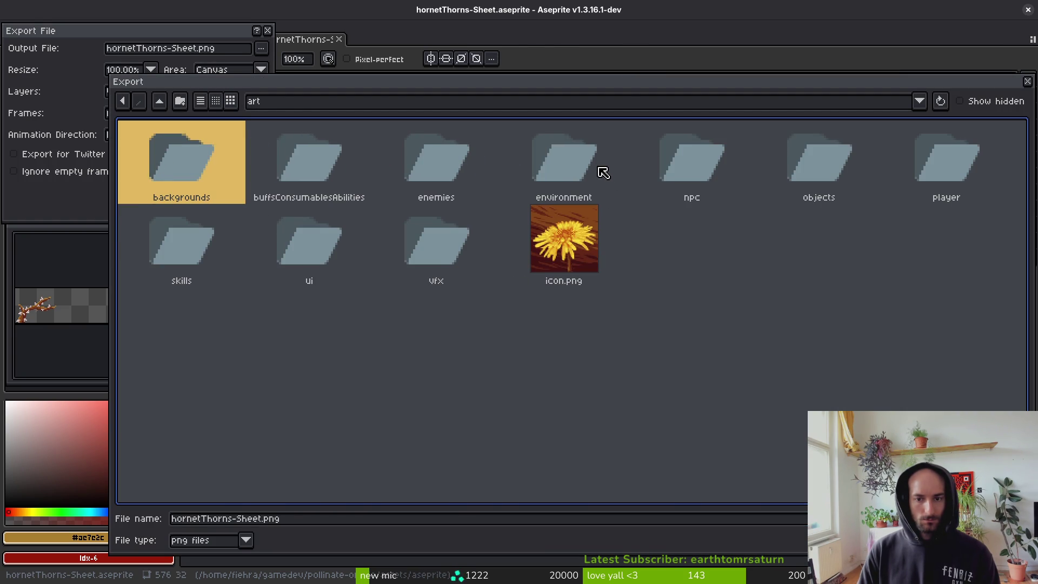
double_click(603, 172)
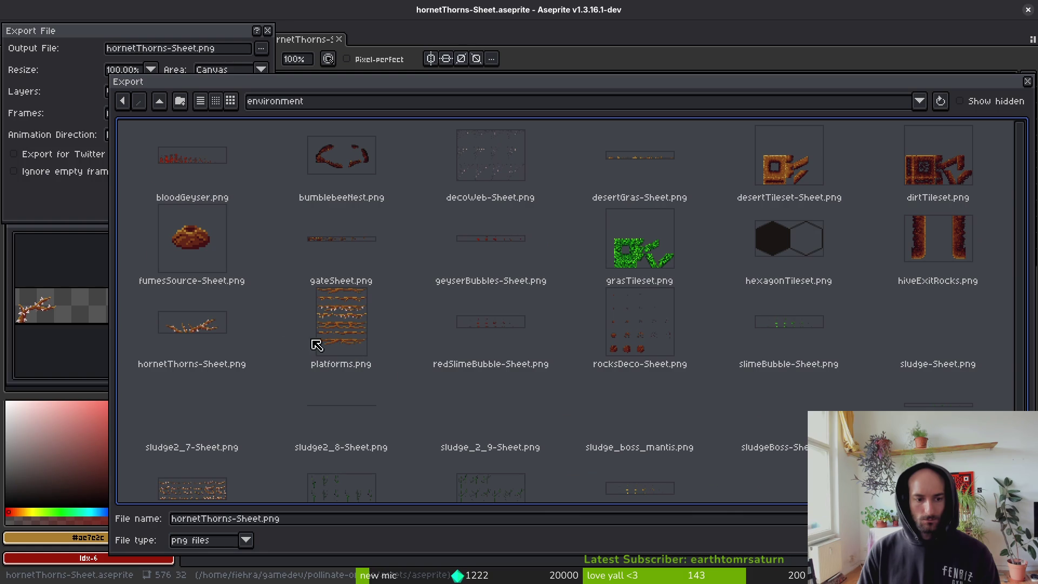
click(226, 335)
key(Return)
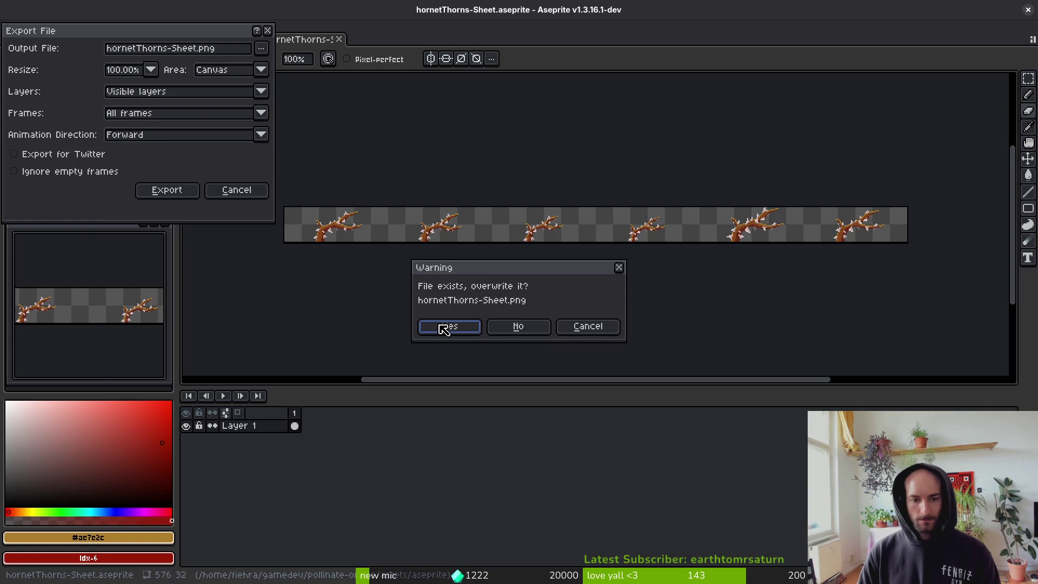
click(445, 325)
click(161, 192)
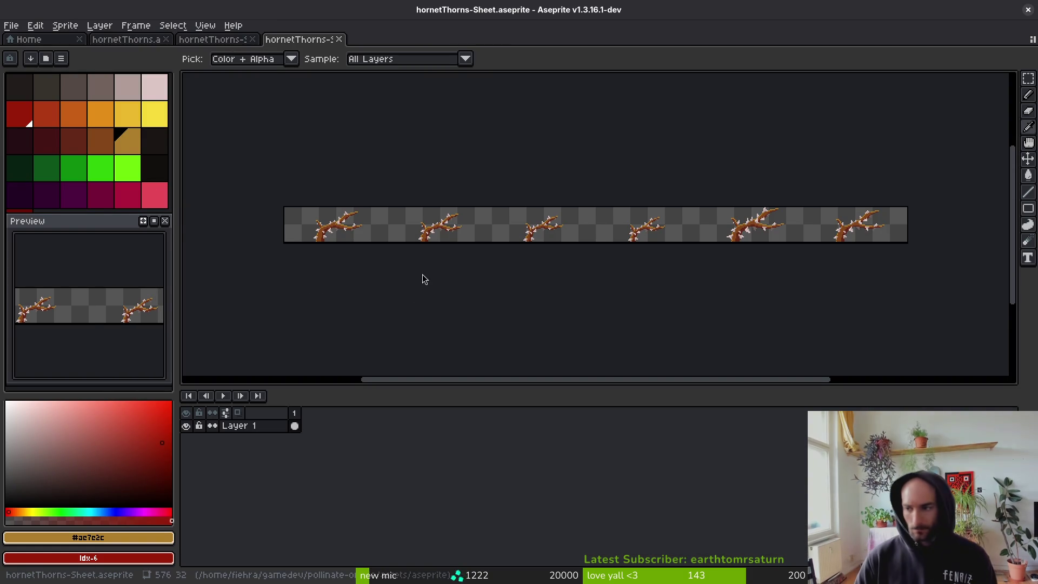
key(alt+Tab)
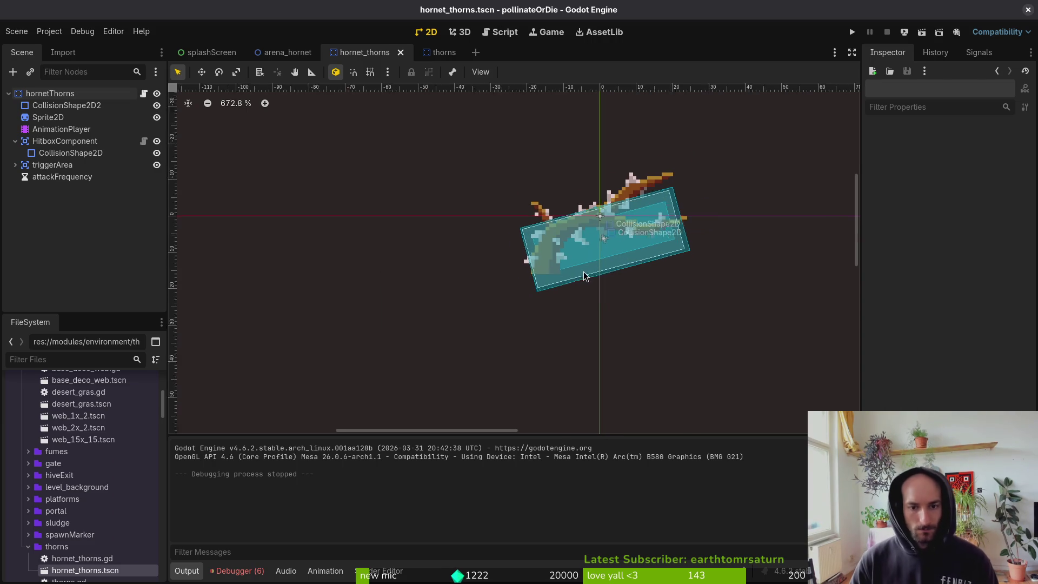
Move the trigger area's collision box up and left onto the thorn branch, and shift the hitbox.
scroll(591, 271, up, 2)
click(593, 271)
scroll(618, 238, up, 2)
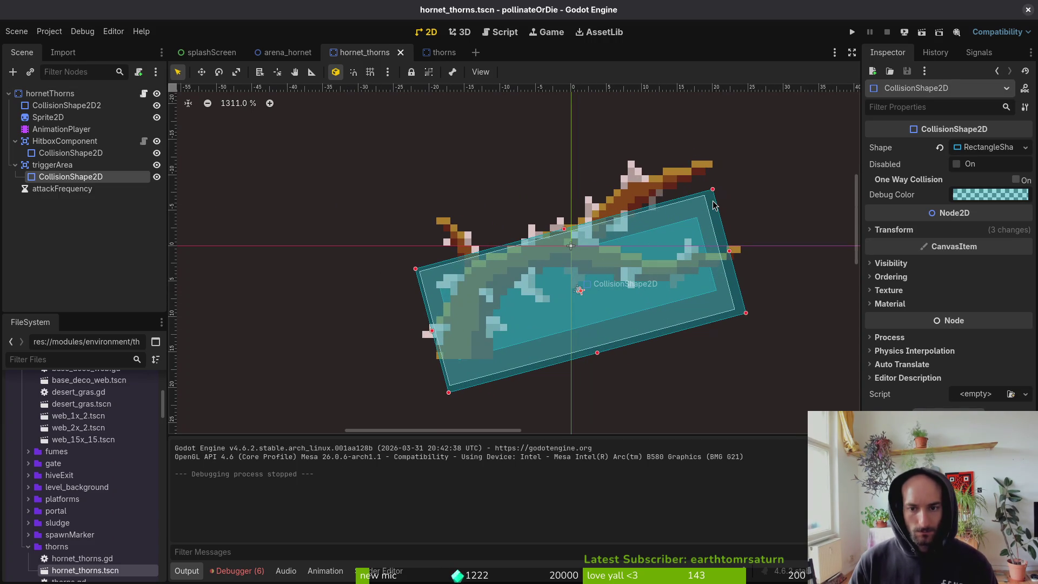
drag(712, 210, 709, 180)
mouse_move(434, 243)
mouse_down()
mouse_move(449, 239)
mouse_move(434, 227)
mouse_up()
drag(712, 186, 704, 189)
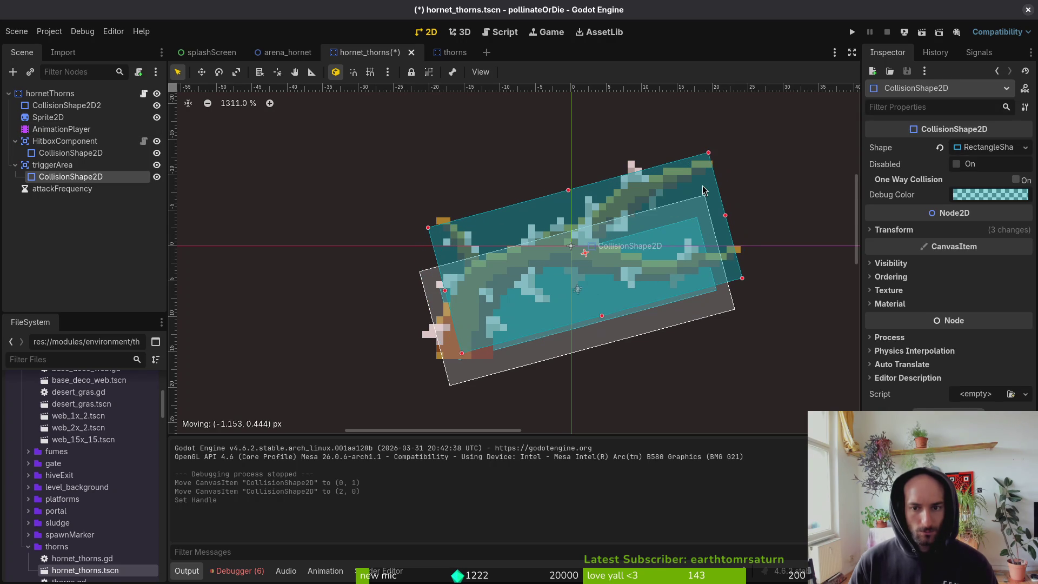
mouse_move(444, 331)
mouse_down()
mouse_move(460, 293)
mouse_move(592, 419)
mouse_up()
Shift the body's collision box up-right, check the root's collision layers, and re-place the hitbox on the branch.
click(480, 339)
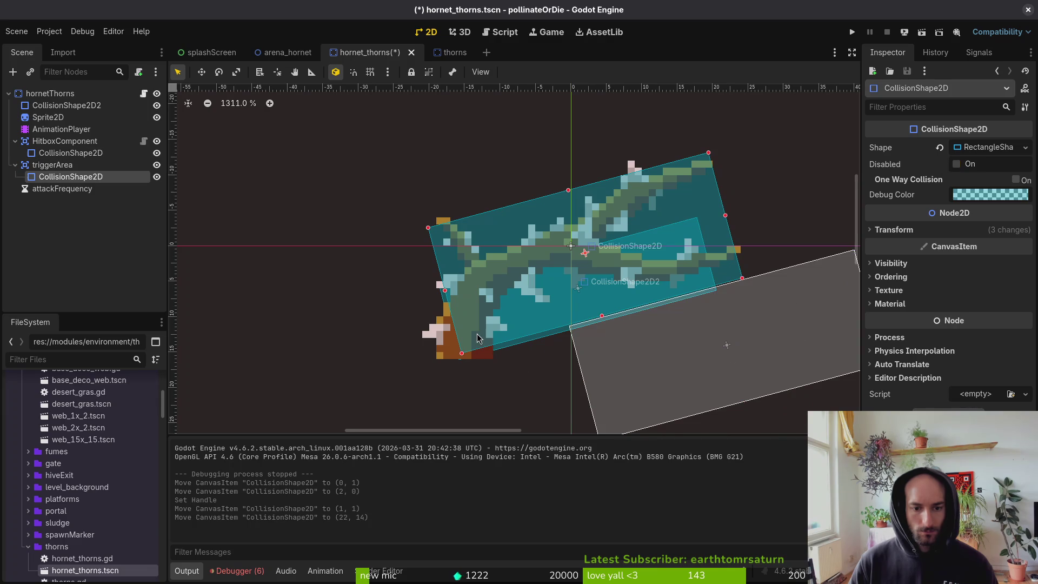
click(500, 349)
drag(507, 352, 515, 344)
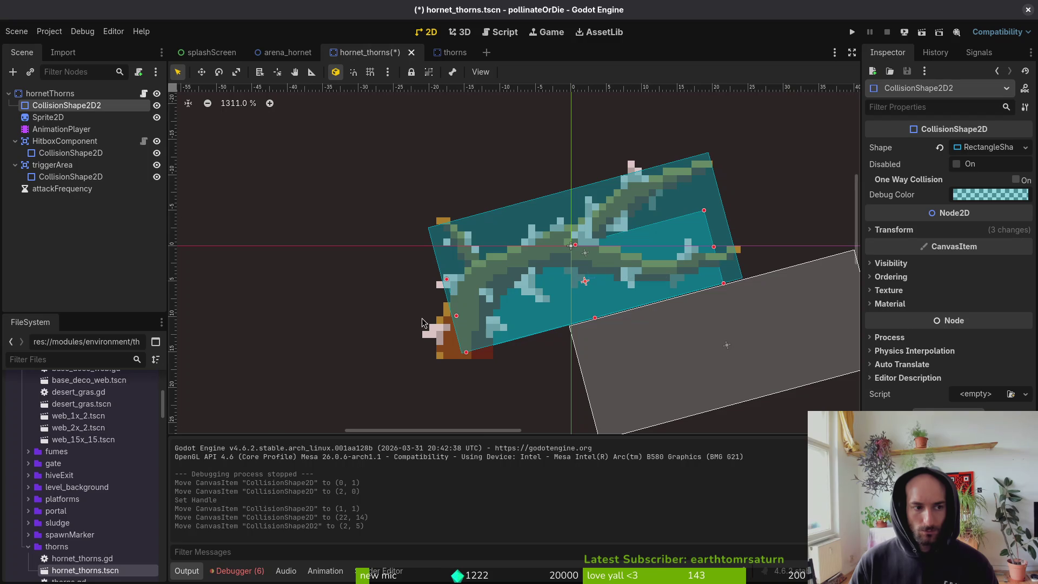
click(81, 94)
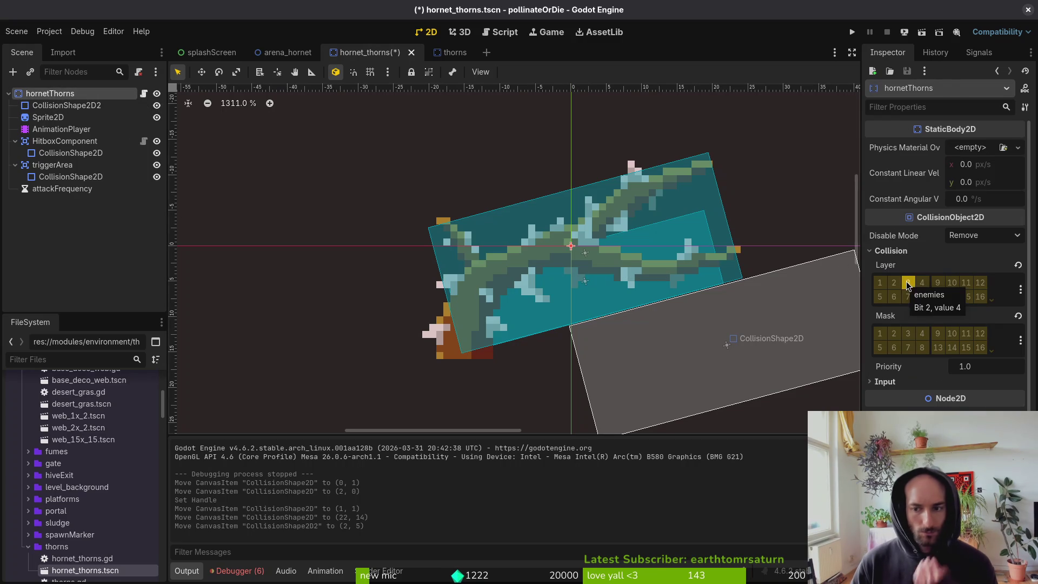
drag(661, 360, 512, 268)
drag(744, 269, 742, 268)
Stretch the hitbox out to the upper left and left, raise the body's box 3 px, and save.
click(743, 281)
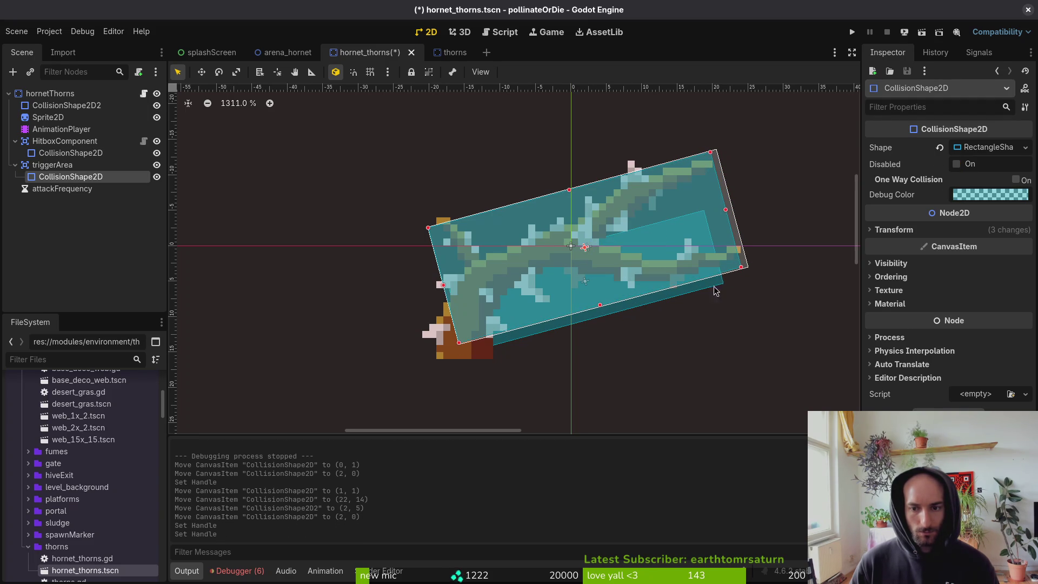
click(623, 250)
drag(427, 229, 424, 231)
scroll(476, 343, up, 2)
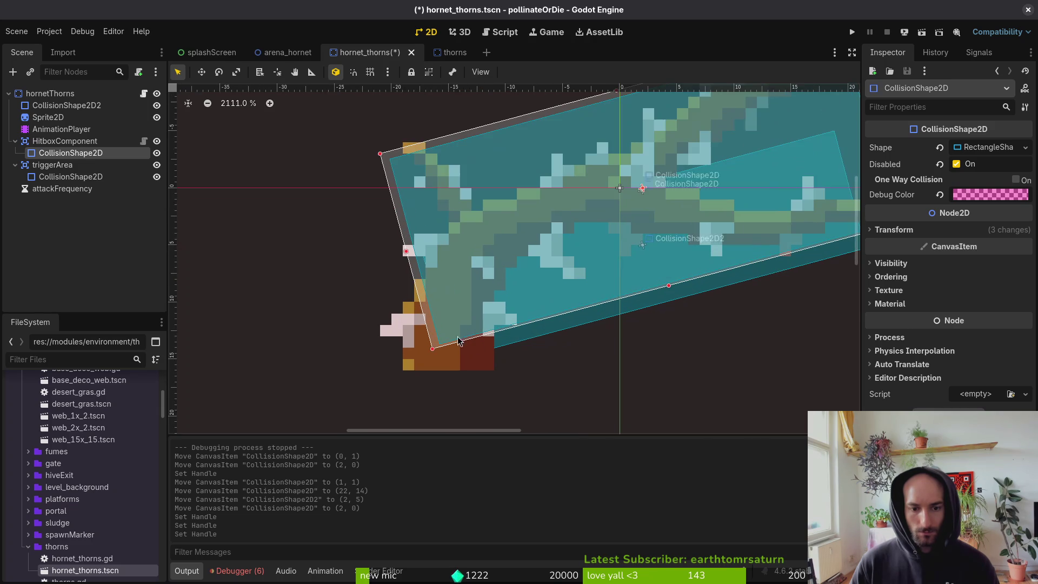
drag(438, 354, 433, 358)
scroll(629, 305, down, 1)
mouse_move(630, 305)
mouse_down()
mouse_move(624, 313)
mouse_move(624, 295)
mouse_up()
key(ctrl+s)
scroll(622, 296, down, 3)
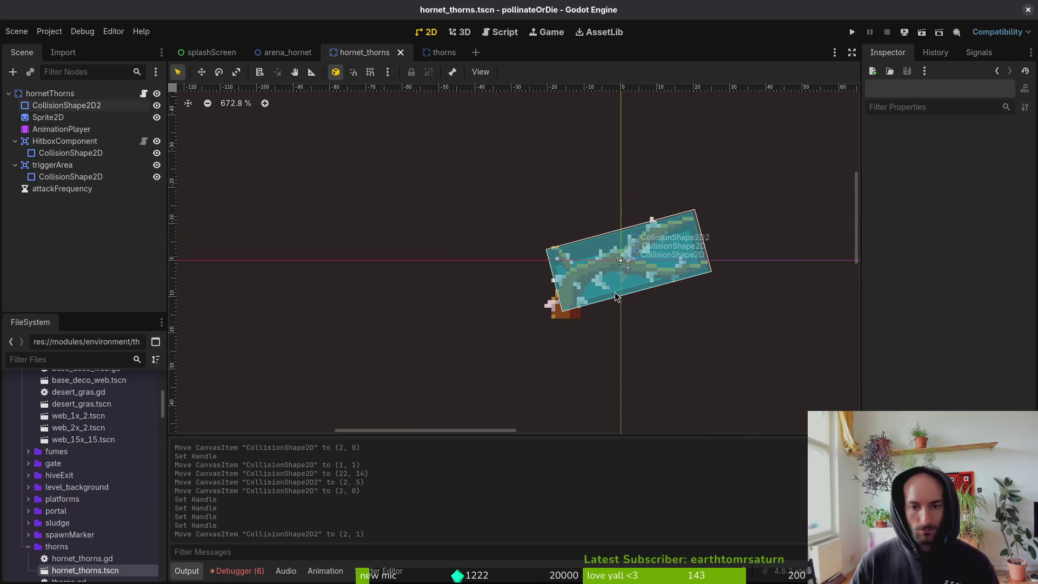
Scrub the thorns' active animation to frame 5 and nudge the hitbox to fit the extended thorns.
click(75, 118)
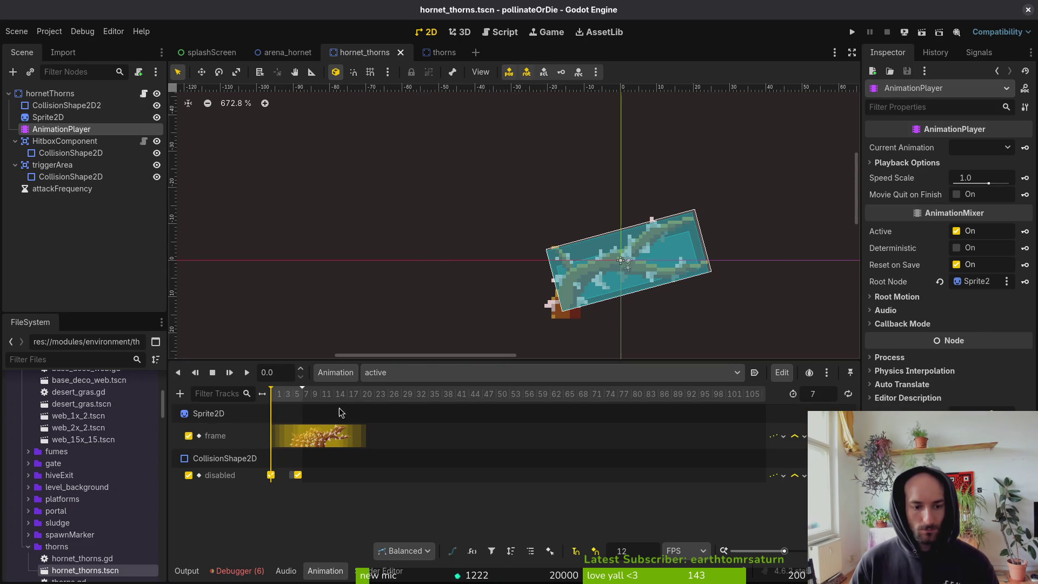
scroll(336, 409, up, 6)
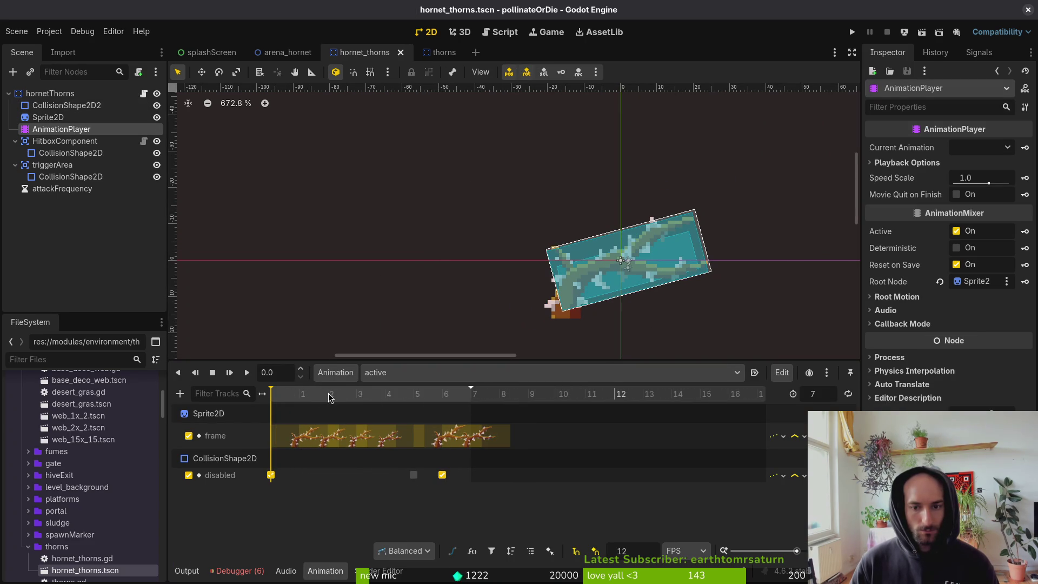
click(298, 396)
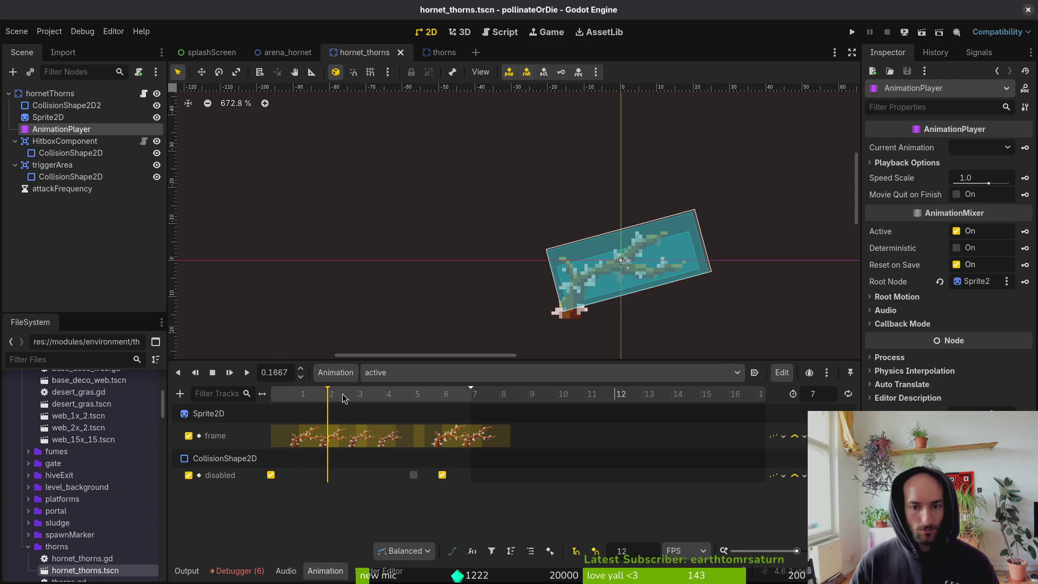
drag(385, 397, 407, 398)
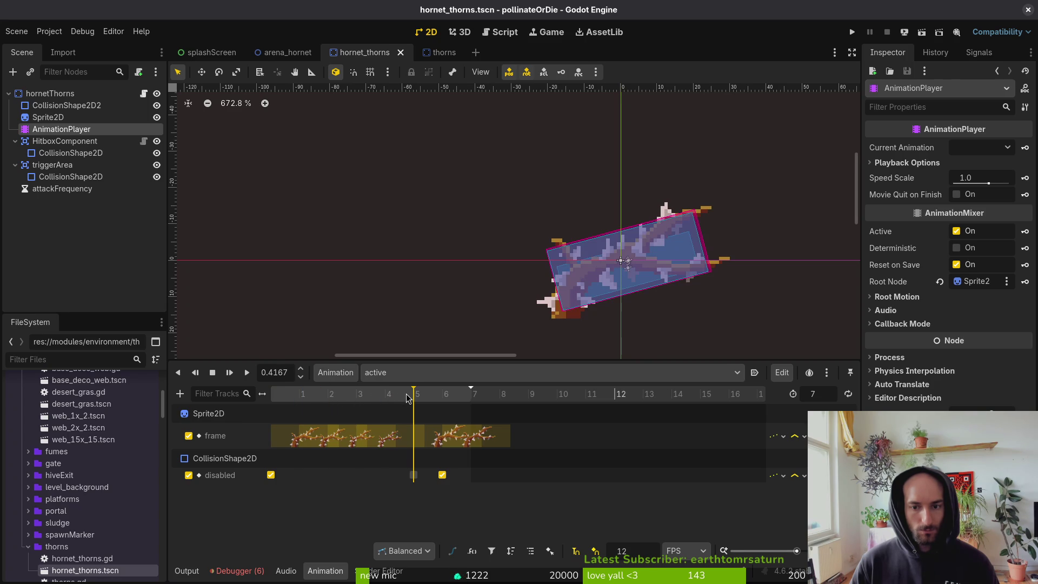
scroll(735, 216, up, 4)
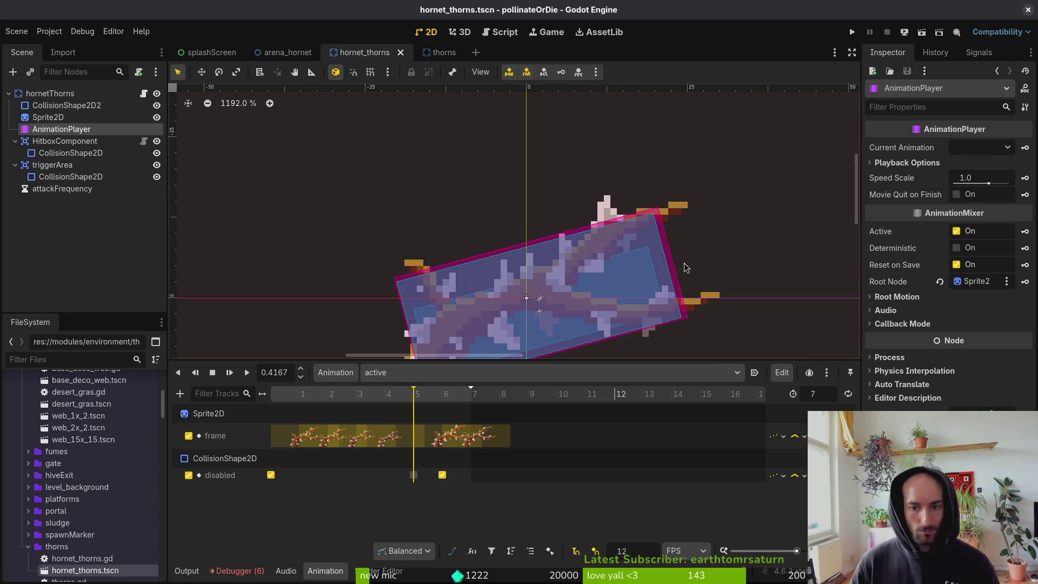
click(673, 266)
click(684, 260)
scroll(685, 259, down, 2)
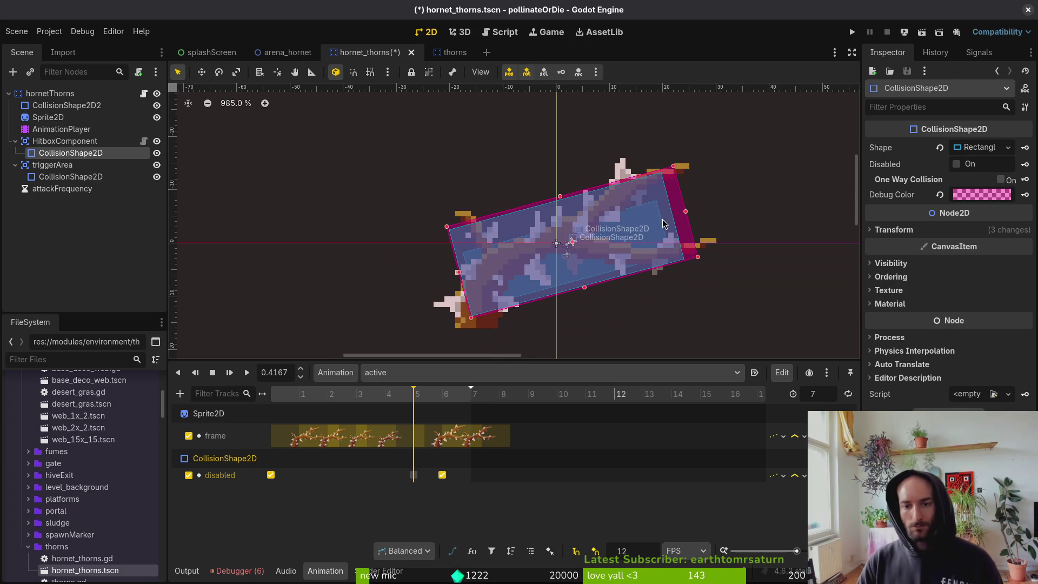
drag(676, 202, 678, 197)
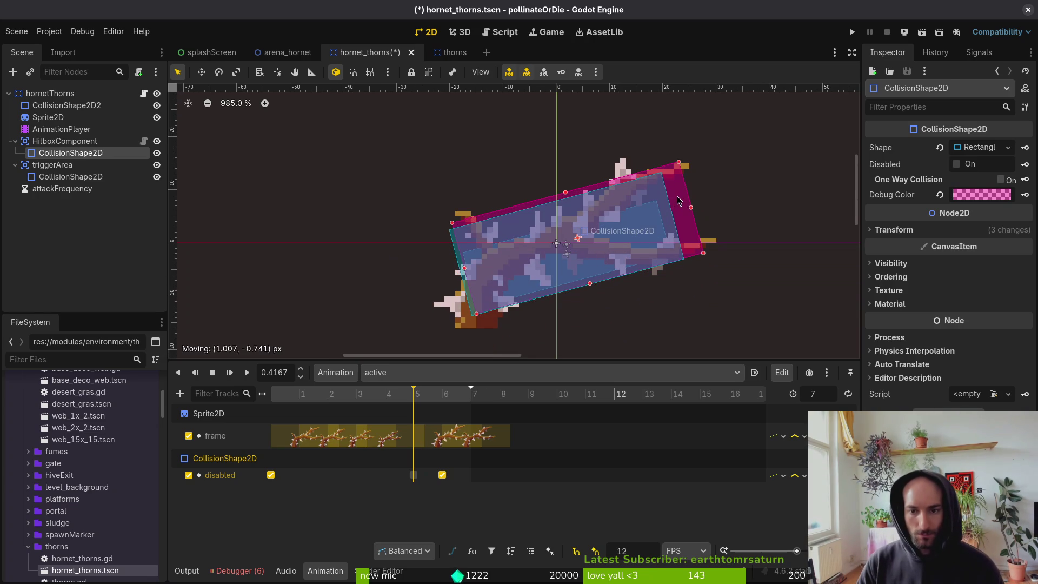
Save hornet_thorns, reset the animation to the start, collapse HitboxComponent, and go to arena_hornet.
click(456, 258)
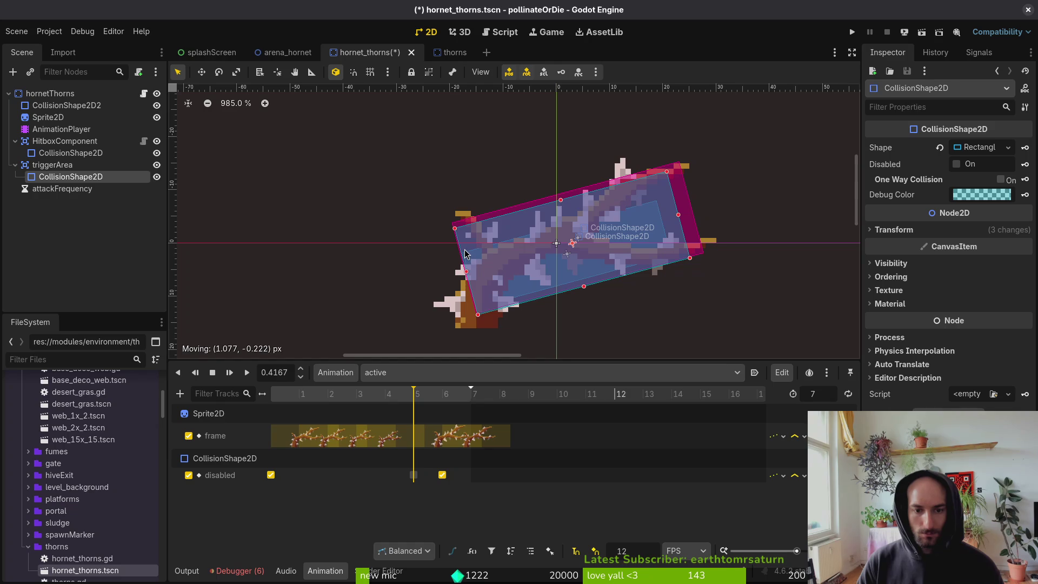
key(Escape)
key(ctrl+s)
mouse_move(346, 395)
mouse_down()
mouse_move(384, 395)
mouse_move(271, 394)
mouse_up()
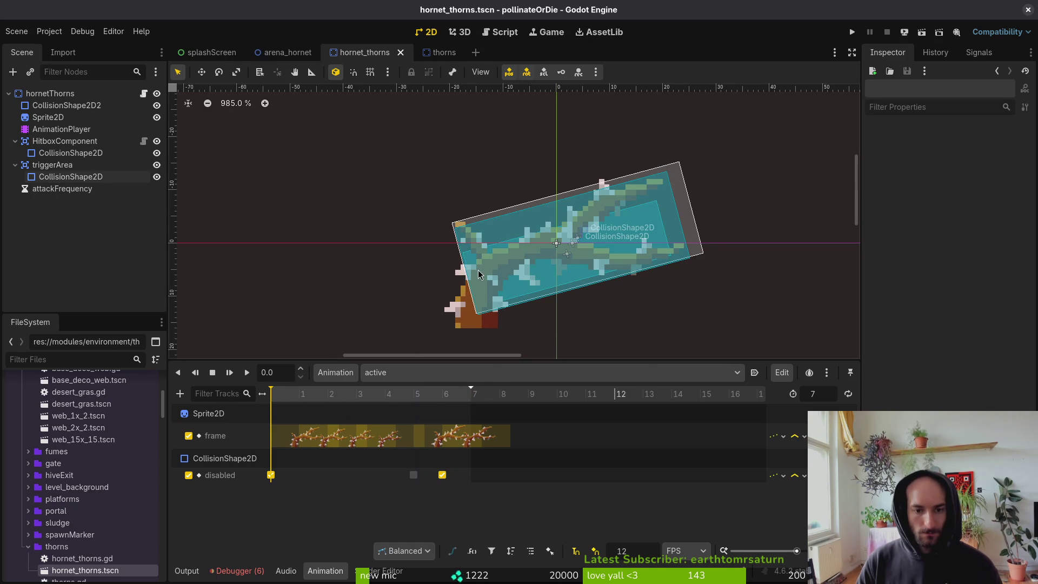
scroll(465, 267, up, 2)
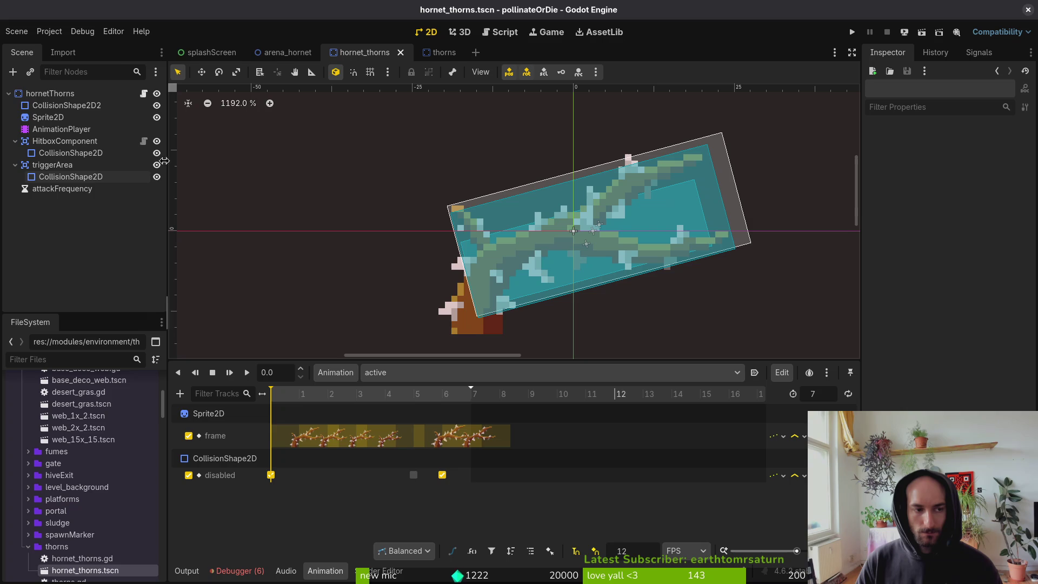
click(38, 96)
click(15, 141)
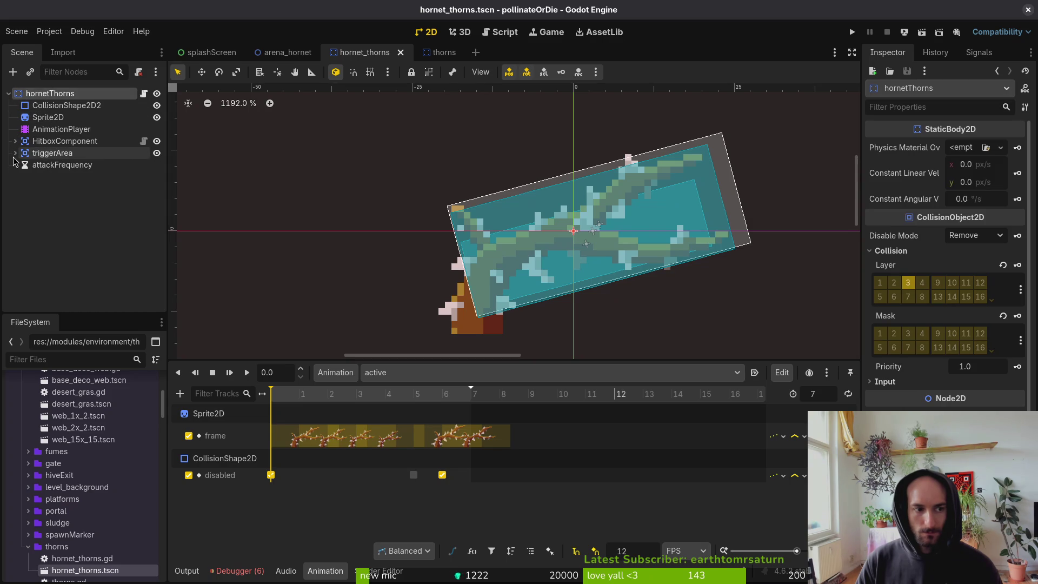
click(281, 55)
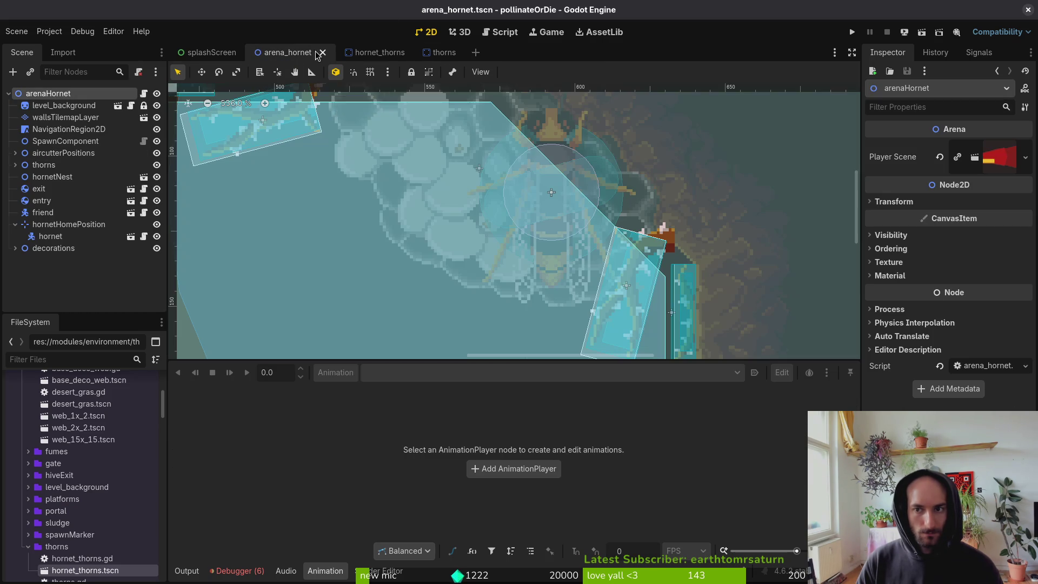
Playtest the game by loading the hornet arena from the debug level select, then stop it.
click(852, 32)
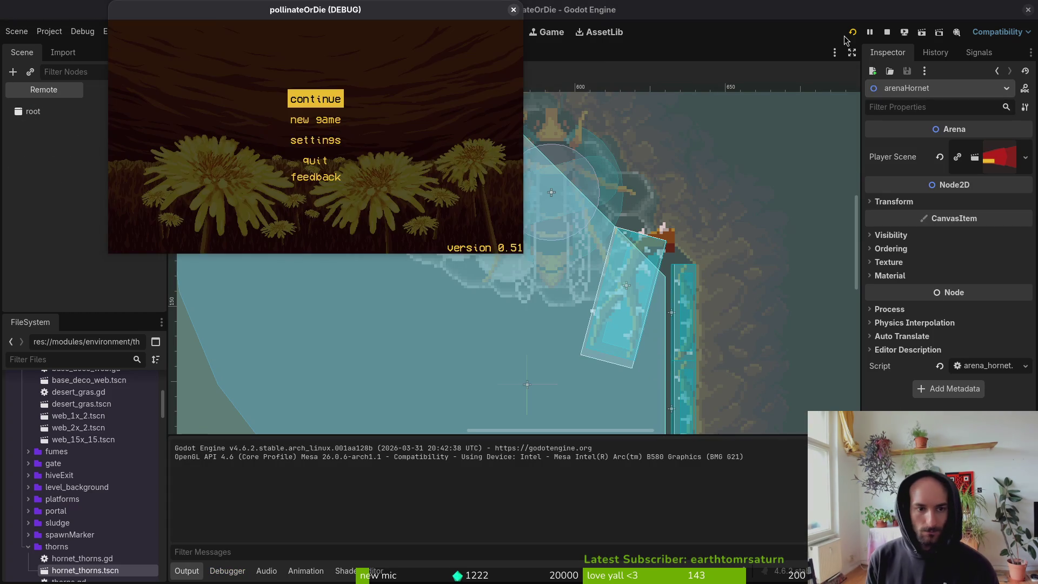
key(Return)
key(Escape)
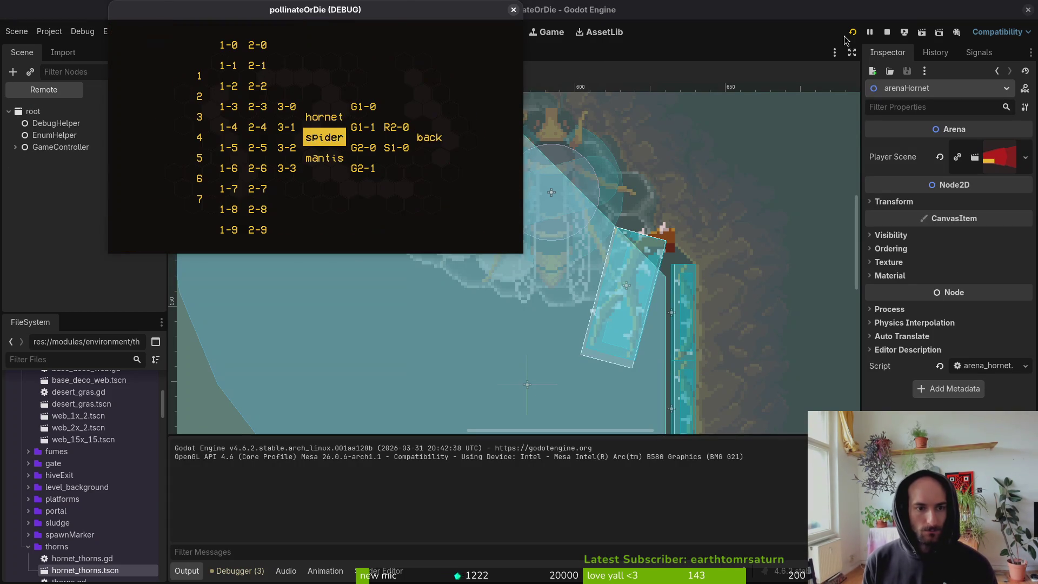
key(Return)
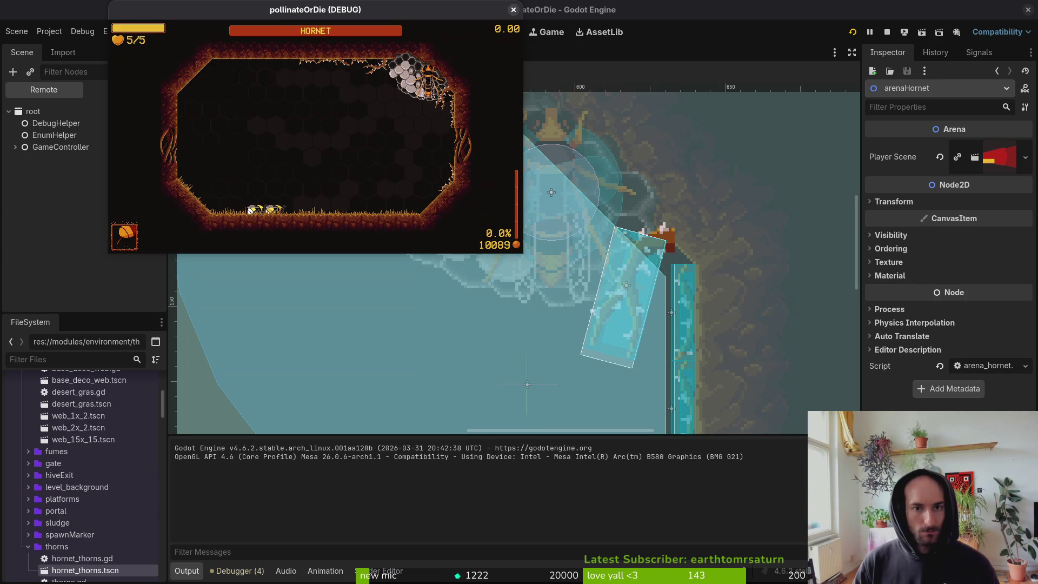
click(513, 10)
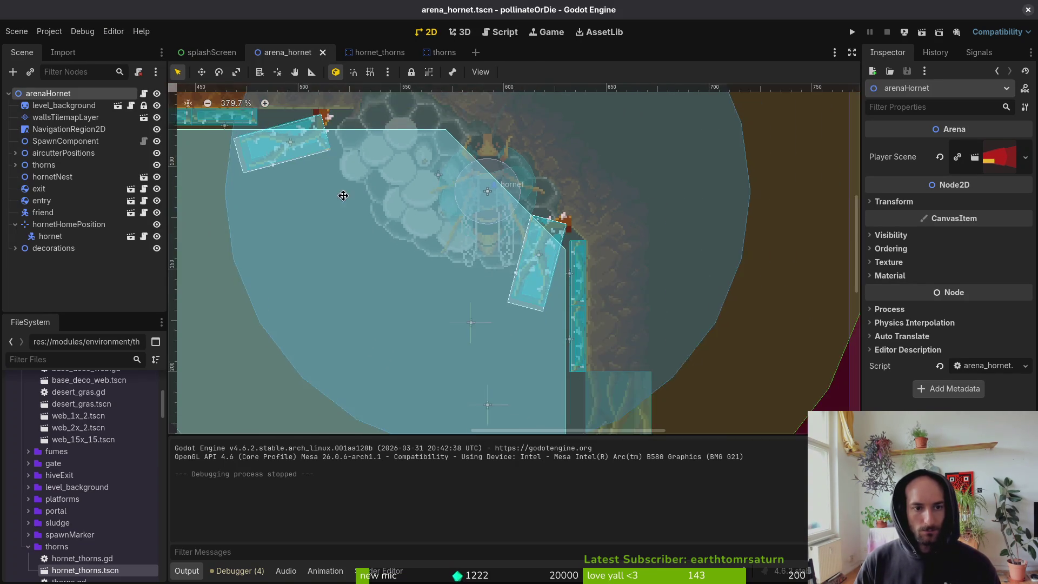
Try moving the hornet beside the nest, undo the move, and run the game again.
click(513, 208)
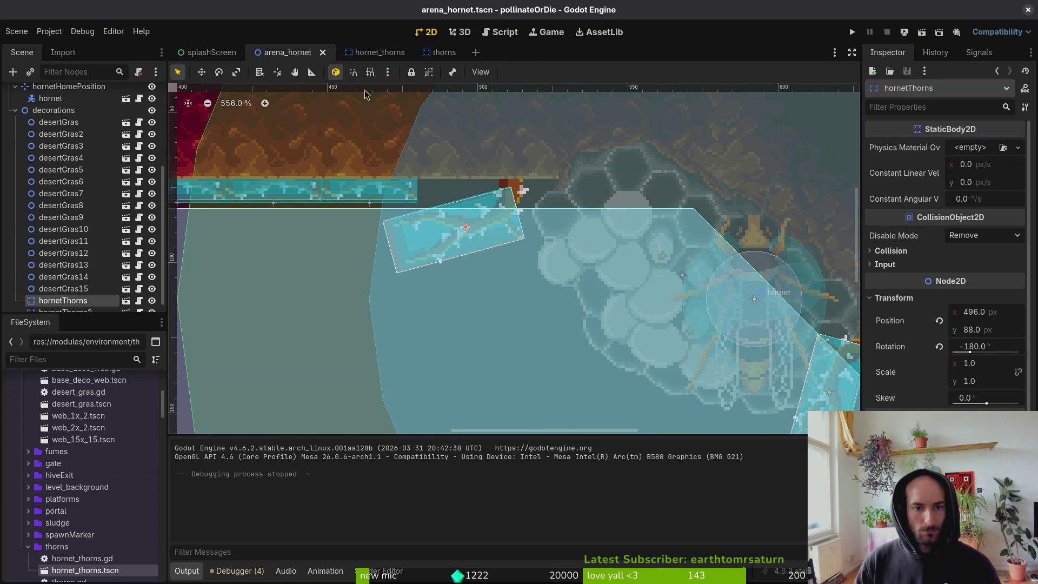
scroll(460, 183, down, 1)
drag(406, 186, 429, 184)
key(ctrl+z)
click(852, 32)
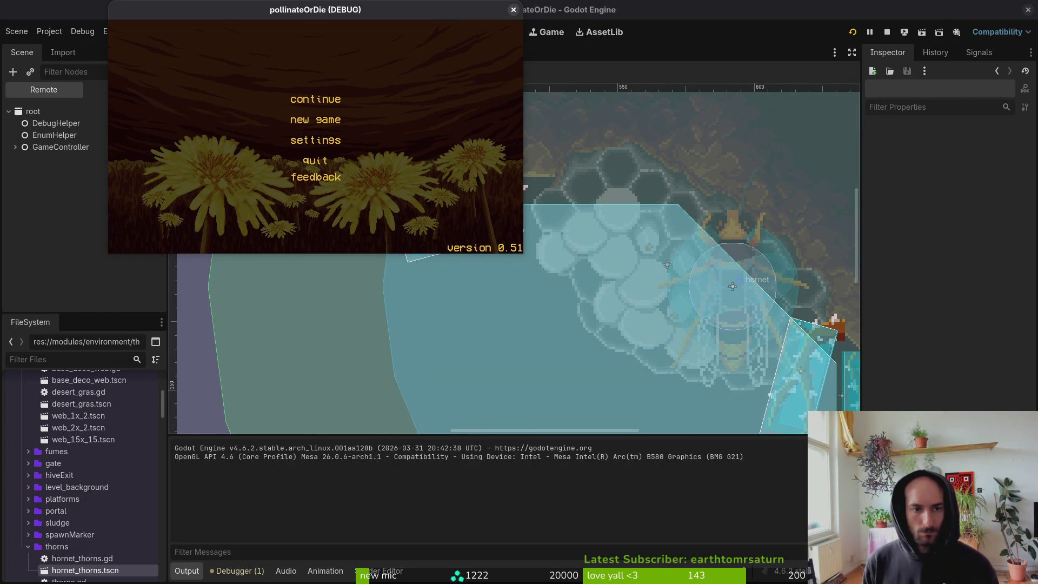
Maximize the game window, continue the saved game, and load the hornet level from the F1 debug menu.
double_click(261, 10)
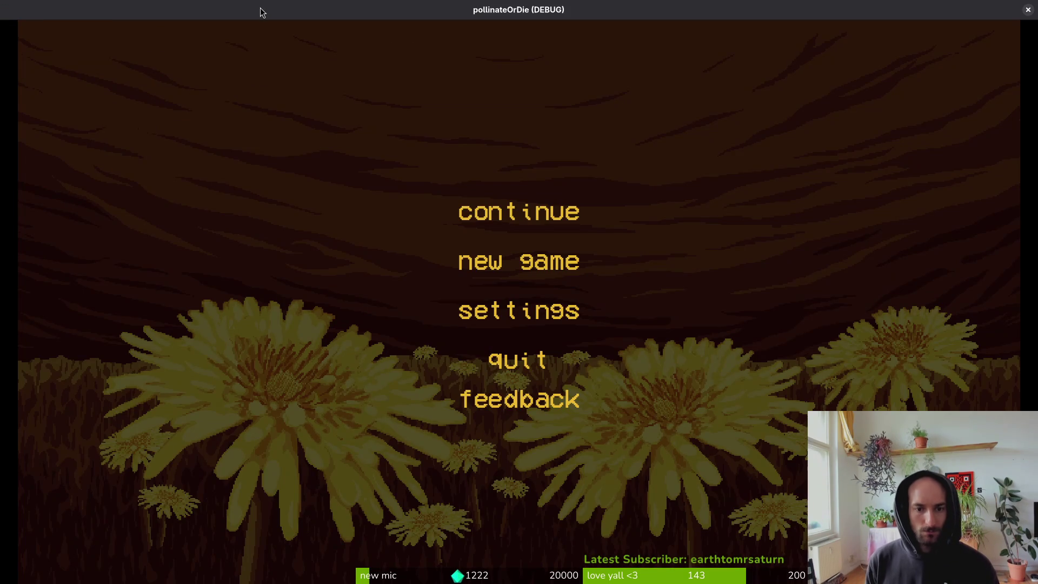
key(Down)
key(Down)
key(Return)
key(Escape)
key(Up)
key(Up)
key(Return)
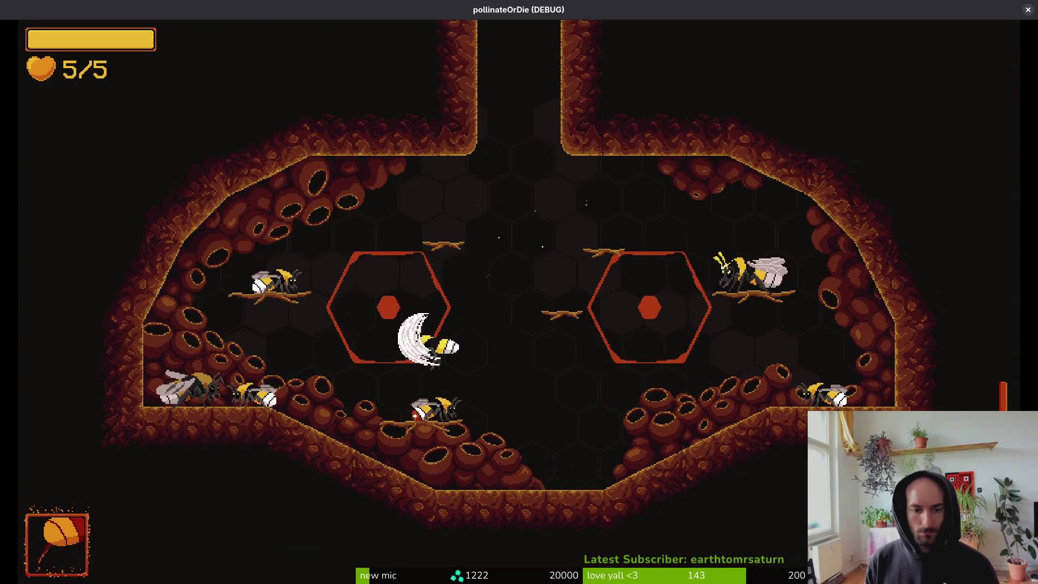
key(F1)
key(Up)
key(Return)
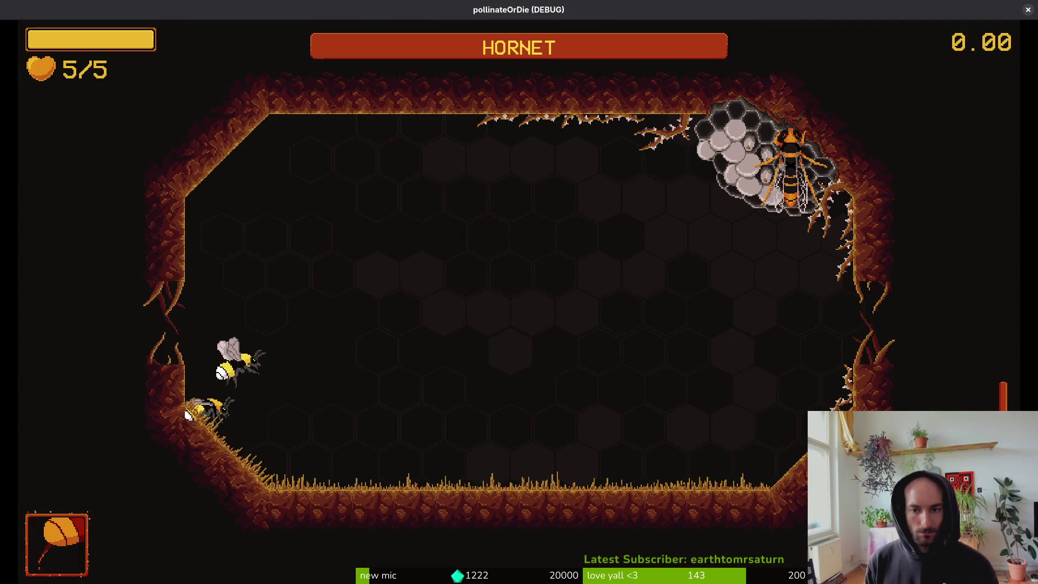
Fight the hornet, dodging its swoops and dashing in to slash it.
key(Right)
key(Left)
key(x)
key(Right)
key(x)
key(x)
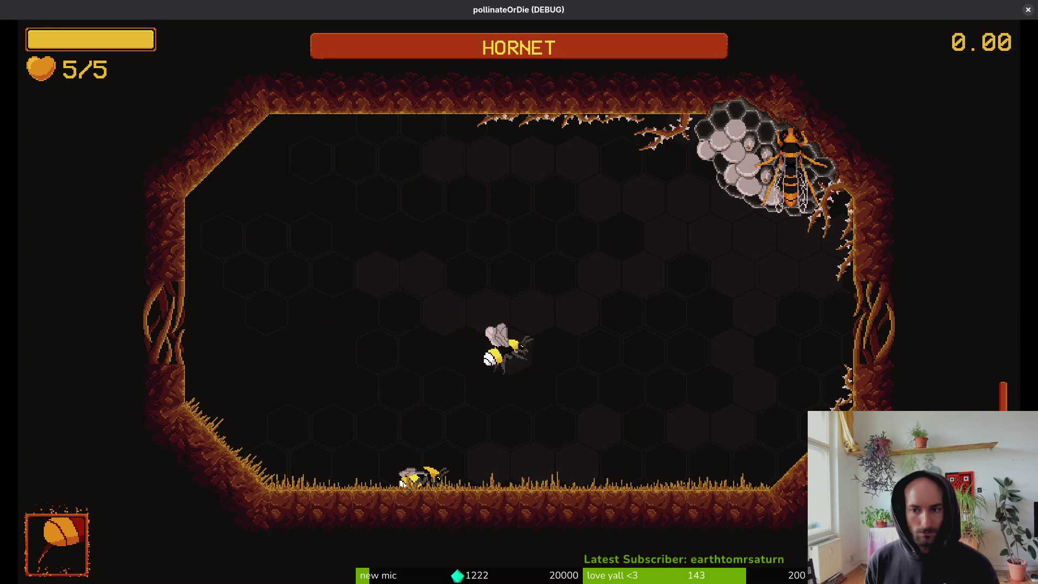
key(Right)
key(Left)
key(x)
key(Left)
key(Up)
key(Down)
key(Right)
key(Down)
key(Up)
key(x)
key(Right)
key(Down)
key(Up)
key(x)
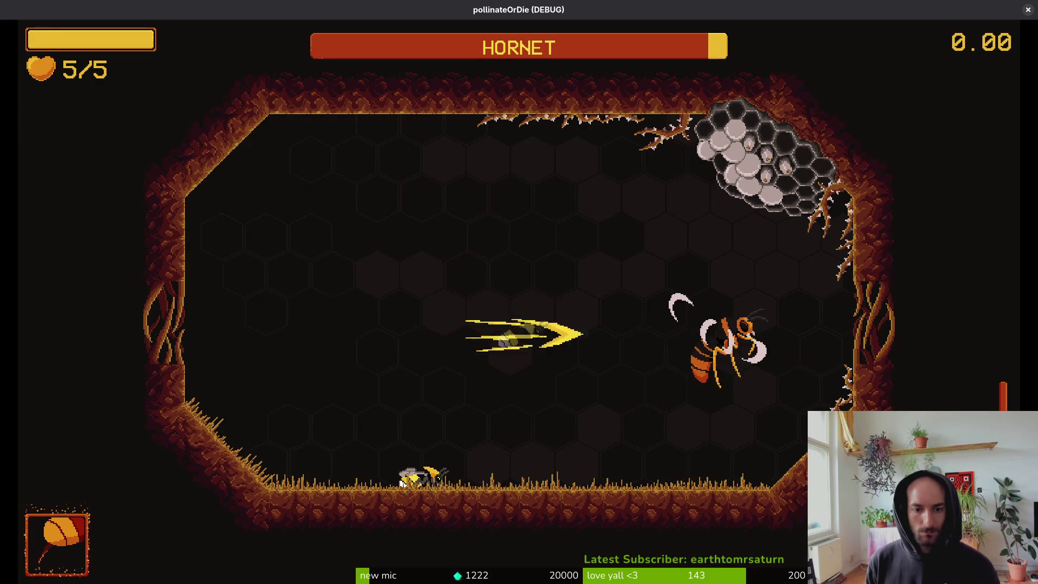
key(Right)
key(Down)
key(x)
key(Up)
key(Down)
key(x)
Keep striking the hornet until its crescent projectiles kill the bee.
key(Up)
key(x)
key(Left)
key(x)
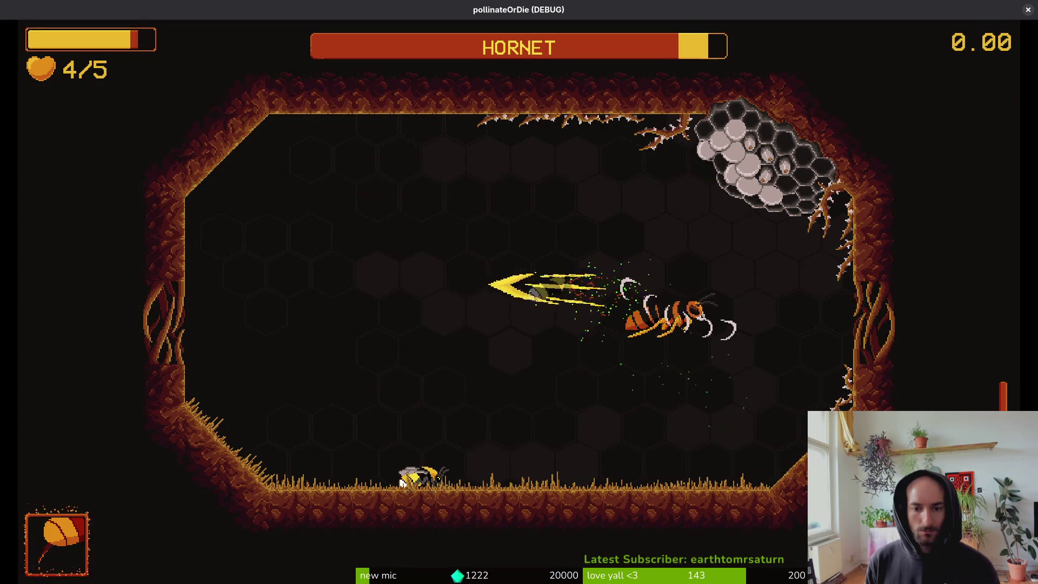
key(Left)
key(Up)
key(Down)
key(Right)
key(Left)
key(Up)
key(x)
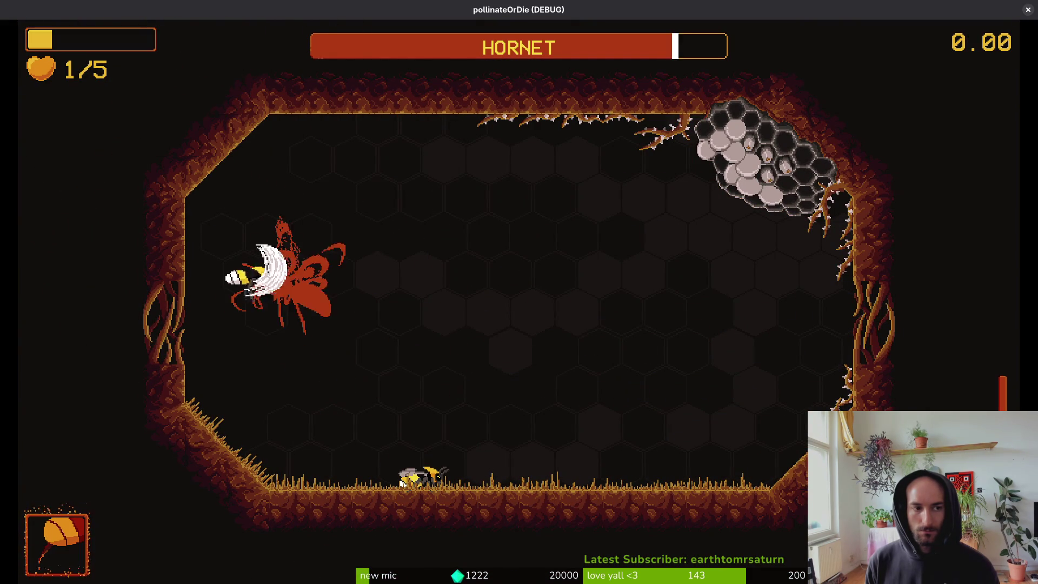
key(Right)
key(Left)
key(x)
key(Right)
key(Left)
key(x)
key(Right)
key(Left)
key(Up)
key(Right)
key(x)
key(Up)
key(Left)
key(Down)
key(Right)
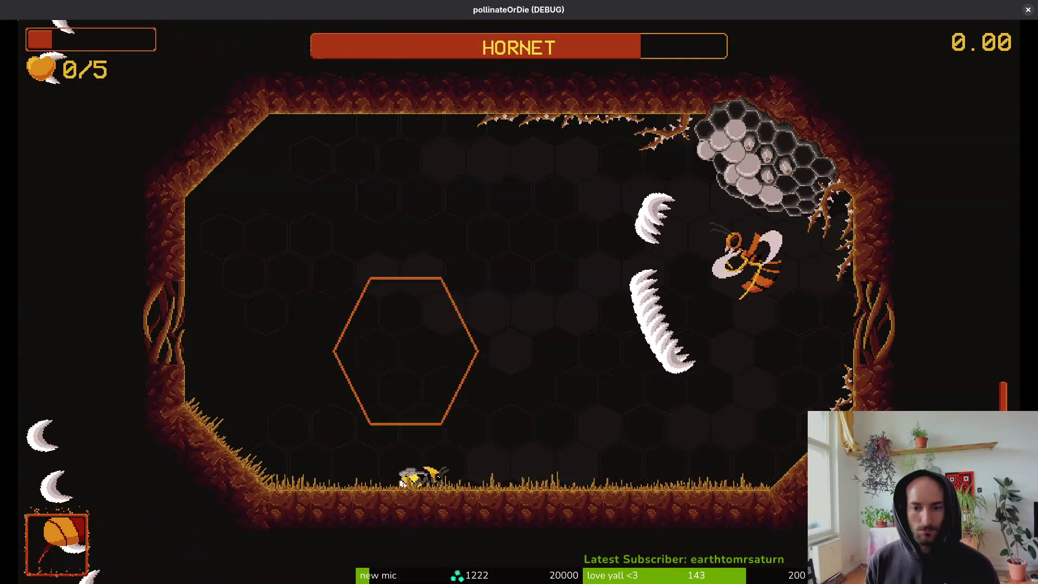
Reload the hornet level, fight around the nest until dying, then close the game.
key(F1)
key(Up)
key(Return)
key(Right)
key(Right)
key(Up)
key(Down)
key(Up)
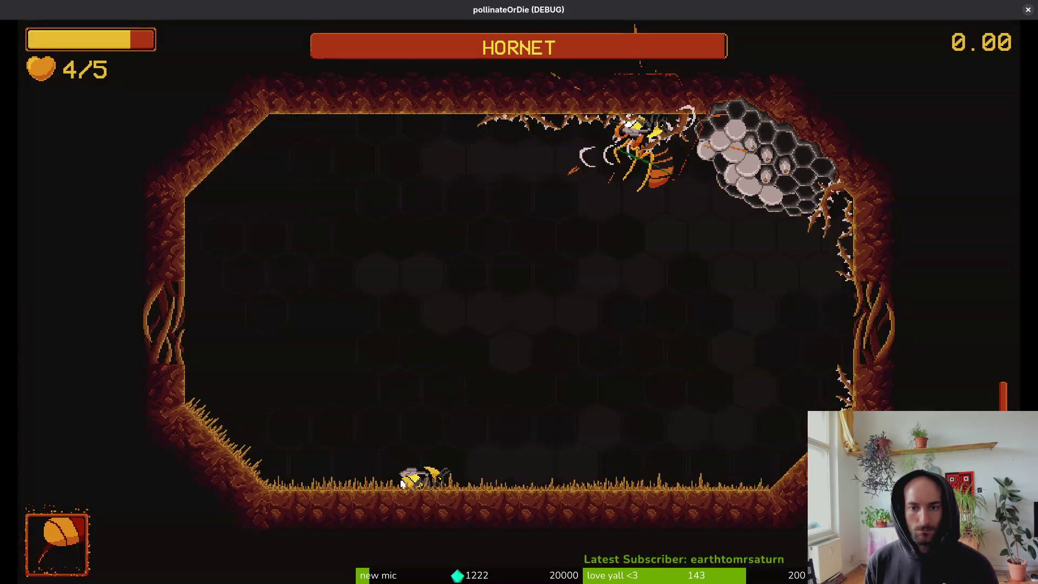
key(Down)
key(Up)
key(Up)
key(Down)
key(Up)
key(Down)
key(Up)
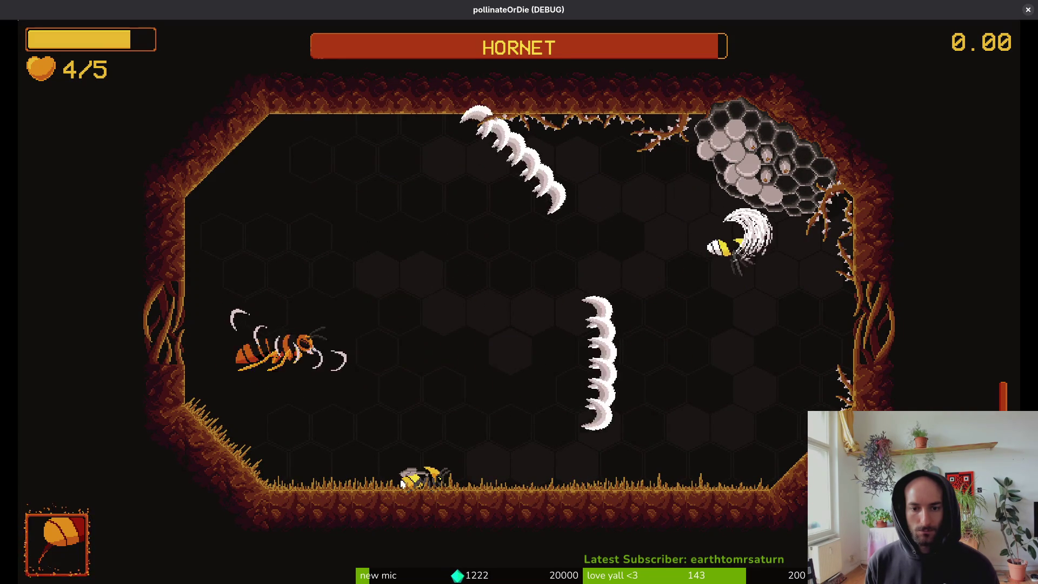
key(Down)
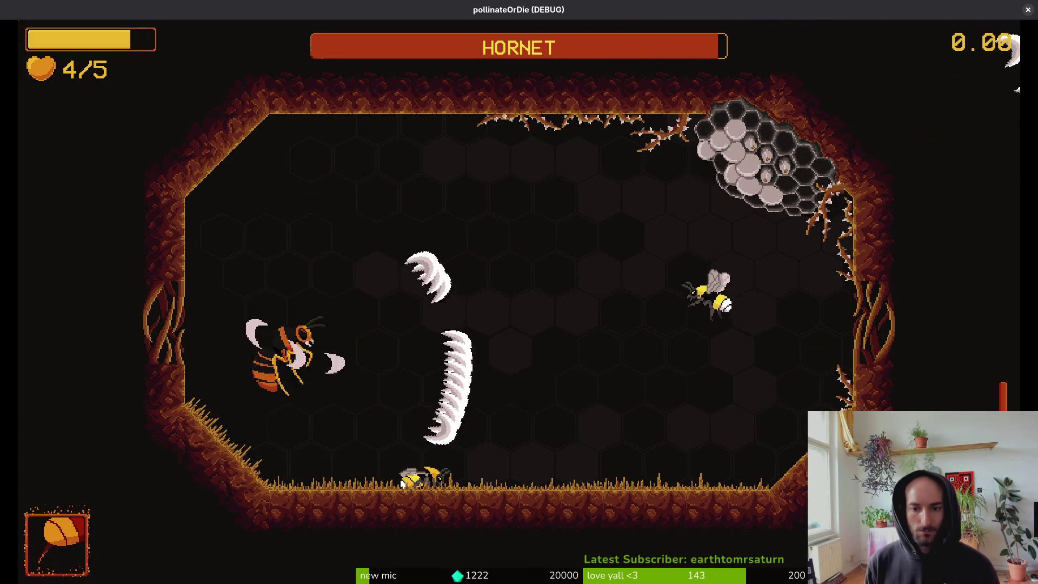
key(Down)
key(Left)
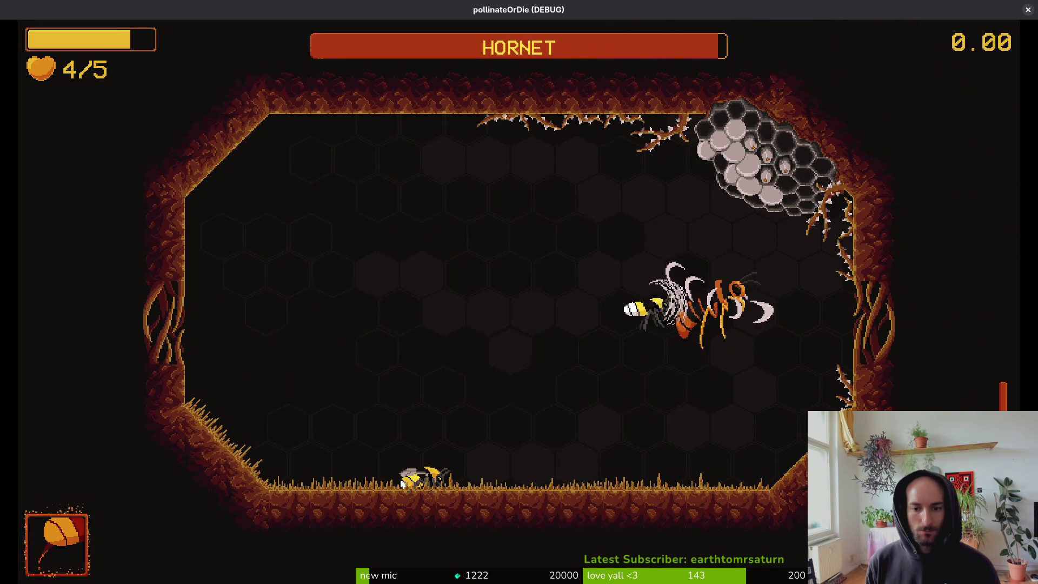
key(Down)
key(Right)
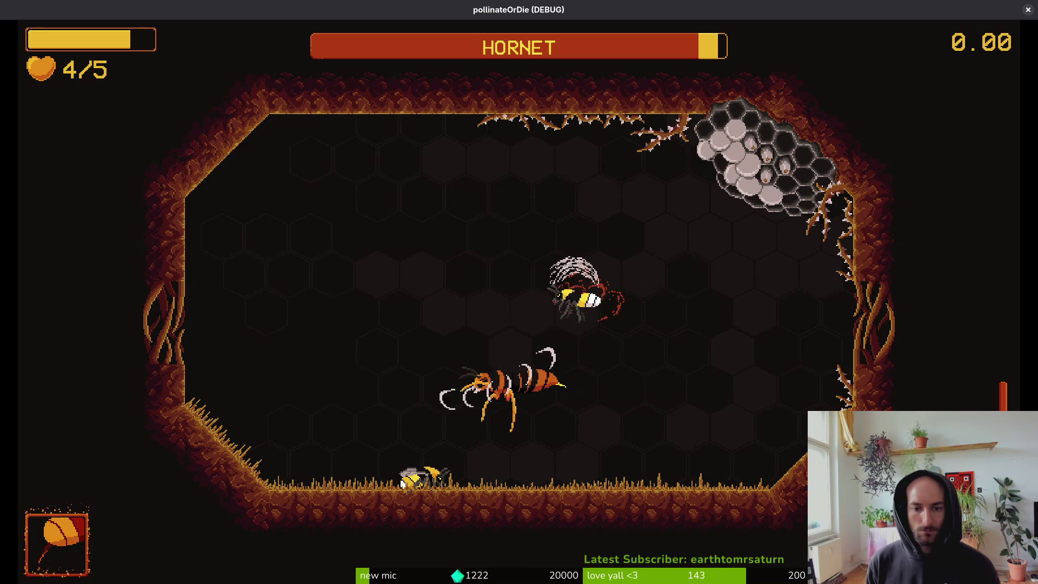
key(Left)
key(Down)
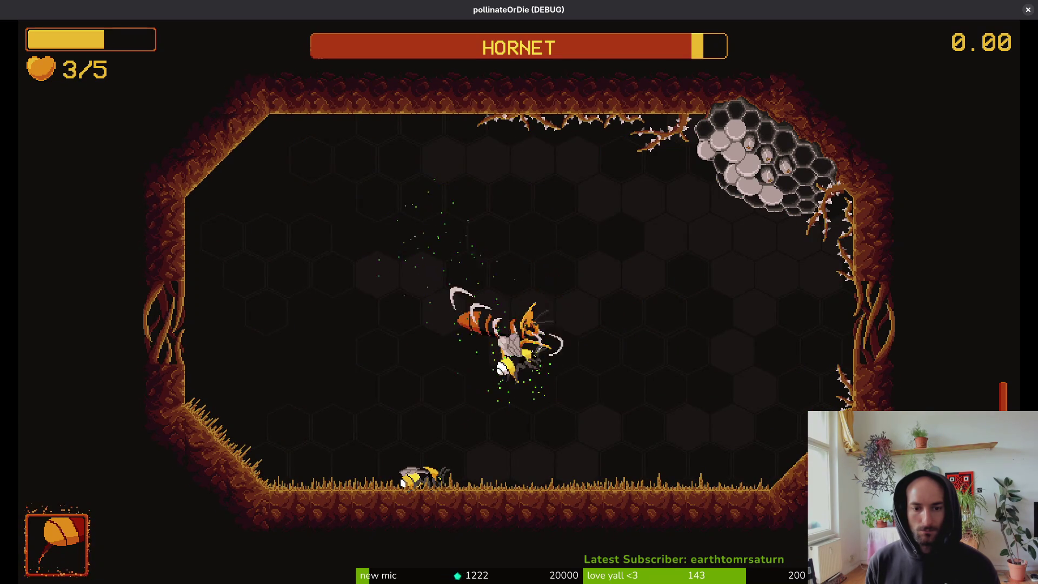
key(Left)
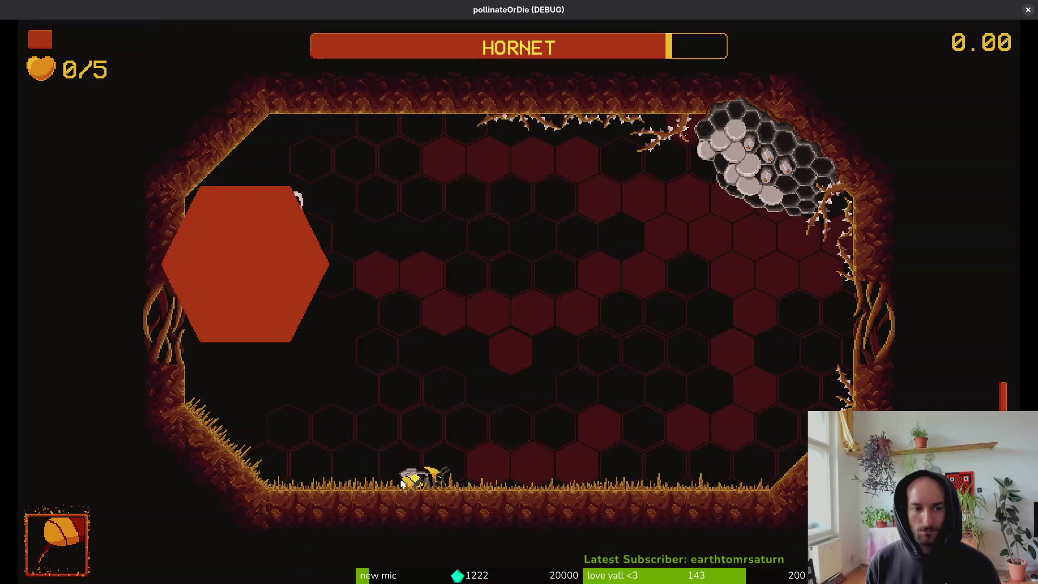
key(Escape)
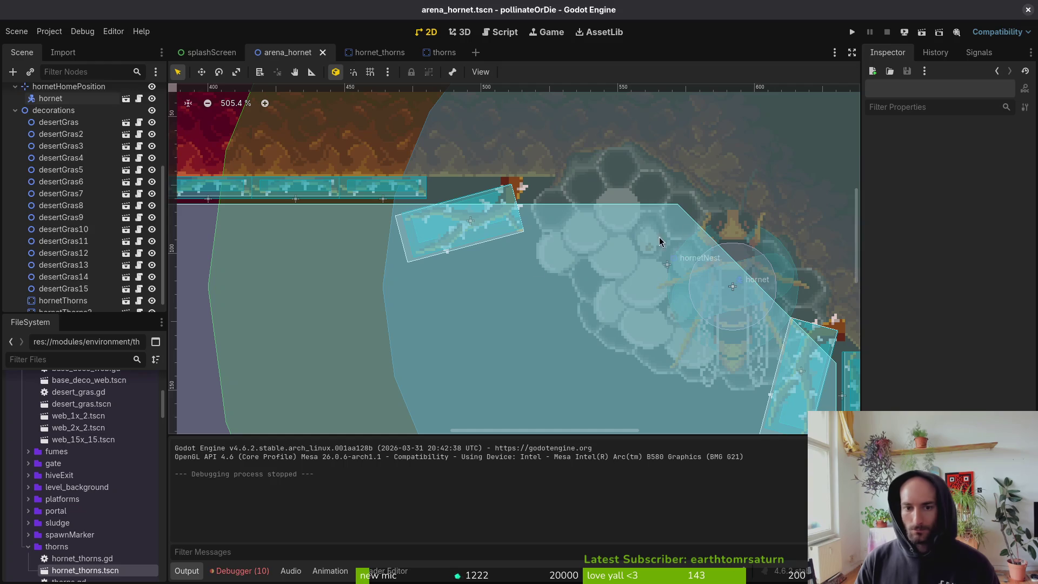
Collapse the decorations group, zoom out, and try a 'deadbee' resource search.
click(15, 110)
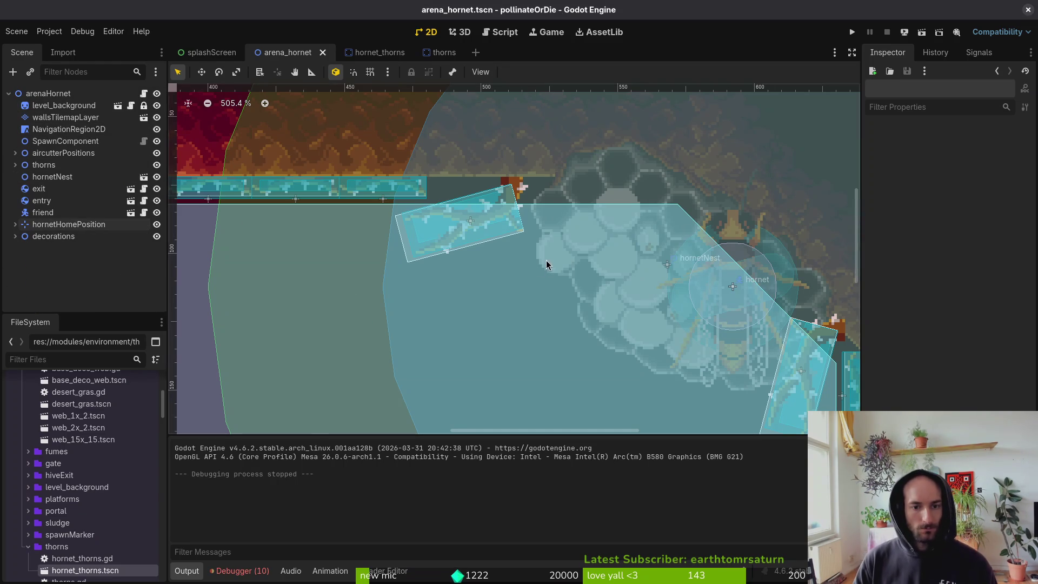
scroll(545, 261, down, 5)
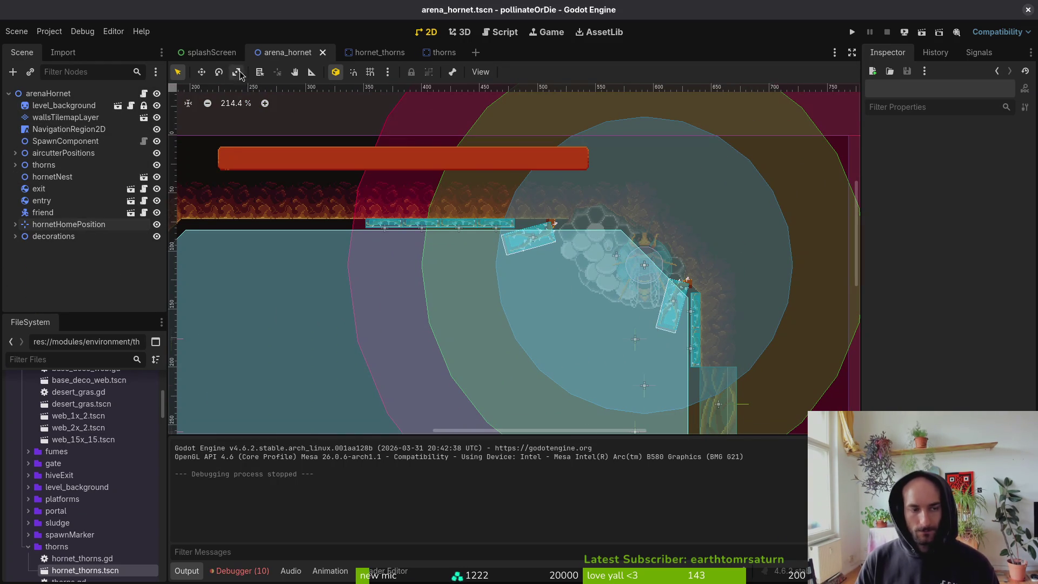
key(shift+alt+o)
text(deadbee)
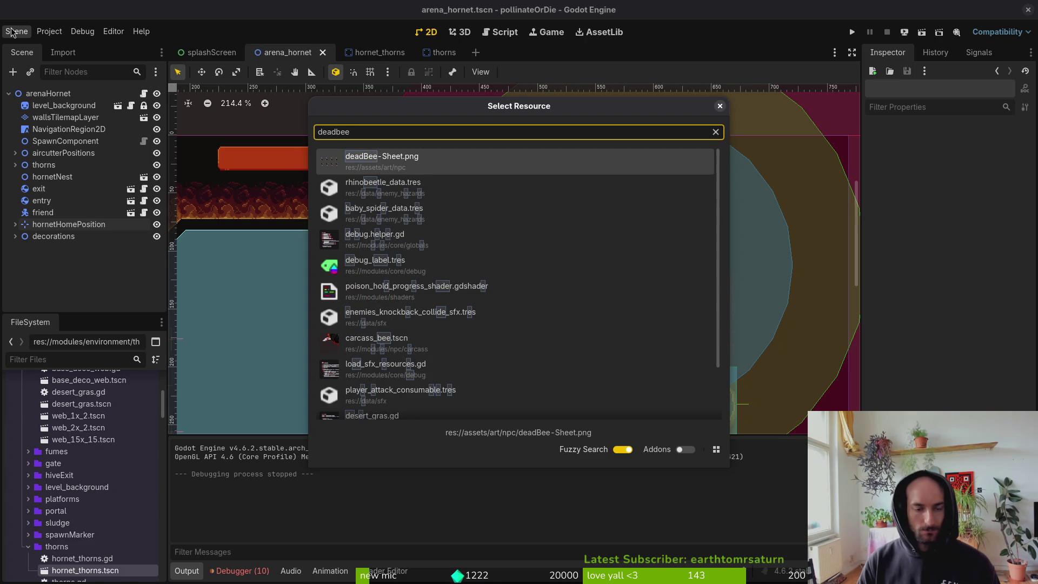
key(Escape)
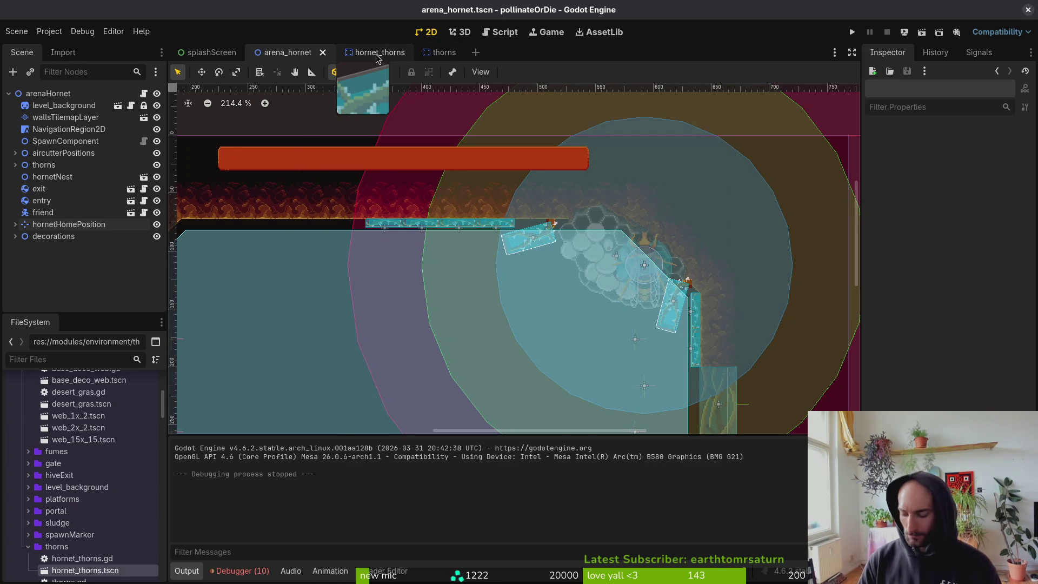
Search resources for the mantis arena and open arena_mantis.tscn.
key(shift+alt+o)
text(mantisare)
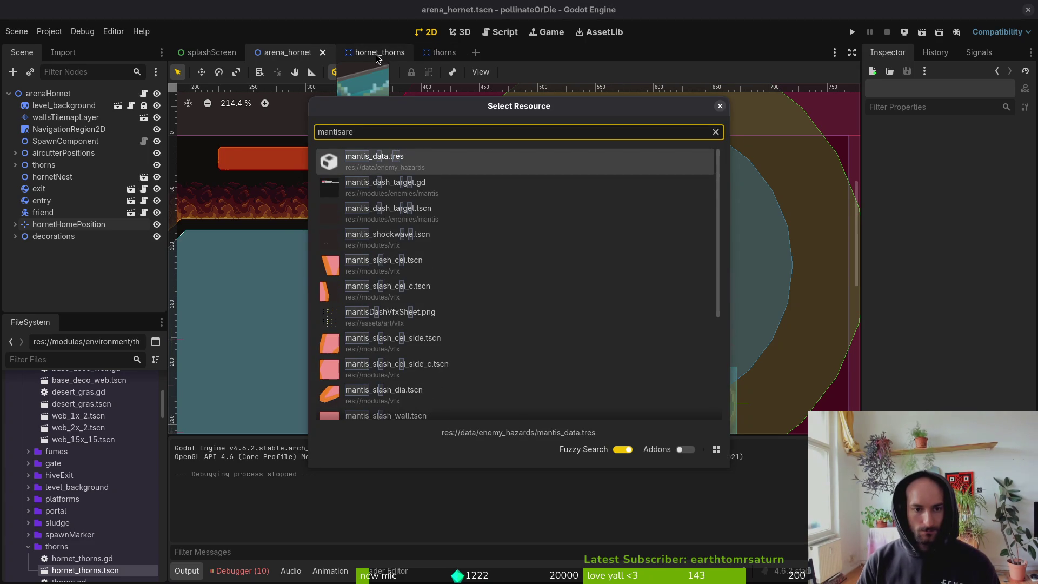
text(n)
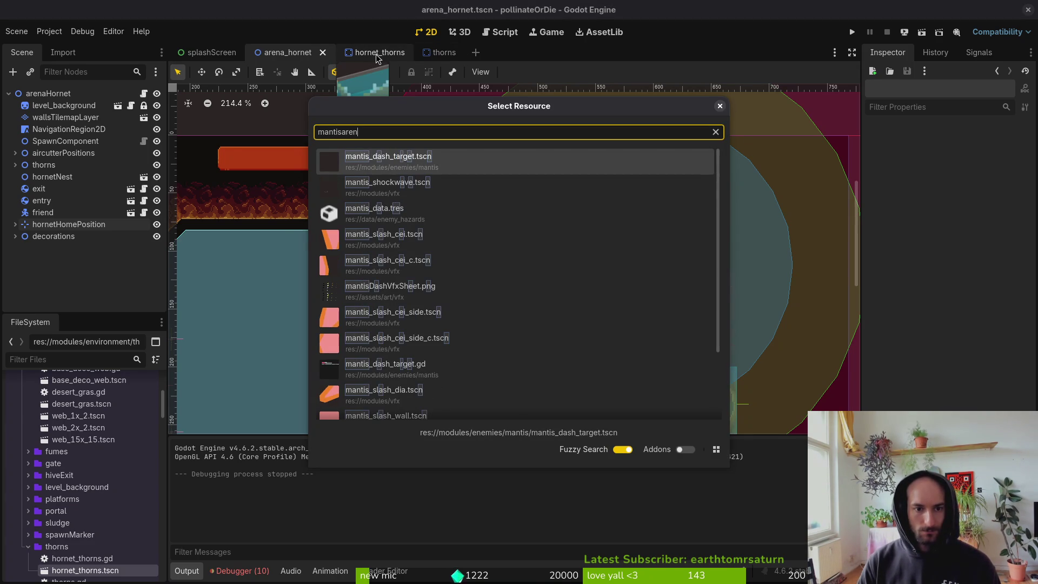
text(arenamant)
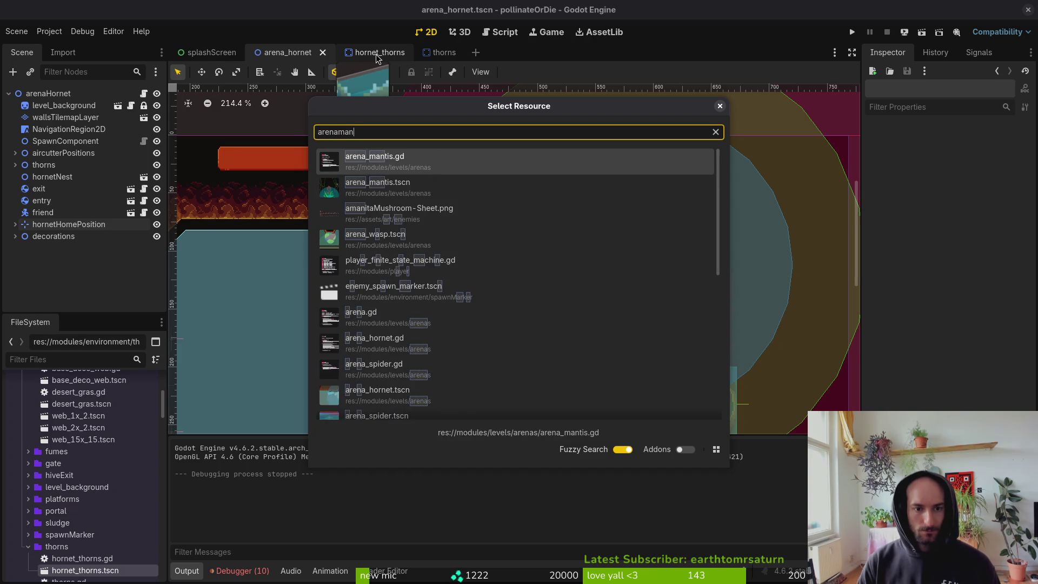
key(Return)
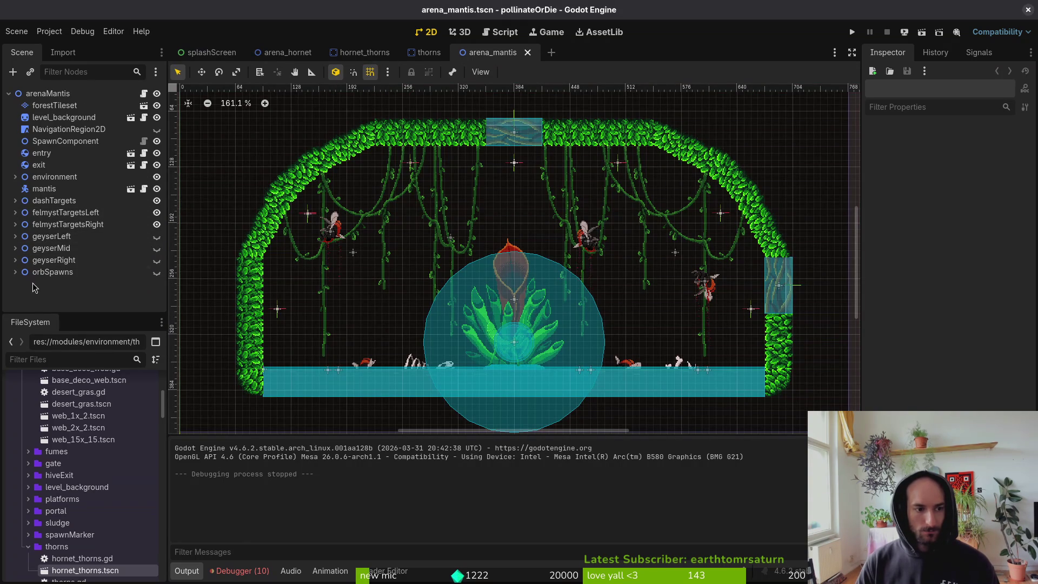
Expand the mantis arena's environment group and select carcassBee and carcassBee2 together.
click(15, 178)
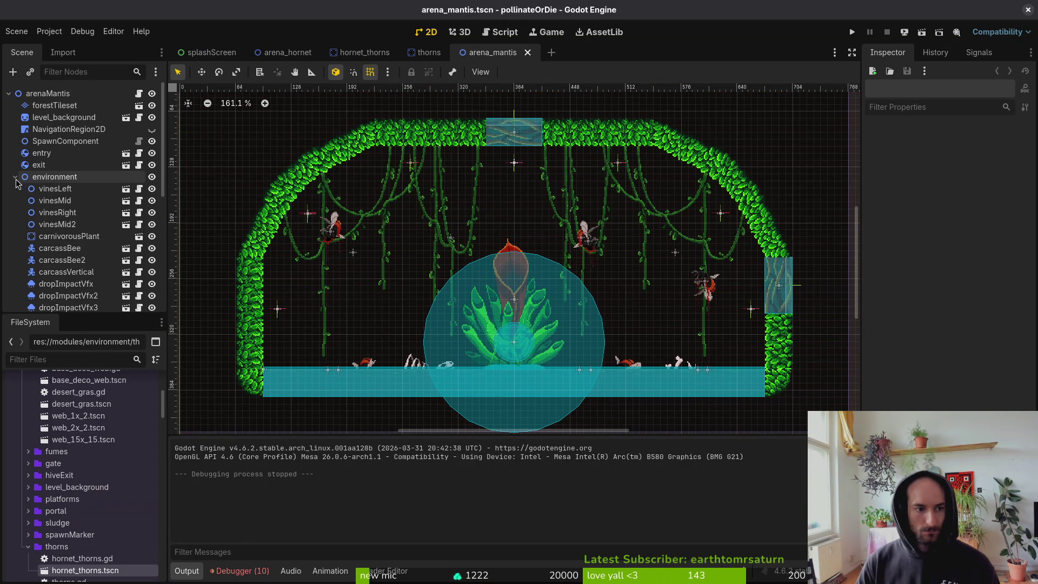
click(70, 255)
scroll(576, 278, up, 5)
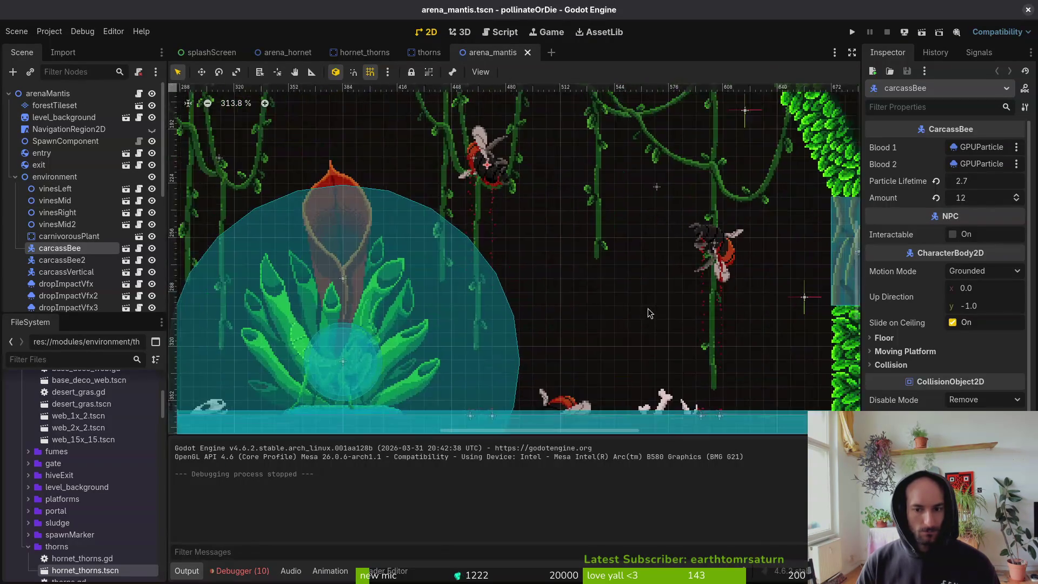
scroll(559, 259, down, 3)
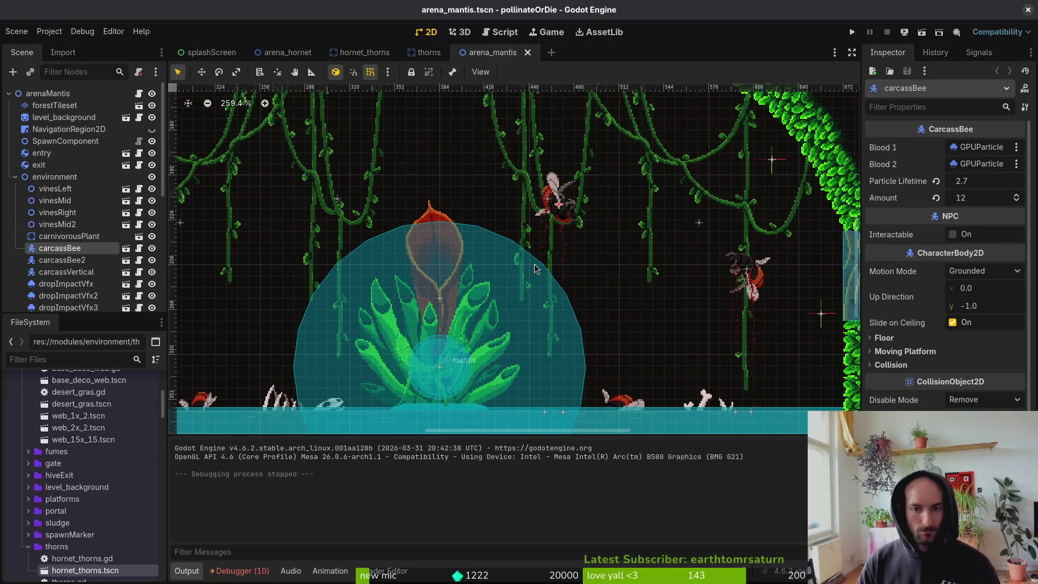
scroll(532, 245, down, 3)
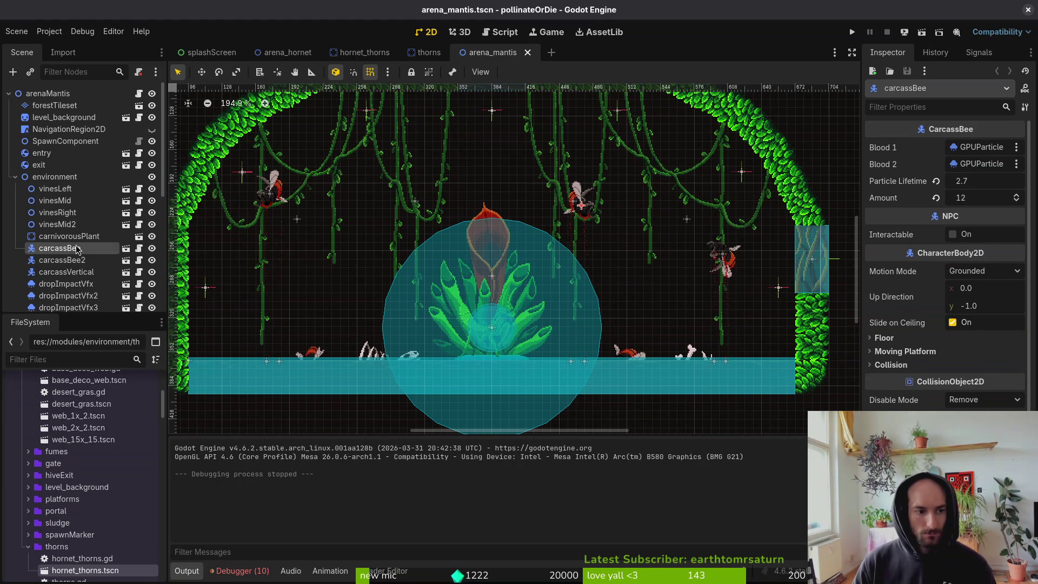
ctrl+click(70, 262)
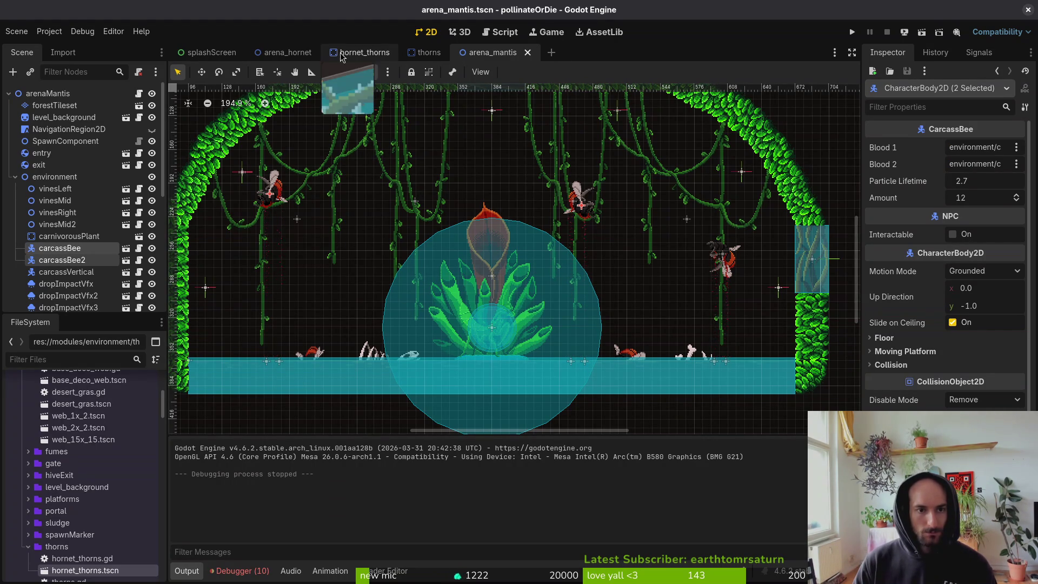
Paste the carcass bees into hornet_thorns instead of arena_hornet.
click(286, 52)
key(ctrl+v)
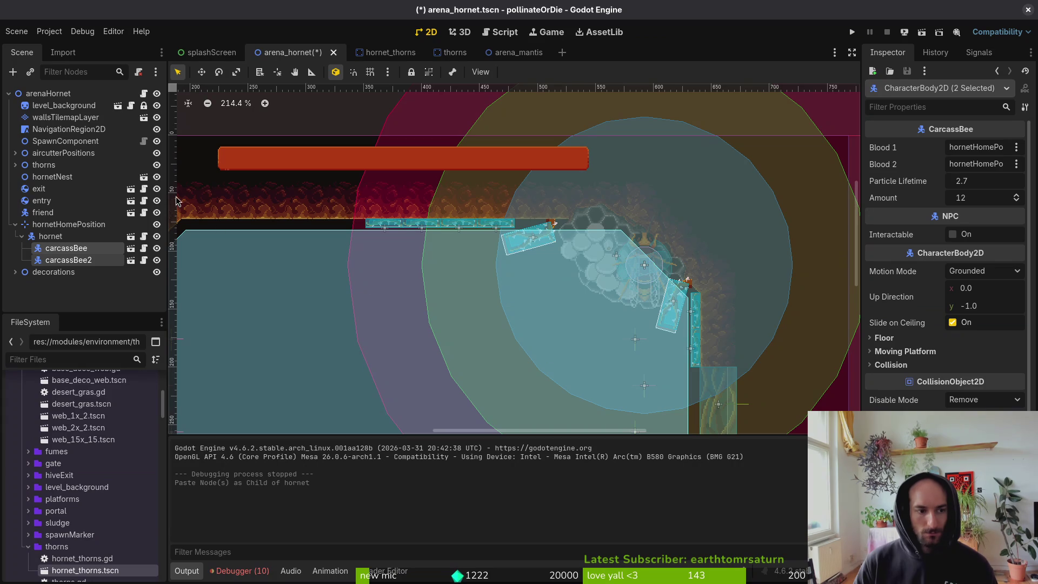
key(ctrl+z)
click(375, 57)
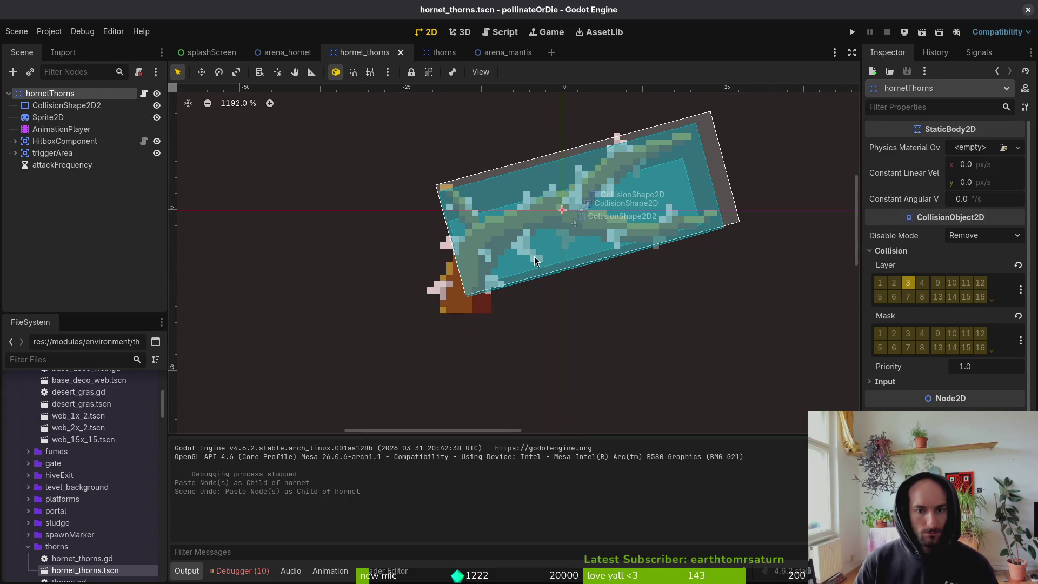
key(ctrl+v)
Move carcassBee beside the thorn branch and impale carcassBee2 on it.
scroll(328, 245, down, 10)
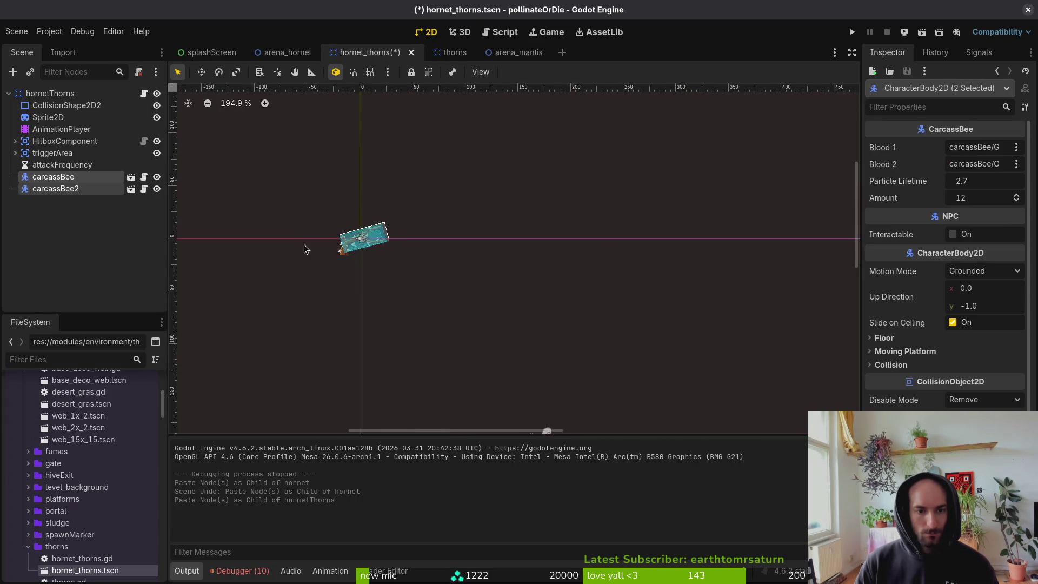
click(613, 313)
click(626, 319)
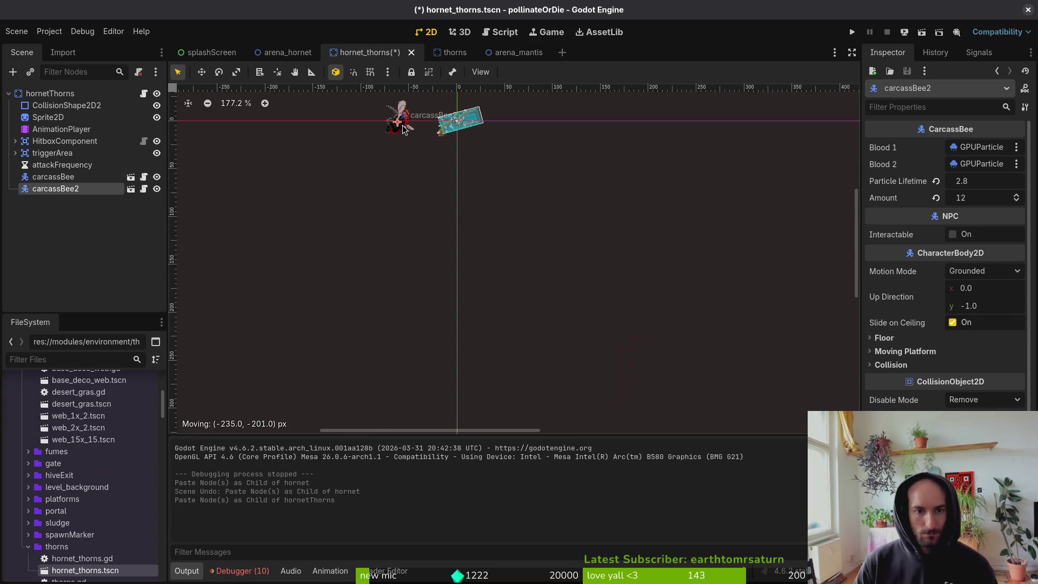
scroll(640, 295, right, 5)
mouse_move(716, 367)
mouse_down()
mouse_move(496, 244)
mouse_move(267, 166)
mouse_up()
scroll(375, 243, up, 5)
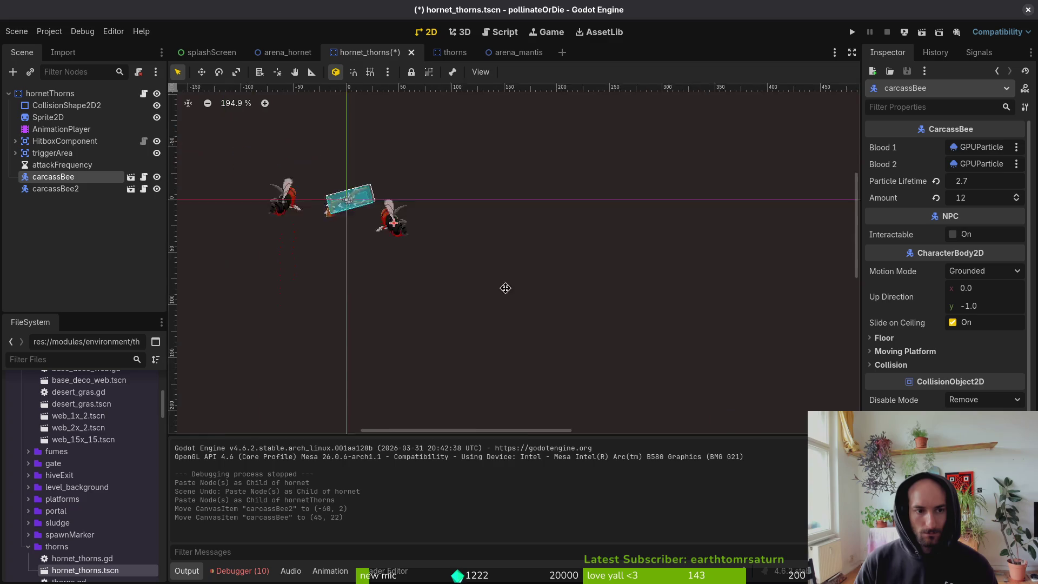
scroll(414, 262, up, 3)
mouse_move(415, 262)
mouse_down()
mouse_move(589, 238)
mouse_move(551, 241)
mouse_move(570, 271)
mouse_up()
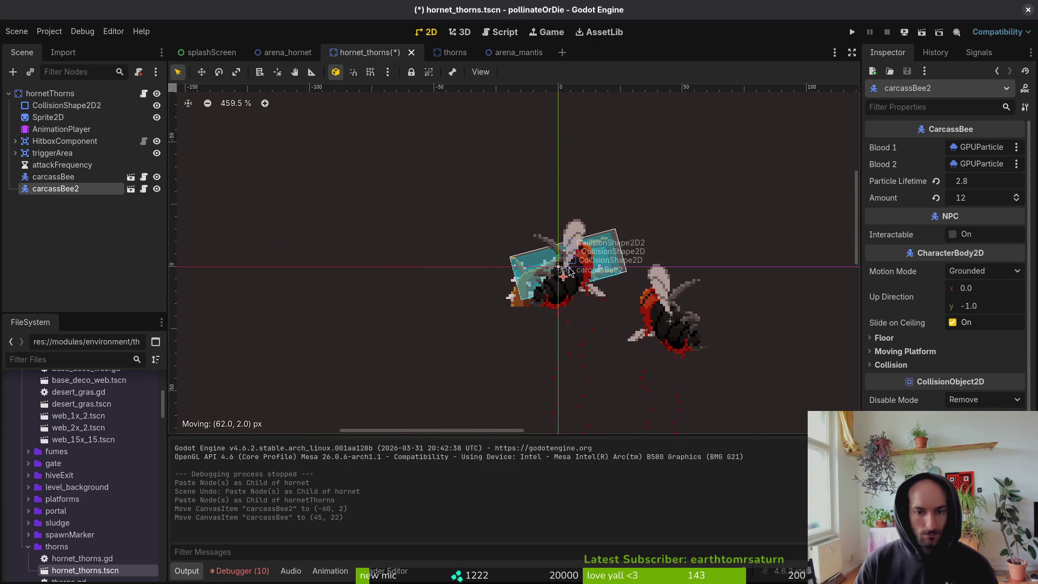
Save hornet_thorns, delete carcassBee, and run the game from arena_hornet.
key(Delete)
key(Escape)
key(ctrl+s)
key(Delete)
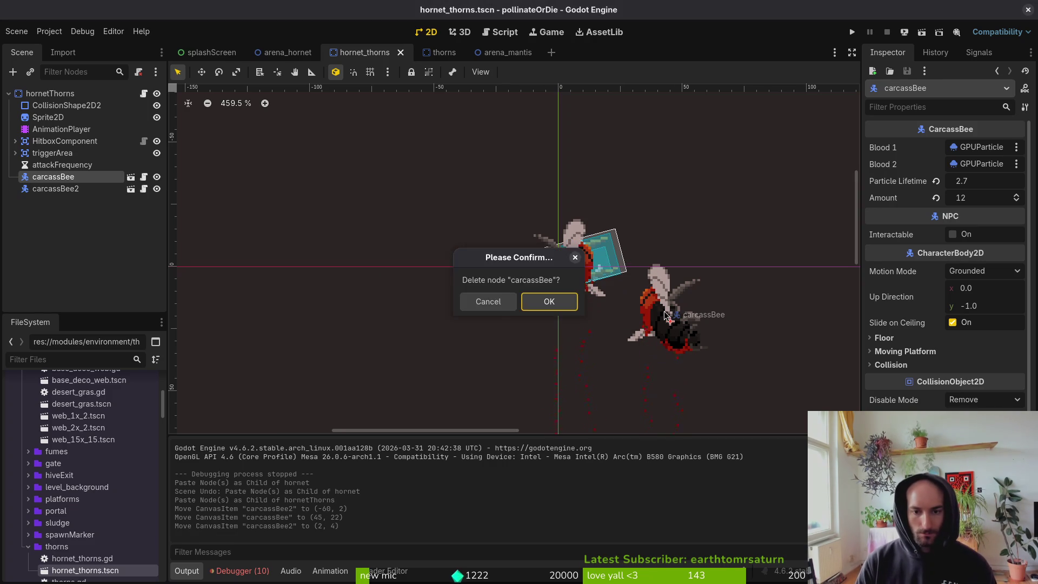
key(Return)
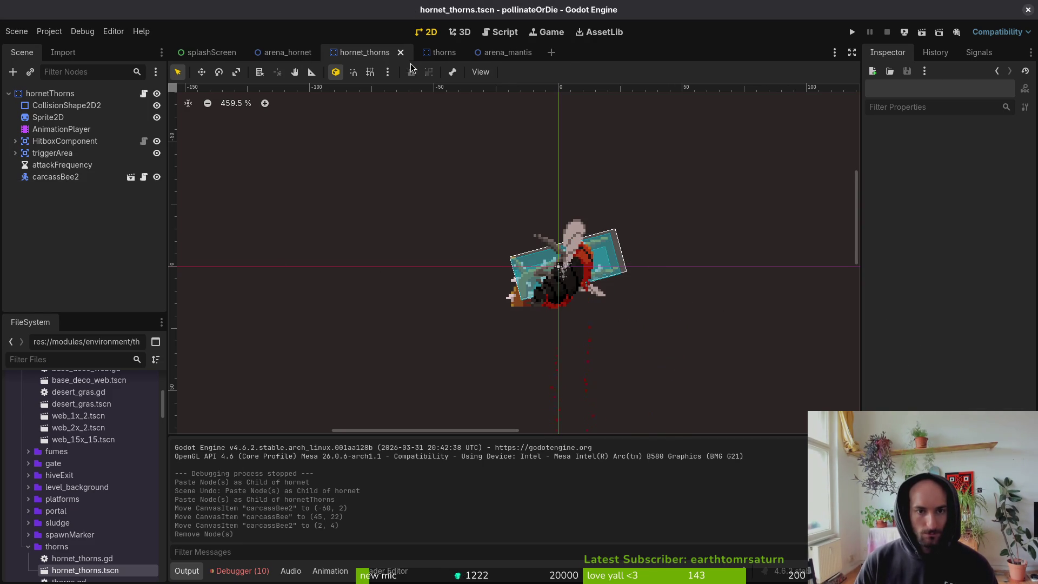
click(277, 56)
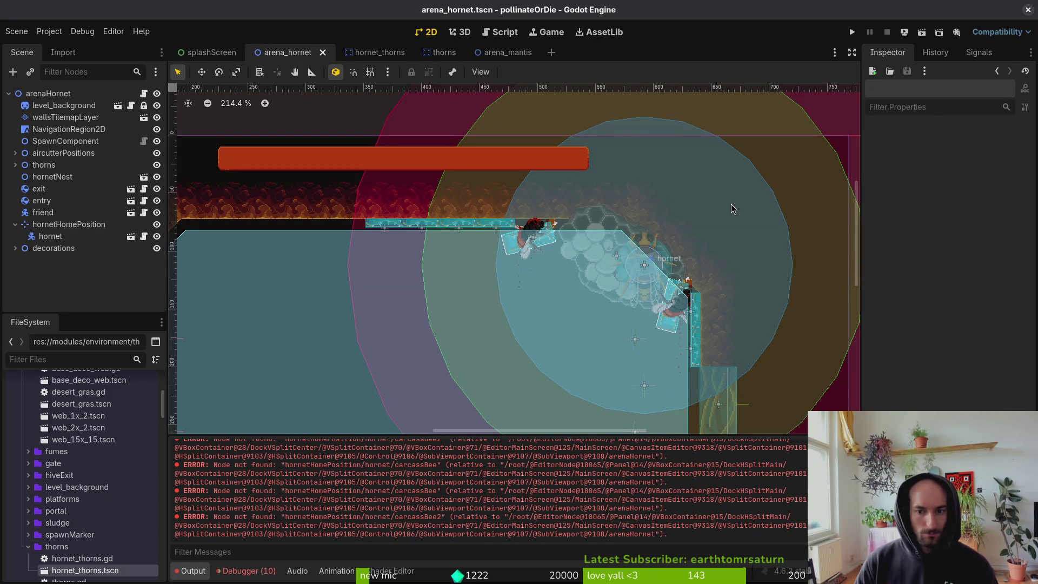
click(852, 34)
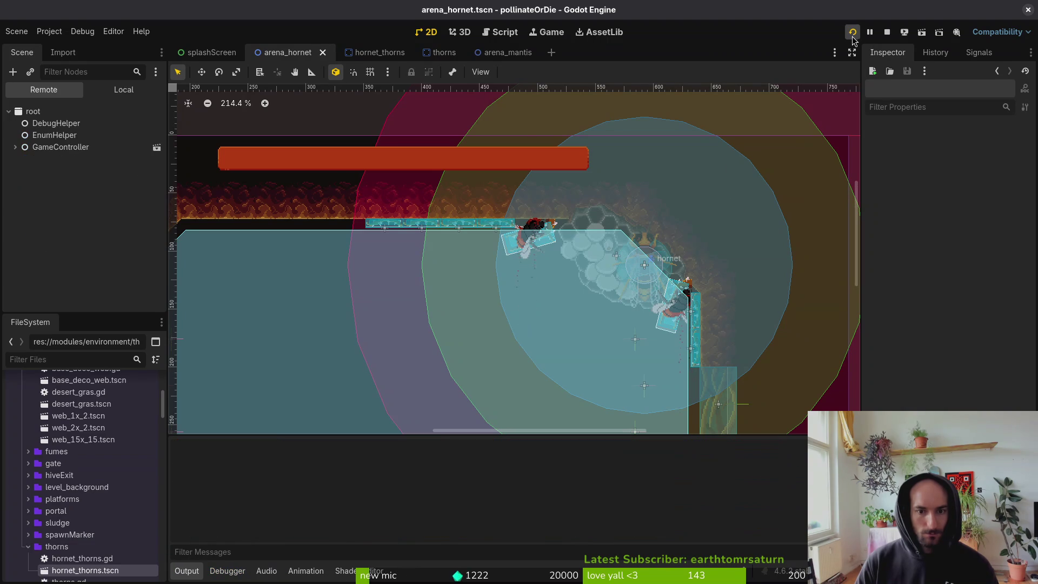
Skip the splash, maximize the game window and load the hornet boss level from the debug menu.
key(Return)
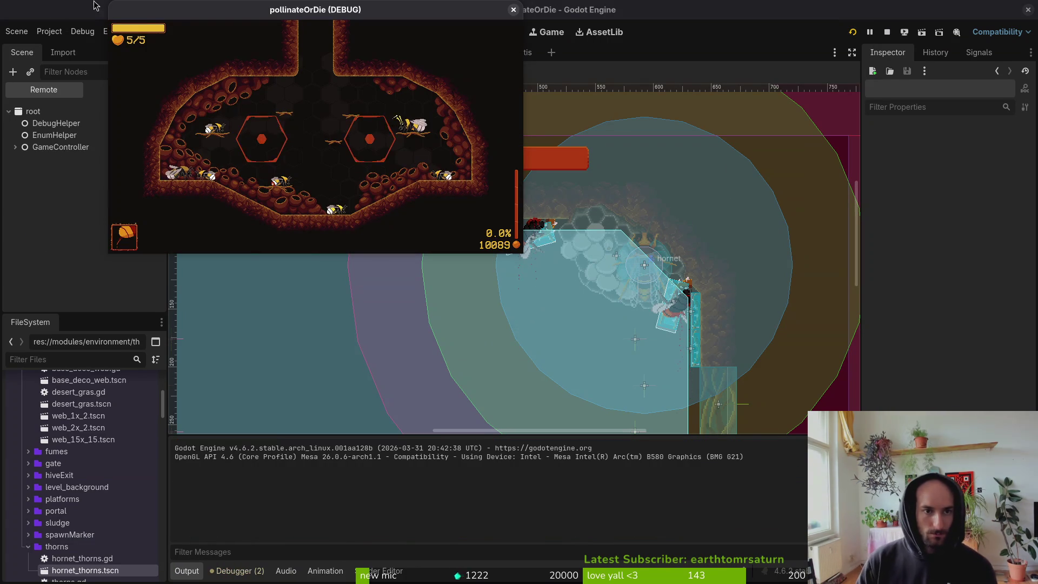
double_click(158, 18)
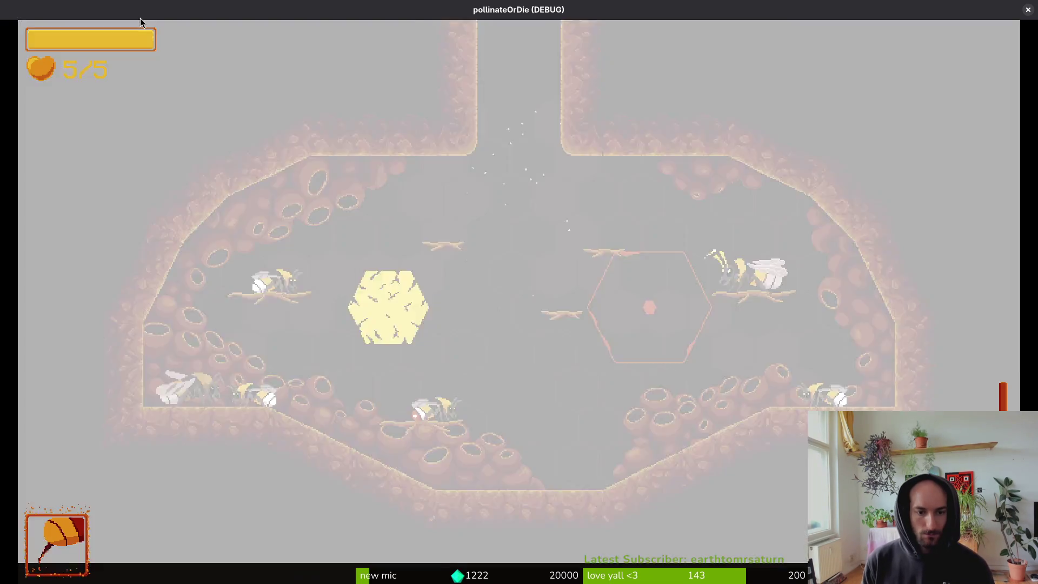
key(Escape)
key(Up)
key(Return)
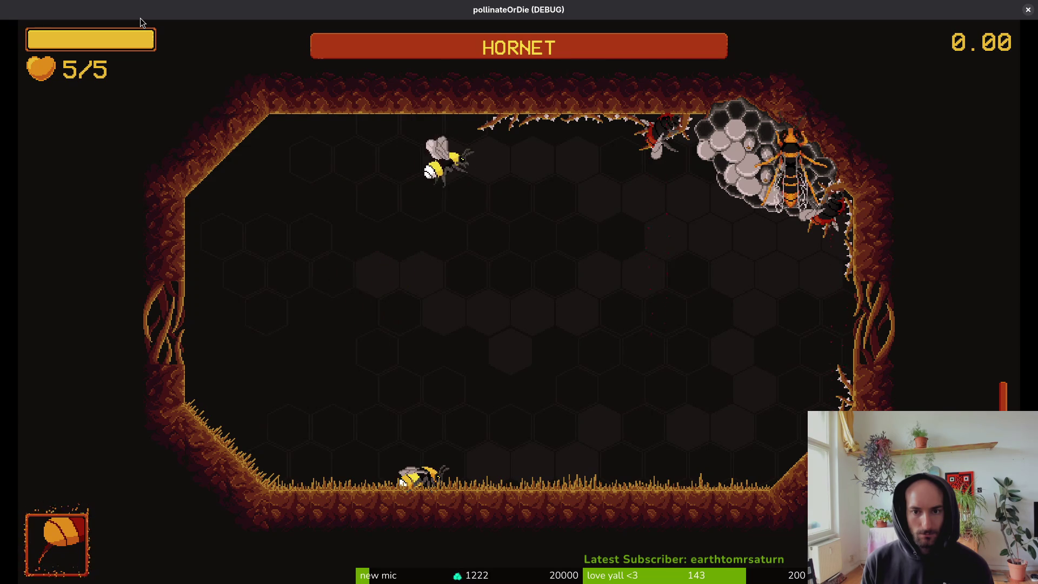
Fight the hornet around the arena, dodging its charges and waves, then close the game window.
key(d)
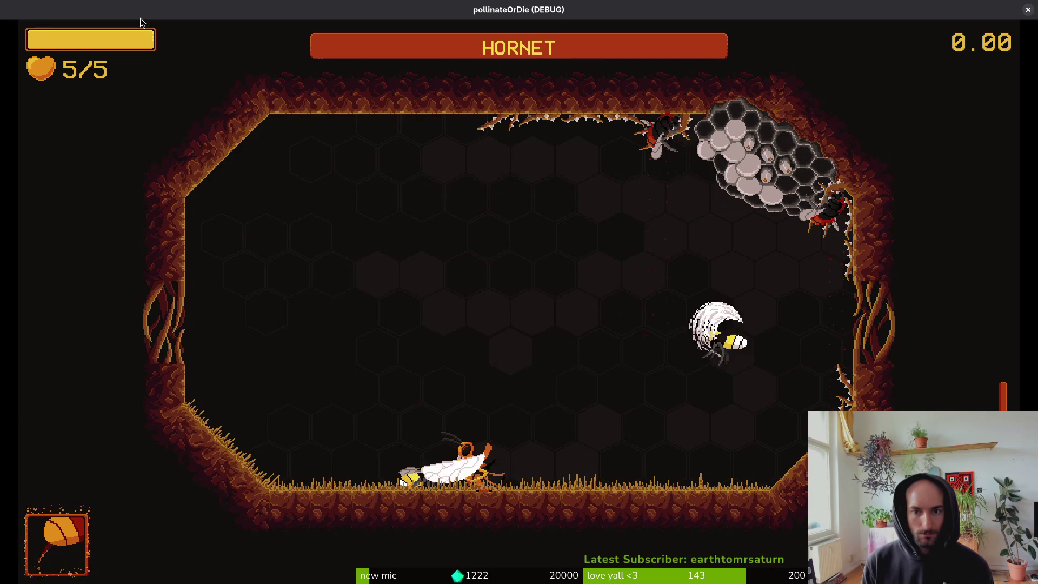
key(d)
key(d)
key(d)
key(d)
key(a)
key(a)
key(d)
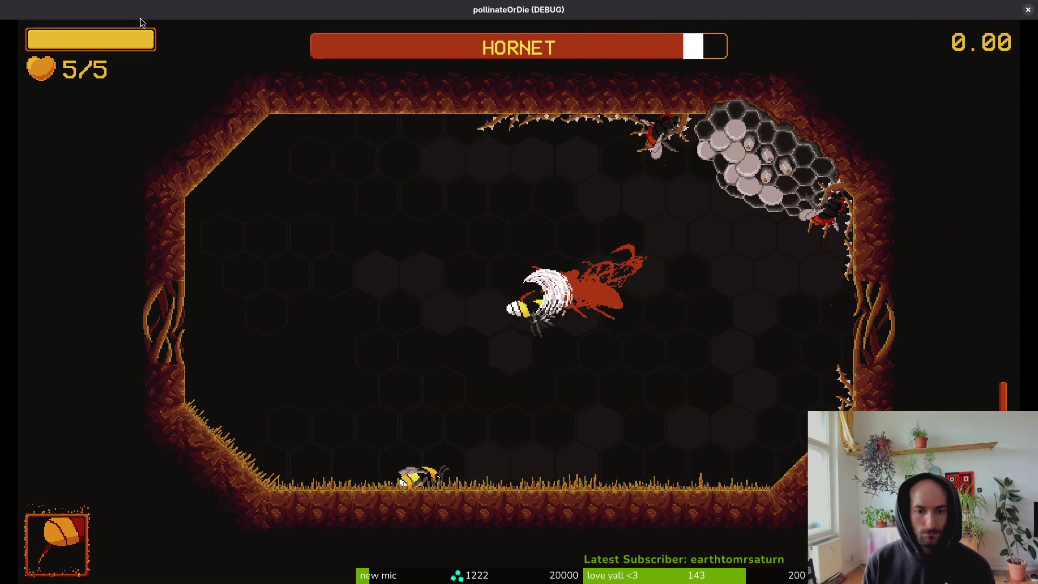
key(a)
key(a)
key(d)
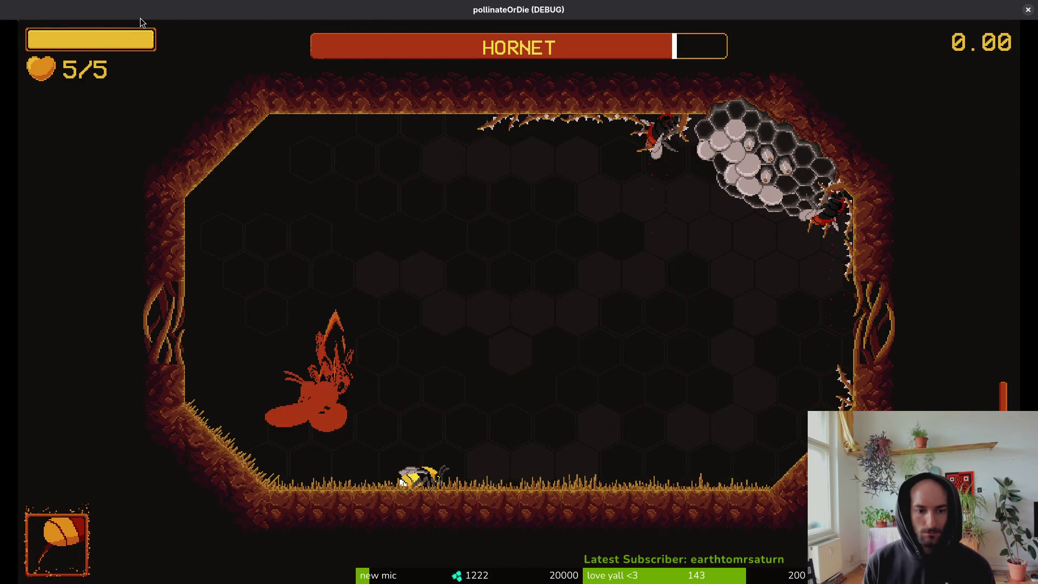
key(w)
key(a)
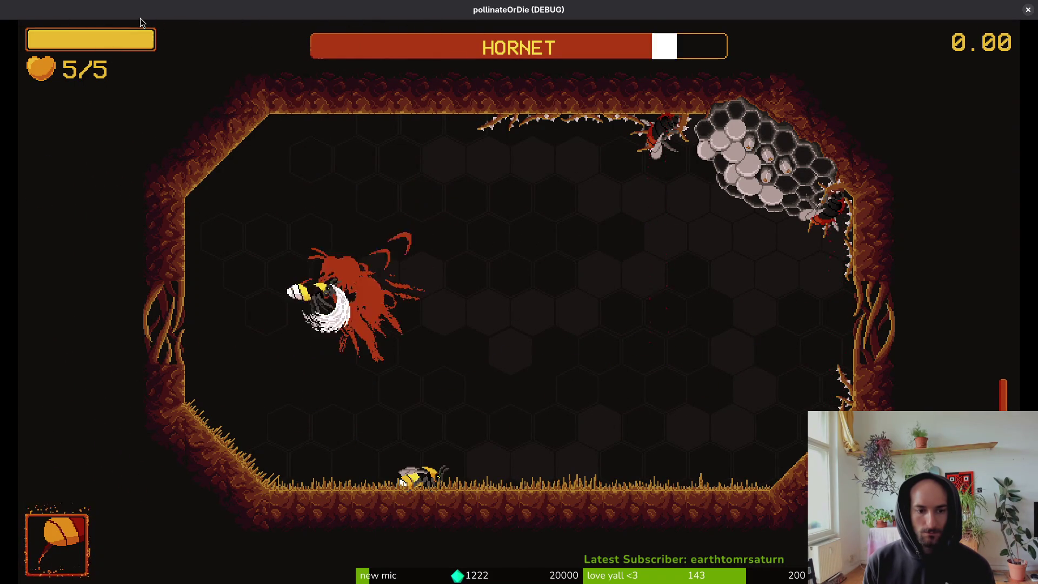
key(d)
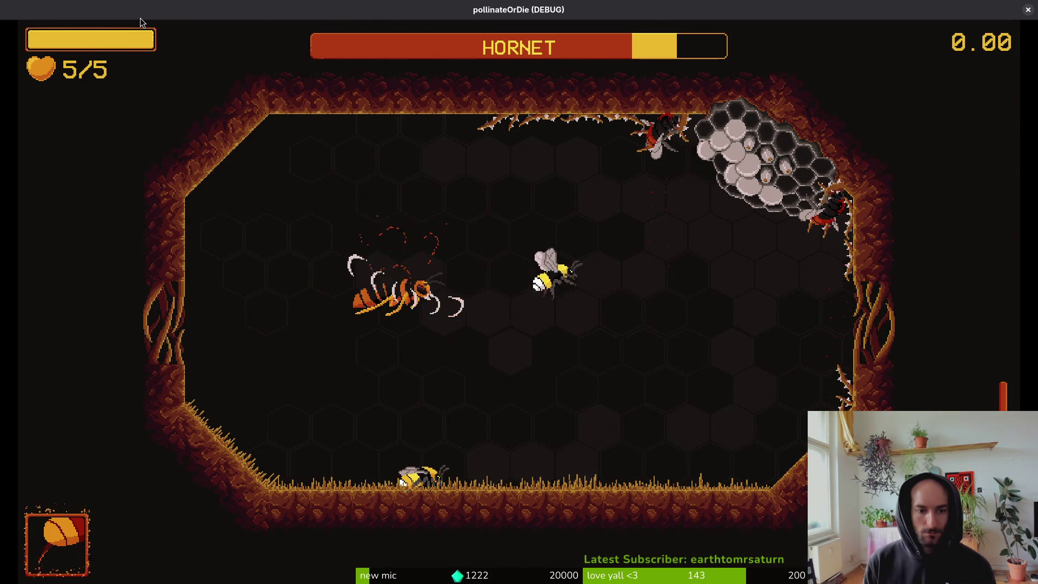
key(a)
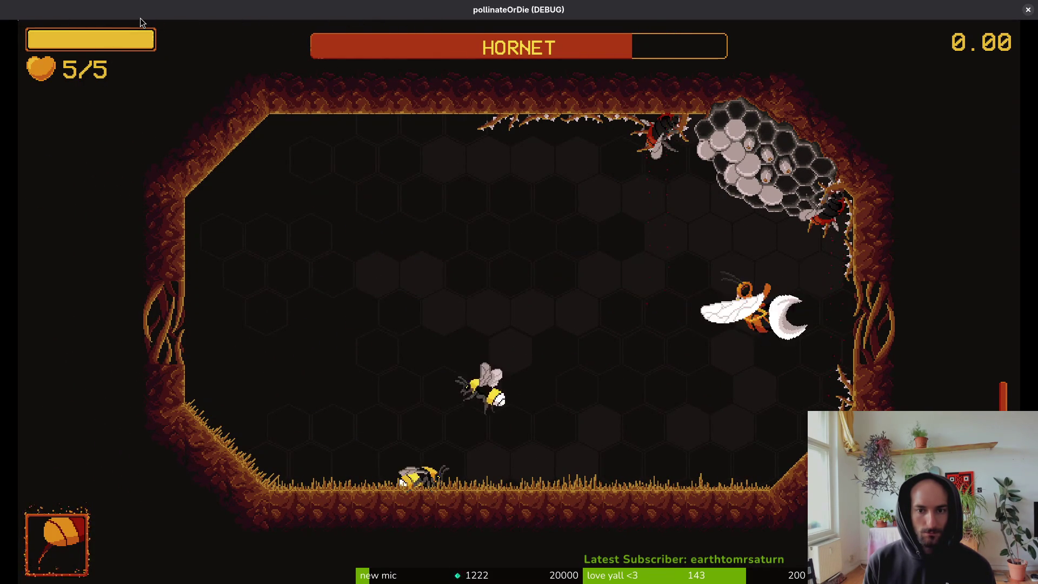
key(w)
key(a)
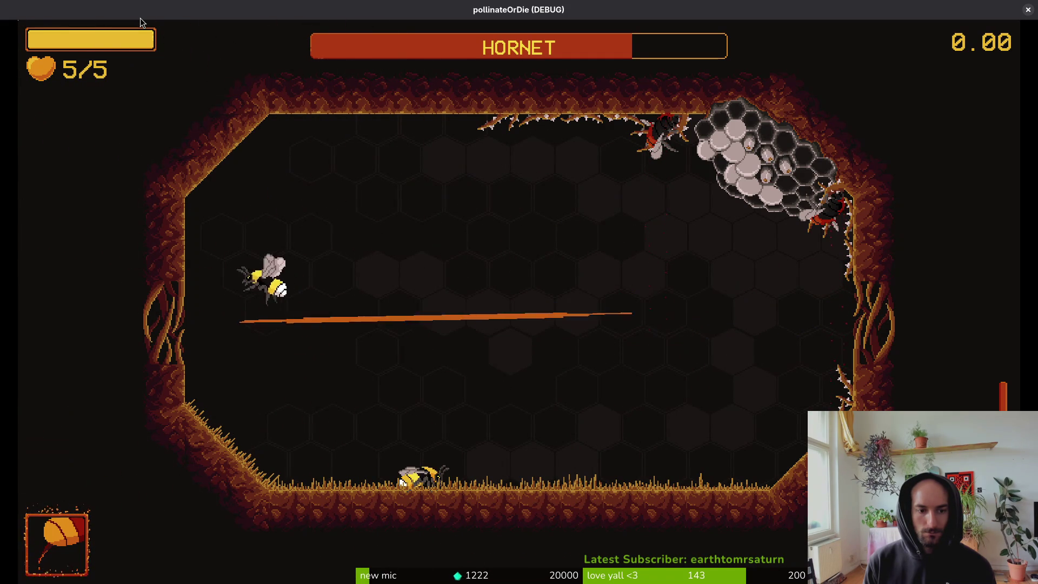
key(d)
key(space)
key(s)
key(w)
key(space)
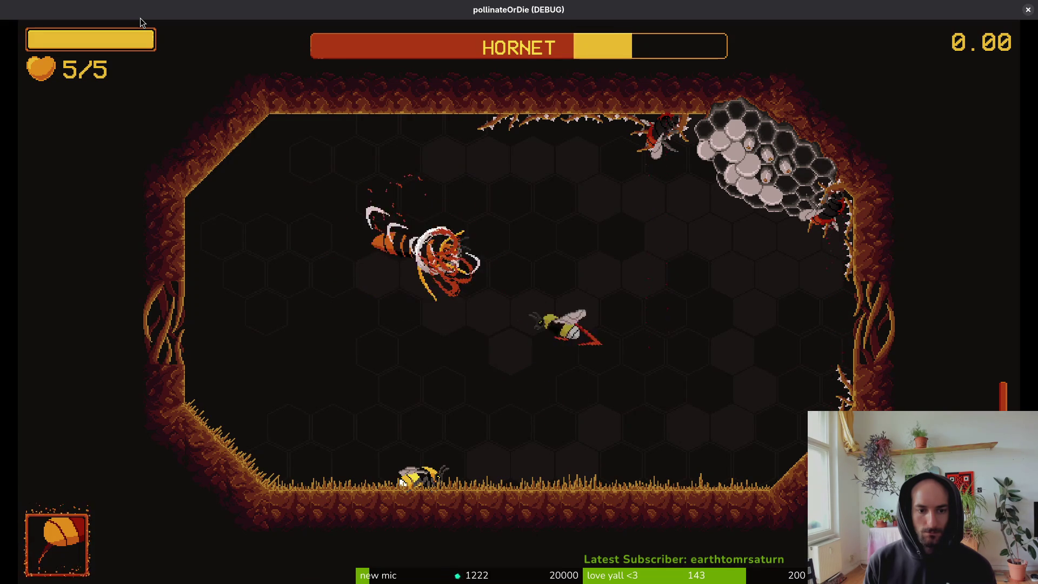
key(d)
key(space)
key(w)
key(d)
key(s)
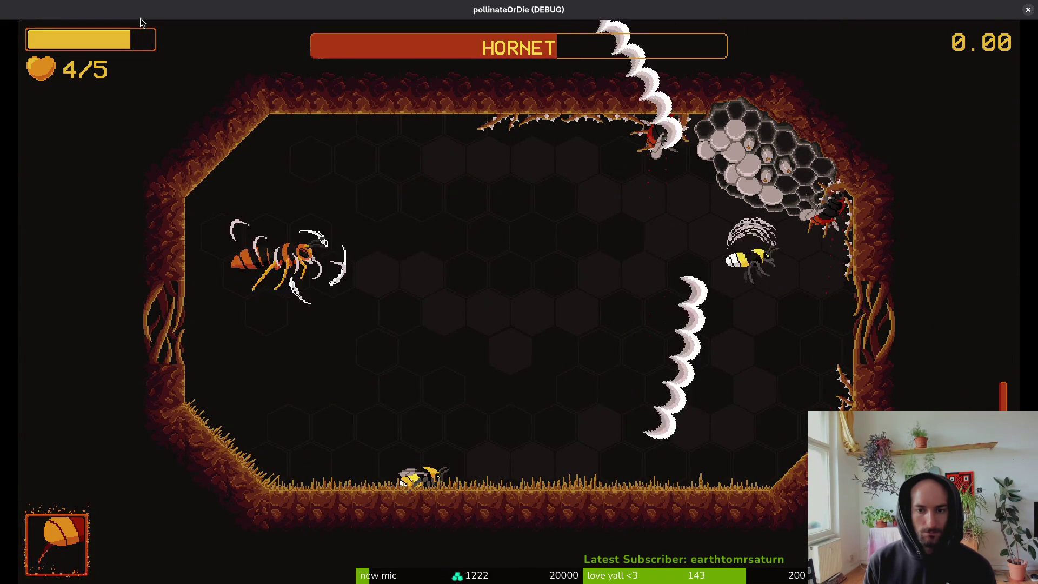
key(a)
key(space)
key(w)
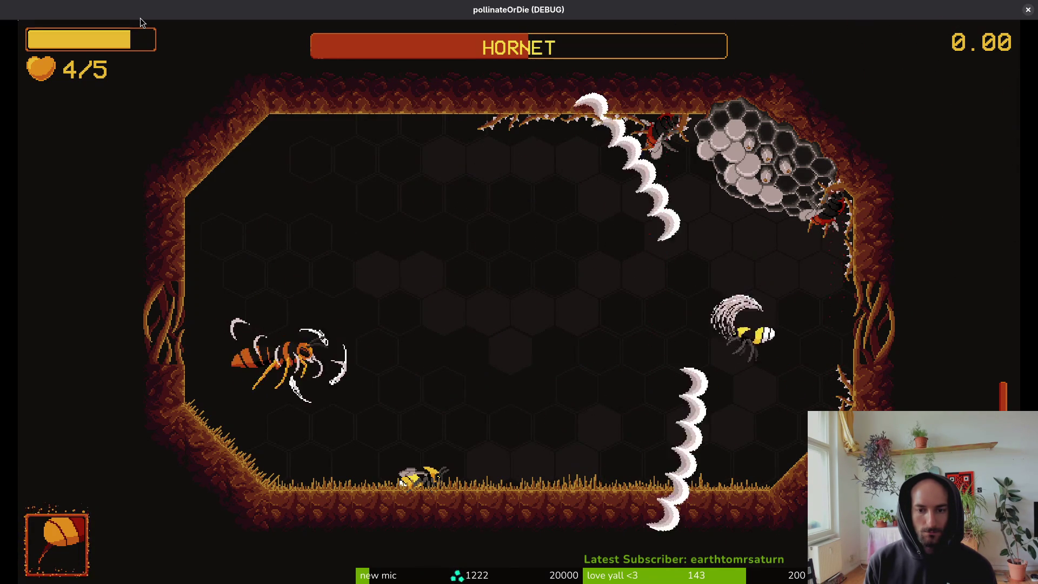
key(d)
key(s)
key(w)
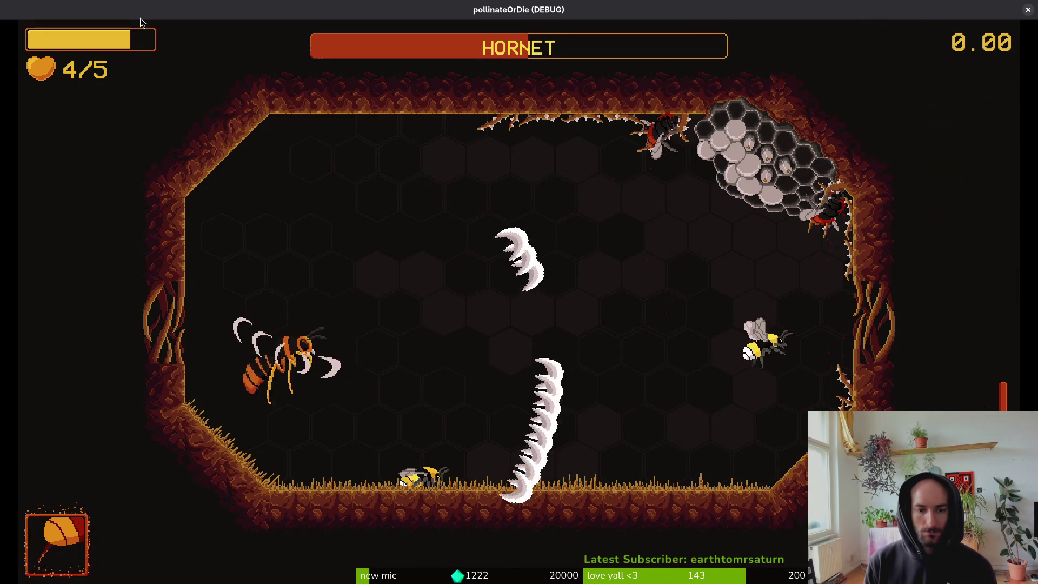
key(a)
key(s)
key(d)
key(s)
key(w)
key(a)
key(a)
key(s)
key(w)
key(s)
key(d)
key(w)
key(a)
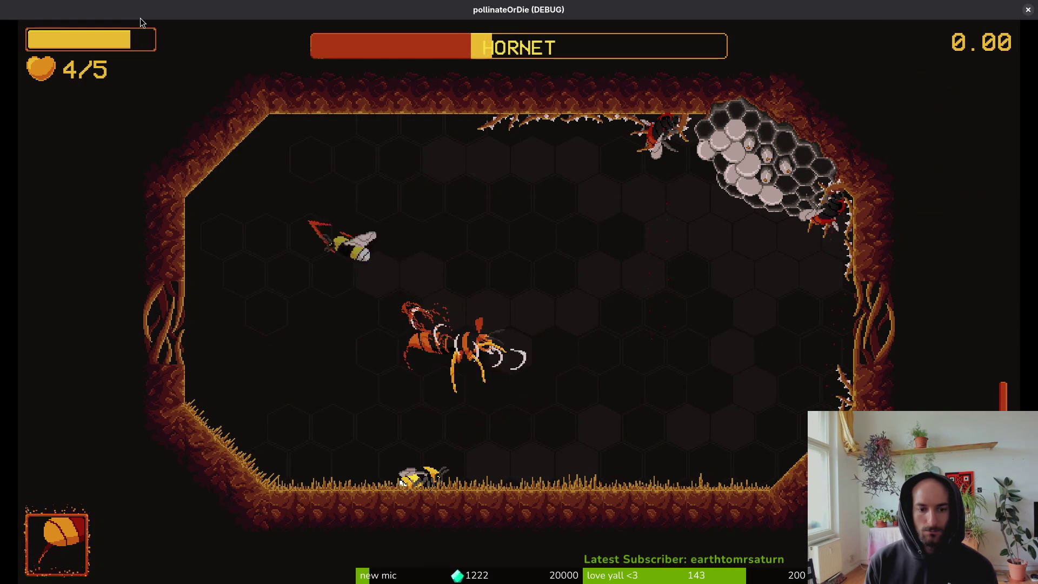
key(d)
key(s)
key(w)
key(a)
key(d)
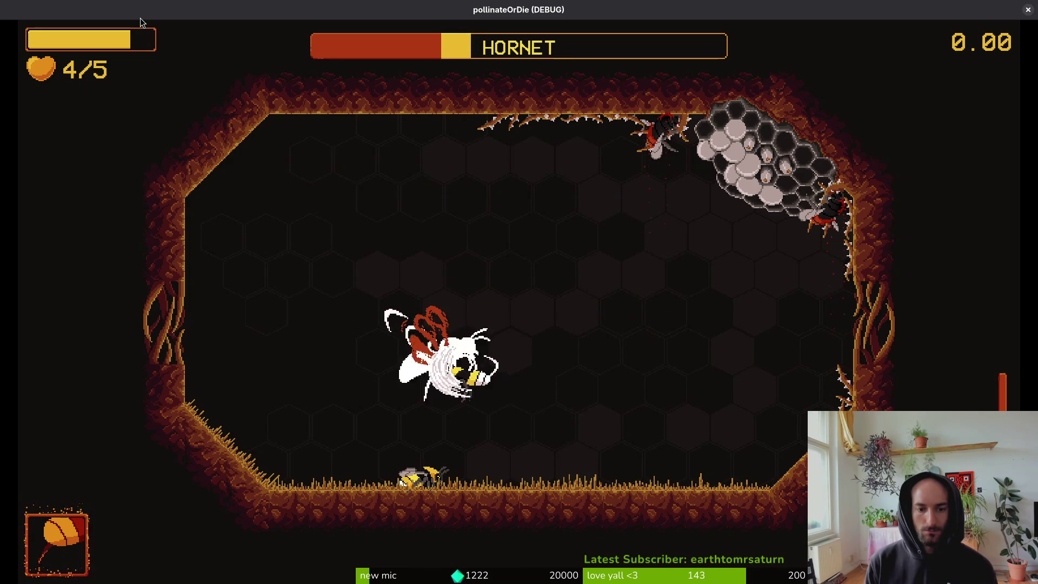
key(d)
key(w)
key(d)
key(w)
key(a)
key(s)
key(s)
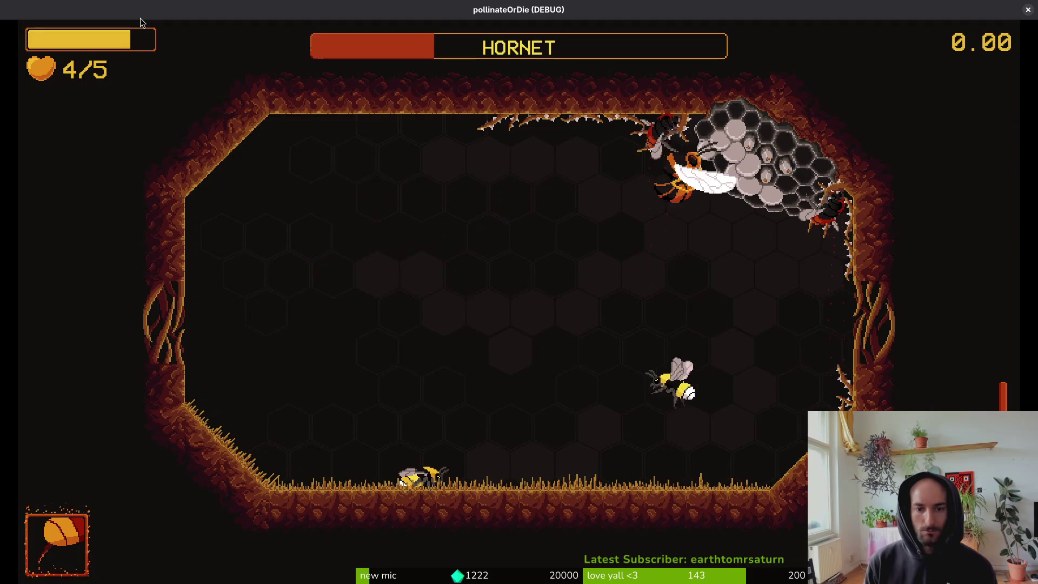
key(s)
key(a)
key(d)
key(a)
key(s)
key(d)
key(w)
key(d)
key(s)
key(a)
key(d)
key(w)
key(s)
key(a)
key(w)
key(a)
key(s)
key(a)
key(s)
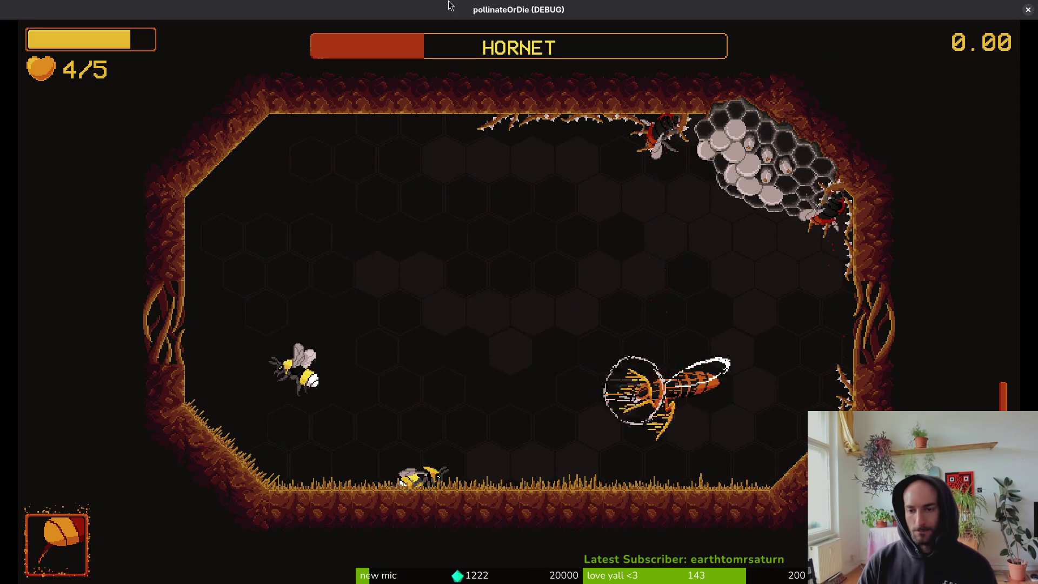
click(1028, 10)
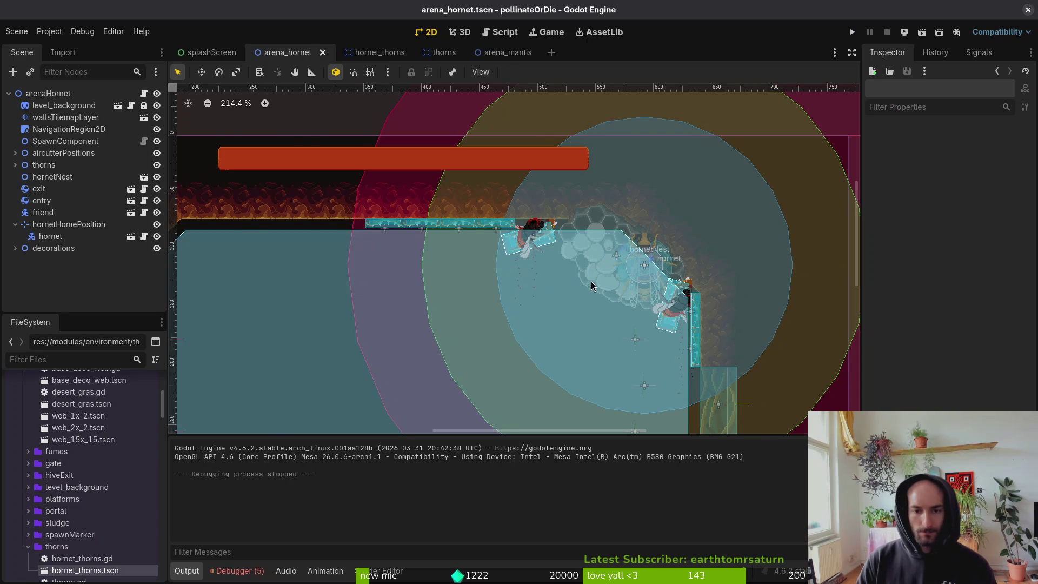
Hide the hornetHomePosition and NavigationRegion2D overlays, saving the arena scene.
scroll(590, 289, up, 3)
click(588, 205)
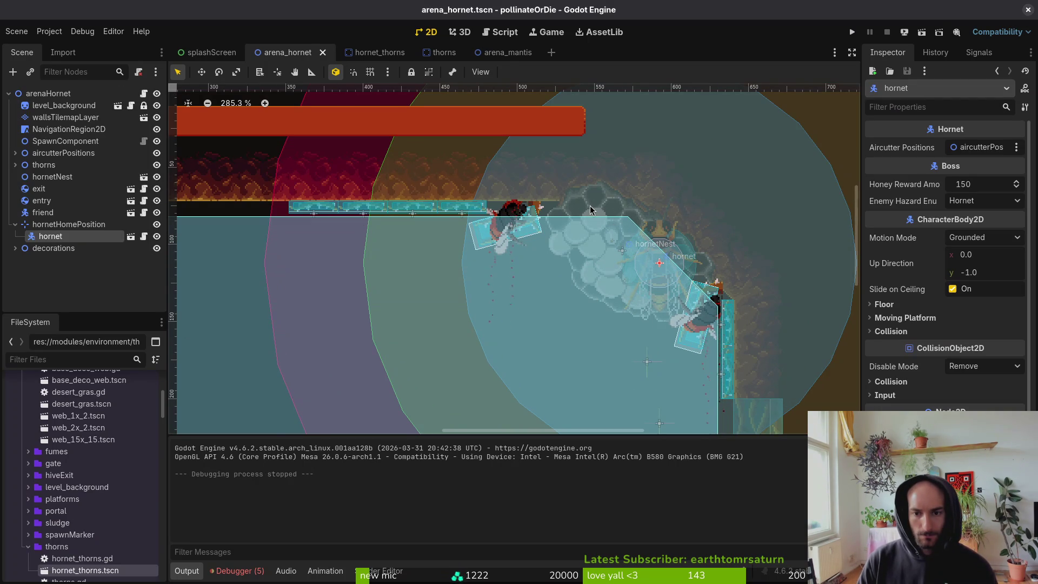
drag(591, 209, 586, 210)
key(ctrl+z)
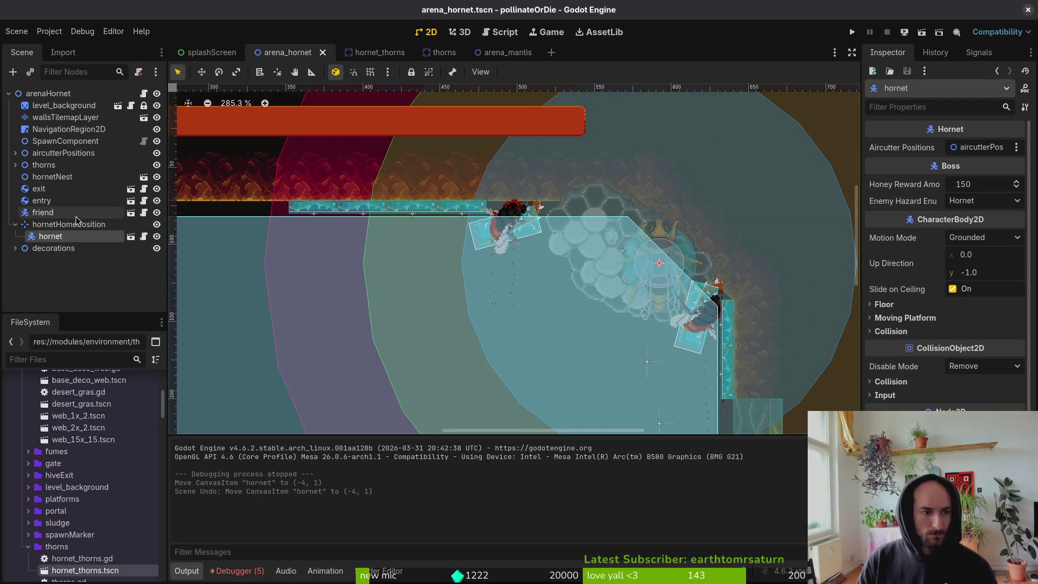
click(157, 225)
key(ctrl+s)
scroll(502, 263, down, 4)
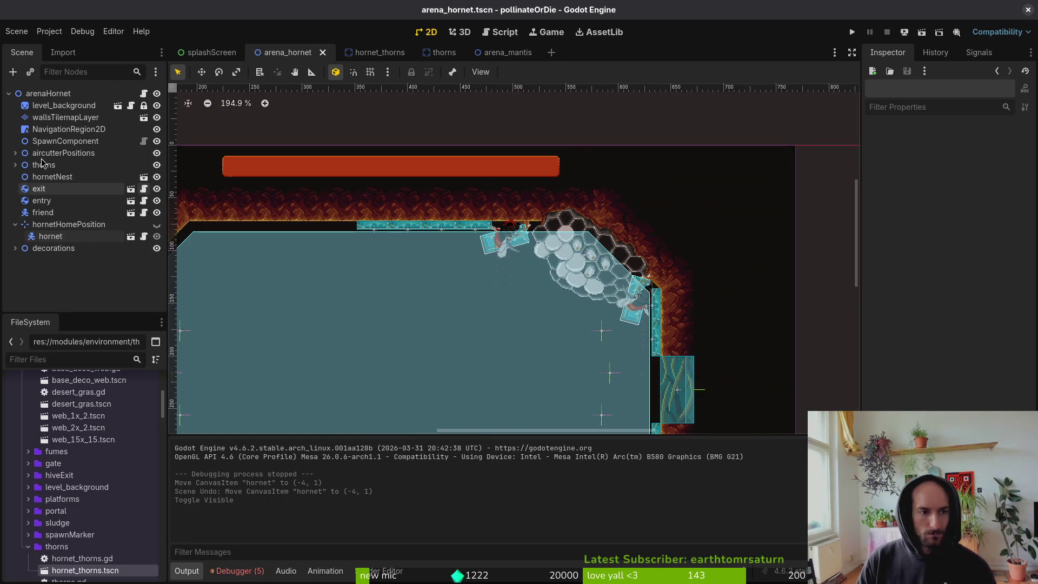
click(157, 129)
Move the hornetThorns branch down-left, slide thorns6 right, and turn on grid snapping.
drag(440, 296, 557, 278)
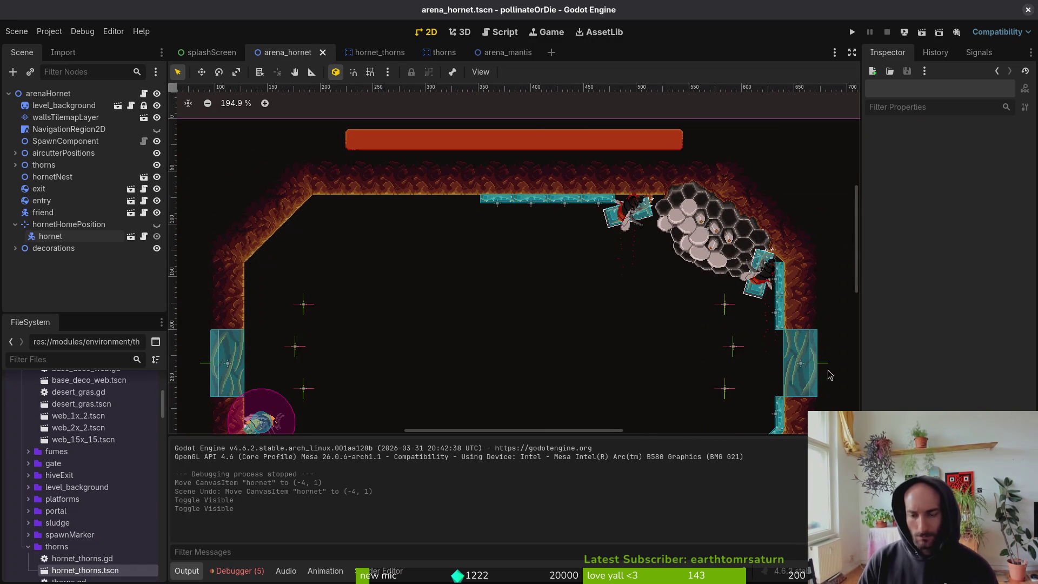
scroll(746, 297, up, 8)
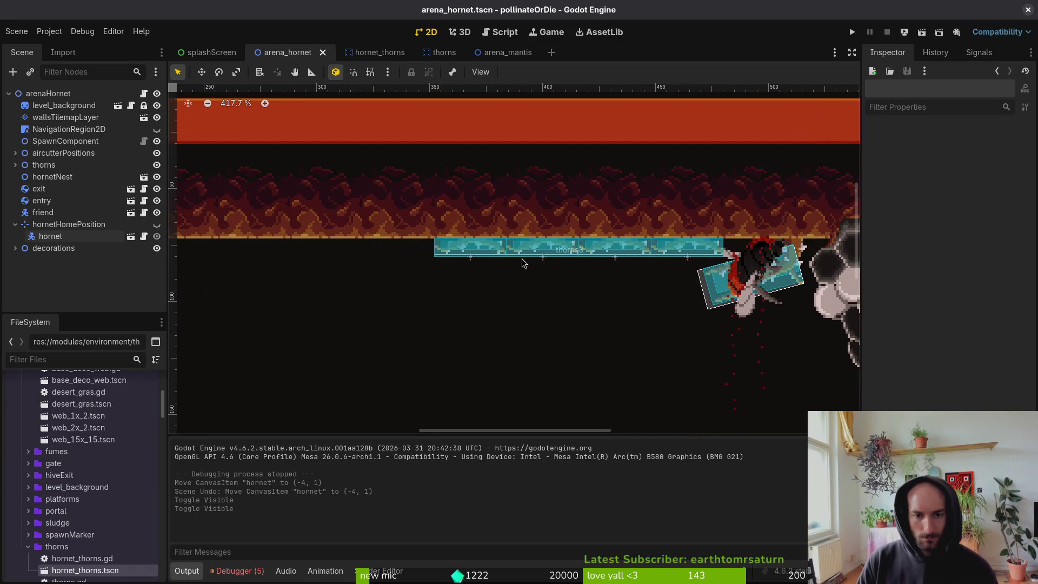
drag(483, 255, 372, 237)
drag(639, 260, 392, 340)
drag(596, 238, 675, 240)
key(shift+g)
scroll(598, 290, down, 2)
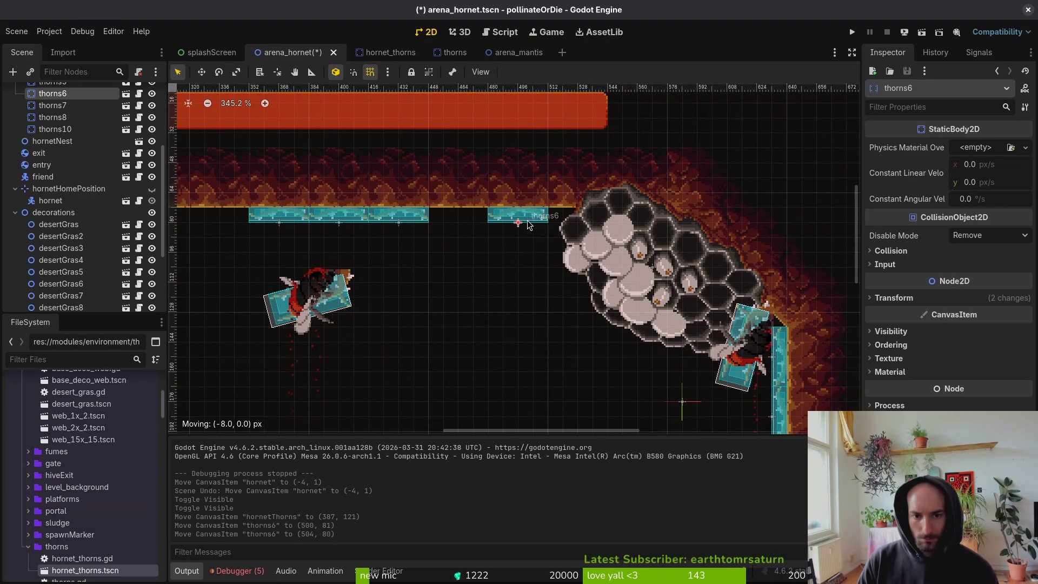
drag(529, 225, 530, 225)
Shift thorns6, thorns7 and thorns5 8 px right, bring hornetThorns toward the nest, and save.
drag(662, 266, 646, 265)
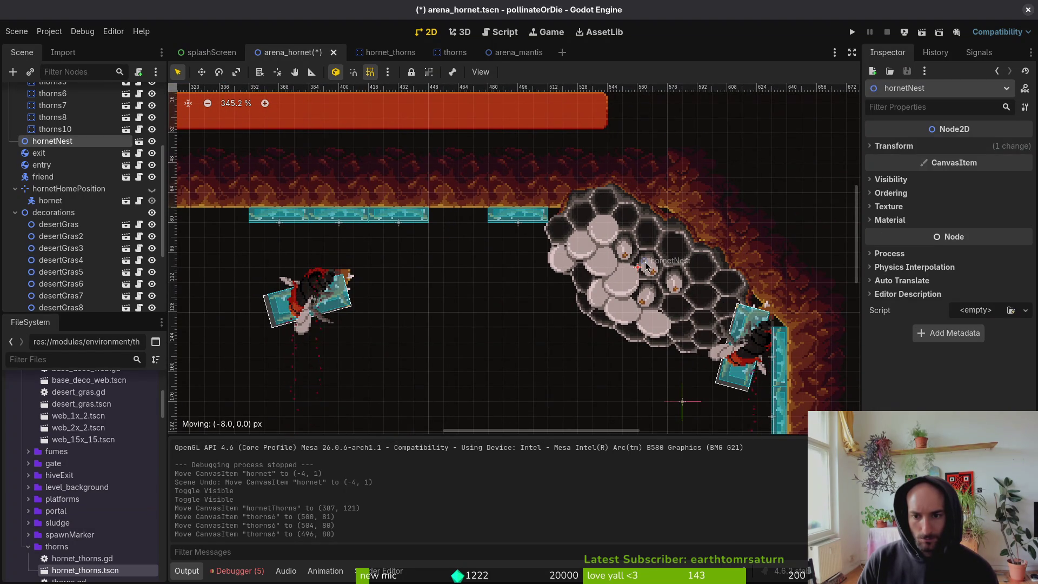
key(Escape)
drag(538, 217, 553, 216)
drag(323, 298, 476, 248)
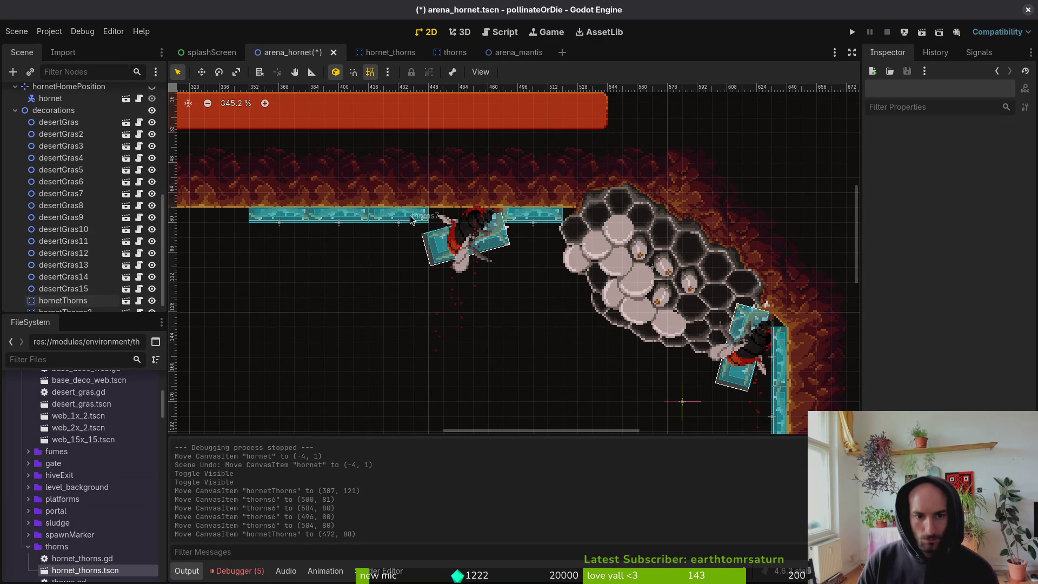
drag(410, 216, 424, 218)
drag(287, 216, 302, 218)
click(515, 290)
key(ctrl+s)
Switch to the hornet_thorns scene.
click(508, 58)
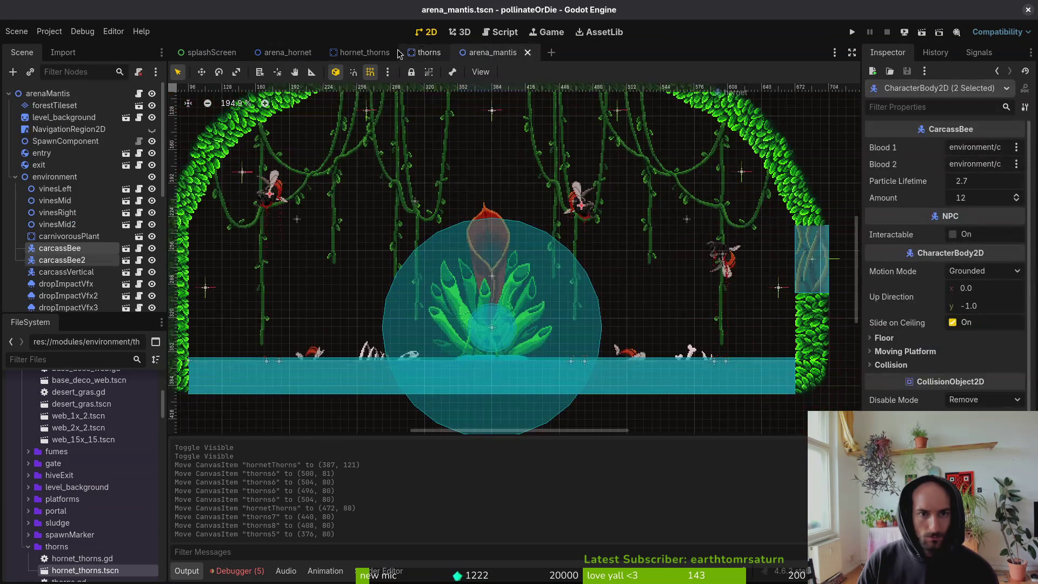
click(286, 53)
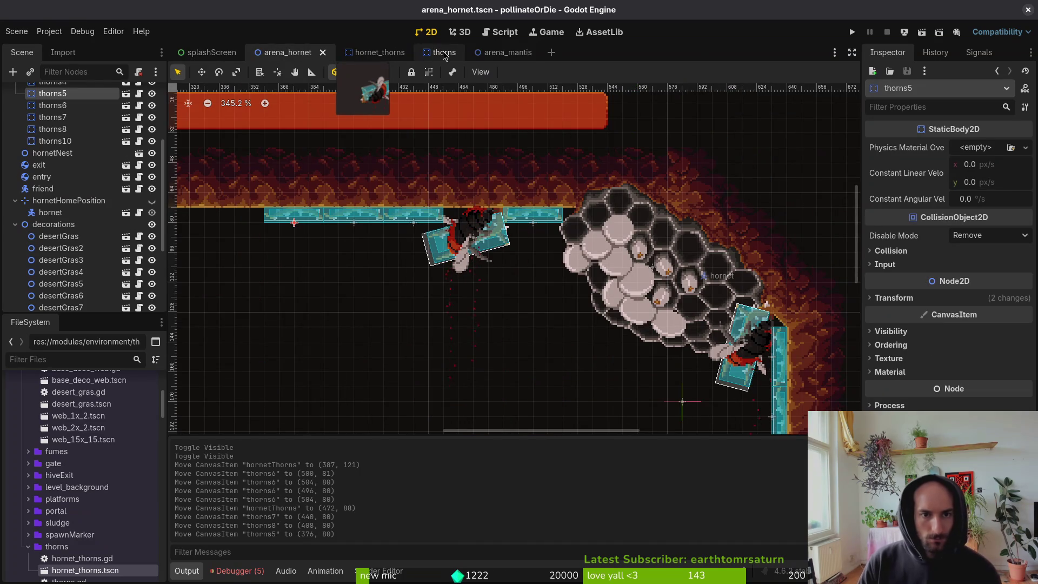
click(378, 52)
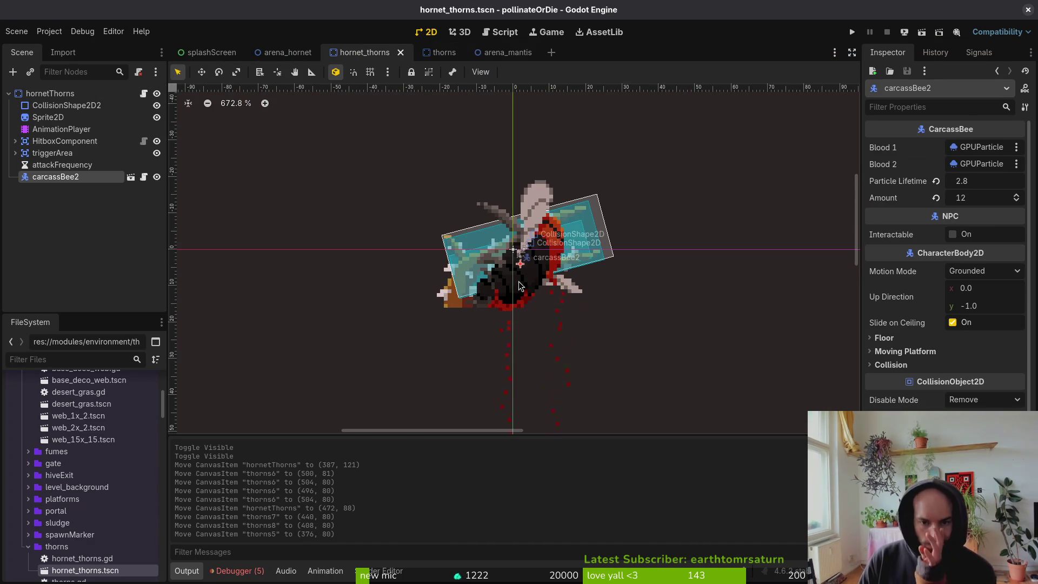
Cut carcassBee2 out of the hornet_thorns scene and return to arena_hornet.
key(Delete)
key(Return)
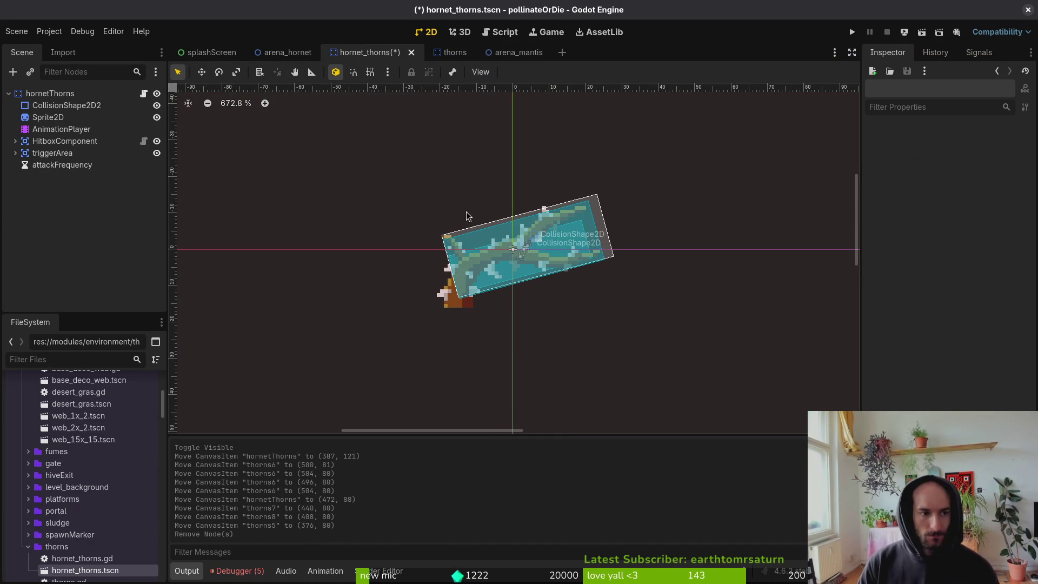
key(ctrl+z)
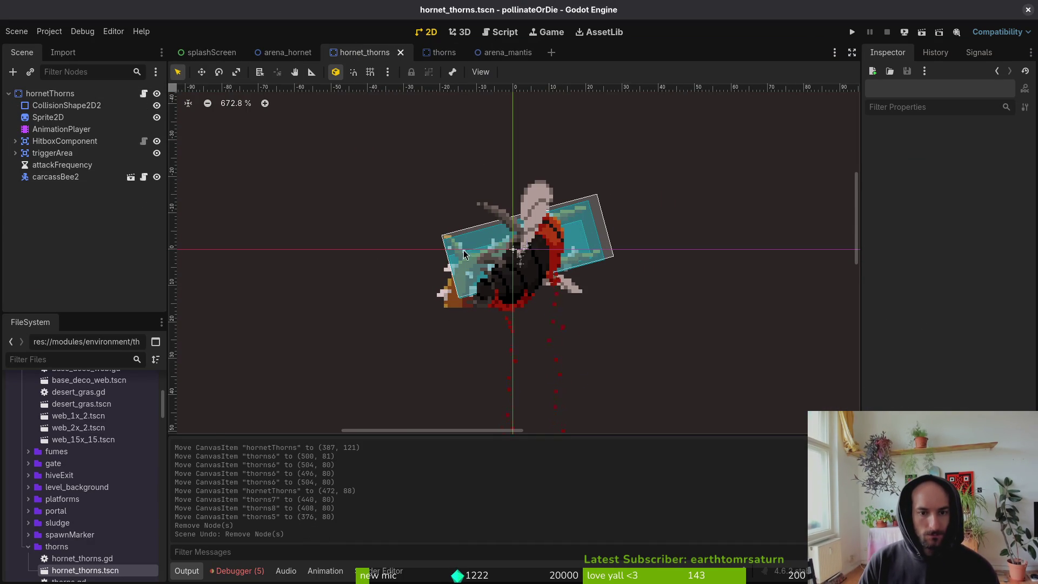
key(ctrl+x)
click(282, 61)
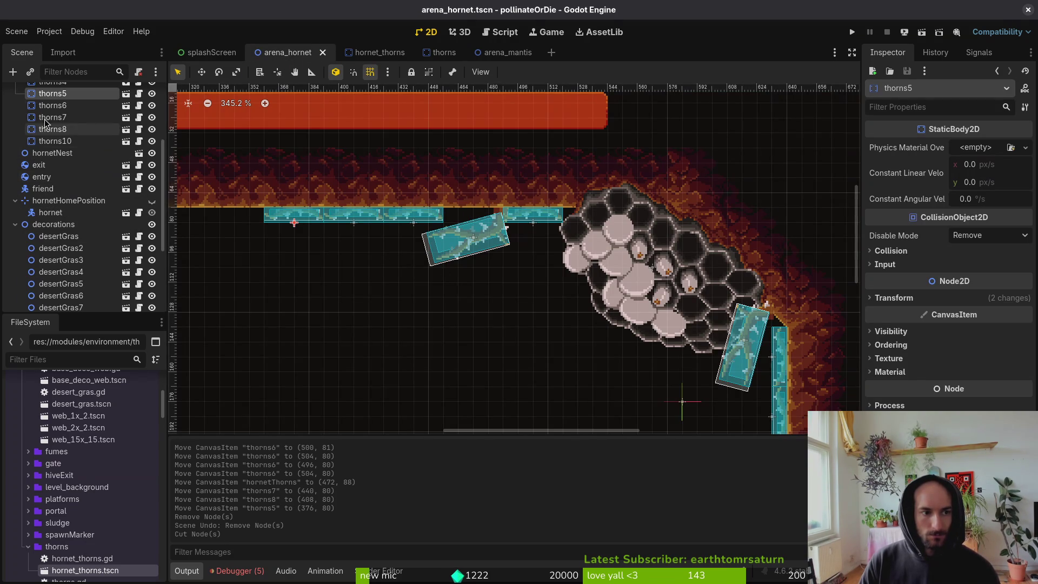
Paste carcassBee2 under hornetThorns and position it on the branch.
scroll(60, 162, up, 5)
scroll(65, 184, down, 4)
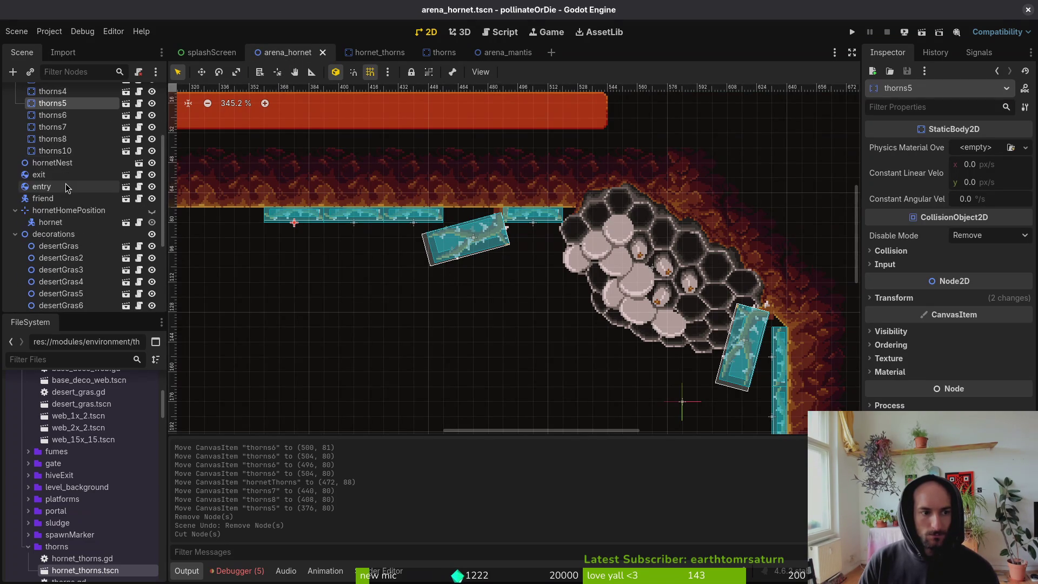
scroll(65, 203, down, 5)
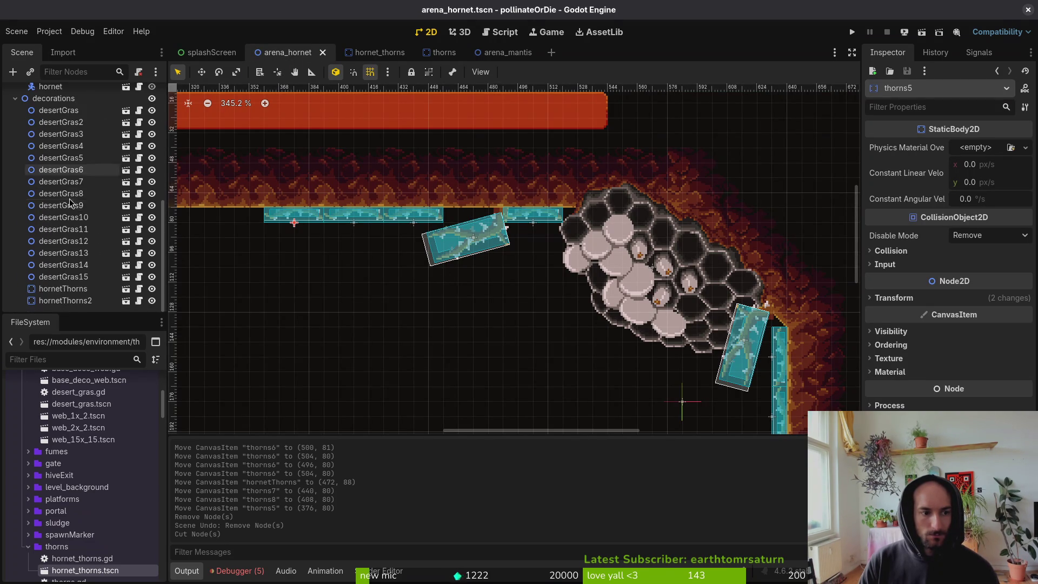
click(69, 289)
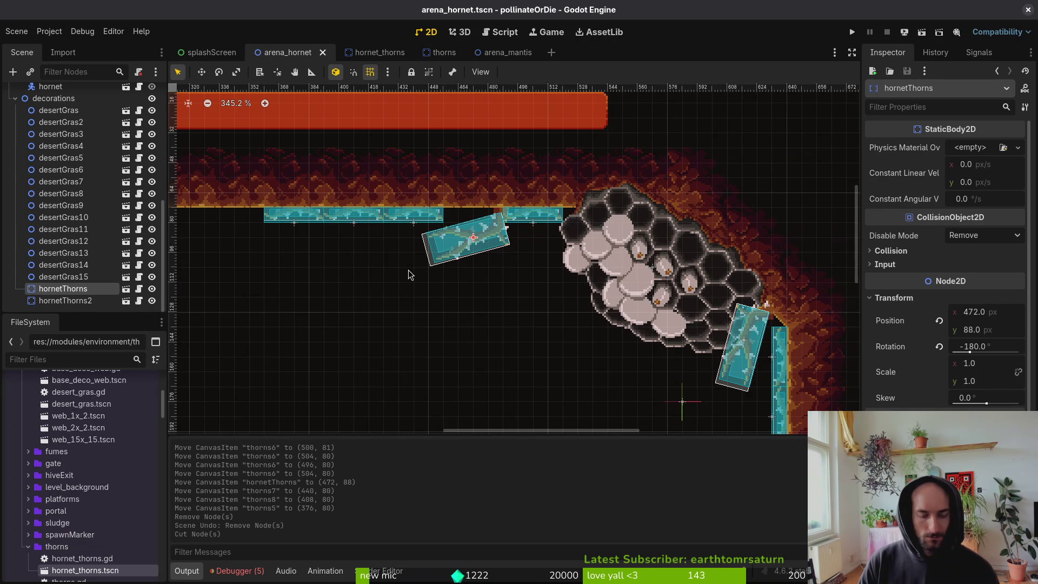
key(ctrl+v)
scroll(478, 250, up, 5)
mouse_move(483, 240)
mouse_down()
mouse_move(345, 271)
mouse_move(467, 252)
mouse_move(378, 224)
mouse_move(480, 220)
mouse_move(460, 231)
mouse_up()
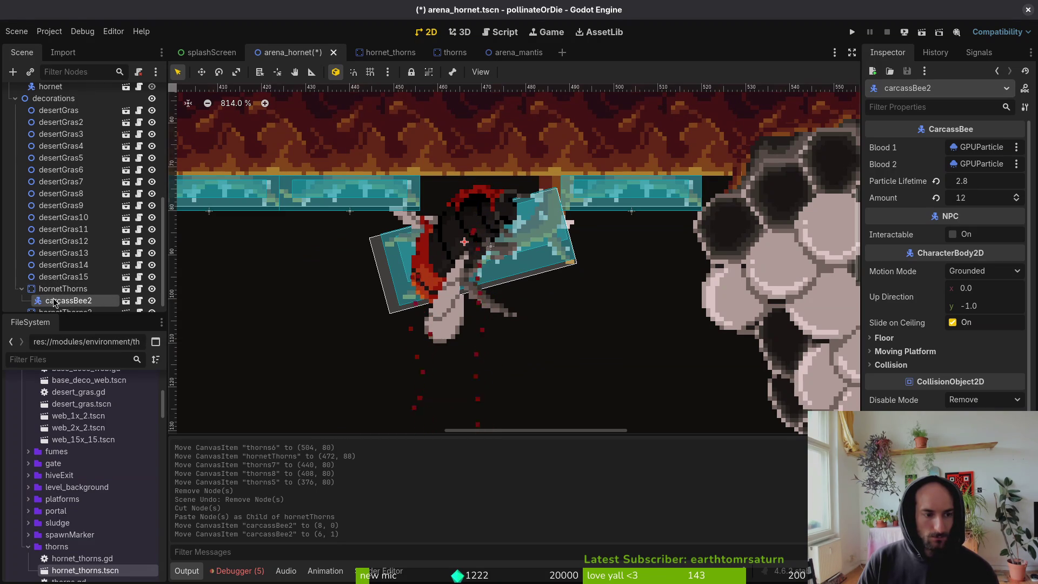
Move the thorn branches and bee up the Scene tree below thorns10, then save.
scroll(56, 293, down, 1)
shift+click(59, 300)
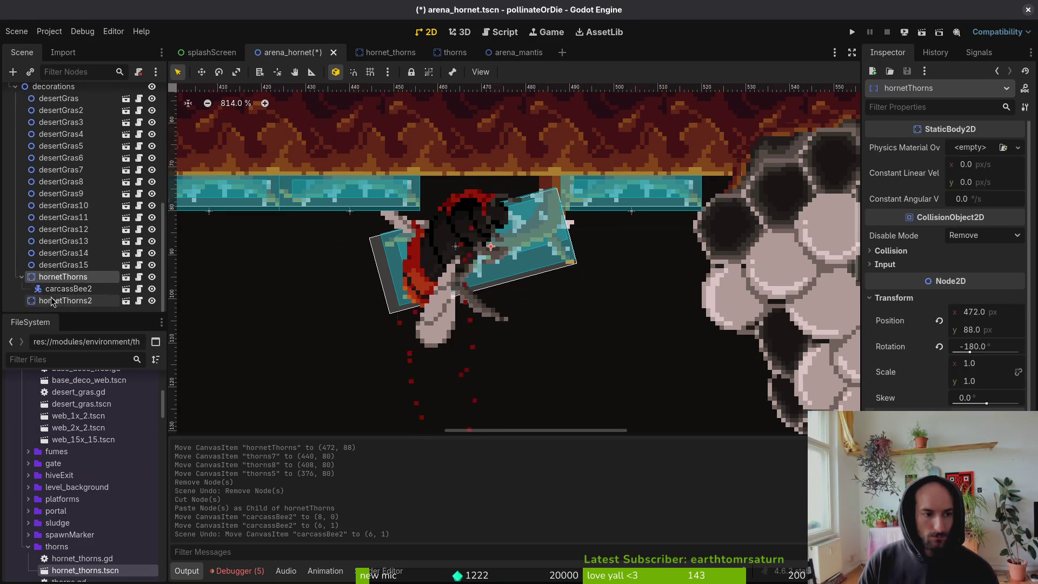
scroll(49, 281, up, 2)
drag(38, 305, 78, 227)
drag(57, 147, 89, 150)
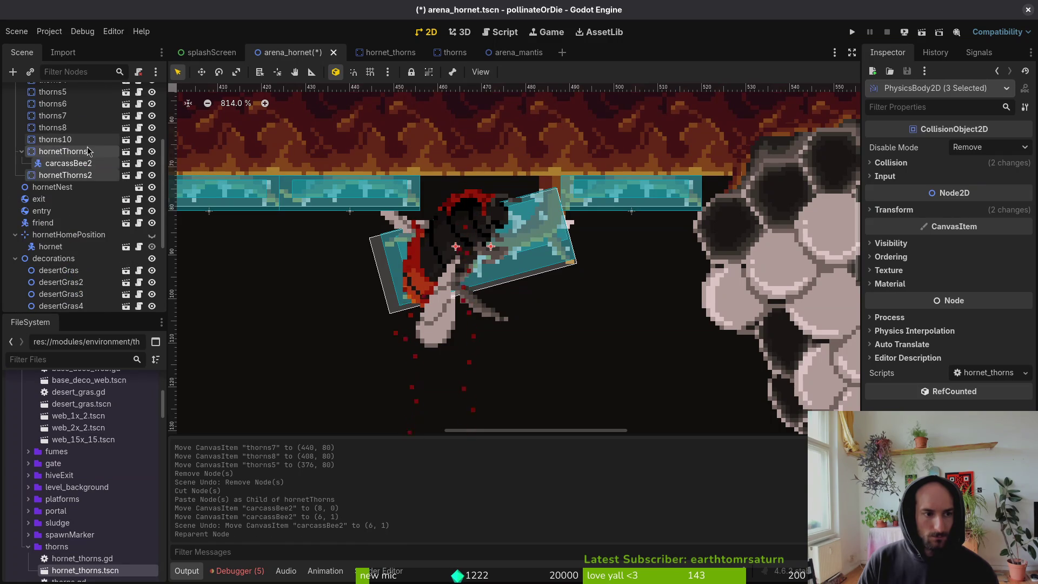
click(64, 164)
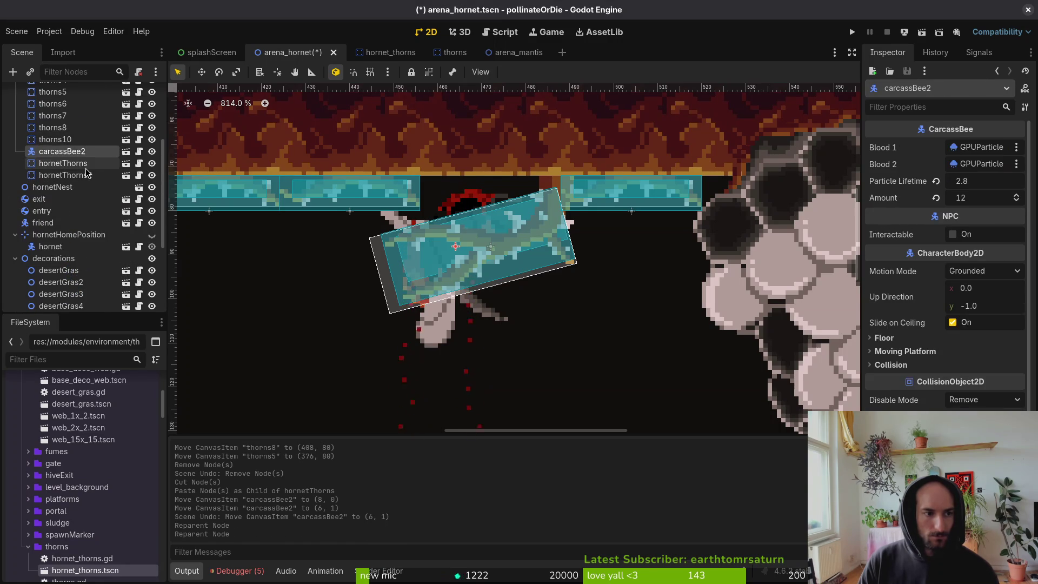
key(ctrl+s)
Nudge carcassBee2 slightly left and down on the thorn branch.
scroll(492, 247, down, 3)
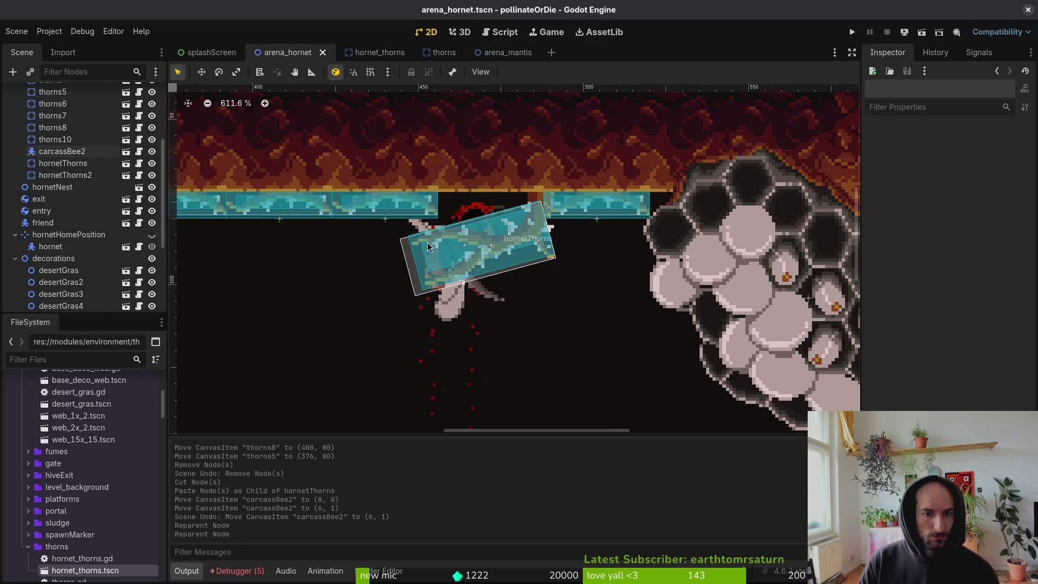
click(51, 154)
scroll(427, 192, up, 3)
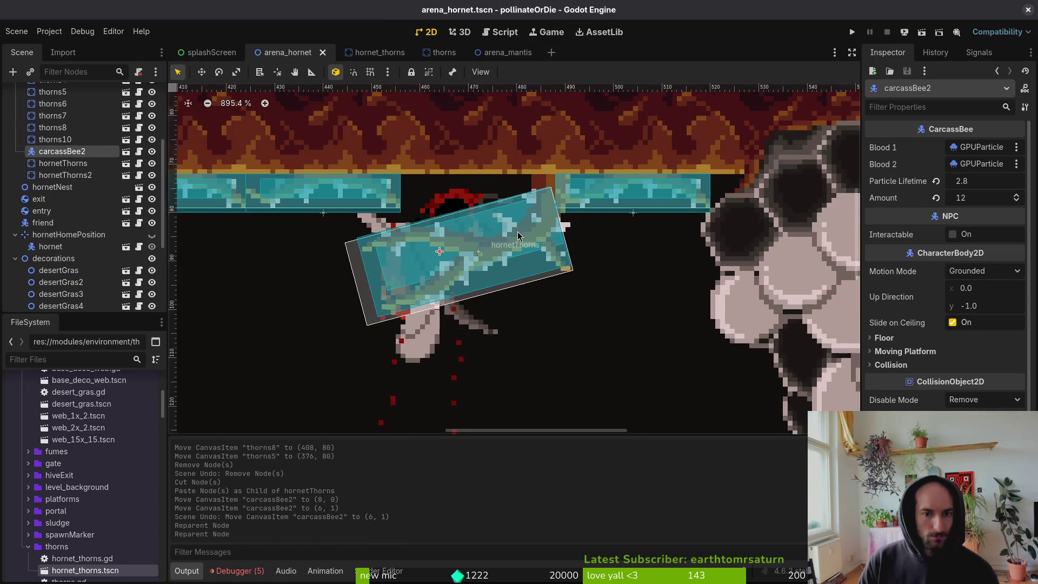
mouse_move(434, 196)
mouse_down()
mouse_move(379, 216)
mouse_move(453, 213)
mouse_move(411, 208)
mouse_move(425, 205)
mouse_up()
scroll(483, 254, down, 5)
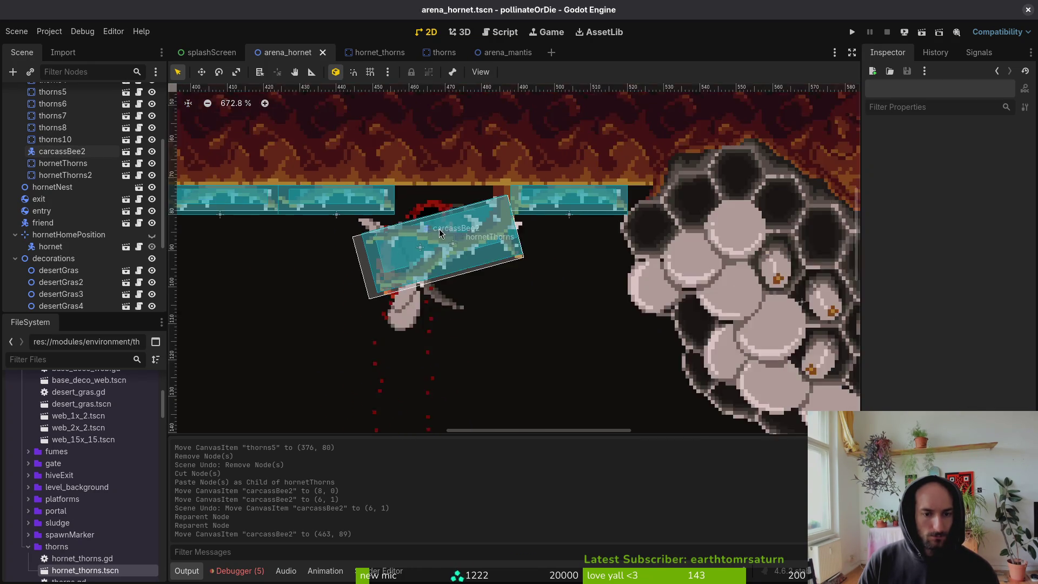
scroll(483, 254, down, 3)
scroll(475, 241, right, 5)
Move hornetThorns2 and thorns3 against the right wall below the nest.
mouse_move(523, 236)
mouse_down()
mouse_move(505, 275)
mouse_move(309, 277)
mouse_up()
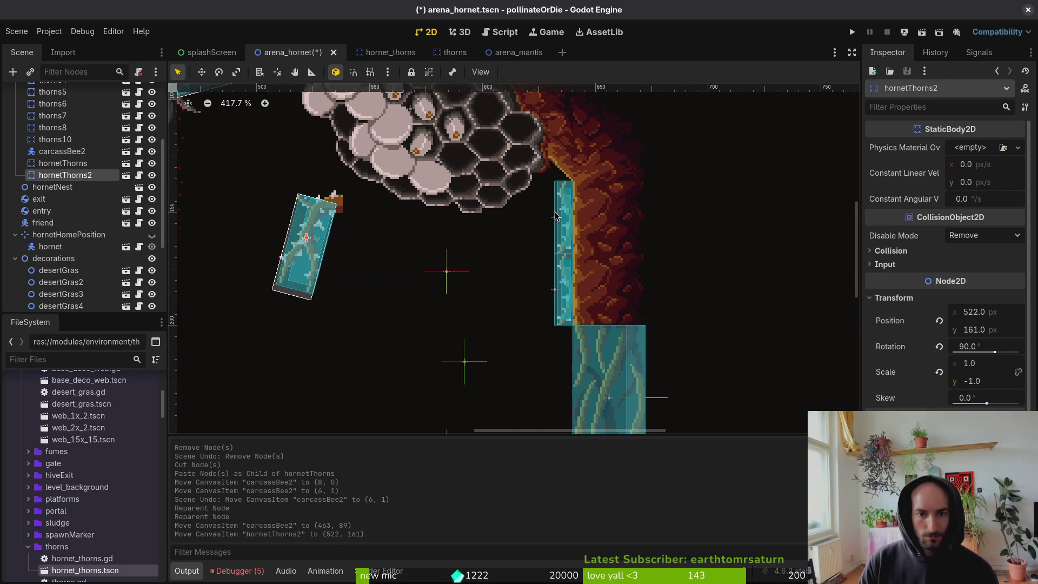
drag(550, 216, 341, 330)
drag(320, 244, 550, 231)
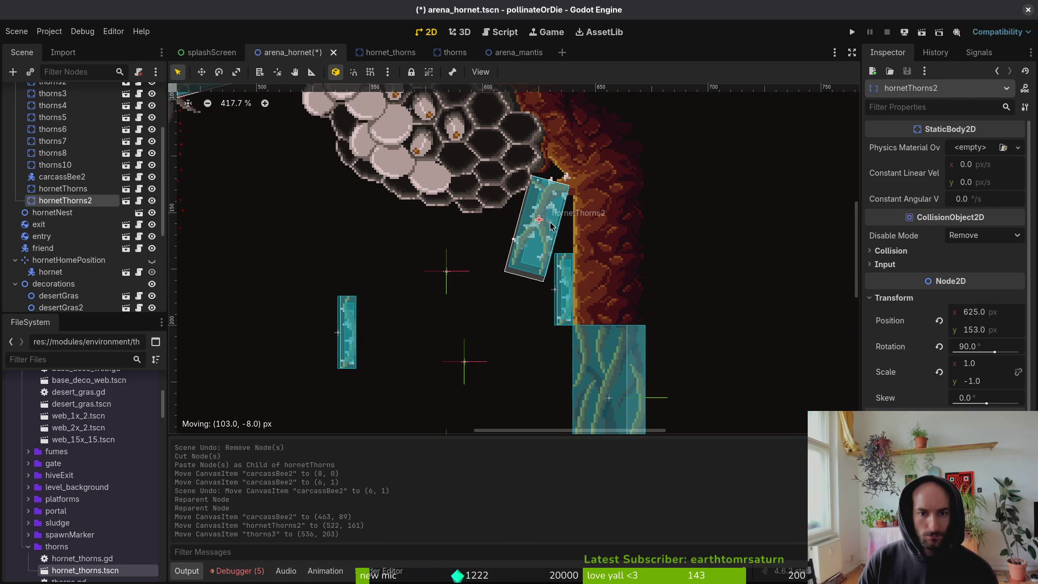
drag(547, 229, 549, 230)
click(324, 342)
mouse_move(352, 331)
mouse_down()
mouse_move(581, 241)
mouse_move(568, 216)
mouse_up()
Angle hornetThorns2 out from the wall at 105° and save the arena.
click(533, 237)
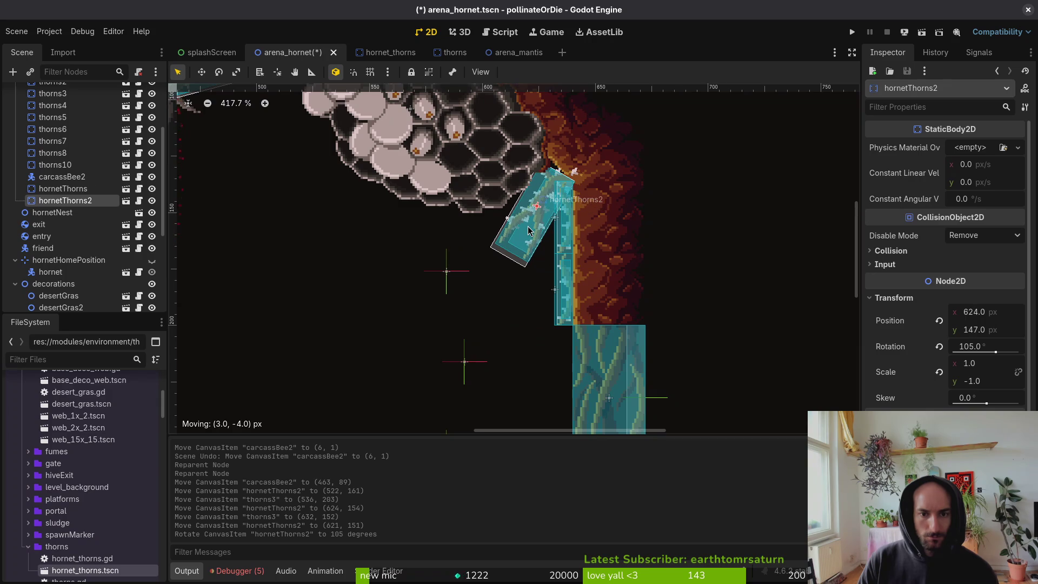
drag(528, 231, 528, 231)
key(Escape)
key(ctrl+s)
Paste the copied carcass bee under the thorns group as carcassBee3.
scroll(364, 259, down, 3)
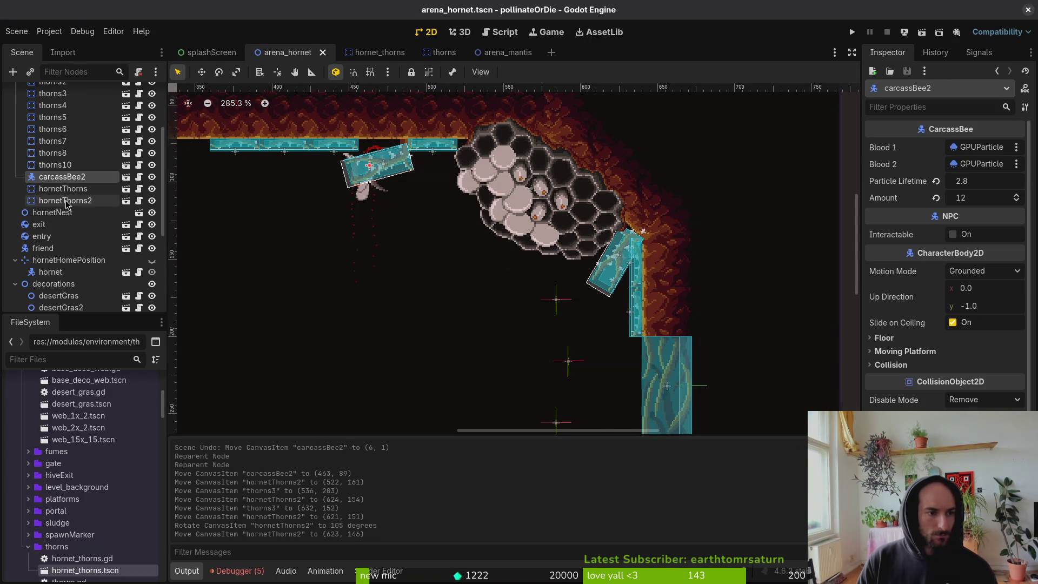
scroll(53, 164, up, 3)
click(43, 158)
key(ctrl+v)
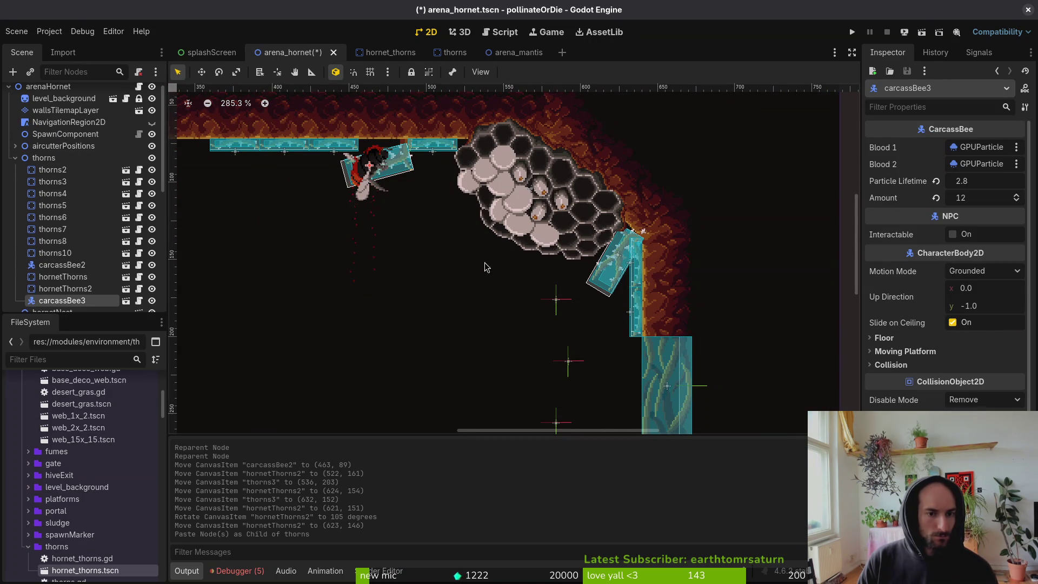
Nudge the new carcass bee toward the nest, then copy carcassVertical from arena_mantis via cut and undo.
scroll(372, 207, up, 4)
drag(534, 313, 579, 337)
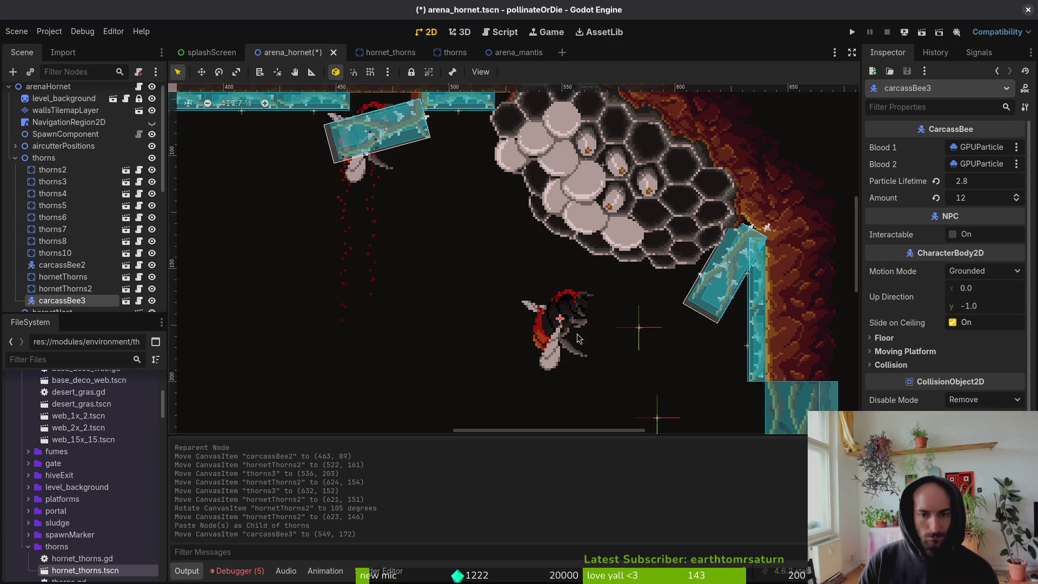
click(513, 52)
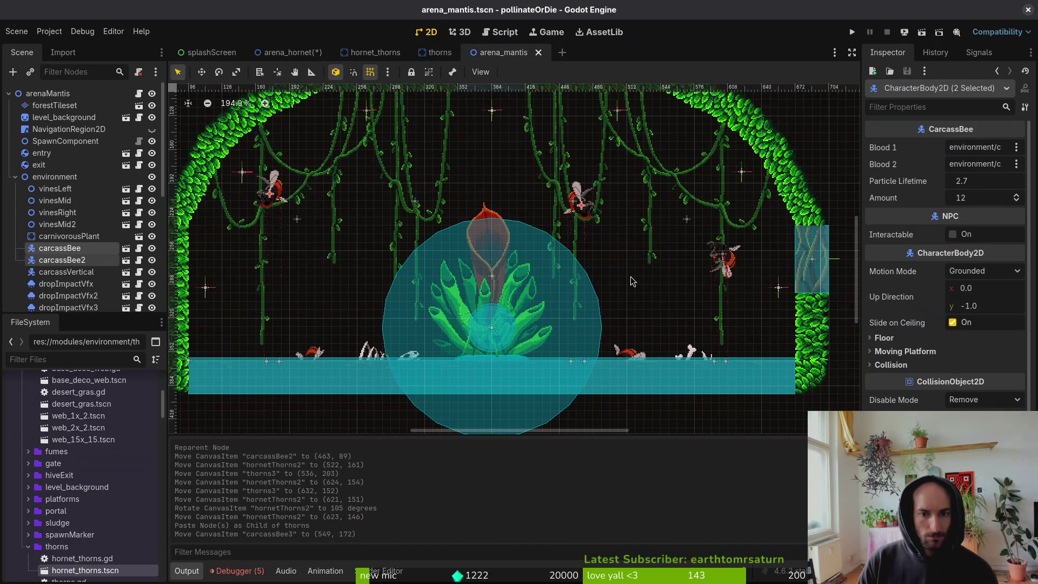
scroll(708, 273, up, 2)
scroll(703, 264, right, 2)
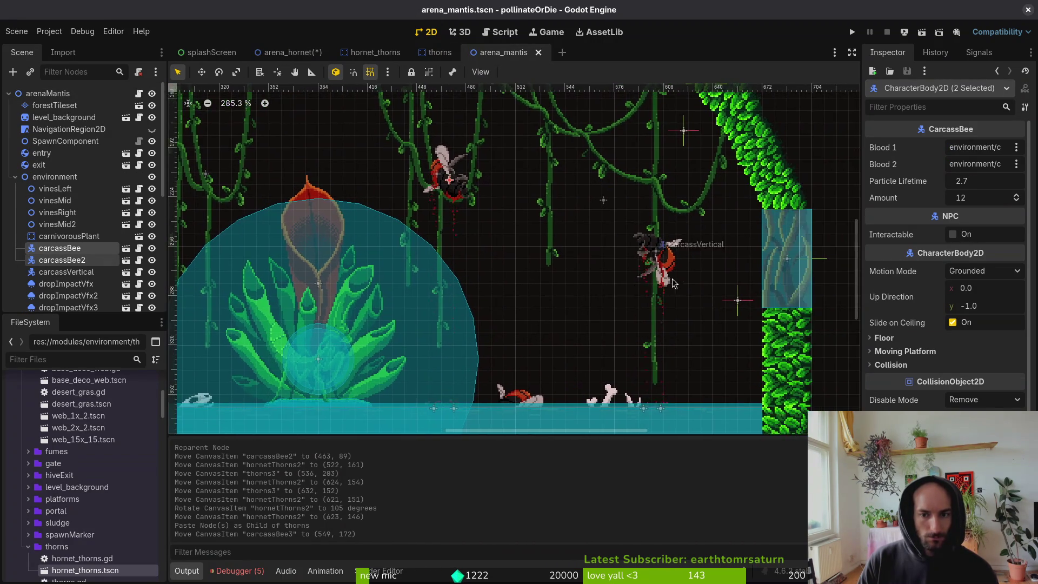
scroll(663, 258, up, 1)
key(ctrl+x)
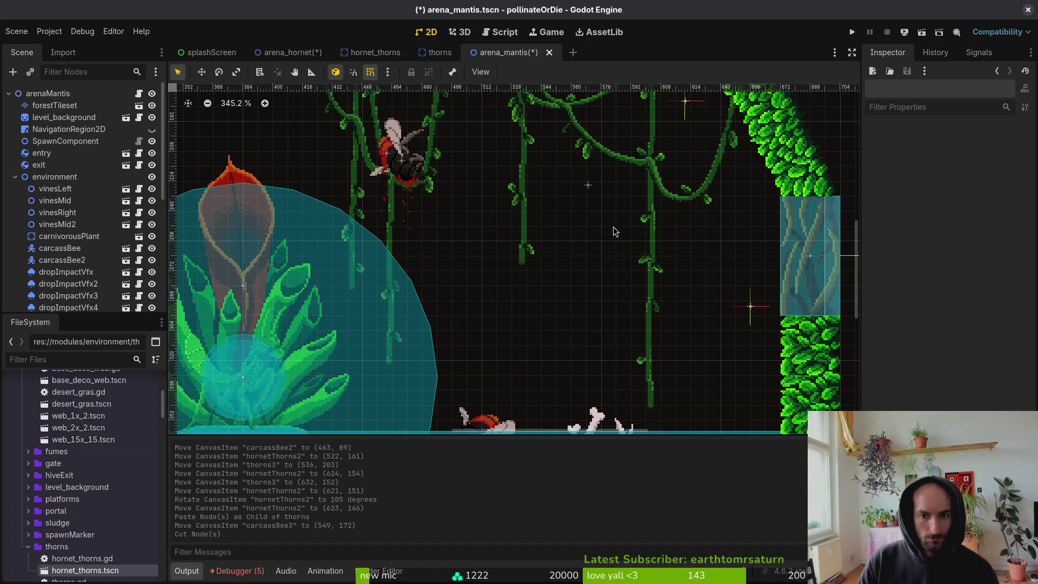
key(ctrl+z)
Paste carcassVertical under thorns in arena_hornet and move it up toward the thorns.
click(374, 52)
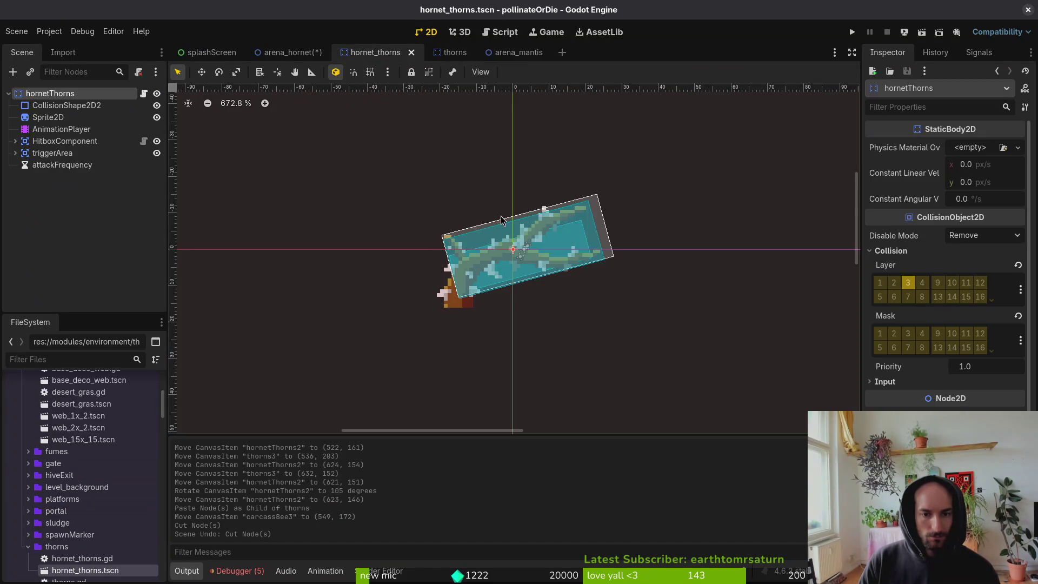
click(290, 51)
key(ctrl+v)
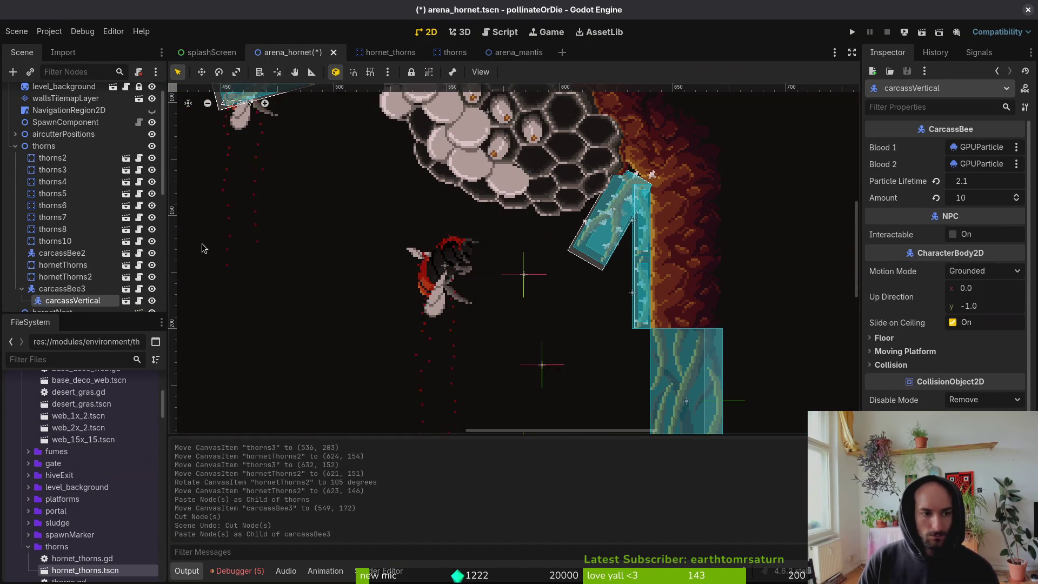
key(ctrl+z)
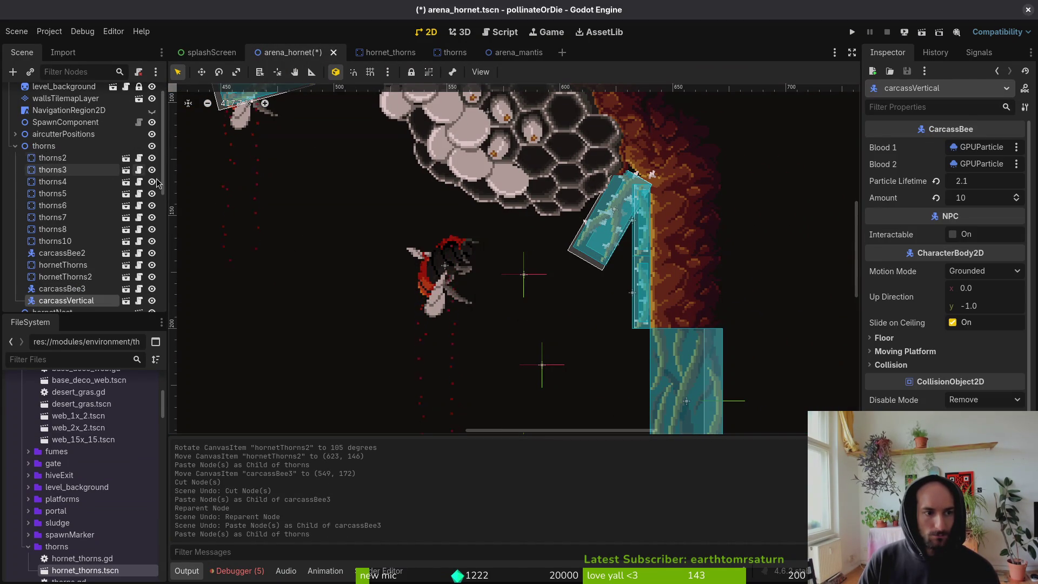
key(ctrl+v)
scroll(496, 338, down, 5)
scroll(497, 338, up, 3)
mouse_move(497, 338)
mouse_down()
mouse_move(495, 246)
mouse_move(514, 196)
mouse_up()
scroll(500, 232, up, 3)
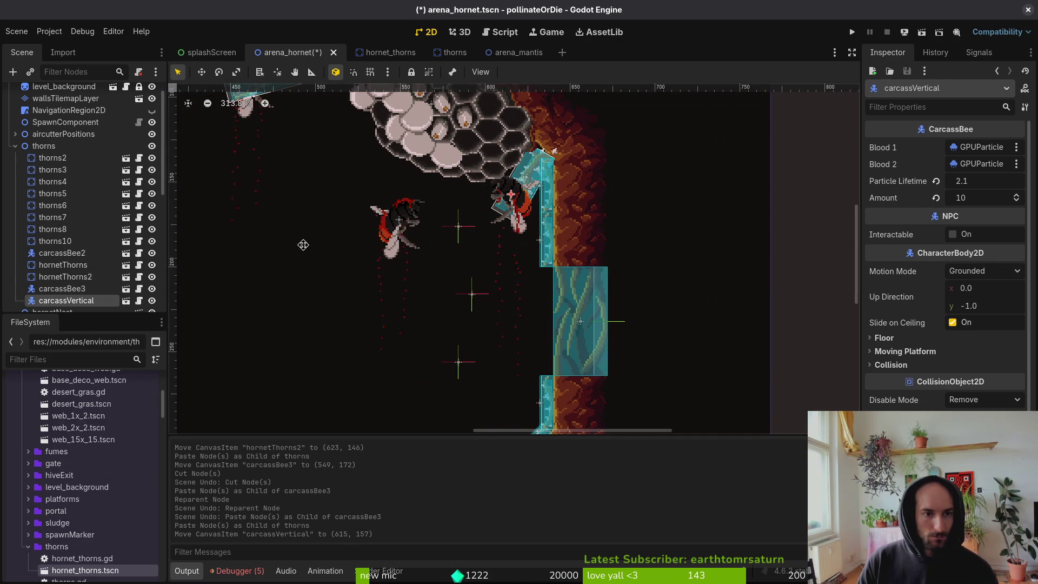
scroll(298, 298, up, 3)
drag(73, 300, 73, 223)
Delete the redundant carcassBee3 and save the hornet arena.
click(74, 273)
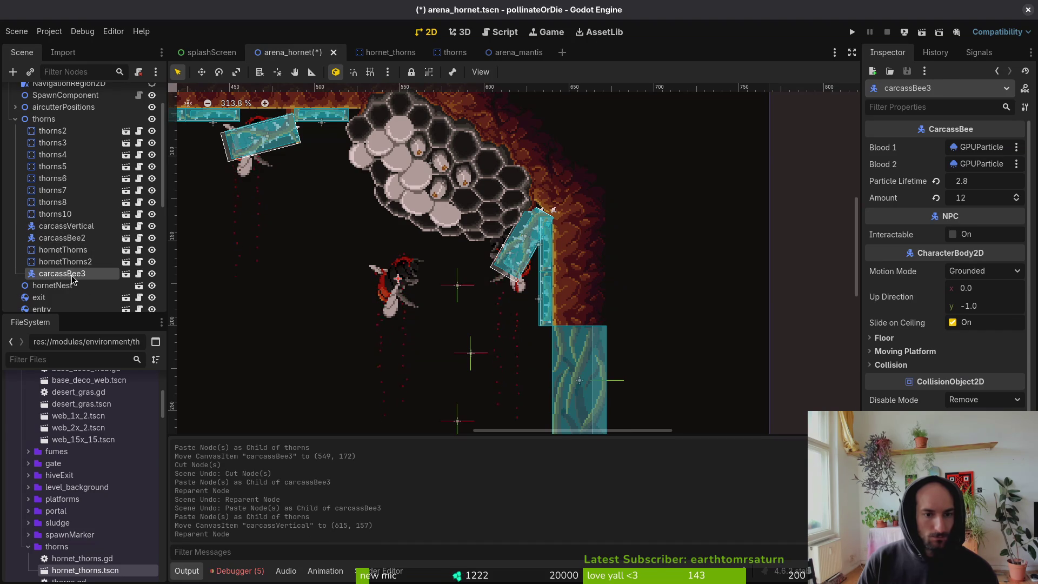
key(Delete)
key(Return)
key(ctrl+s)
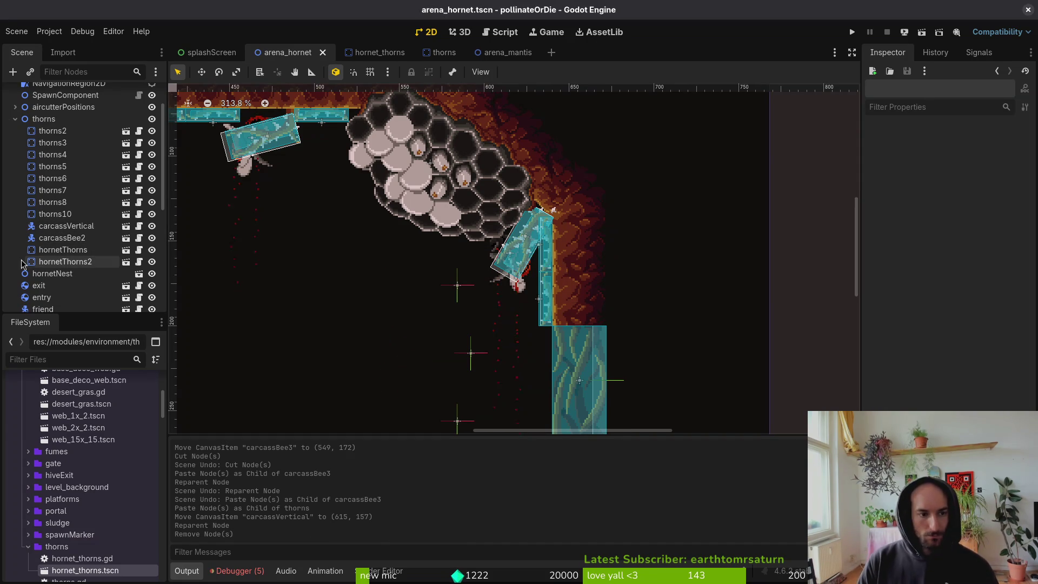
Impale carcassVertical on the angled thorn tip at (612, 156).
click(63, 238)
scroll(303, 238, up, 2)
click(621, 311)
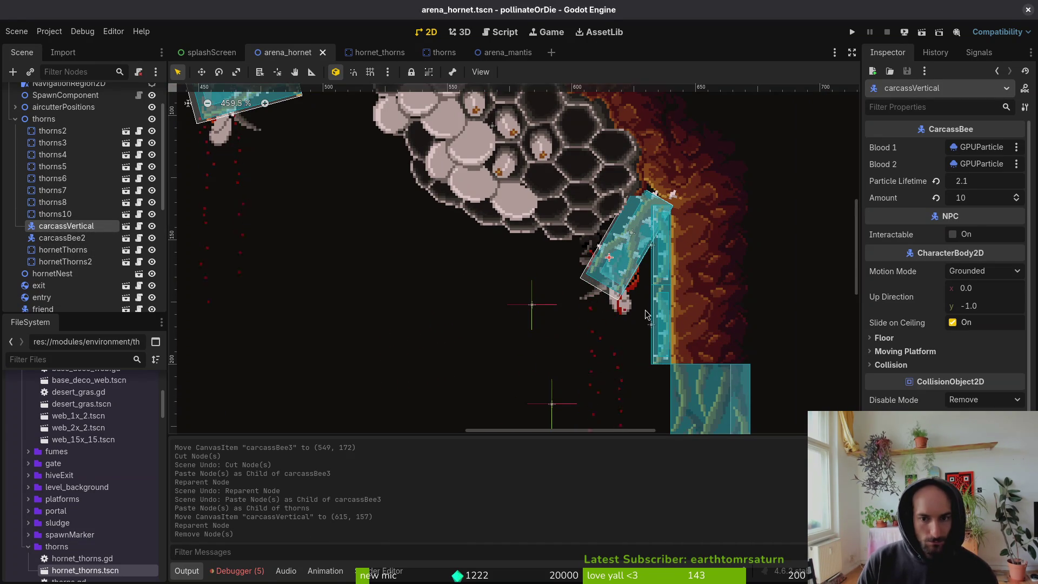
mouse_move(620, 311)
mouse_down()
mouse_move(583, 323)
mouse_move(619, 313)
mouse_up()
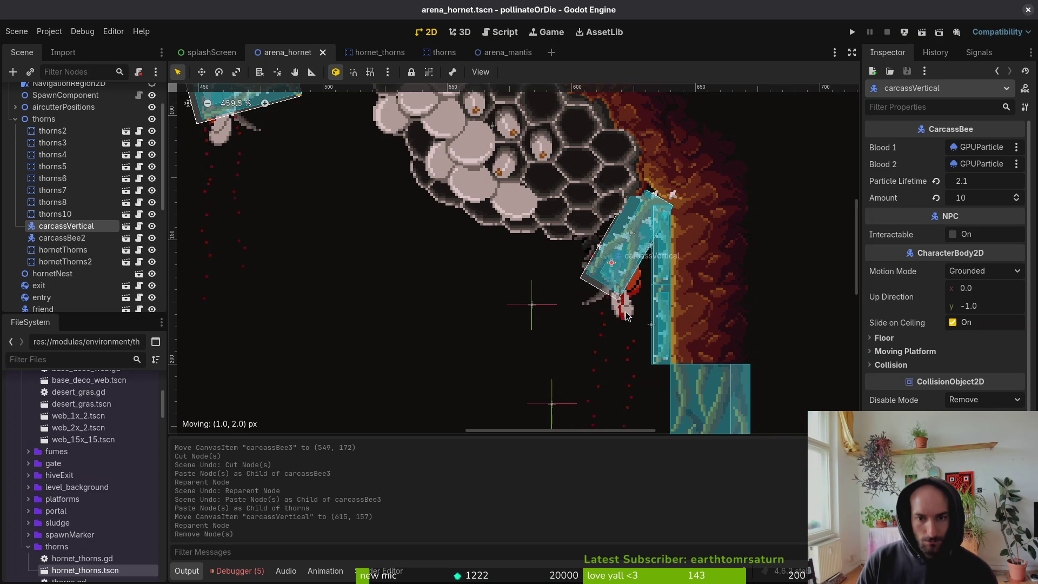
mouse_move(627, 315)
mouse_down()
mouse_move(639, 316)
mouse_move(611, 309)
mouse_up()
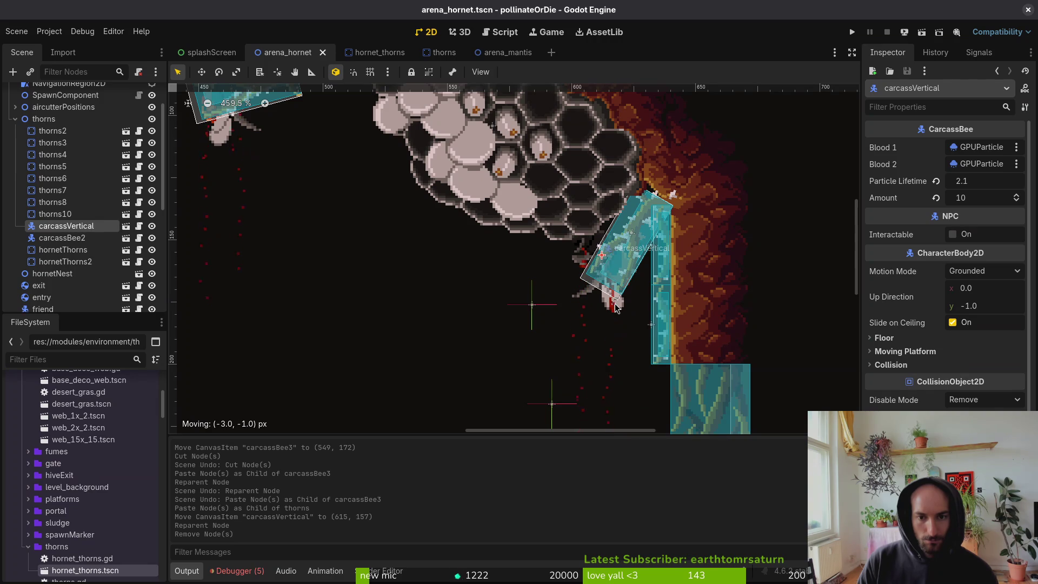
drag(615, 308, 615, 307)
click(317, 292)
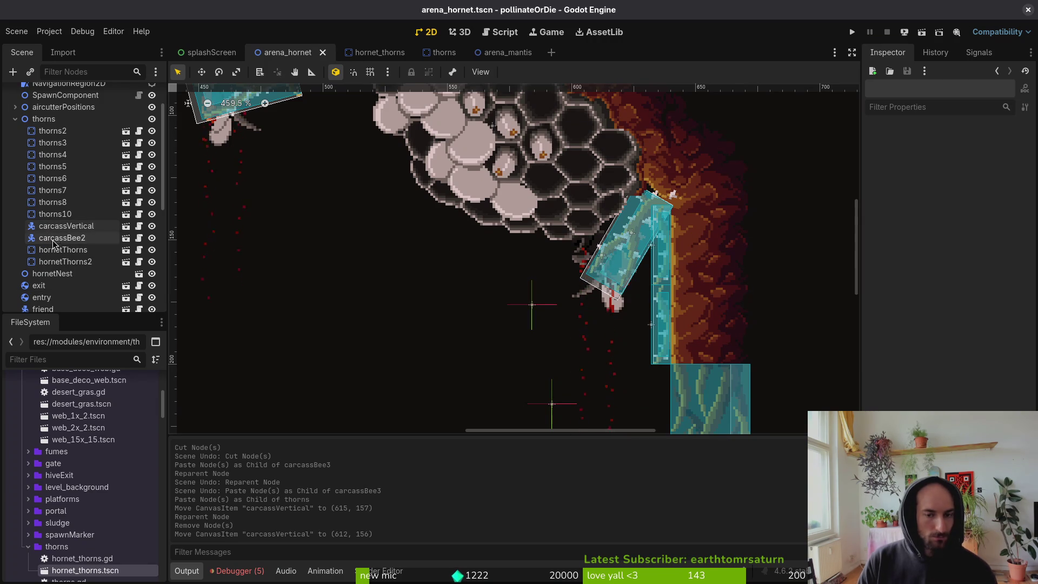
Collapse the thorns, decorations and hornetHomePosition groups, then move hornetNest above thorns.
scroll(592, 267, down, 2)
scroll(592, 268, down, 3)
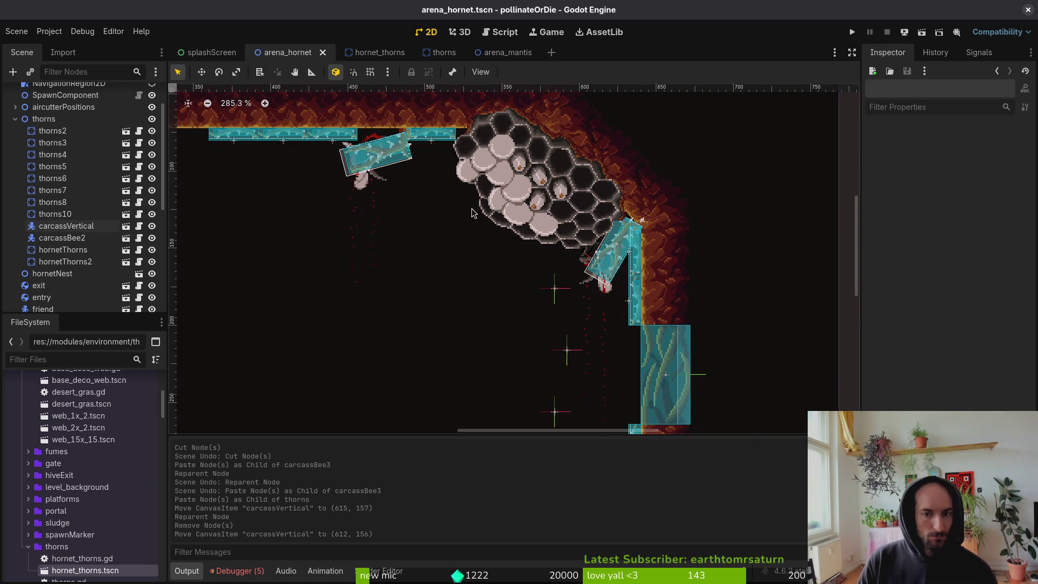
scroll(659, 265, right, 2)
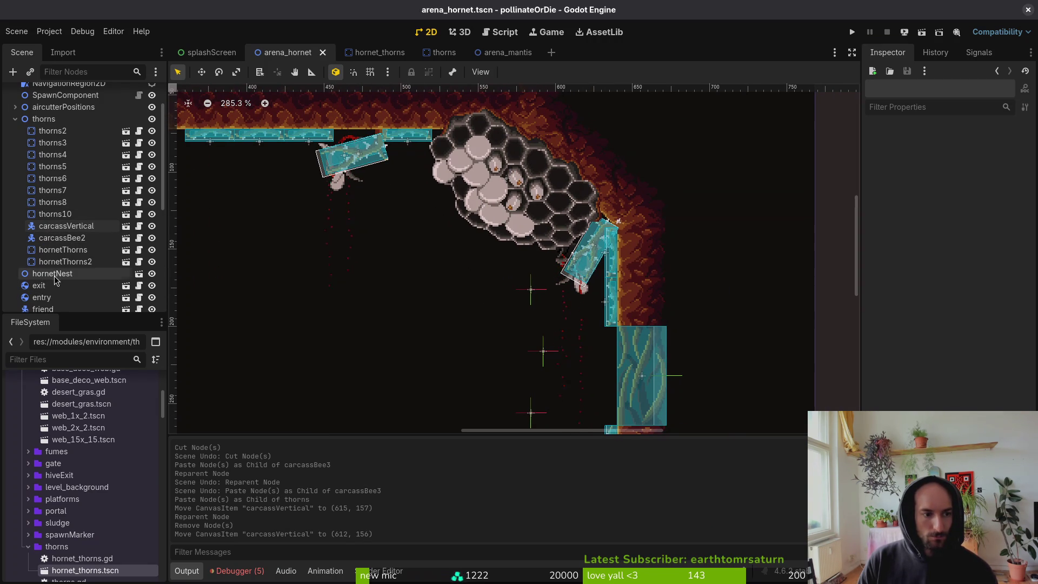
click(14, 119)
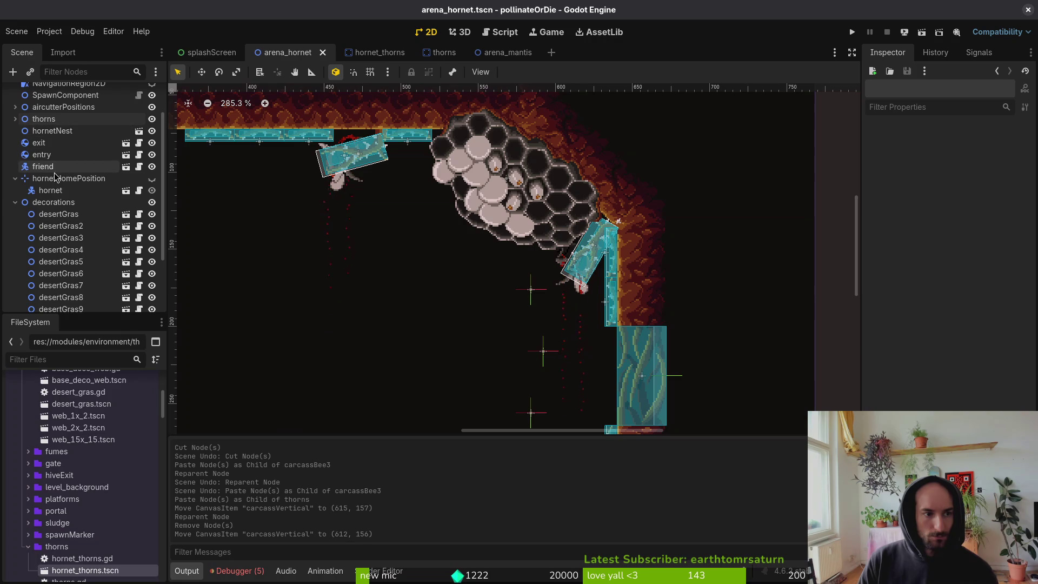
click(15, 202)
click(14, 224)
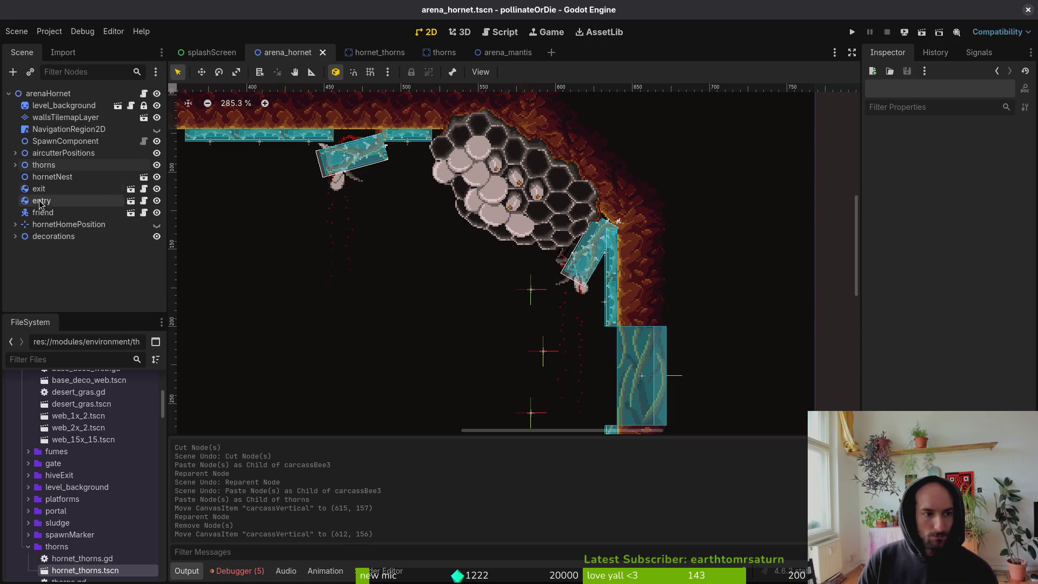
click(55, 176)
drag(64, 163, 64, 162)
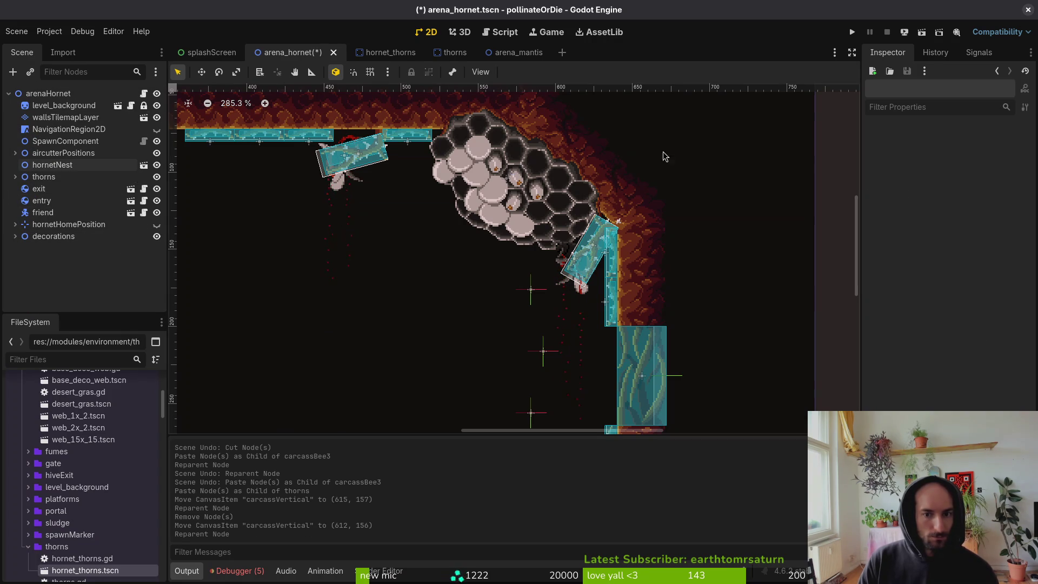
Run the project and start the HORNET level from the debug level select.
click(852, 33)
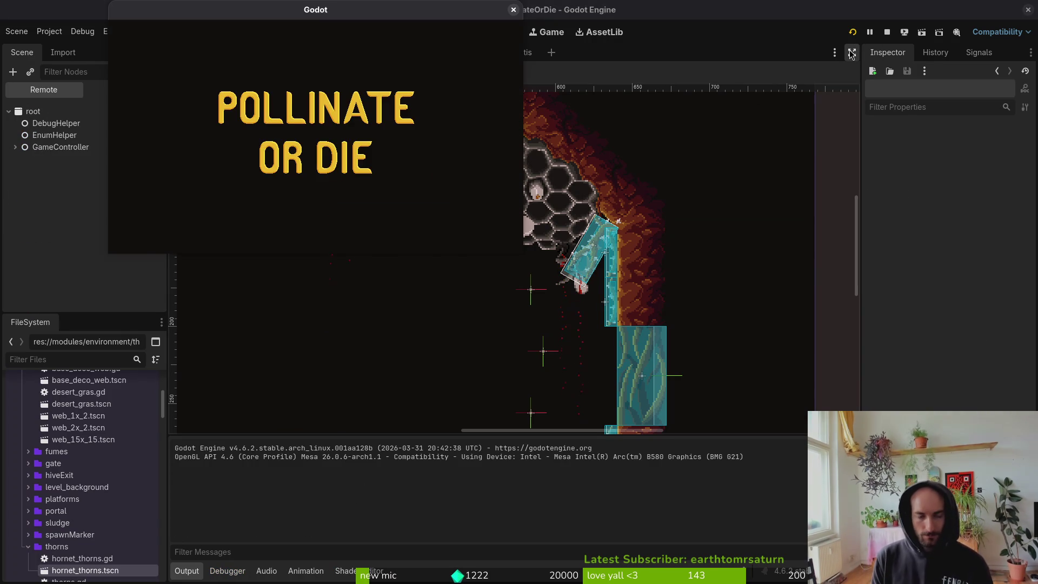
key(Return)
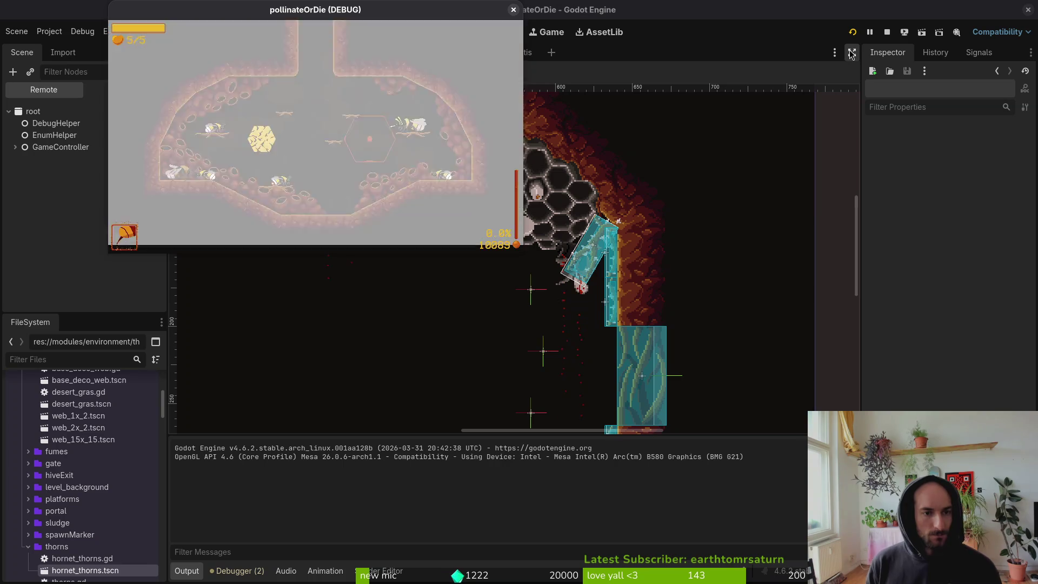
key(Escape)
double_click(374, 13)
key(Up)
key(Return)
Fly the bee across the arena, then relaunch the game and return to the editor.
key(Right)
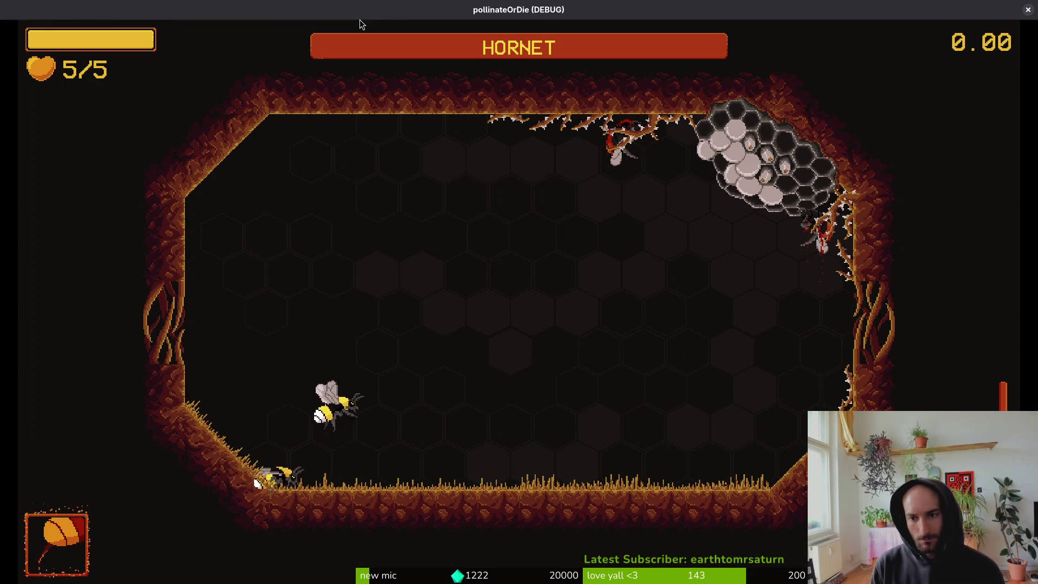
key(Left)
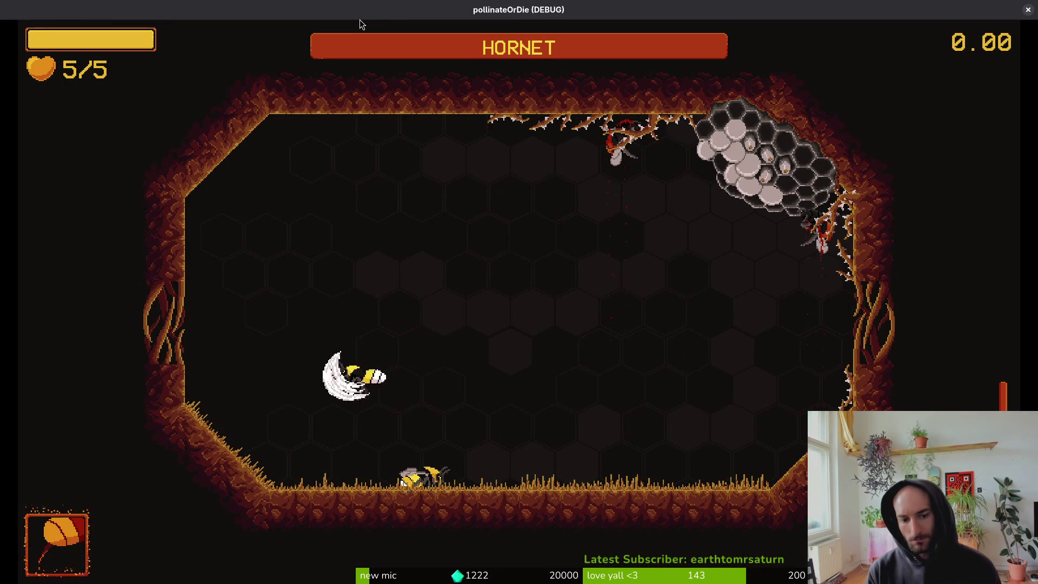
key(F8)
key(F6)
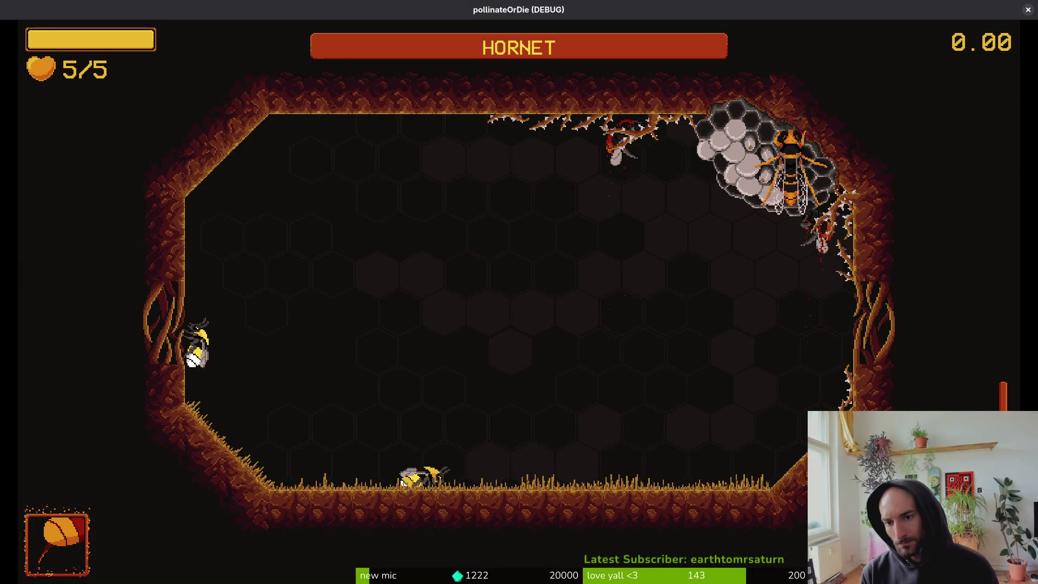
key(alt+Tab)
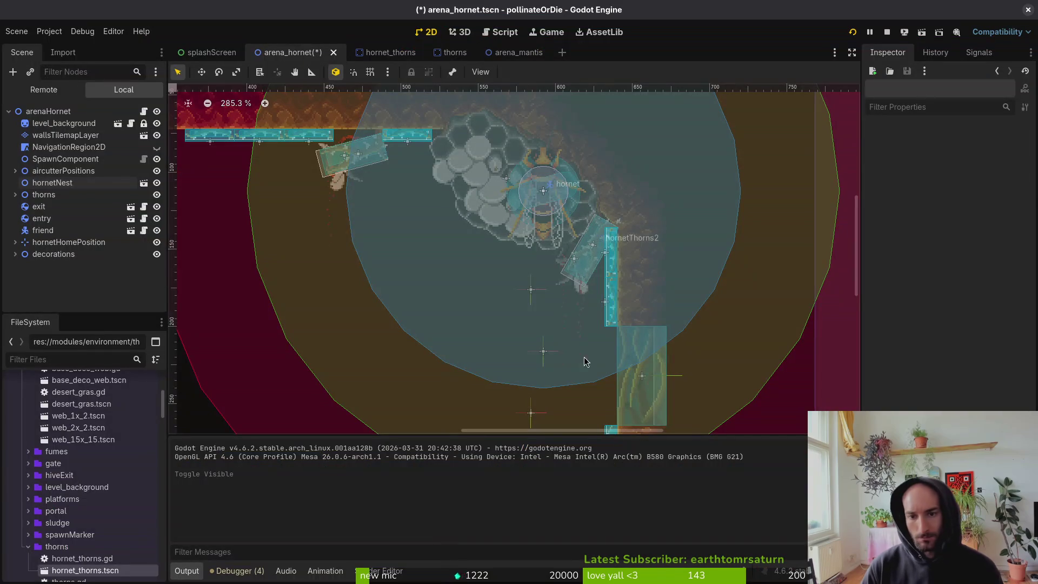
Hide the hornet's area overlay, move thorns3 aside, and lower hornetThorns2 and carcassVertical slightly.
click(157, 242)
scroll(570, 338, up, 6)
click(633, 185)
drag(633, 185, 300, 351)
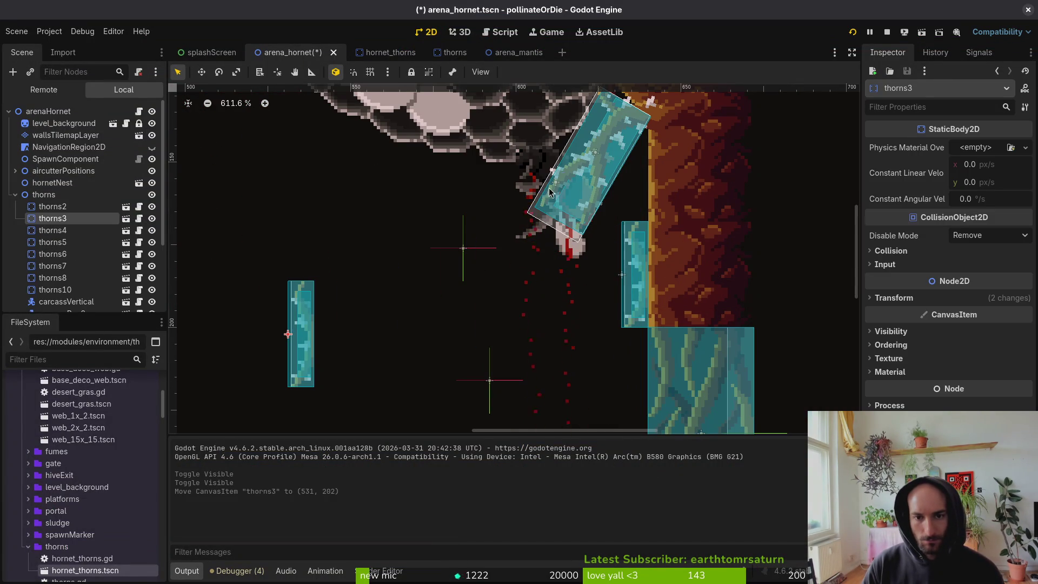
click(538, 194)
drag(599, 164, 592, 201)
mouse_move(552, 169)
mouse_down()
mouse_move(535, 219)
mouse_move(546, 209)
mouse_up()
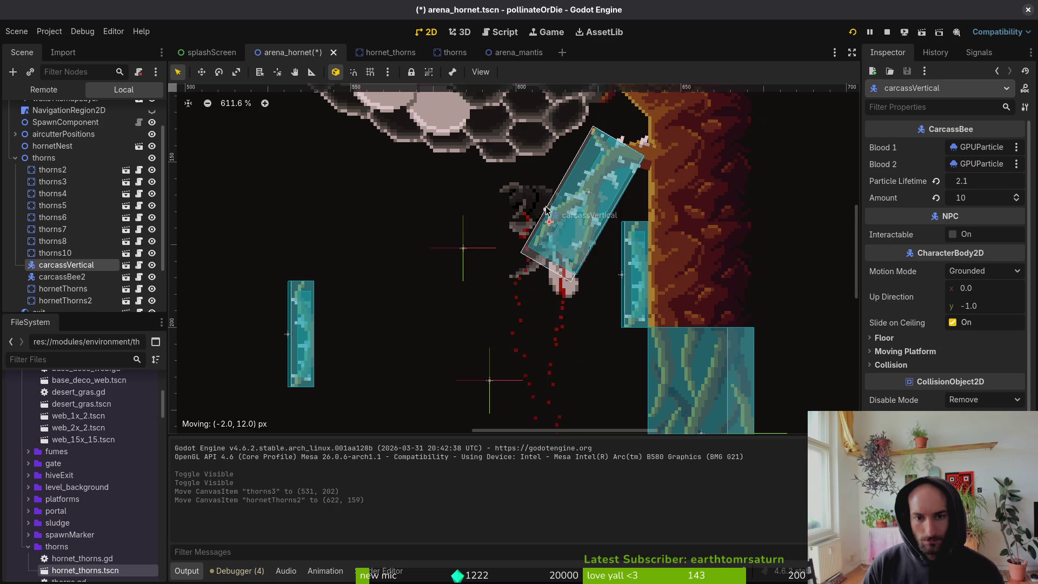
Place thorns3 on the hive wall beside the nest, rotated to -105°.
mouse_move(287, 349)
mouse_down()
mouse_move(492, 278)
mouse_move(622, 216)
mouse_move(638, 281)
mouse_move(620, 249)
mouse_up()
scroll(622, 216, down, 1)
scroll(675, 227, up, 3)
mouse_move(621, 249)
mouse_down()
mouse_move(622, 273)
mouse_move(647, 197)
mouse_up()
mouse_move(611, 278)
mouse_down()
mouse_move(604, 313)
mouse_move(611, 305)
mouse_up()
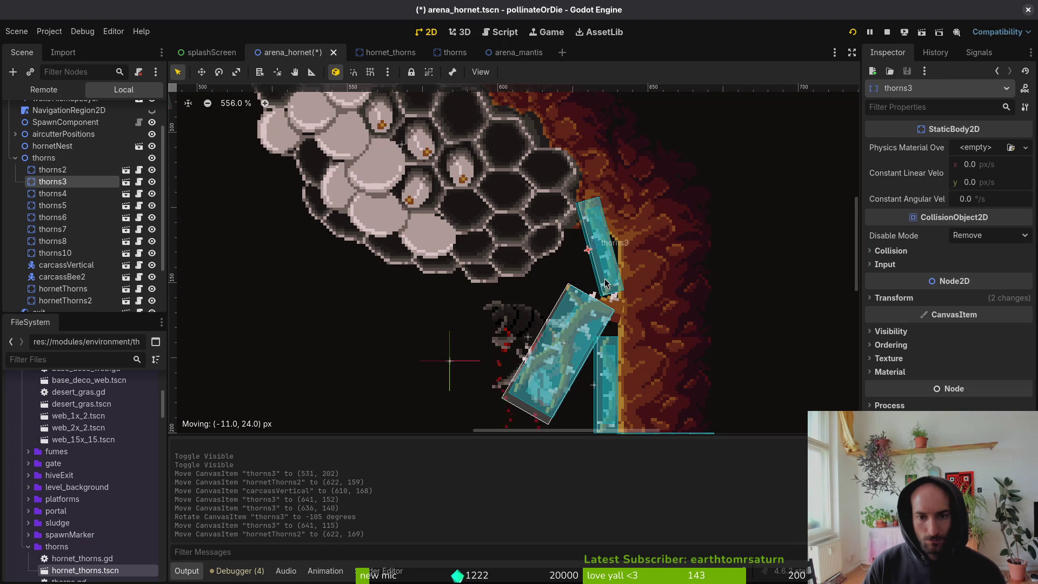